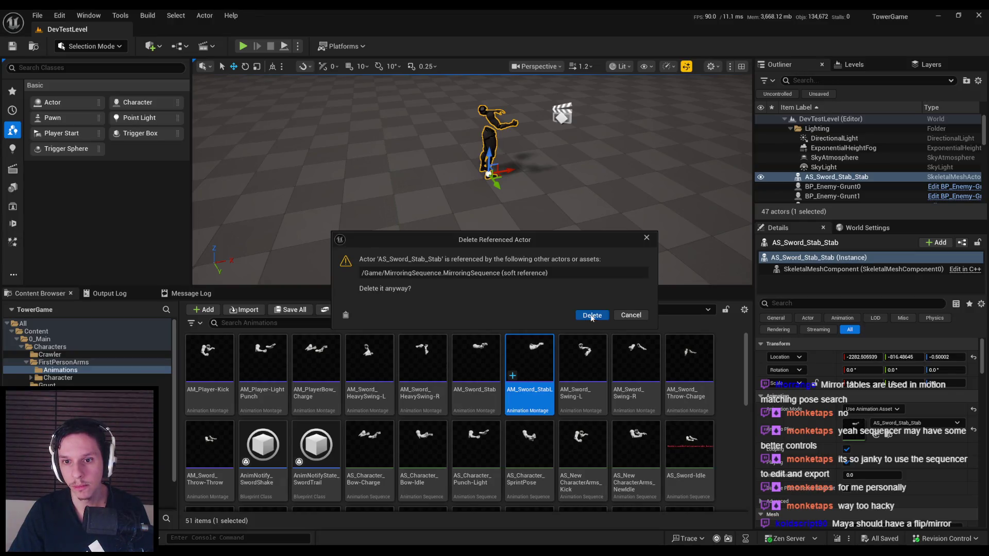
# - Delete the AS_Sword_Stab_Stab actor, then undo the deletion and frame the selection
pyautogui.click(591, 315)
pyautogui.scroll(-5, 627, 183)
pyautogui.hotkey('ctrl', 'z')
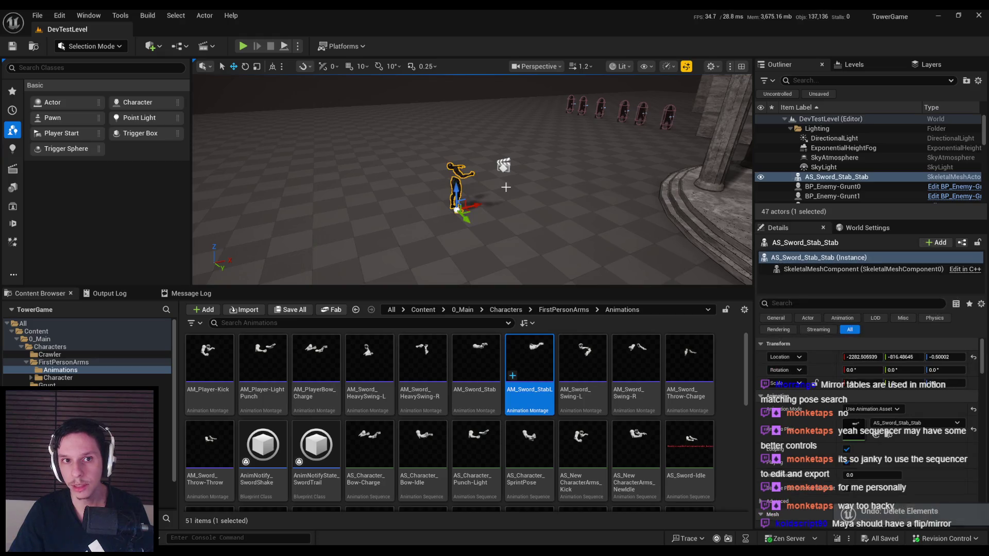
pyautogui.scroll(3, 507, 189)
pyautogui.press('f')
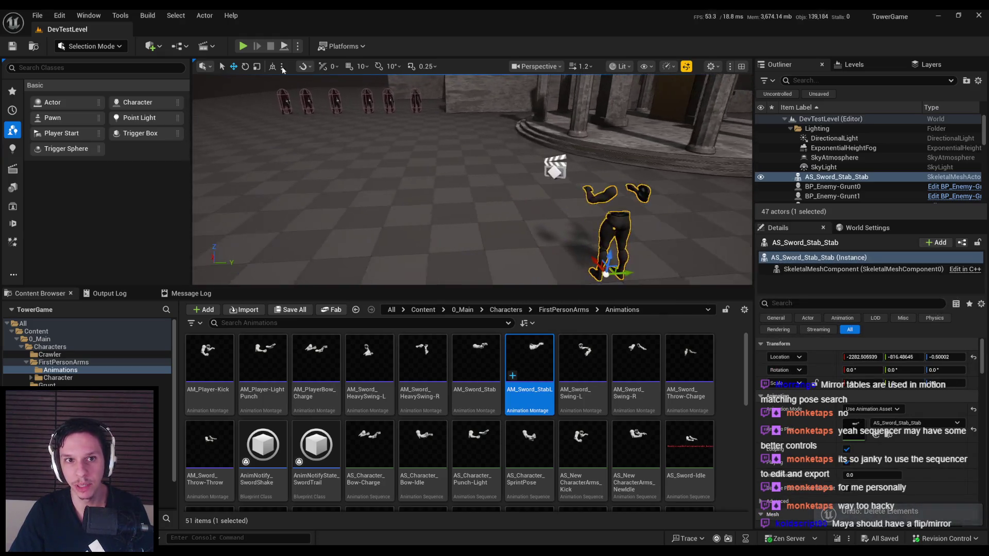
# - Playtest the level fullscreen, swinging the sword twice and jumping, then stop
pyautogui.hotkey('alt', 'p')
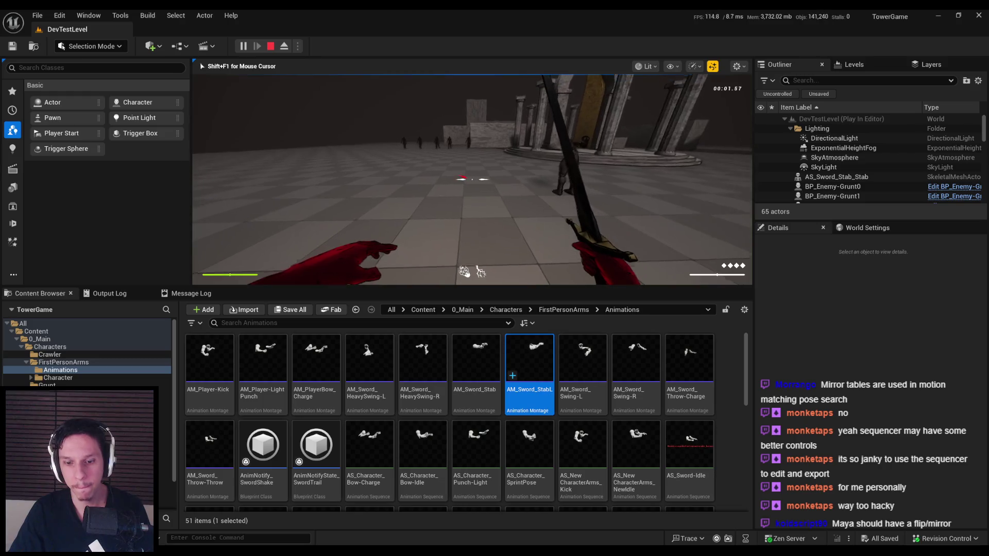
pyautogui.press('F11')
pyautogui.click(494, 278)
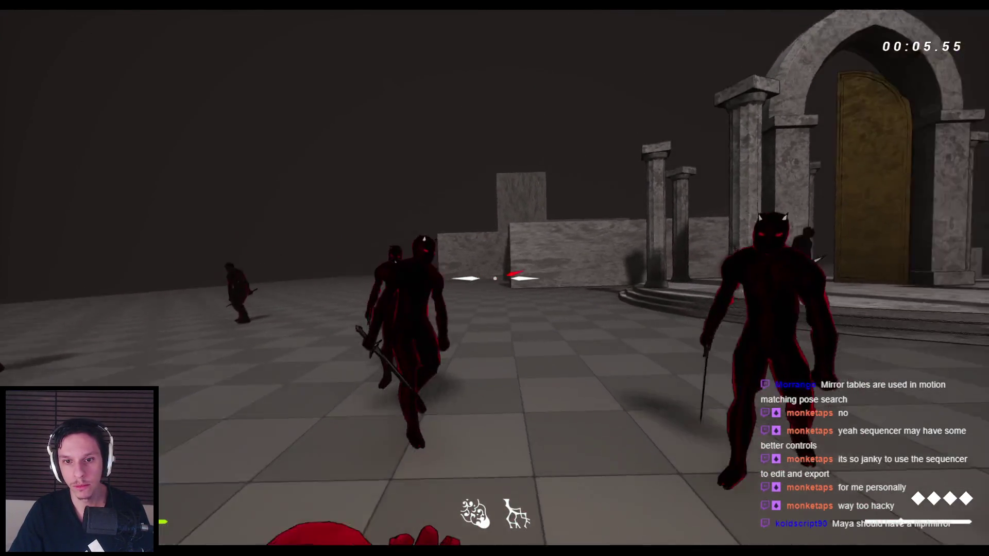
pyautogui.click(494, 279)
pyautogui.press('space')
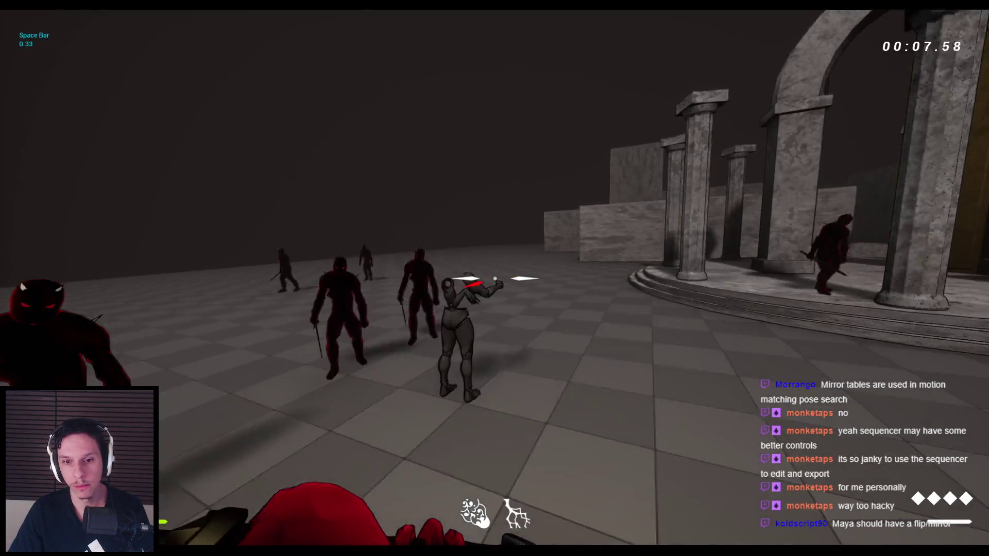
pyautogui.press('Escape')
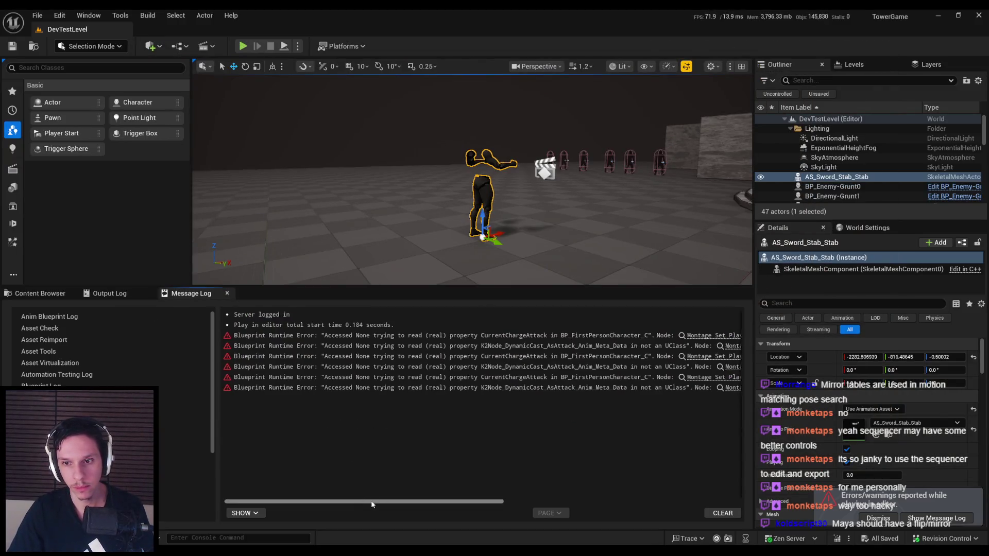
# - Open BP_FirstPersonCharacter from the Message Log and locate the Start Charge Swing call in Punch/Interact
pyautogui.moveTo(371, 501); pyautogui.dragTo(620, 505)
pyautogui.click(674, 336)
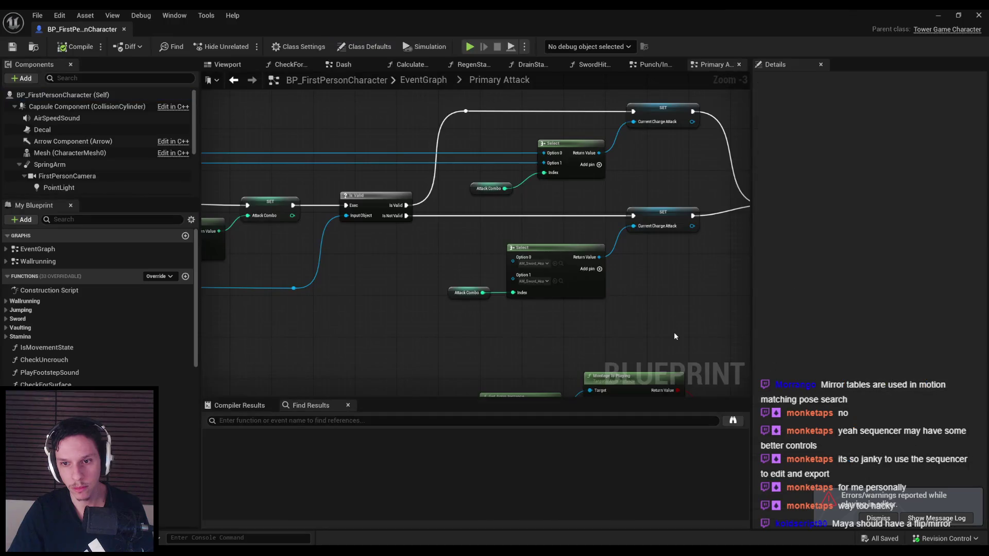
pyautogui.moveTo(444, 247)
pyautogui.mouseDown()
pyautogui.moveTo(737, 251)
pyautogui.moveTo(525, 254)
pyautogui.mouseUp()
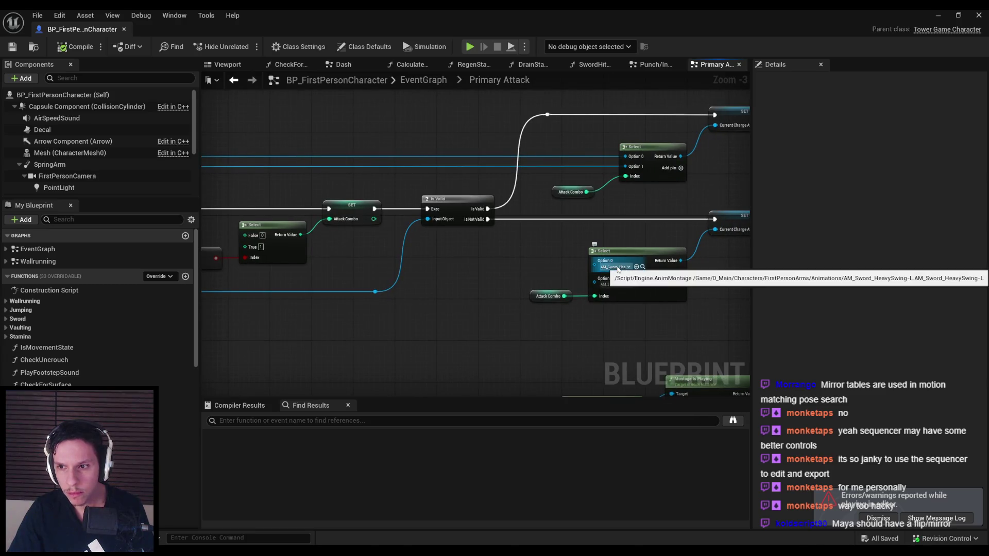
pyautogui.scroll(-4, 508, 271)
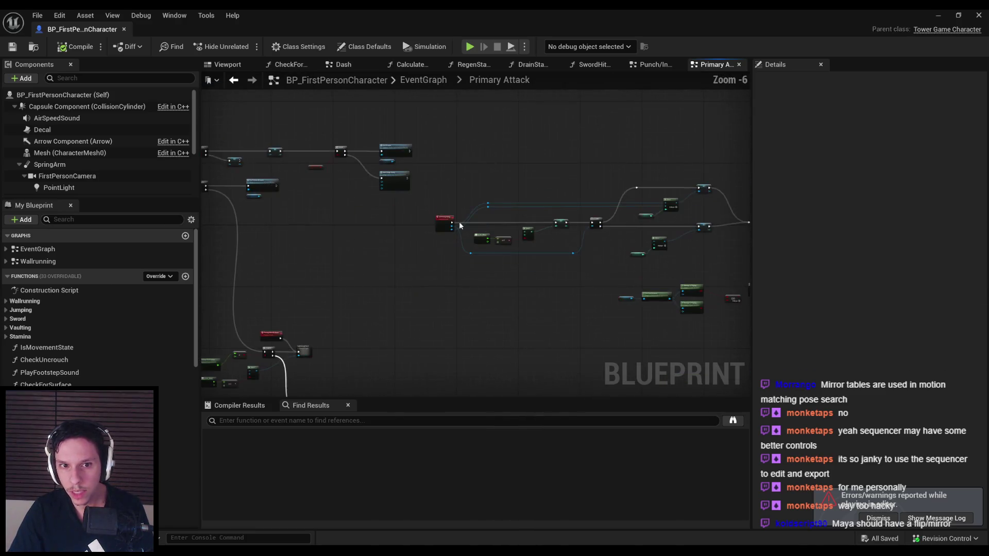
pyautogui.scroll(6, 391, 172)
pyautogui.rightClick(399, 167)
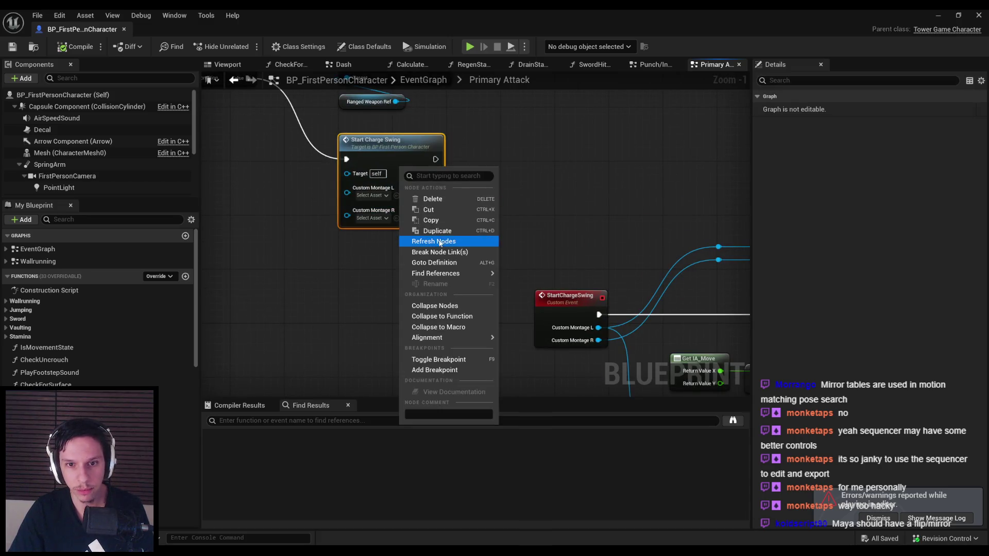
pyautogui.click(525, 280)
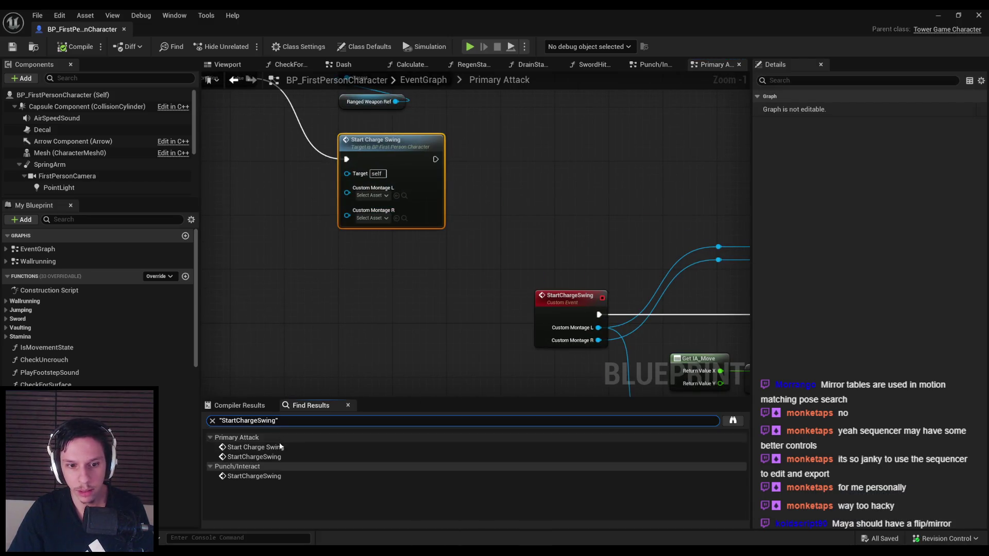
pyautogui.doubleClick(261, 481)
# - Set Custom Montage L and R to AM_Sword_Stab and save the blueprint
pyautogui.click(469, 255)
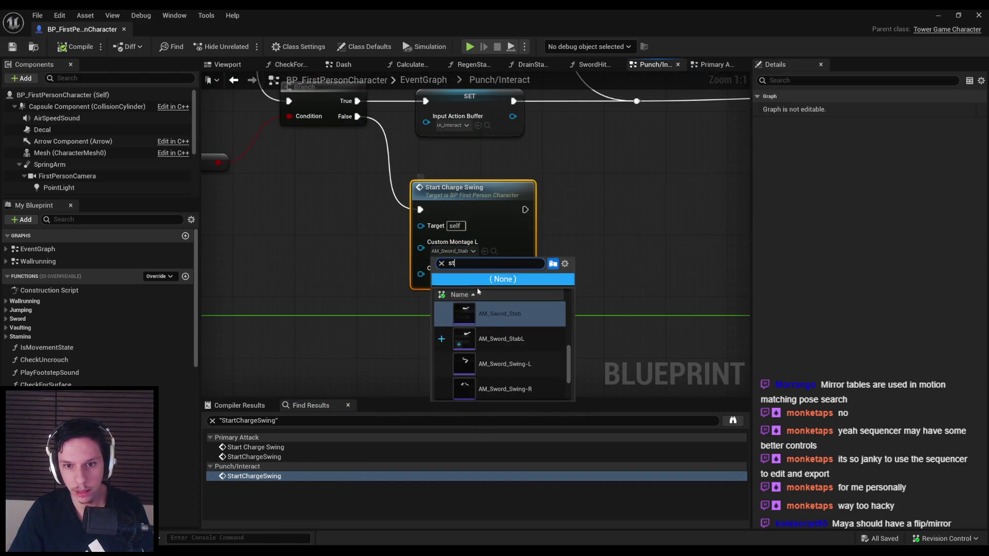
pyautogui.click(493, 316)
pyautogui.click(459, 279)
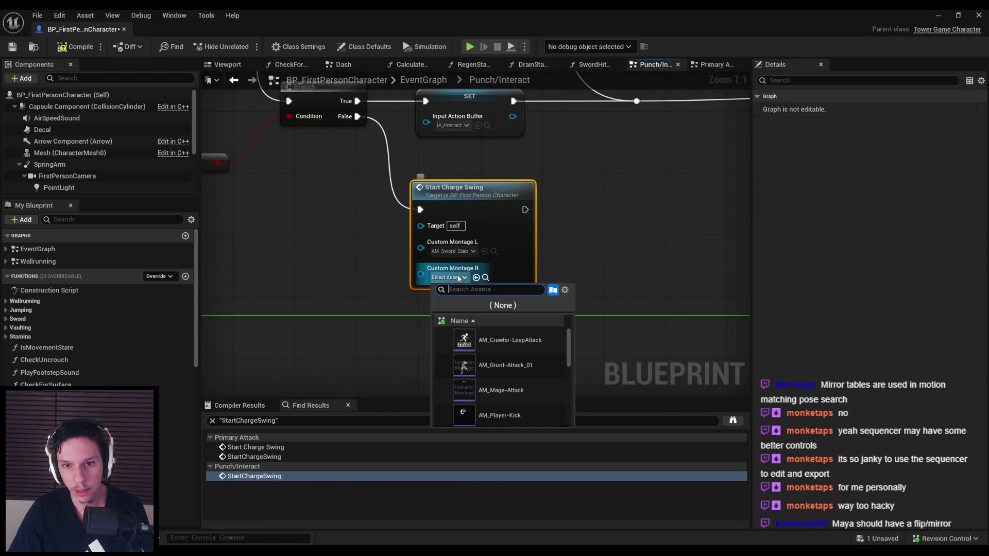
pyautogui.click(506, 341)
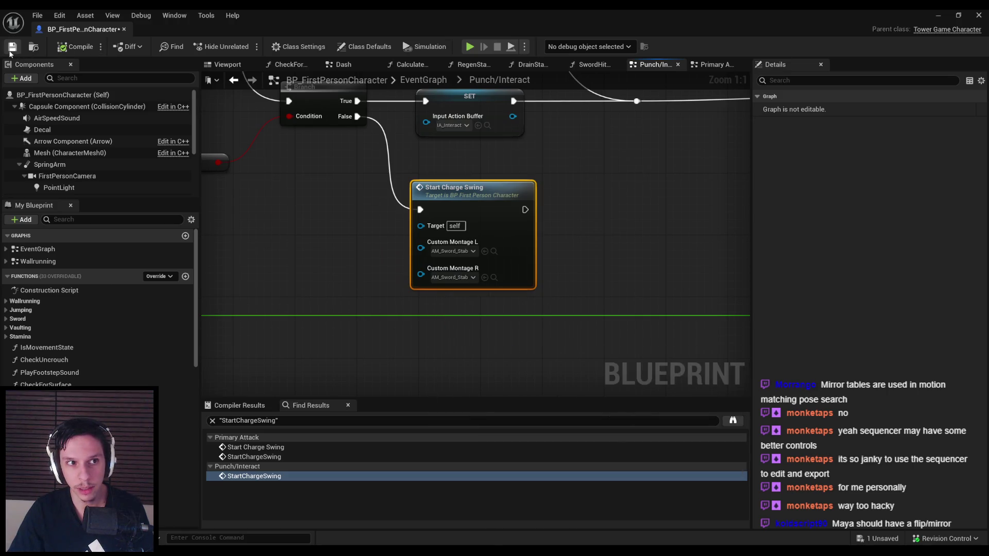
pyautogui.click(938, 15)
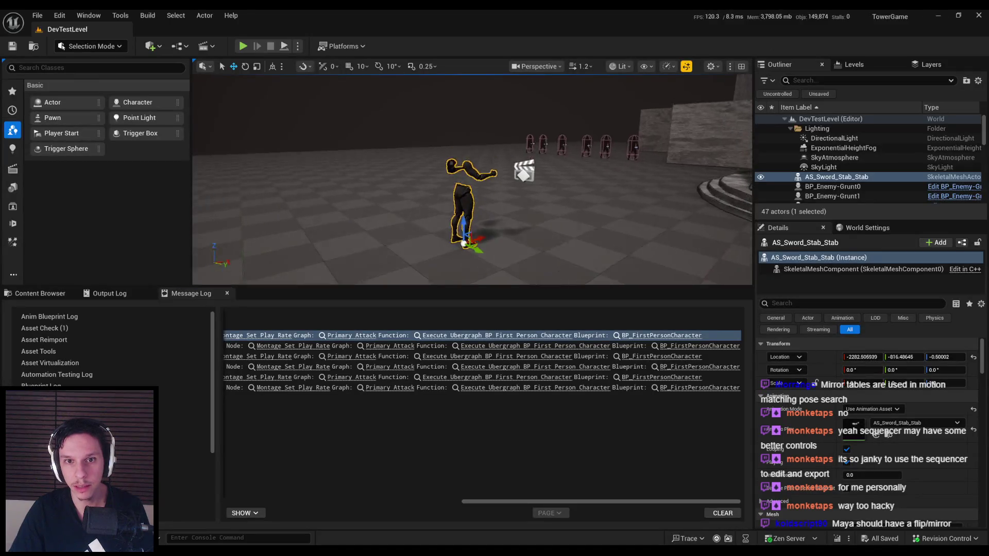
# - Playtest fullscreen, stabbing the enemies with about a dozen sword swings, then stop
pyautogui.press('F11')
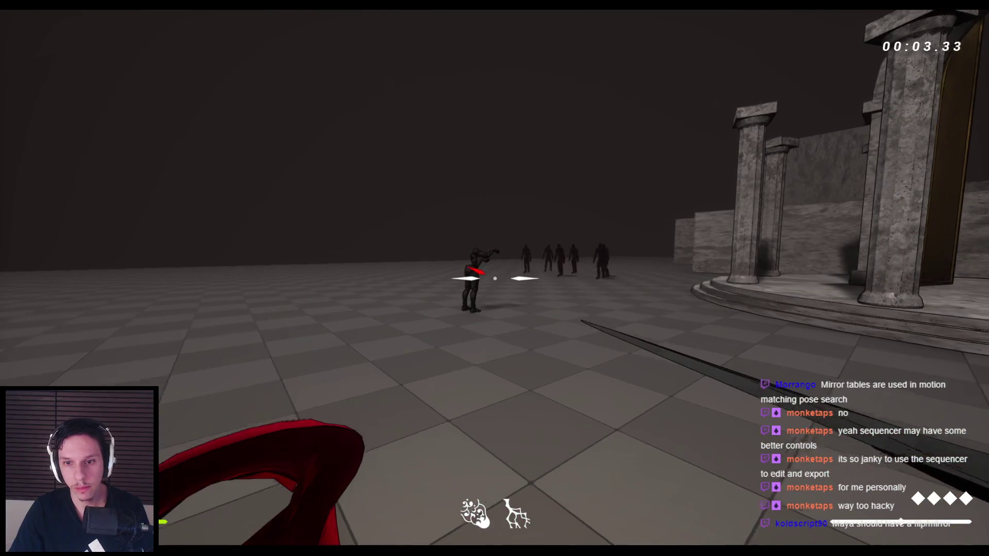
pyautogui.click(495, 279)
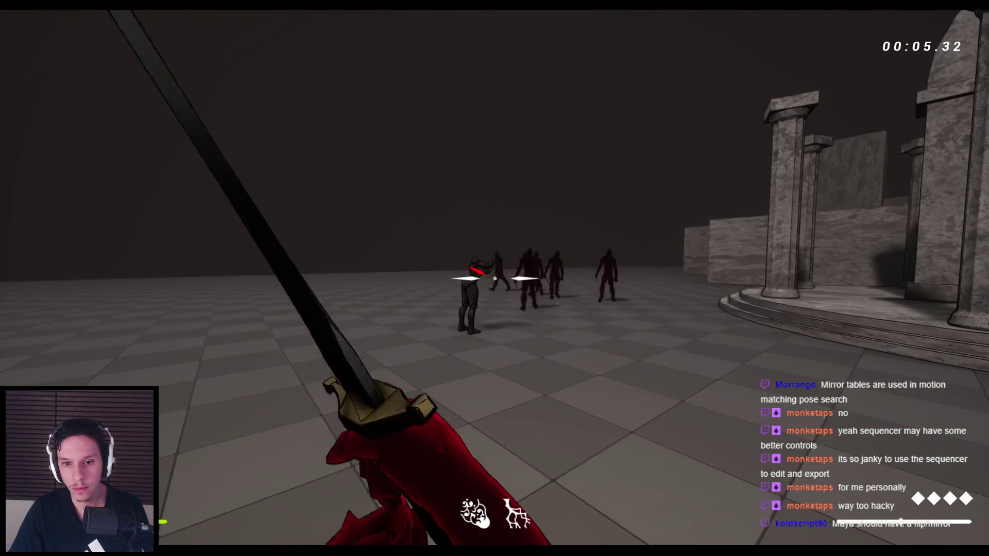
pyautogui.click(494, 279)
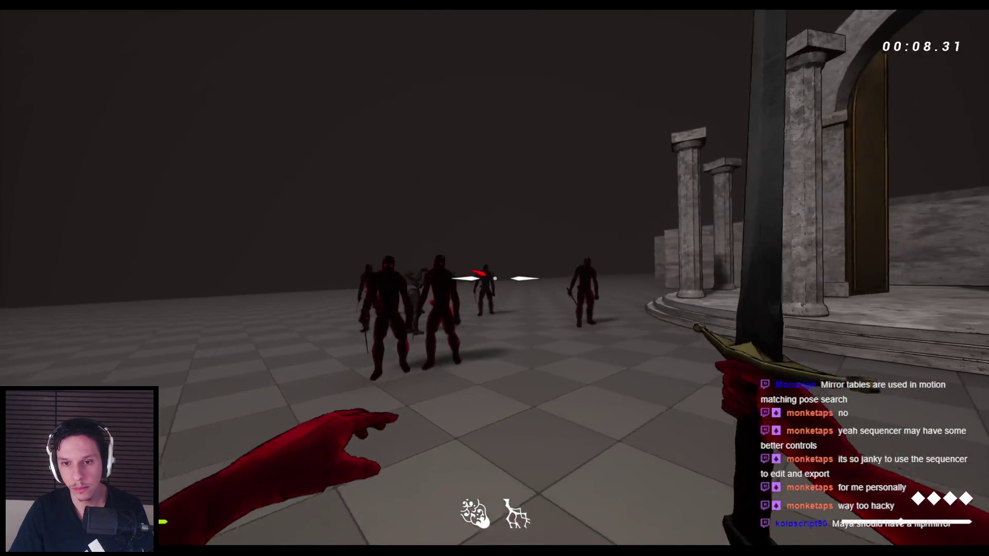
pyautogui.click(495, 278)
pyautogui.click(494, 278)
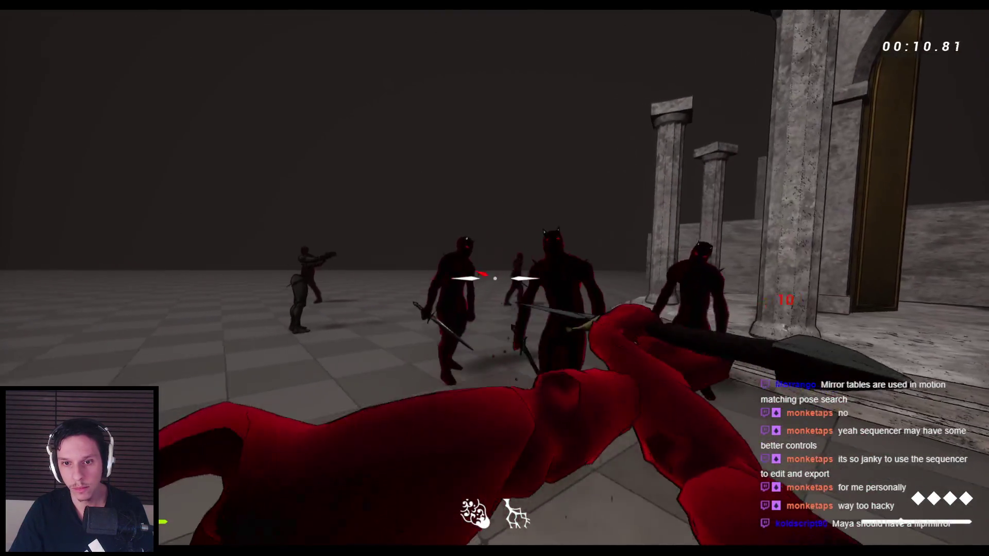
pyautogui.click(495, 278)
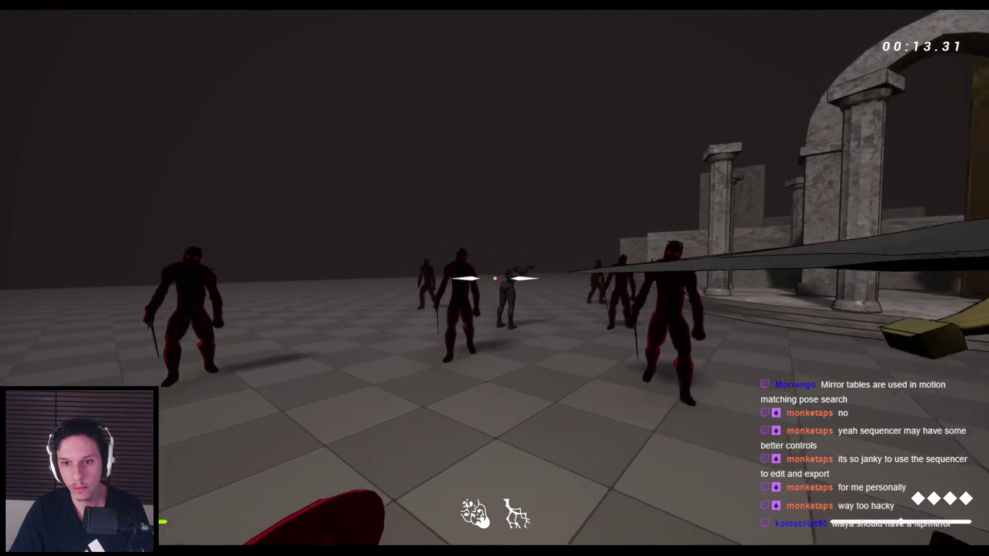
pyautogui.click(494, 278)
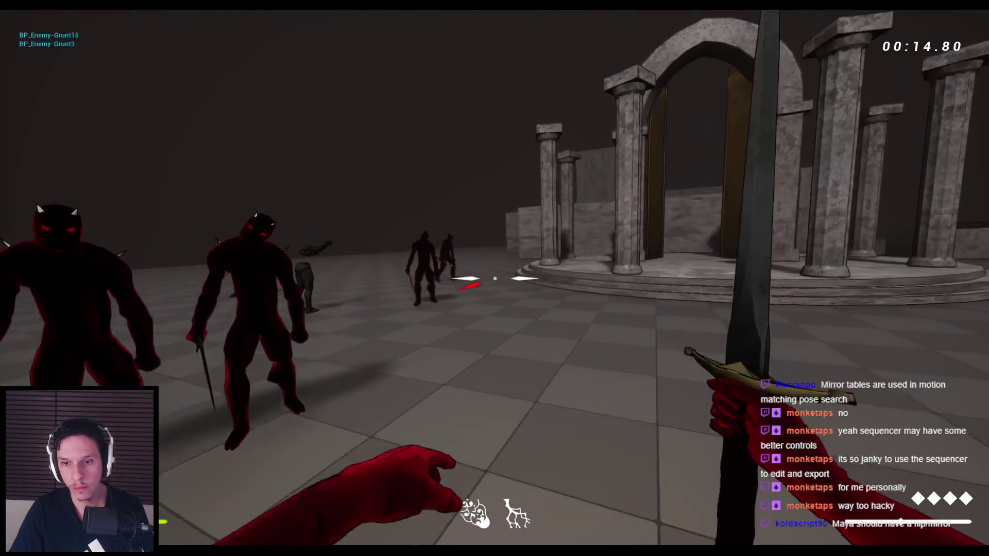
pyautogui.click(495, 278)
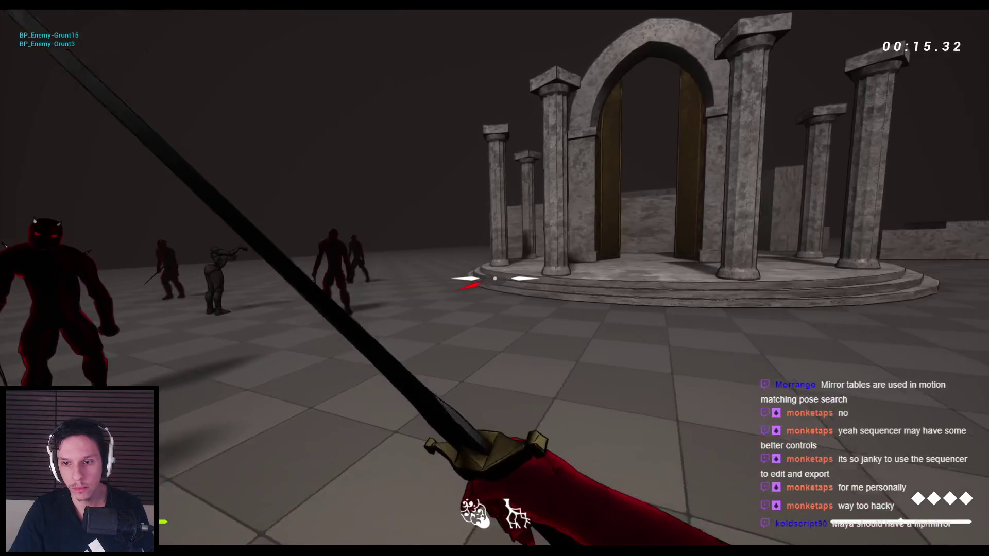
pyautogui.click(494, 278)
pyautogui.click(494, 278)
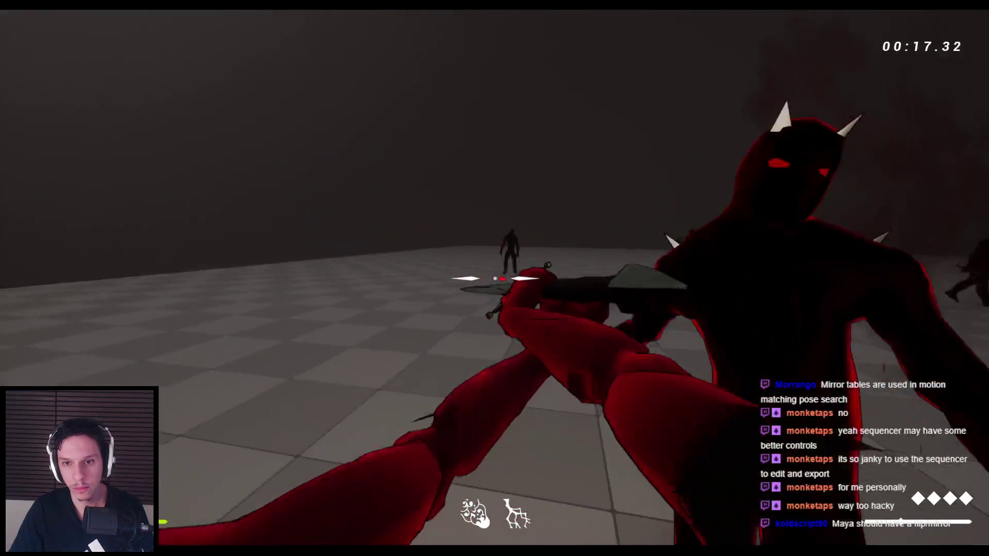
pyautogui.click(495, 279)
pyautogui.click(494, 278)
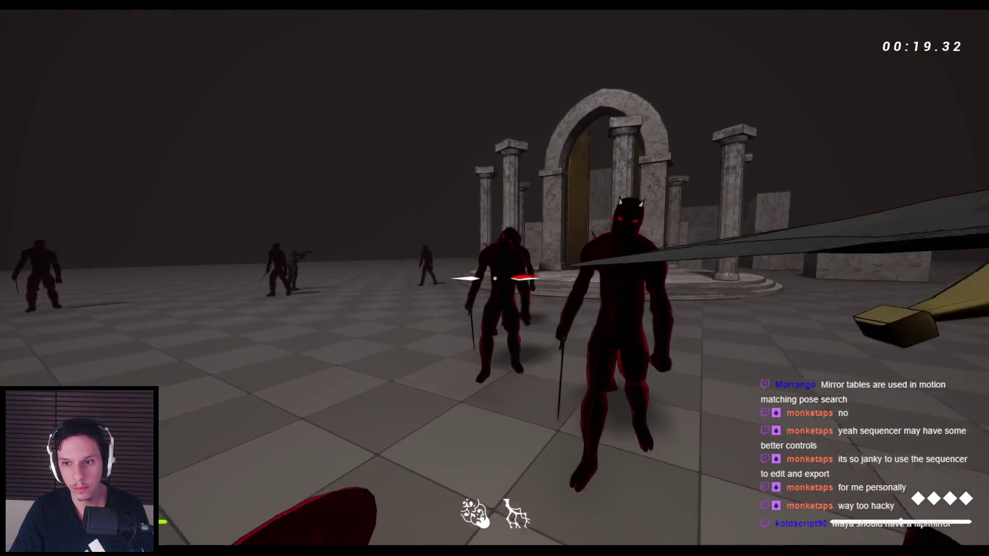
pyautogui.press('Escape')
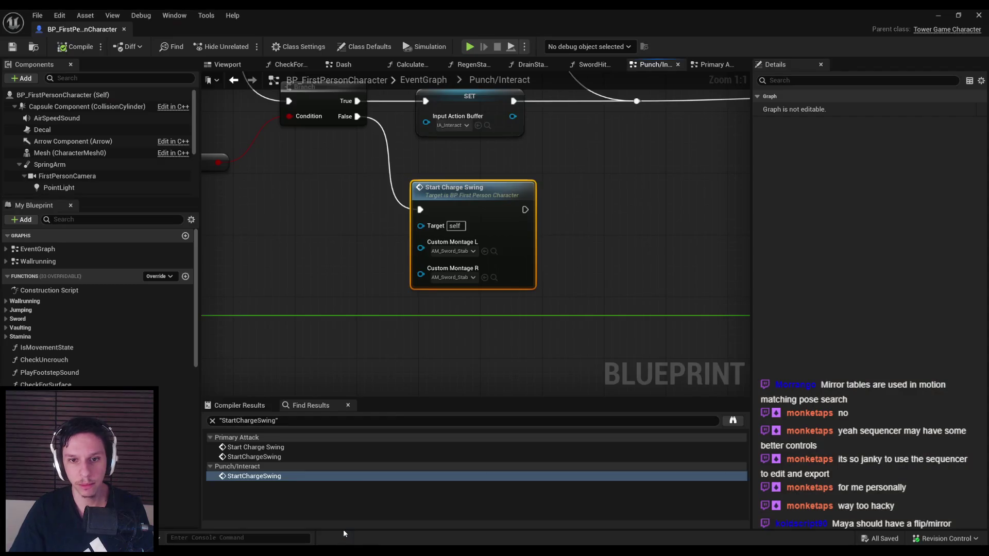
# - Clear Custom Montage L and reassign it to the sword stab montage
pyautogui.click(451, 254)
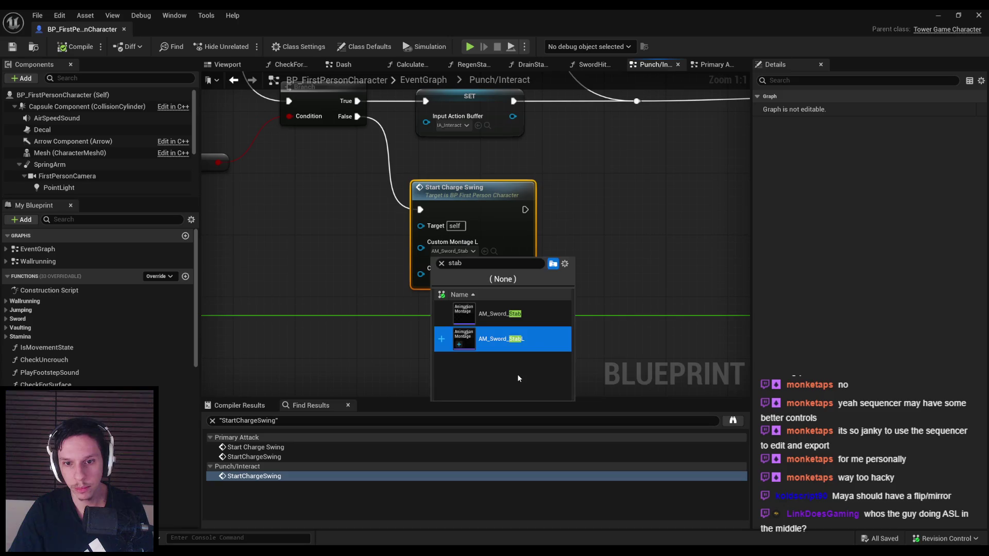
pyautogui.click(505, 340)
pyautogui.click(458, 254)
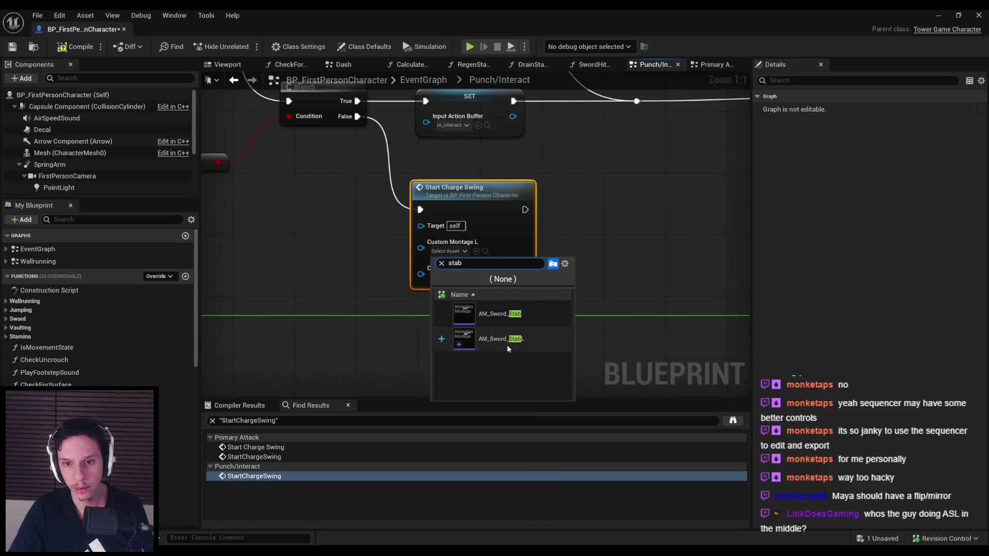
pyautogui.click(506, 344)
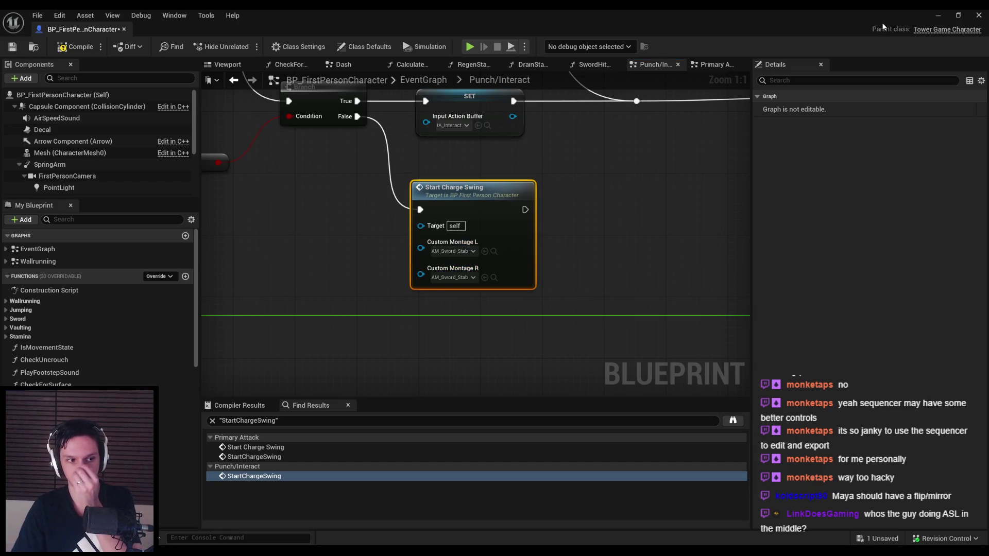
# - Open AM_Sword_StabL from the Animations folder, inspect its segment, save all, and close it
pyautogui.click(936, 19)
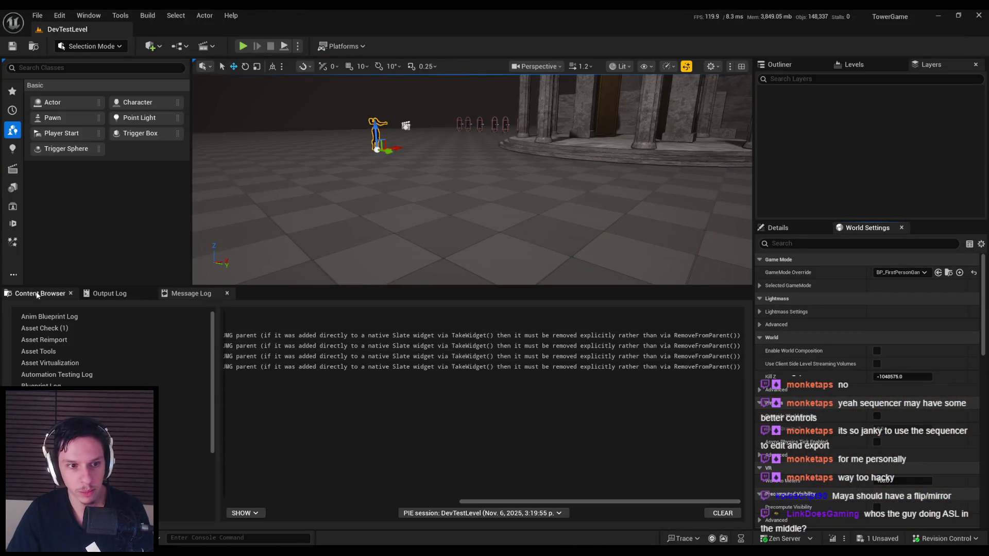
pyautogui.click(37, 294)
pyautogui.doubleClick(536, 395)
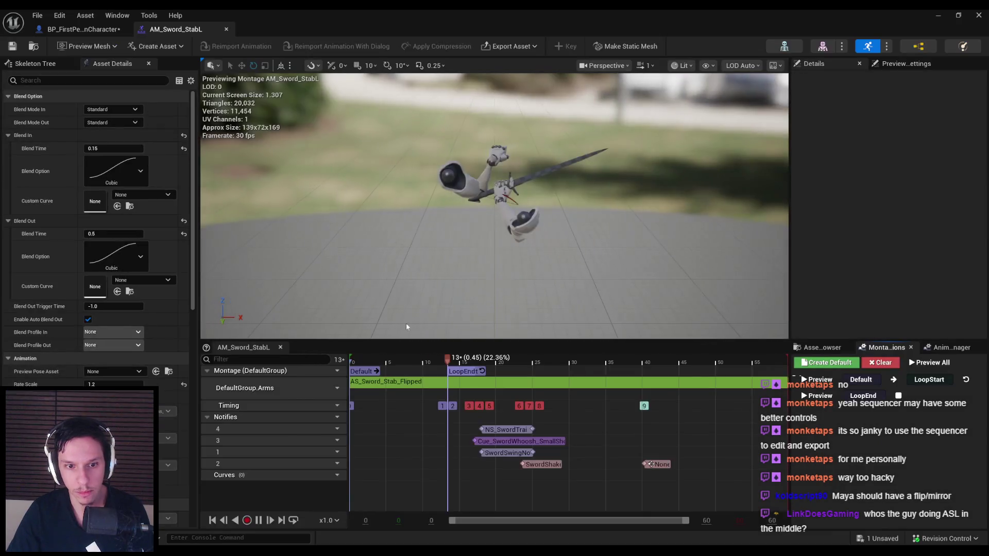
pyautogui.click(406, 381)
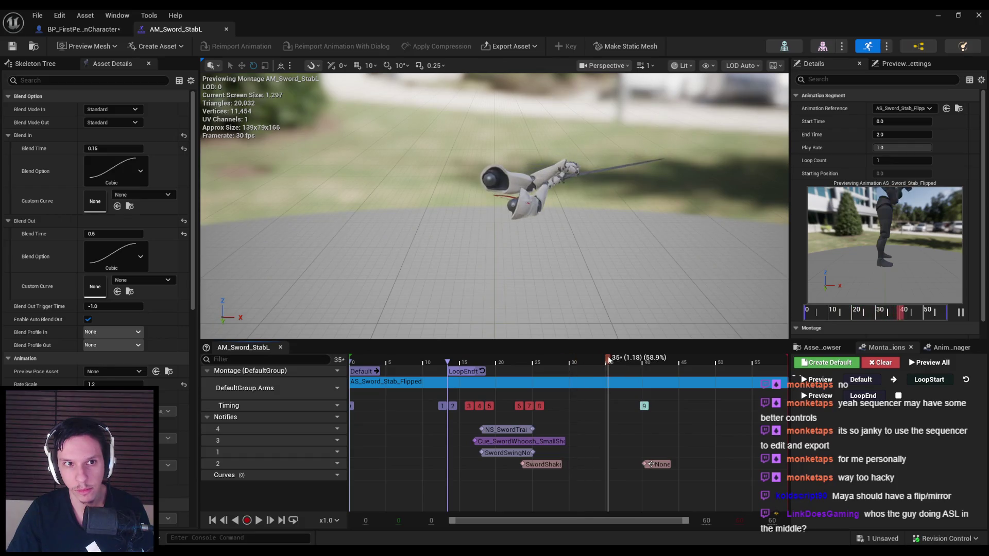
pyautogui.hotkey('ctrl', 'shift', 's')
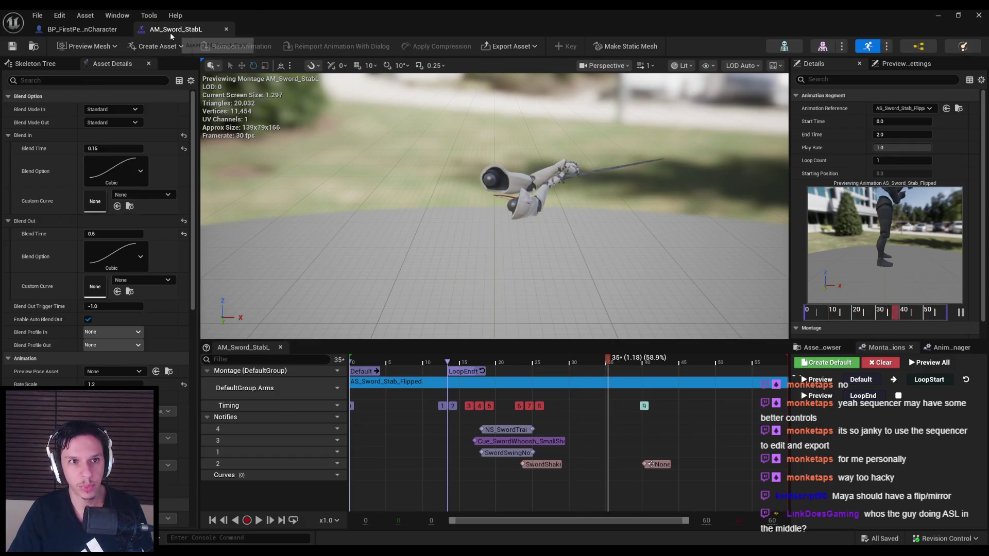
pyautogui.middleClick(170, 33)
pyautogui.click(935, 16)
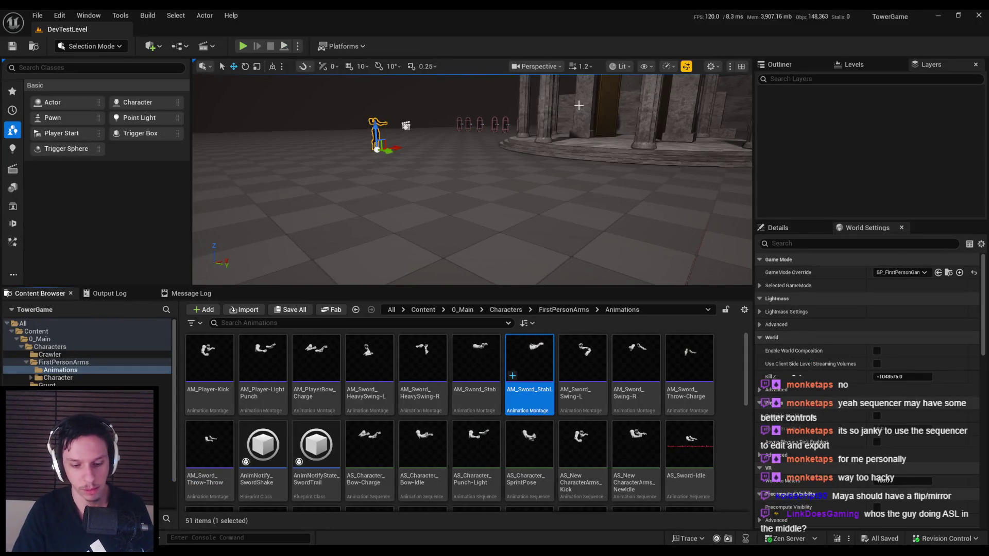
# - Playtest fullscreen, chaining sword combos on the red enemies by the temple arch, then stop
pyautogui.hotkey('alt', 'p')
pyautogui.press('F11')
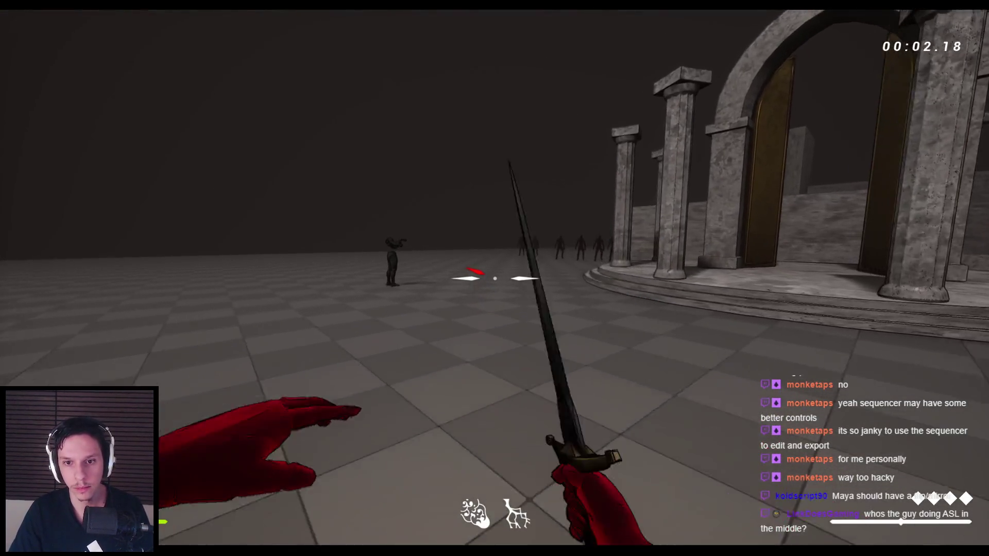
pyautogui.click(494, 279)
pyautogui.click(494, 278)
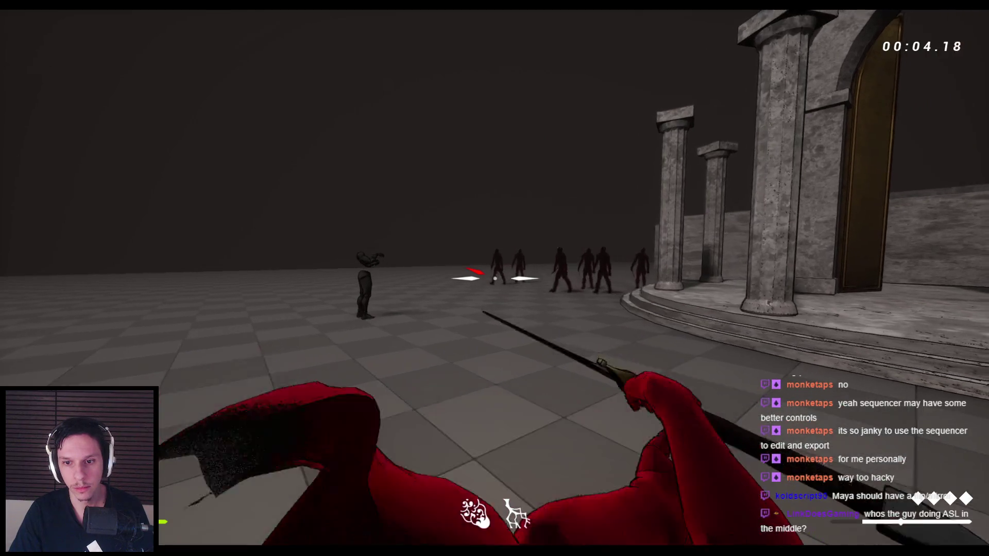
pyautogui.click(494, 278)
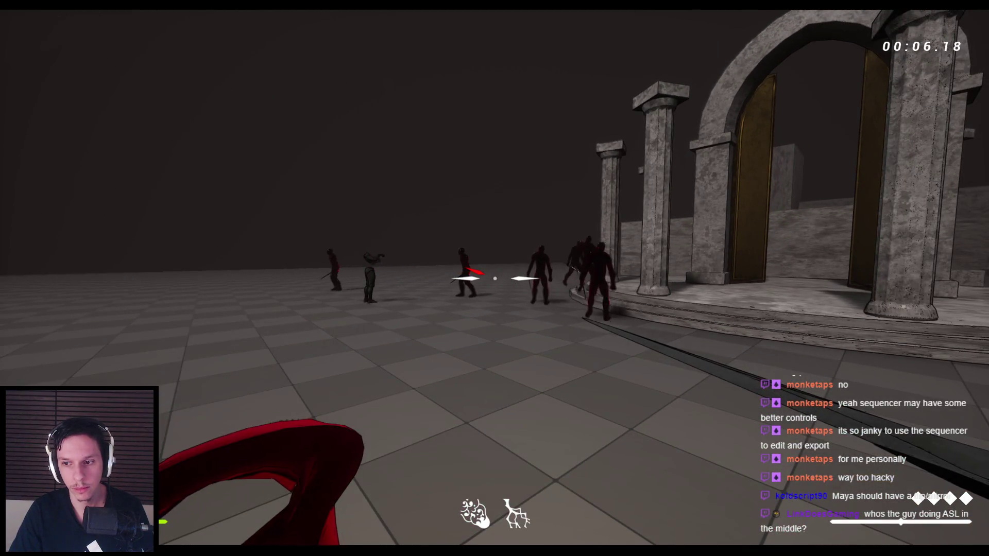
pyautogui.click(494, 278)
pyautogui.click(495, 278)
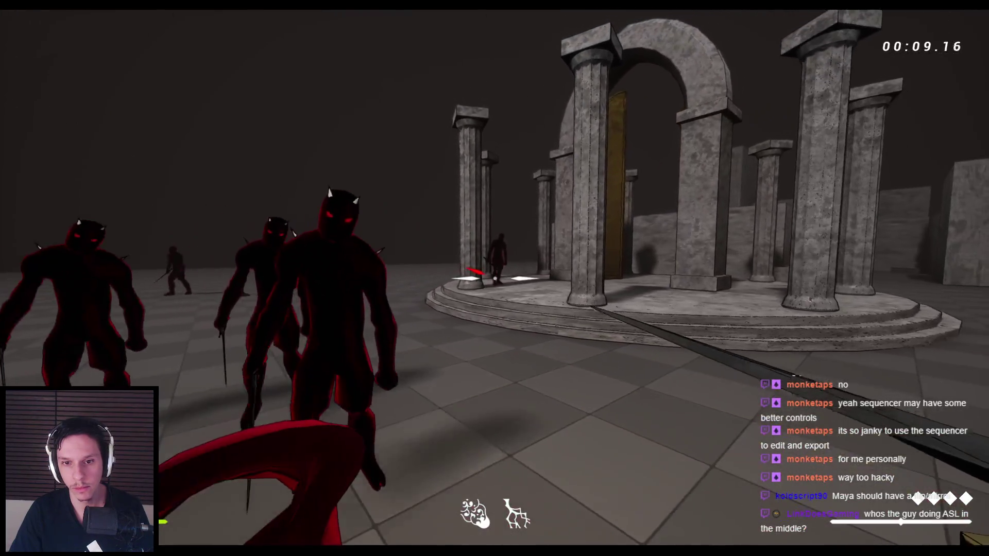
pyautogui.click(494, 279)
pyautogui.click(495, 278)
pyautogui.click(494, 278)
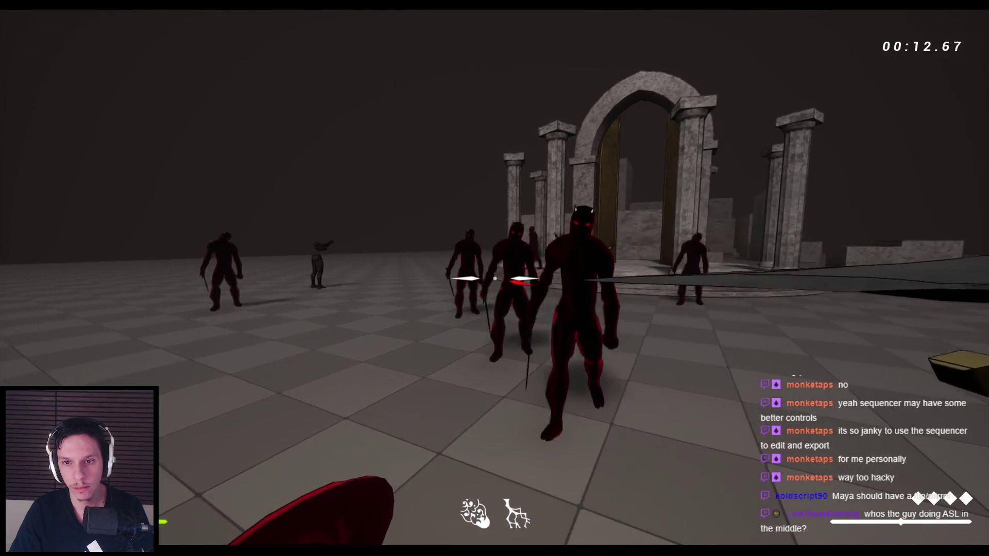
pyautogui.click(495, 278)
pyautogui.click(495, 278)
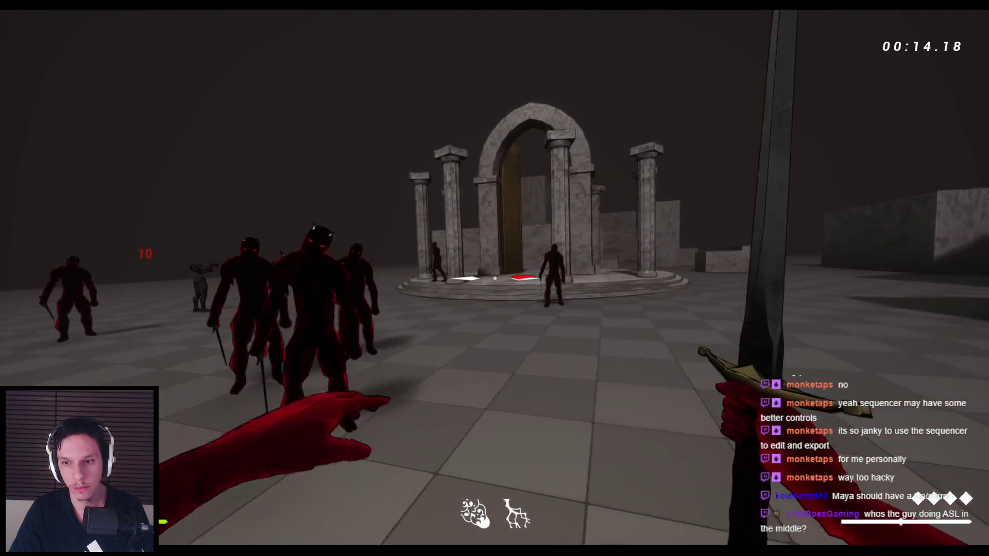
pyautogui.click(495, 278)
pyautogui.click(495, 278)
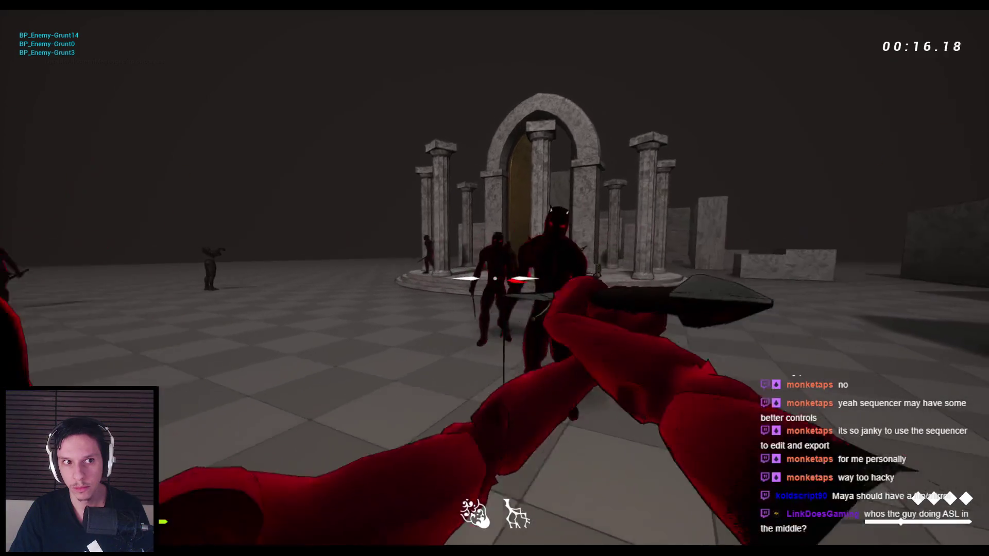
pyautogui.click(495, 278)
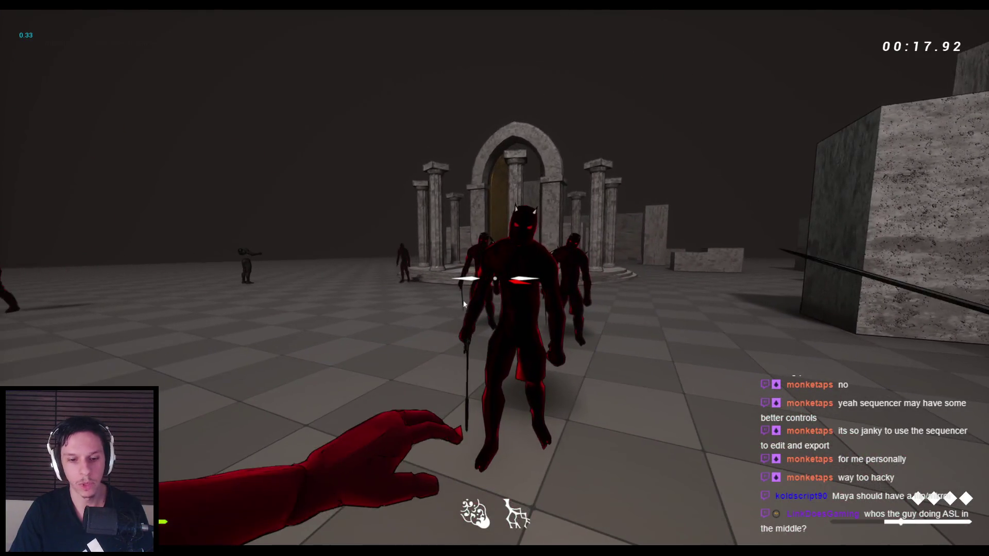
pyautogui.press('Escape')
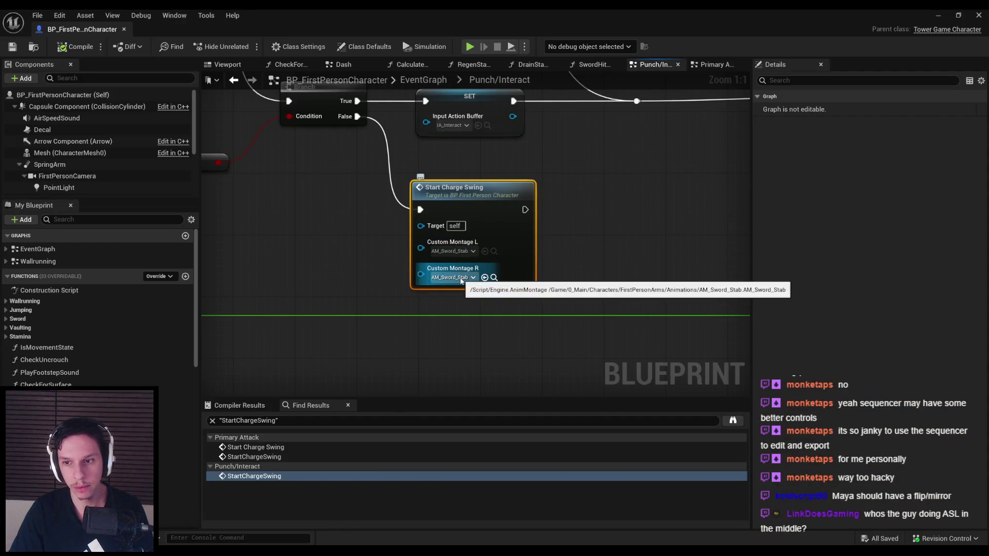
# - Inspect the StartChargeSwing event's IsValid, SET, Select and Play Montage nodes in Primary Attack
pyautogui.doubleClick(454, 201)
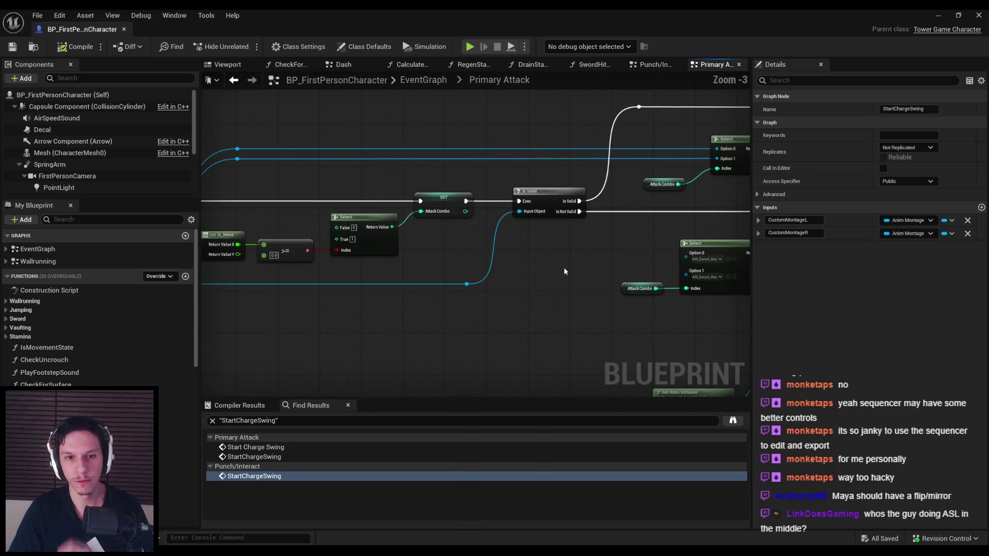
pyautogui.moveTo(564, 268); pyautogui.dragTo(735, 268)
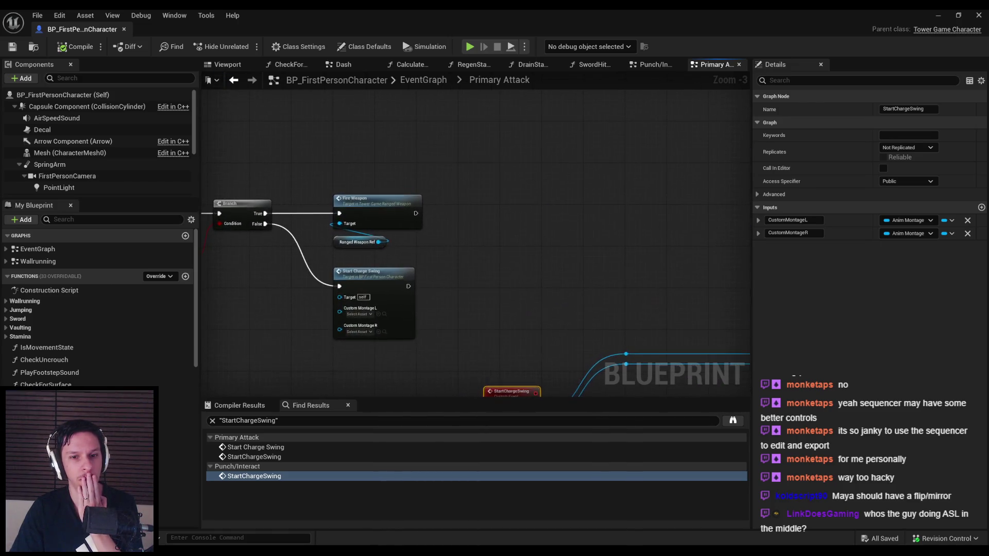
pyautogui.moveTo(639, 253)
pyautogui.mouseDown()
pyautogui.moveTo(387, 334)
pyautogui.moveTo(504, 310)
pyautogui.moveTo(493, 308)
pyautogui.mouseUp()
pyautogui.click(492, 307)
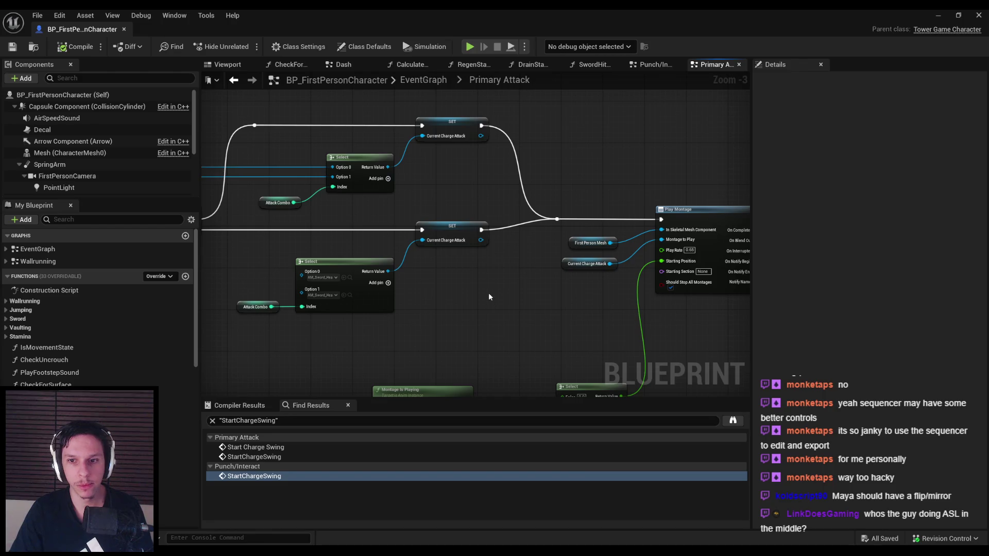
pyautogui.moveTo(289, 349)
pyautogui.mouseDown()
pyautogui.moveTo(621, 296)
pyautogui.moveTo(559, 304)
pyautogui.mouseUp()
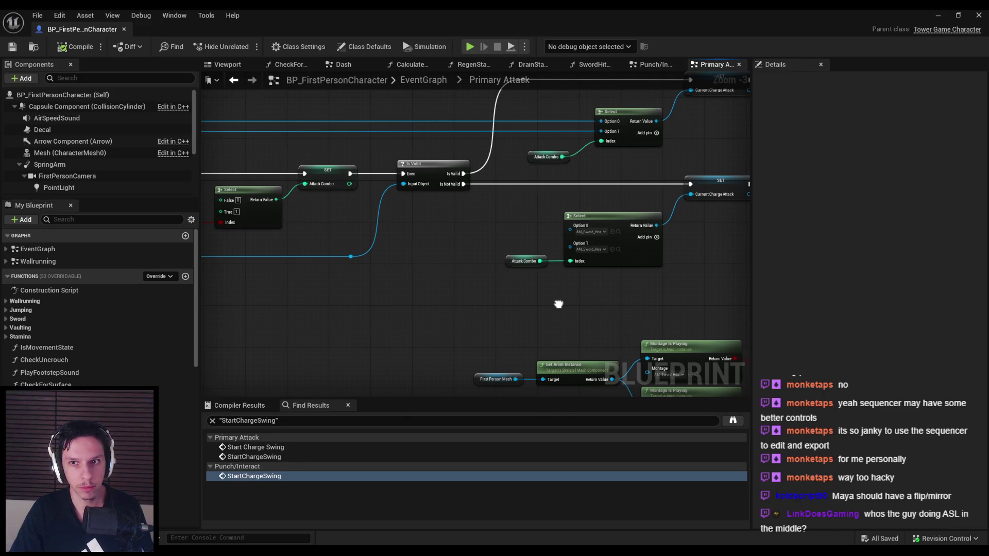
pyautogui.click(940, 18)
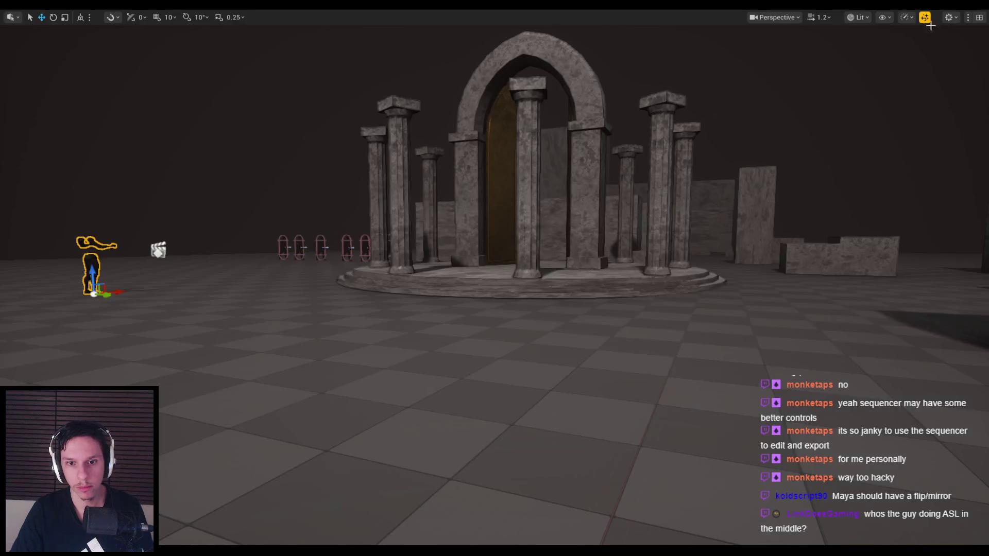
# - Set Custom Montage R to AM_Sword_StabL and run a quick playtest
pyautogui.moveTo(299, 550)
pyautogui.click(360, 507)
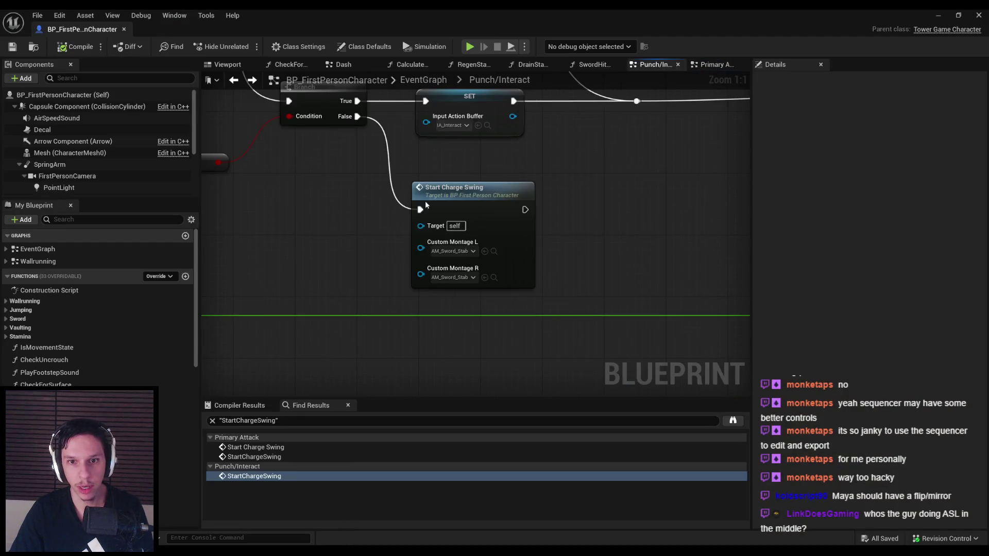
pyautogui.click(470, 278)
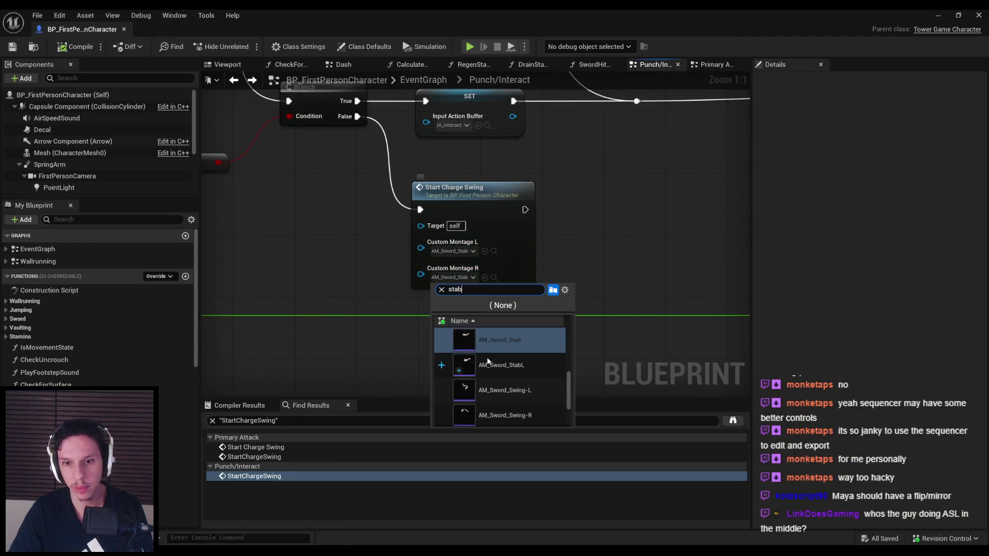
pyautogui.click(504, 363)
pyautogui.click(939, 15)
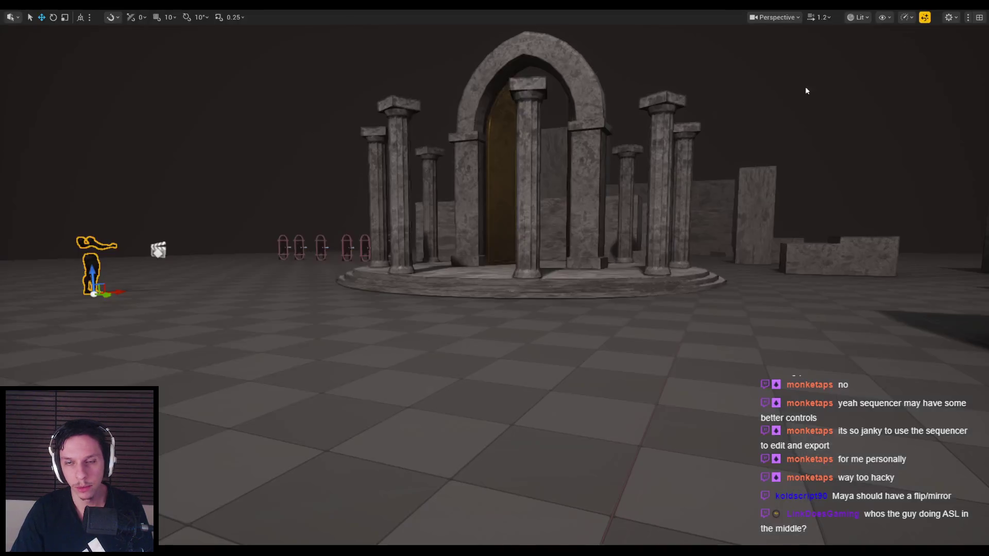
pyautogui.hotkey('alt', 'p')
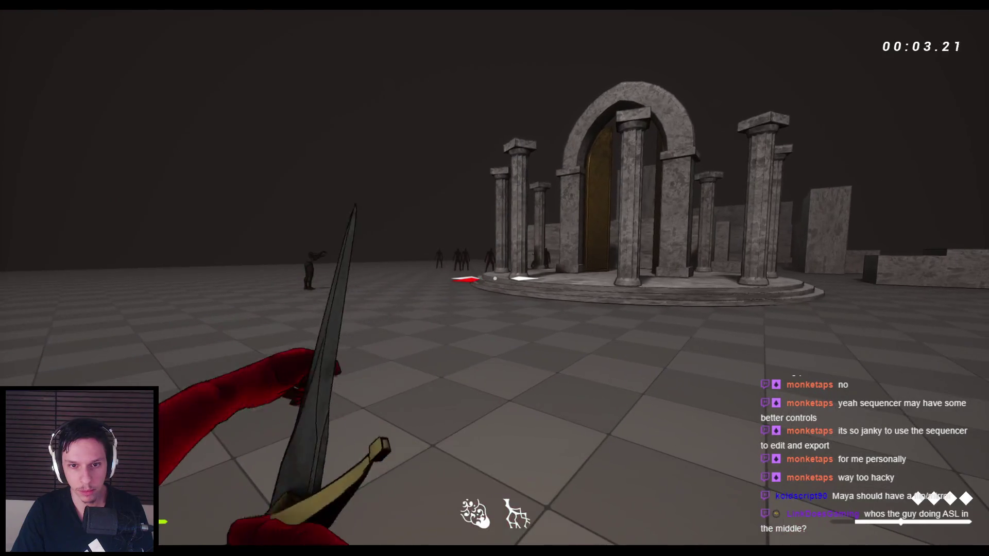
pyautogui.press('Escape')
# - Recheck the Custom Montage R choice and review the StartChargeSwing event in Primary Attack
pyautogui.click(351, 524)
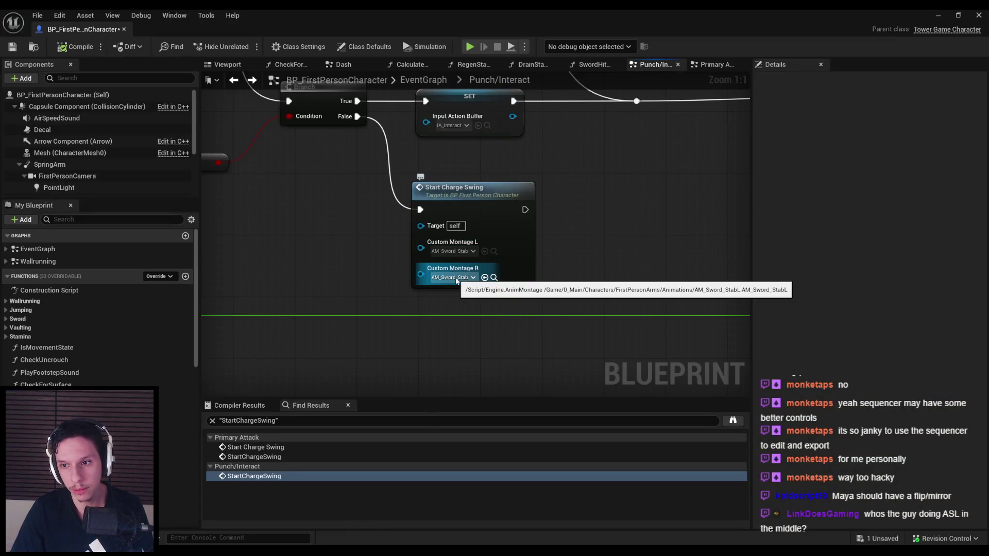
pyautogui.click(456, 278)
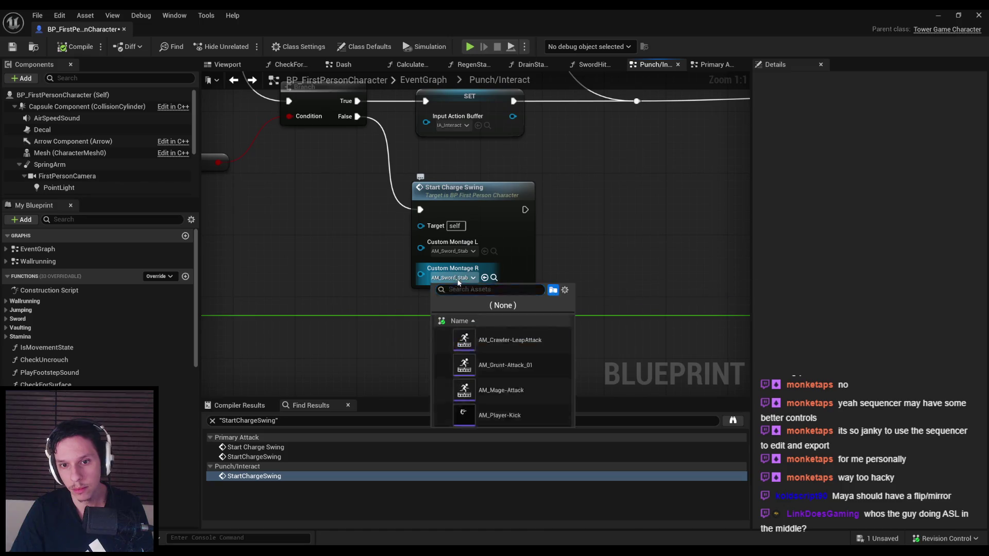
pyautogui.click(501, 348)
pyautogui.doubleClick(479, 209)
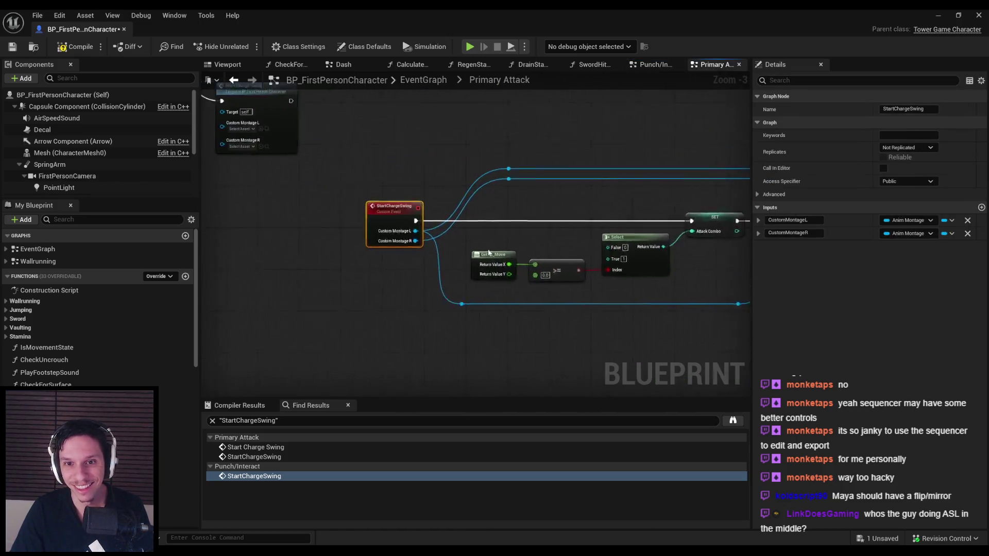
pyautogui.scroll(-1, 470, 227)
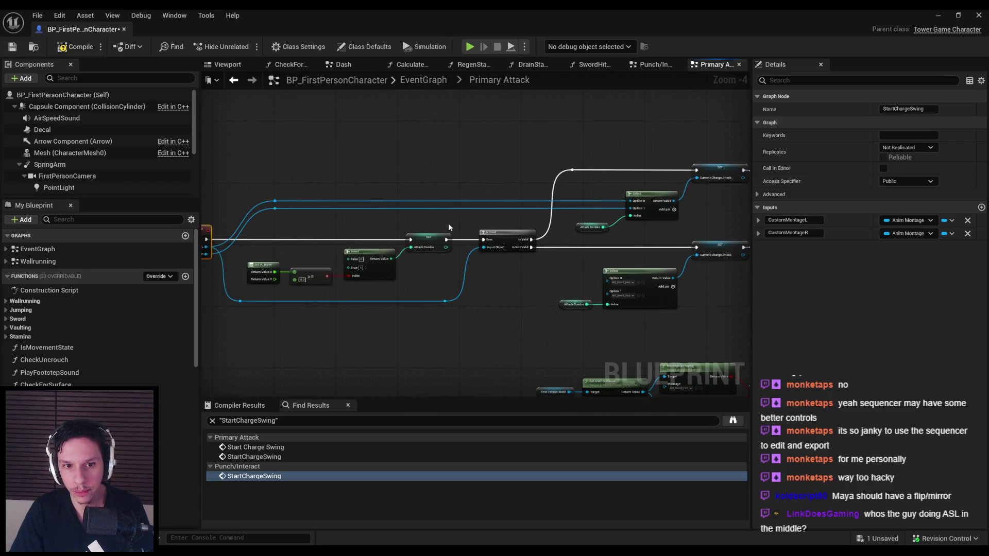
pyautogui.scroll(1, 258, 258)
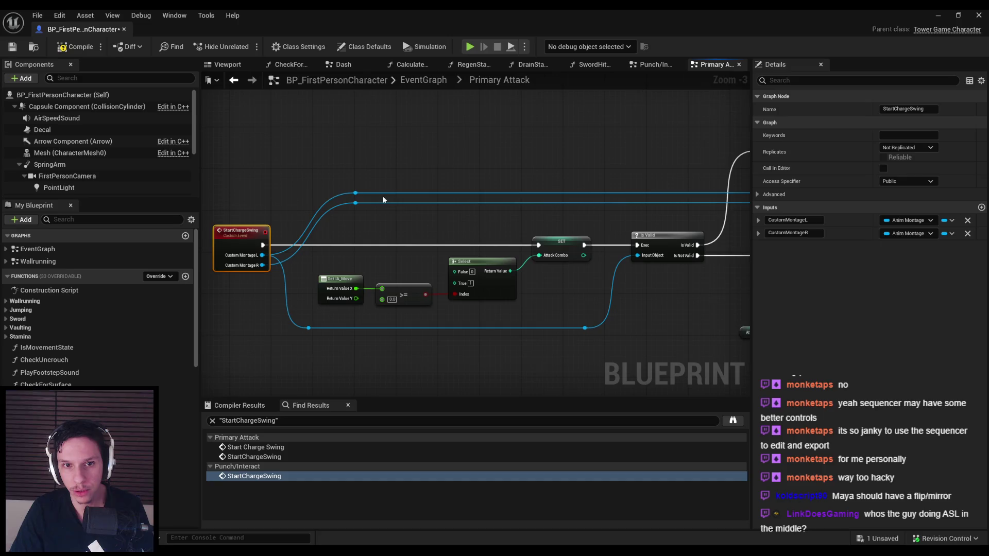
pyautogui.scroll(-1, 378, 198)
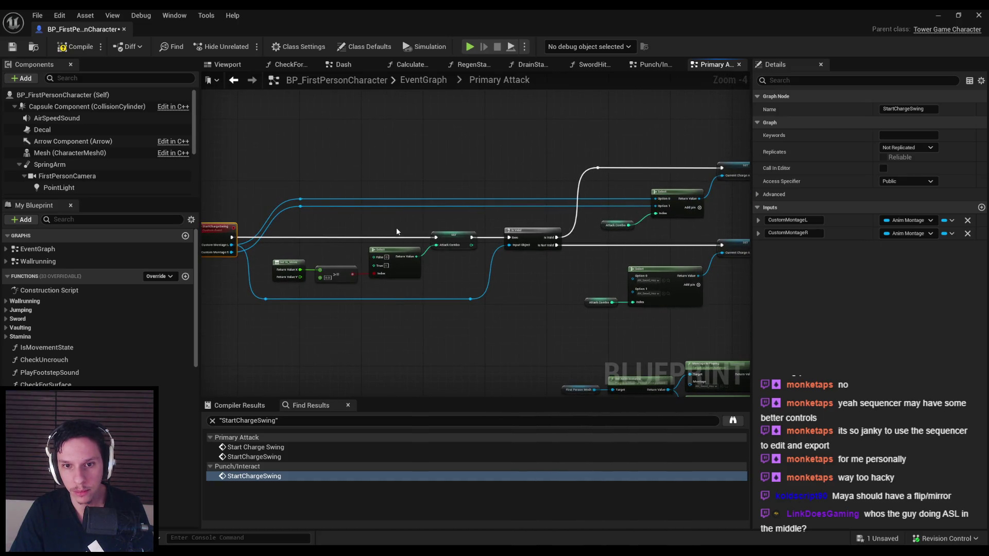
pyautogui.click(938, 15)
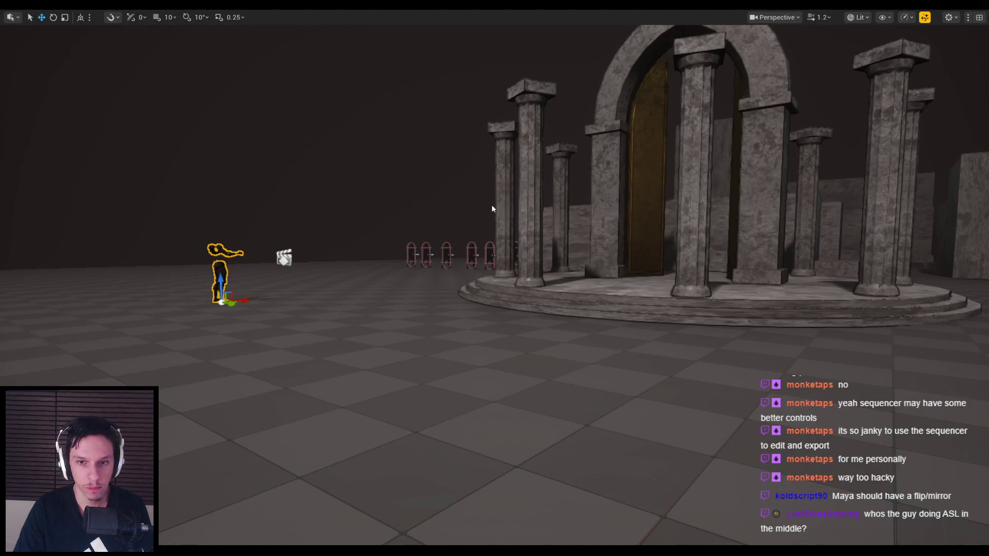
# - Playtest the level, advancing and swinging the sword three times at the red enemies
pyautogui.hotkey('alt', 'p')
pyautogui.press('w')
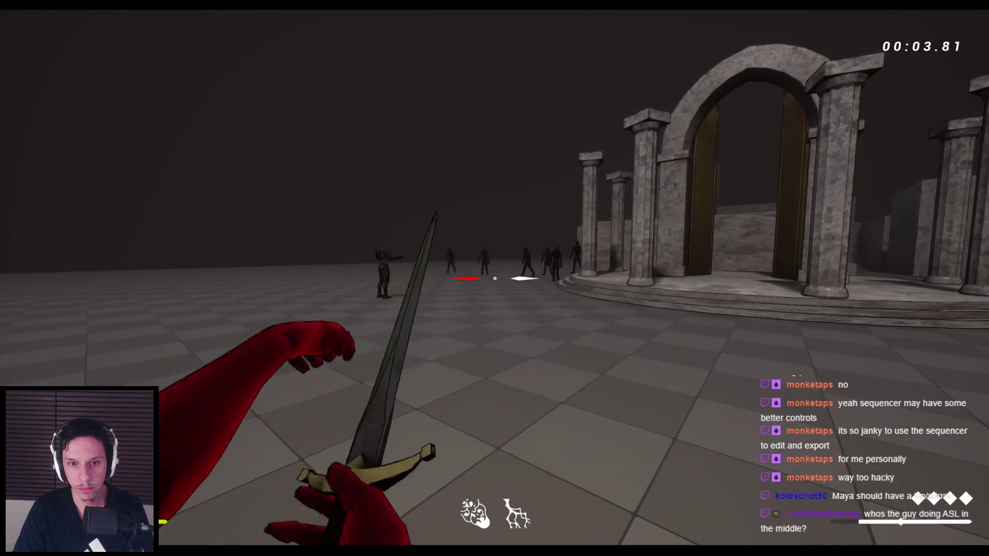
pyautogui.click(494, 278)
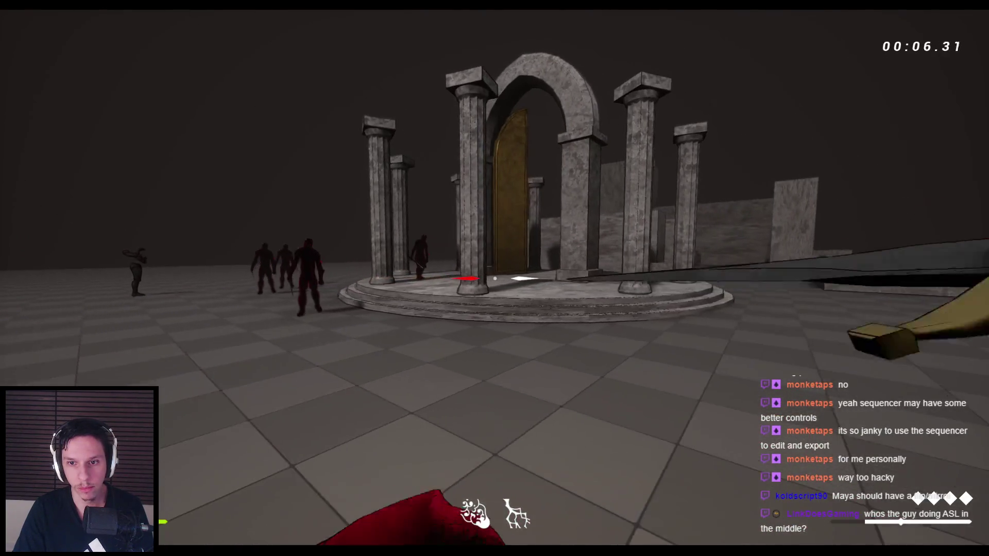
pyautogui.click(494, 278)
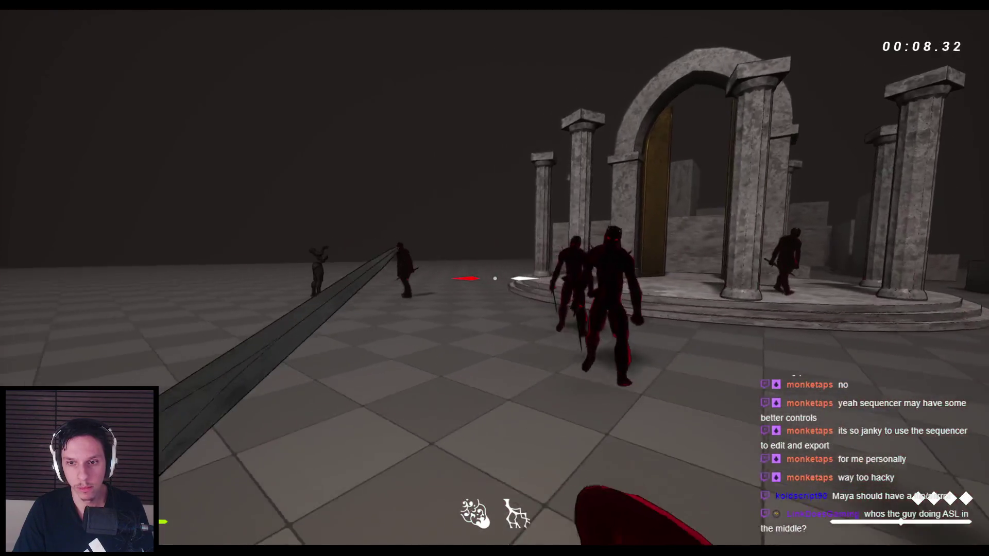
pyautogui.click(495, 278)
pyautogui.press('space')
pyautogui.press('Escape')
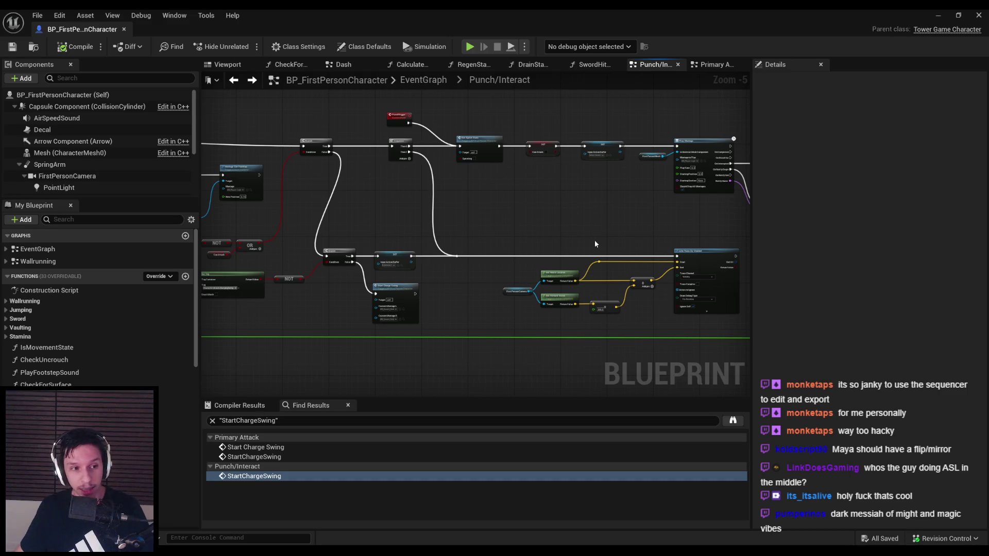
# - Pan and zoom around the Punch/Interact graph to review the StartChargeSwing calls
pyautogui.scroll(1, 484, 257)
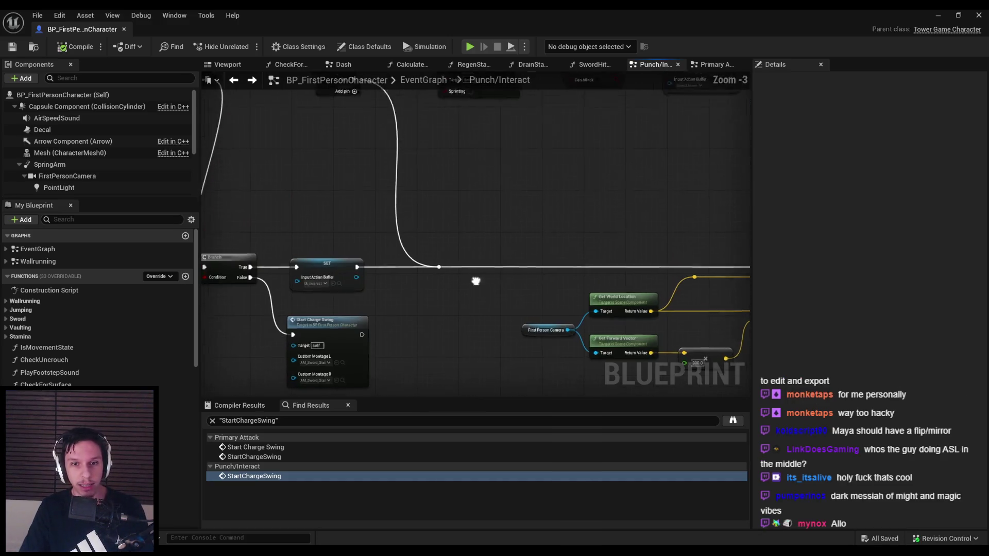
pyautogui.scroll(-1, 452, 227)
pyautogui.scroll(2, 452, 227)
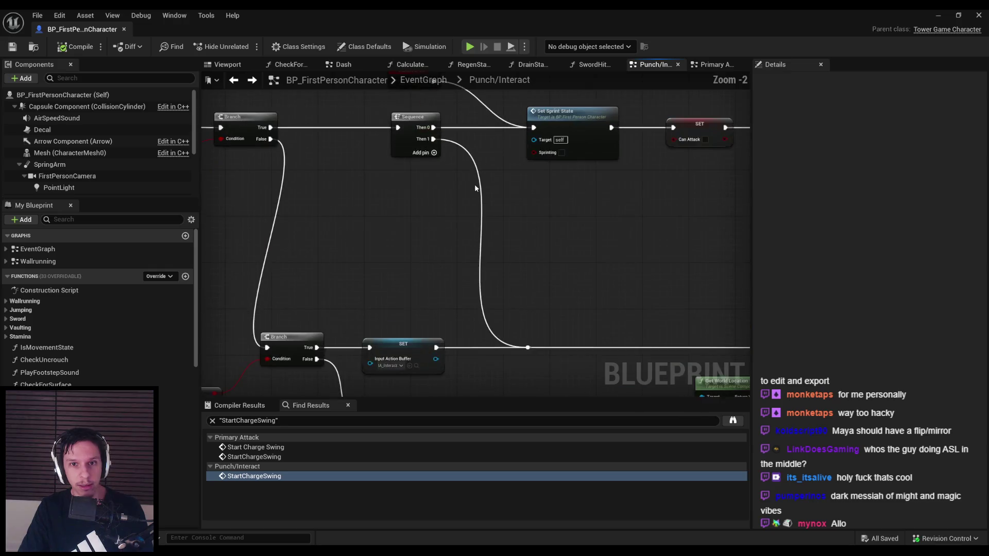
pyautogui.moveTo(450, 140); pyautogui.dragTo(413, 180)
pyautogui.scroll(-1, 413, 181)
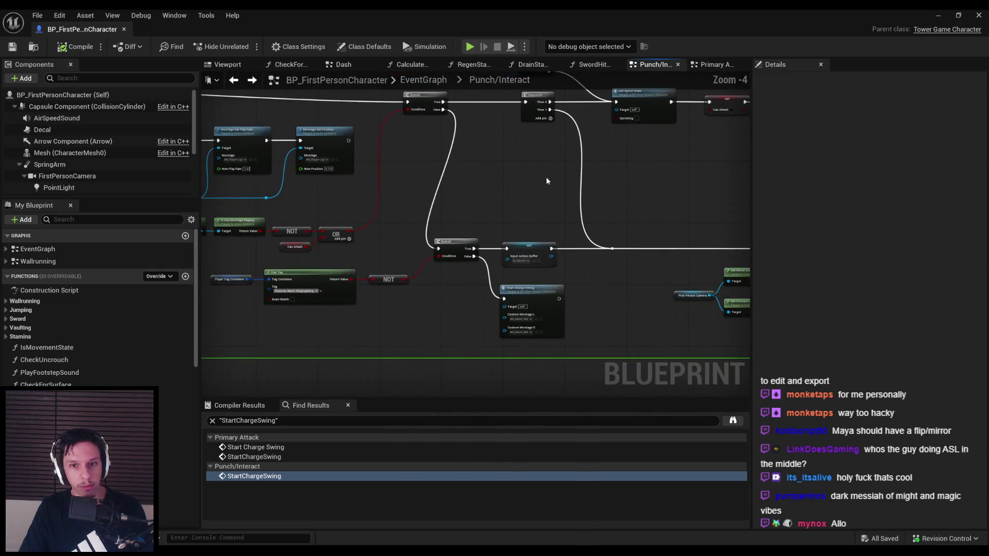
pyautogui.scroll(-1, 459, 287)
pyautogui.moveTo(512, 256)
pyautogui.mouseDown()
pyautogui.moveTo(348, 277)
pyautogui.moveTo(473, 267)
pyautogui.mouseUp()
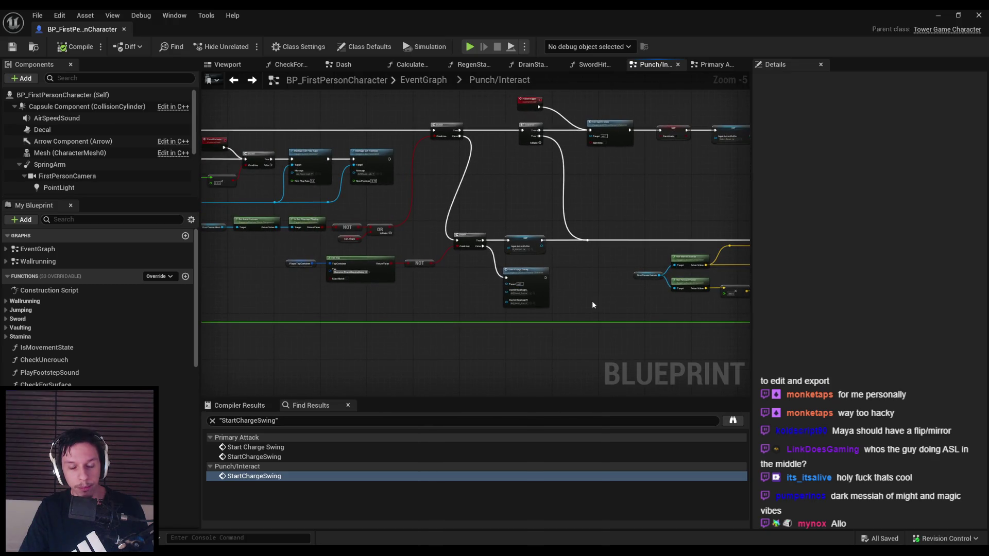
pyautogui.click(938, 13)
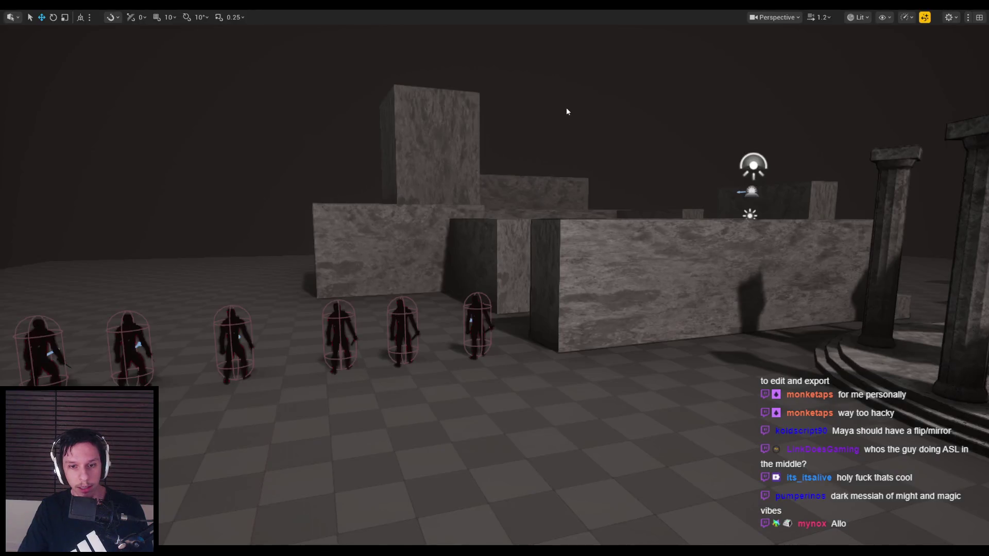
# - Playtest the level, walking into the grunts and slashing several down, then stop
pyautogui.hotkey('alt', 'p')
pyautogui.press('w')
pyautogui.click(495, 279)
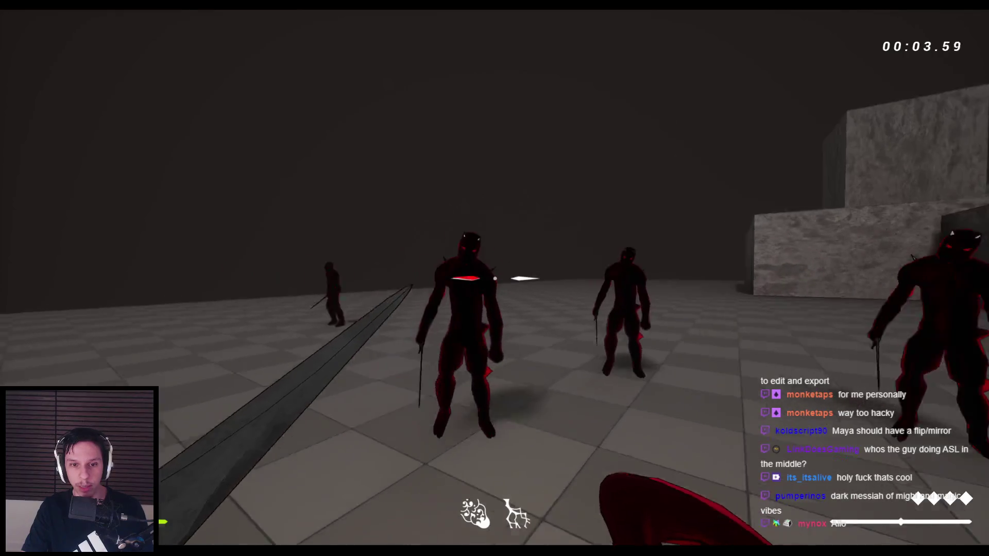
pyautogui.click(495, 278)
pyautogui.press('w')
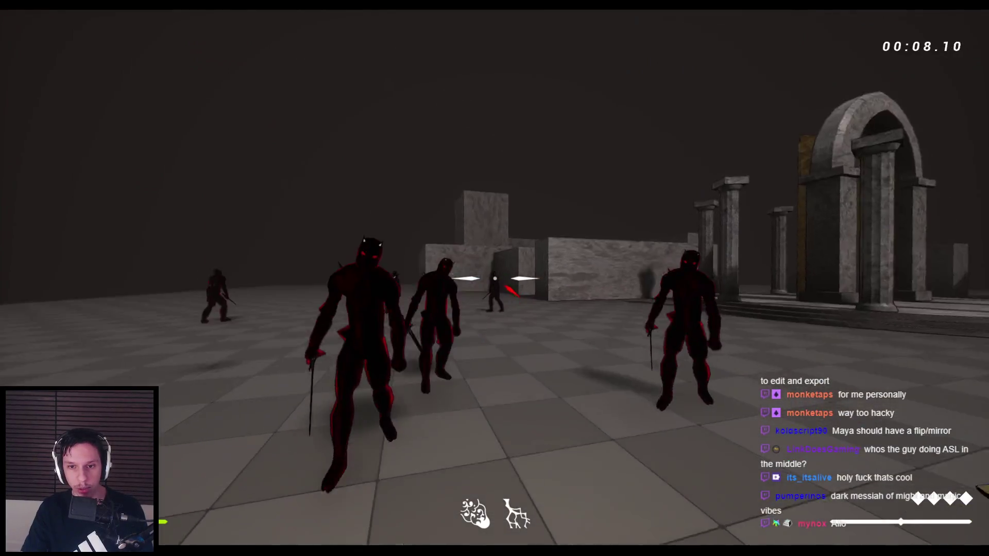
pyautogui.click(495, 278)
pyautogui.click(495, 278)
pyautogui.click(494, 279)
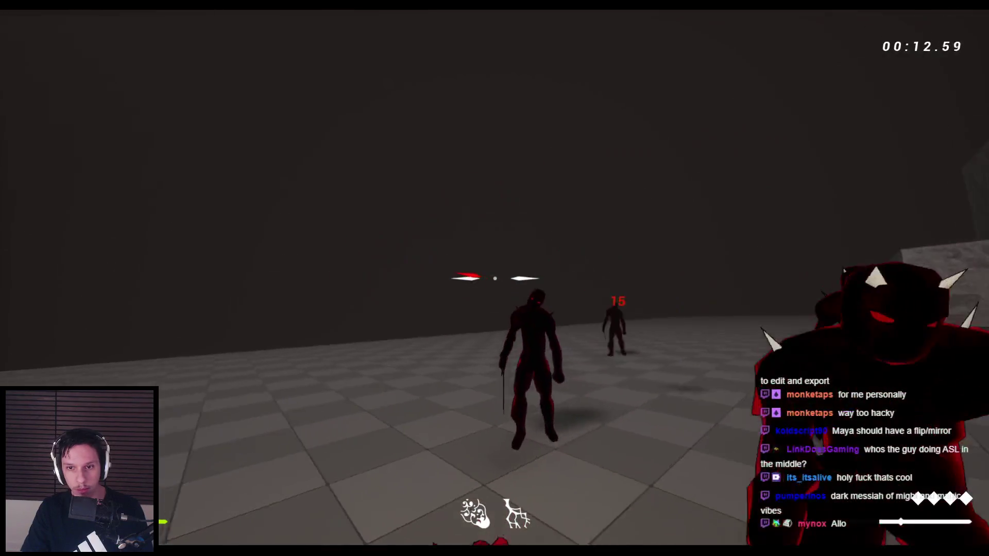
pyautogui.click(494, 278)
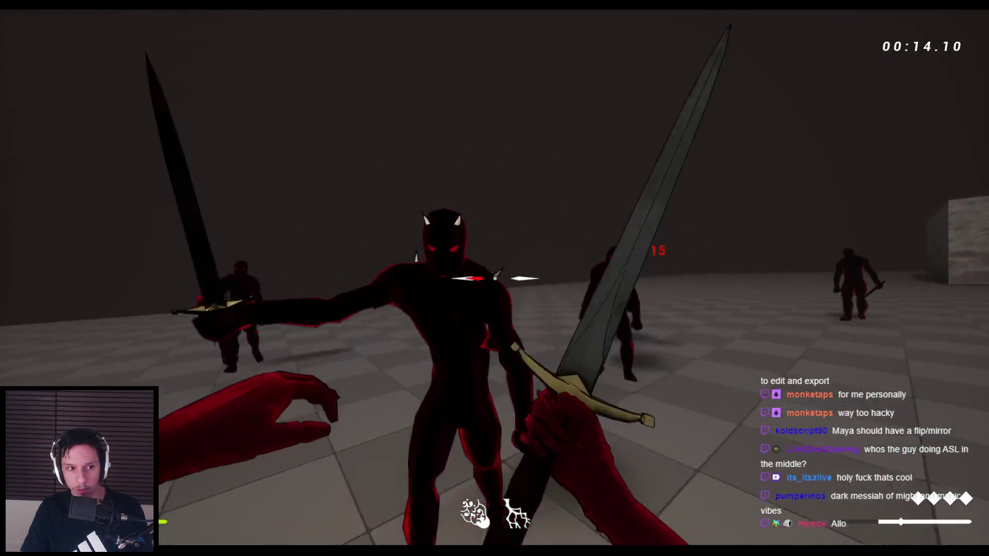
pyautogui.click(494, 278)
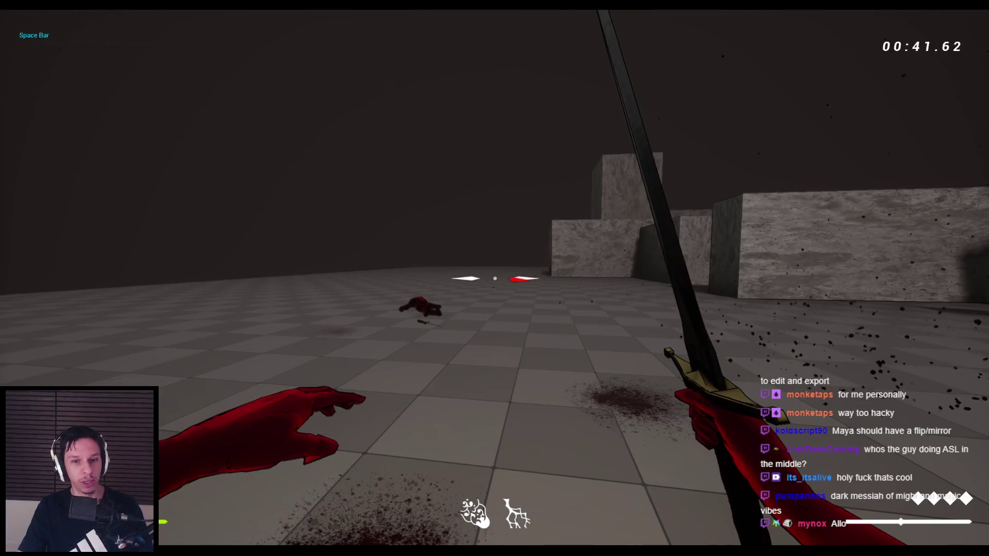
pyautogui.press('Escape')
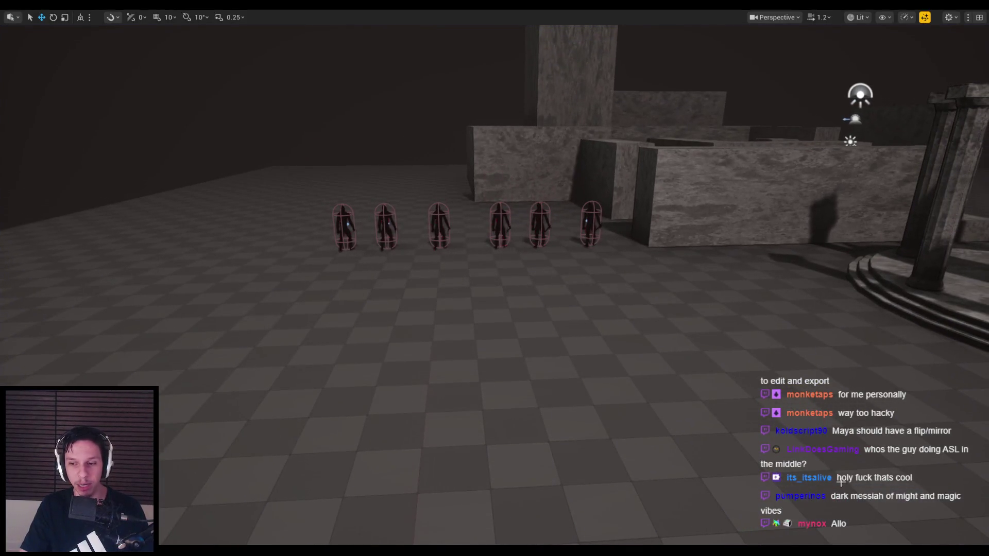
pyautogui.moveTo(841, 483); pyautogui.dragTo(541, 348)
pyautogui.click(352, 521)
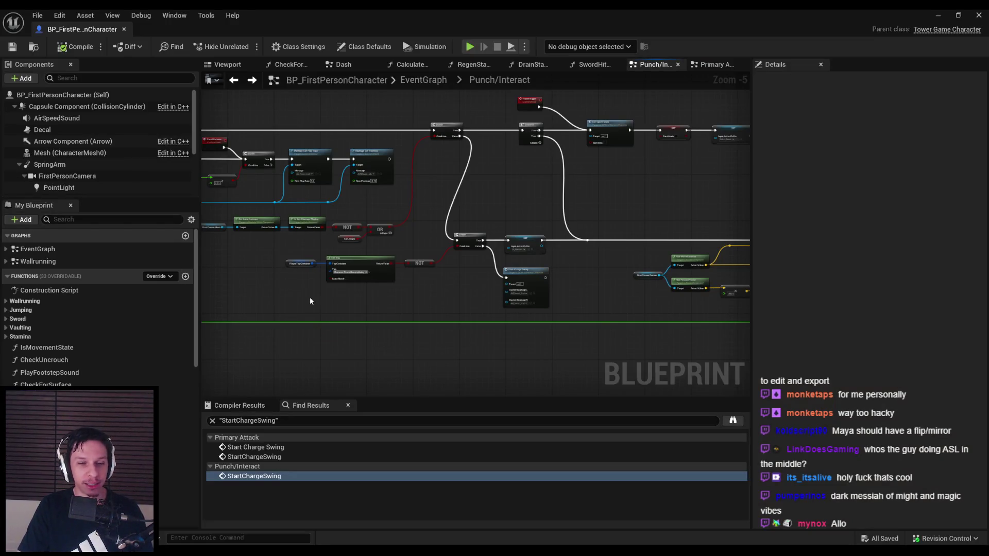
pyautogui.scroll(1, 311, 301)
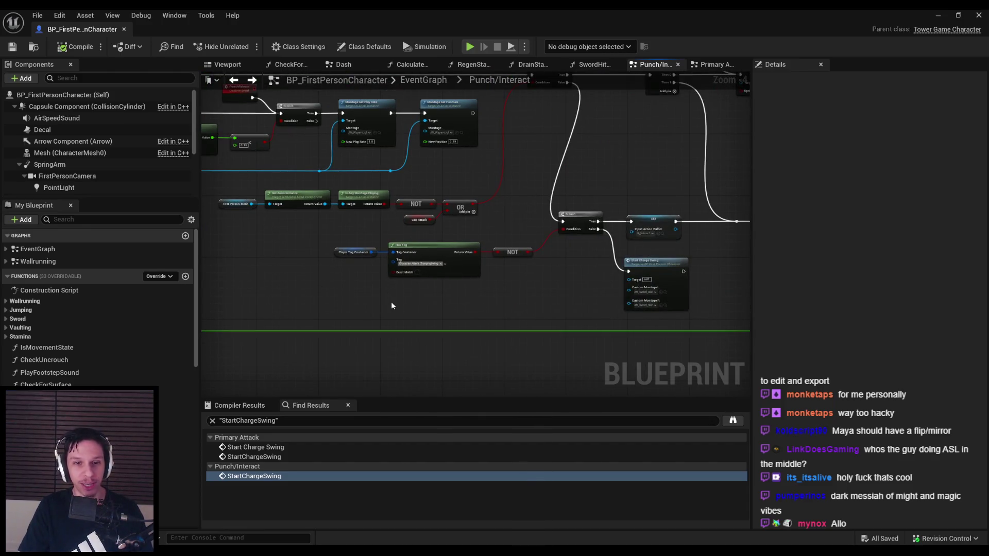
pyautogui.scroll(1, 514, 269)
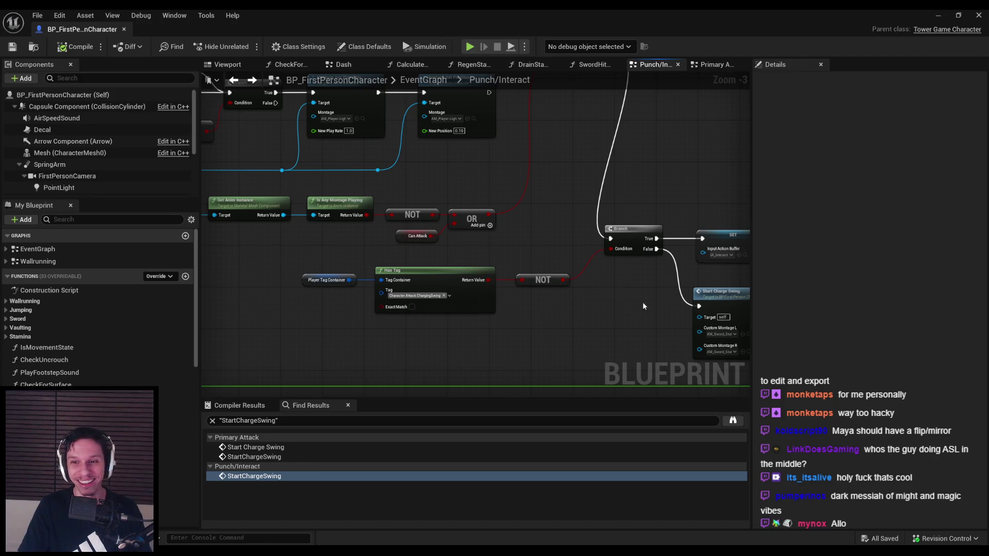
pyautogui.click(955, 14)
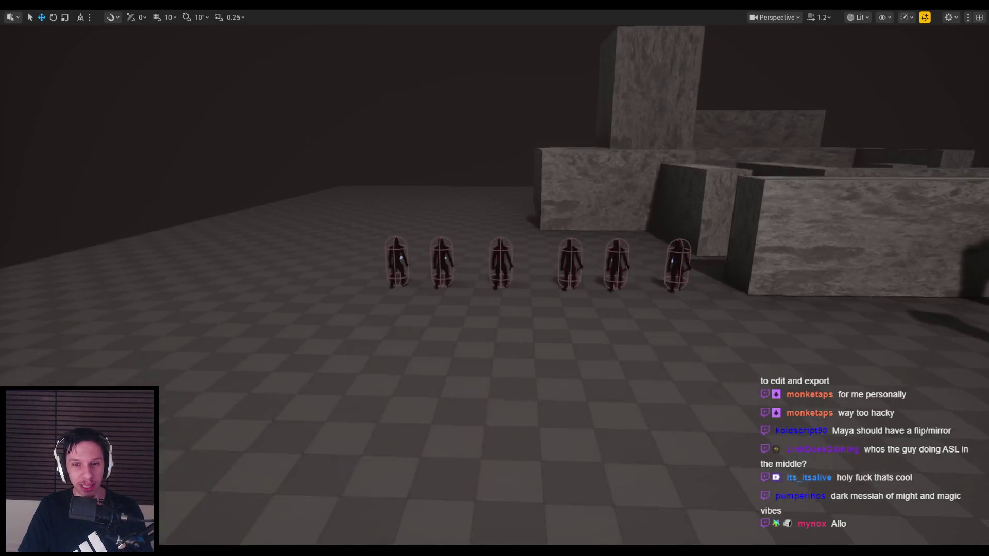
pyautogui.click(333, 533)
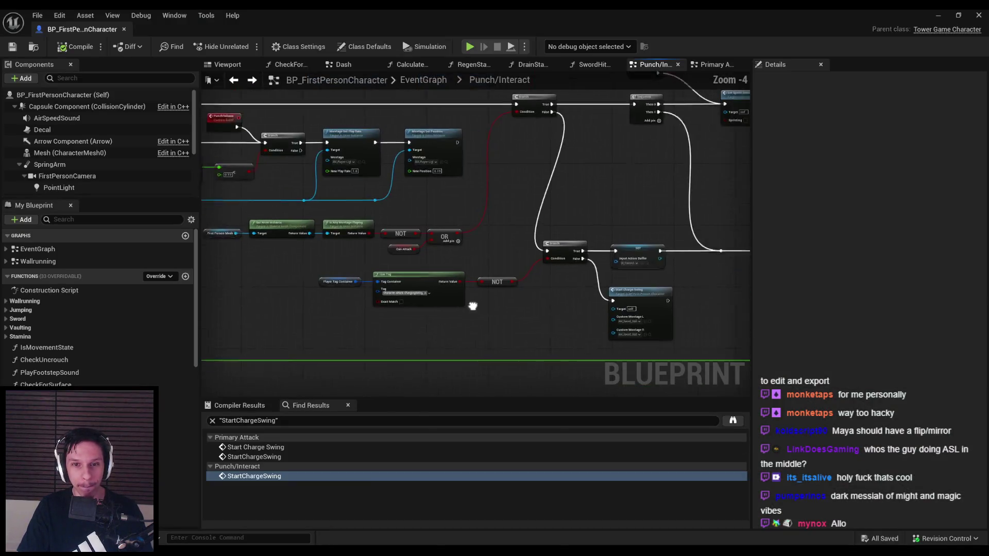
pyautogui.moveTo(464, 290); pyautogui.dragTo(318, 317)
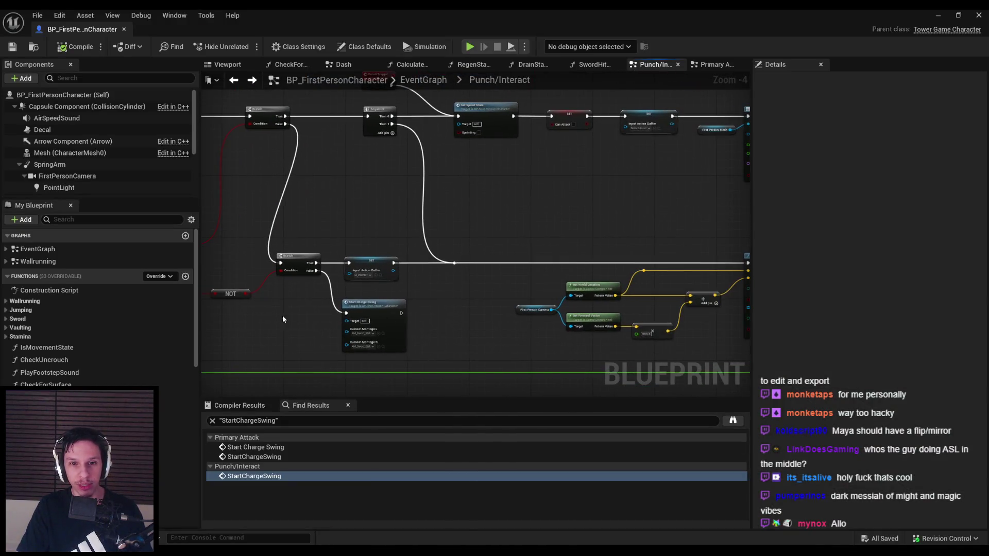
pyautogui.scroll(-2, 477, 320)
pyautogui.scroll(3, 447, 285)
pyautogui.moveTo(447, 285)
pyautogui.mouseDown()
pyautogui.moveTo(486, 256)
pyautogui.moveTo(426, 223)
pyautogui.moveTo(463, 267)
pyautogui.moveTo(451, 280)
pyautogui.mouseUp()
pyautogui.scroll(-1, 452, 280)
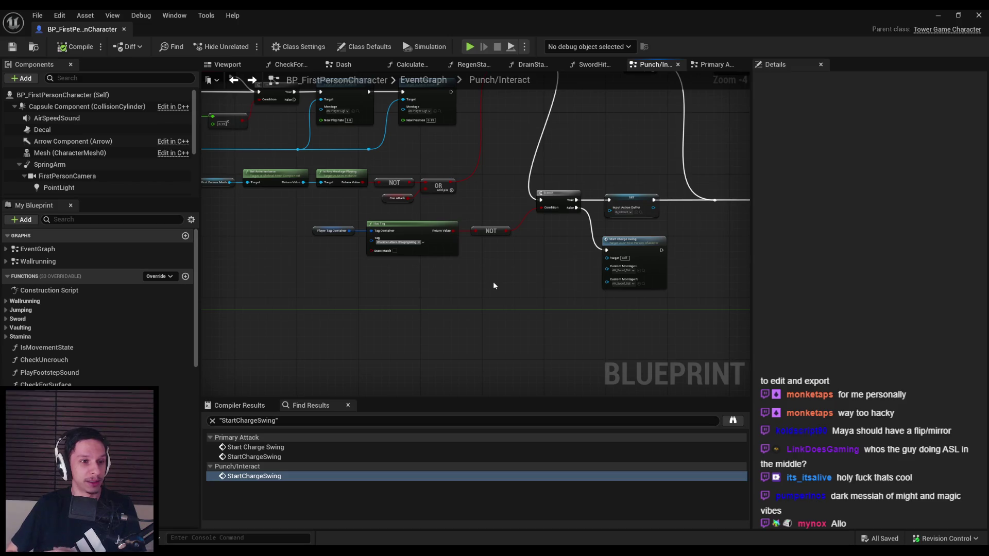
pyautogui.click(931, 15)
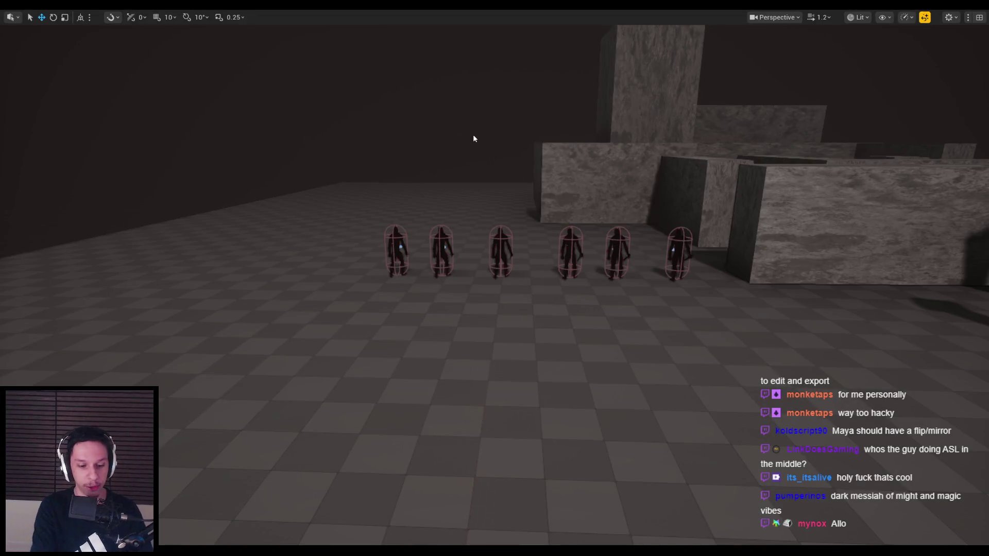
# - Start a play session and cut down the grunts with WASD movement and repeated sword slashes
pyautogui.click(473, 135)
pyautogui.press('w')
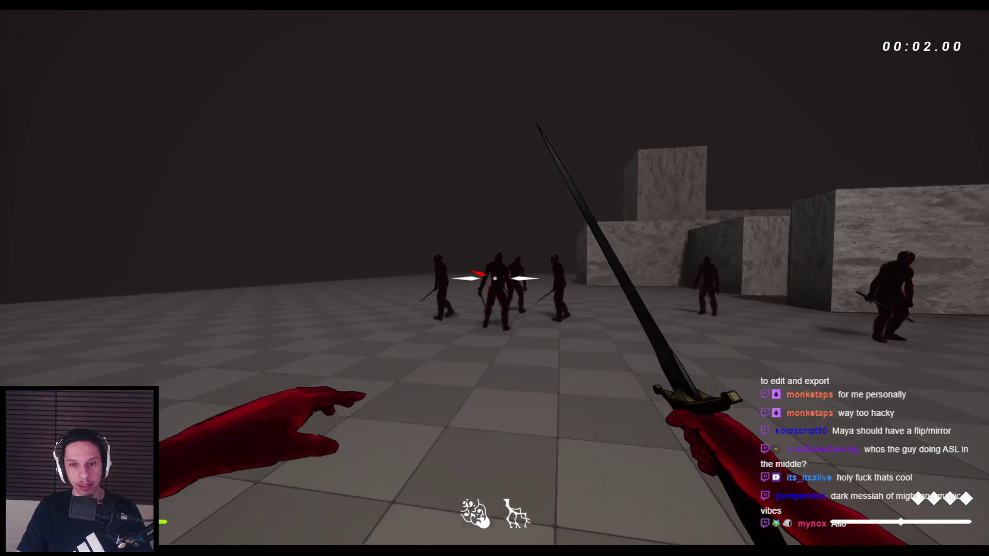
pyautogui.press('s')
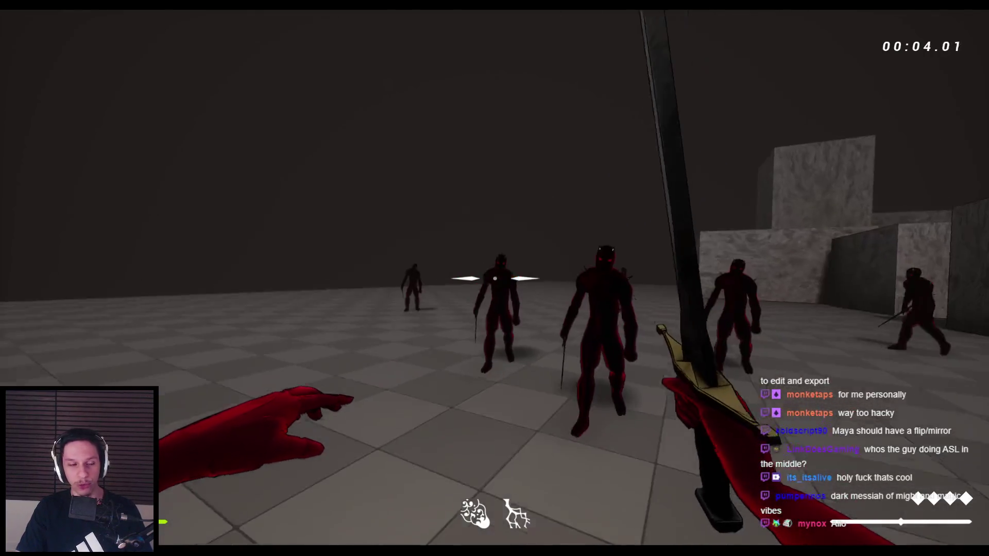
pyautogui.press('s')
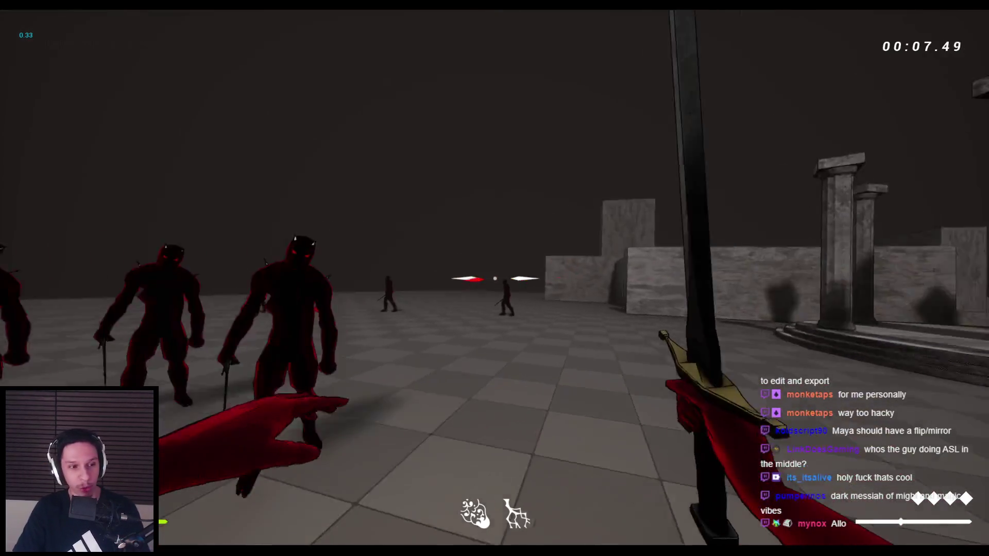
pyautogui.click(494, 278)
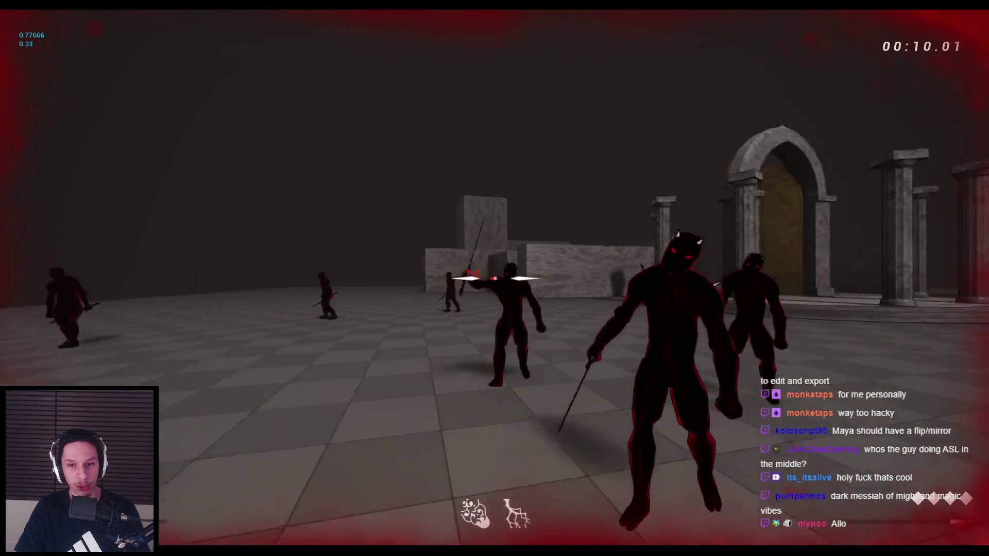
pyautogui.click(495, 278)
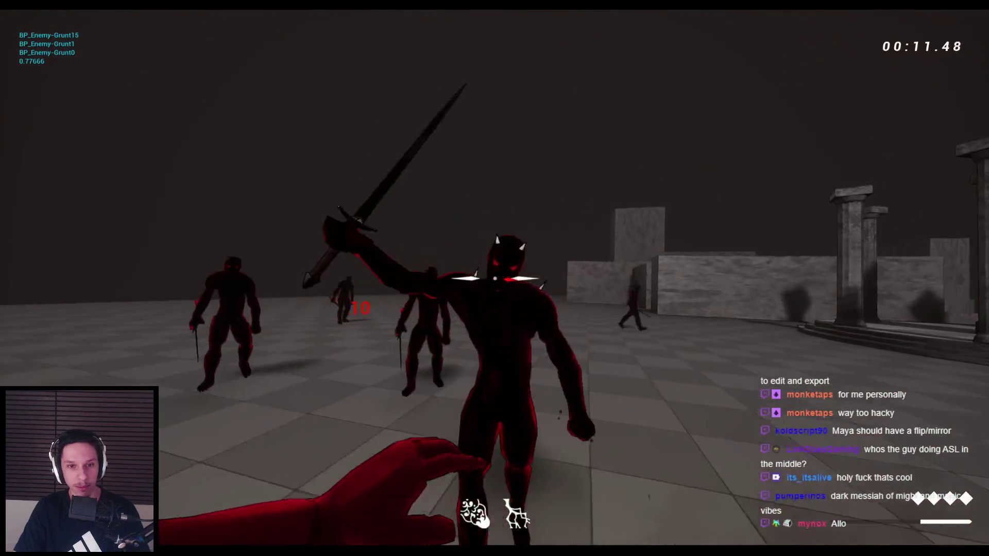
pyautogui.click(495, 278)
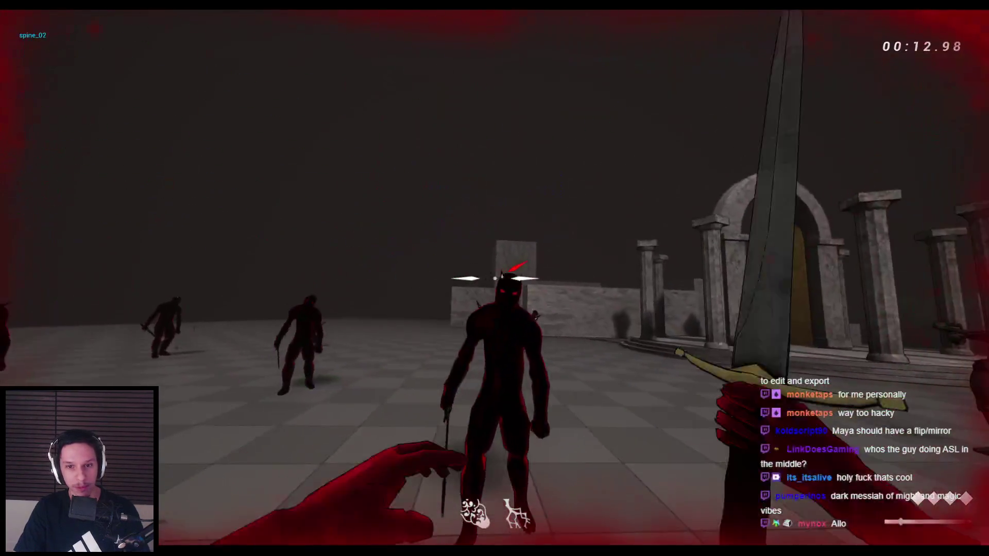
pyautogui.click(494, 278)
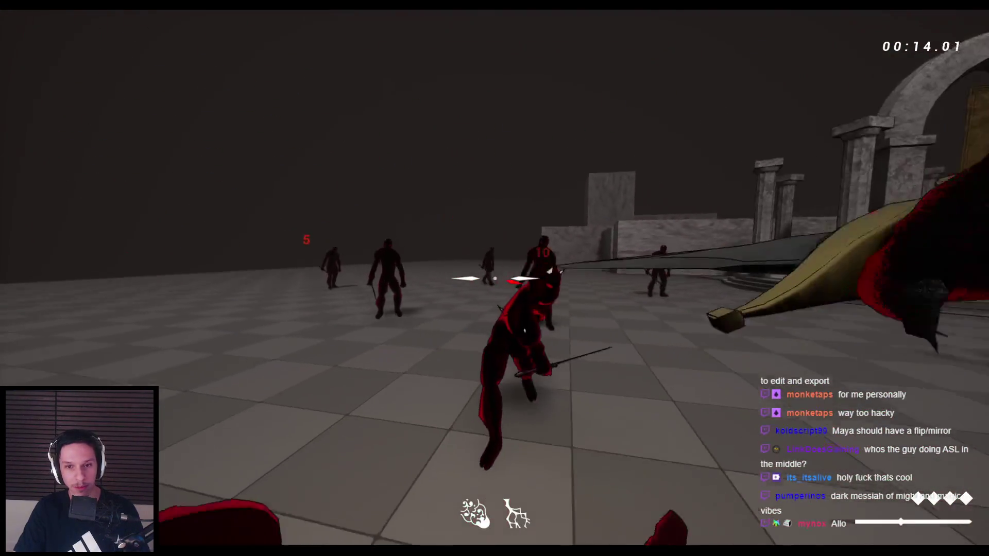
pyautogui.click(495, 278)
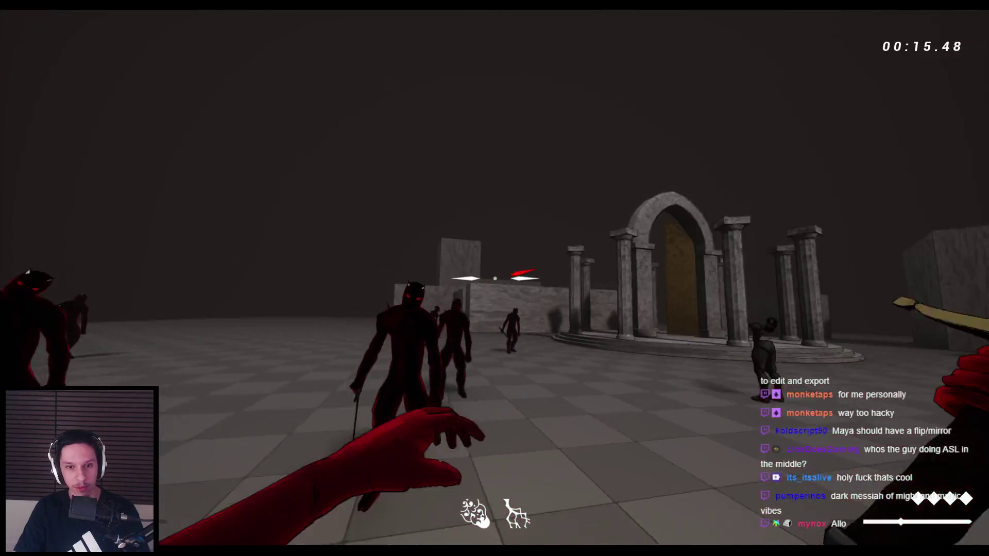
pyautogui.click(494, 278)
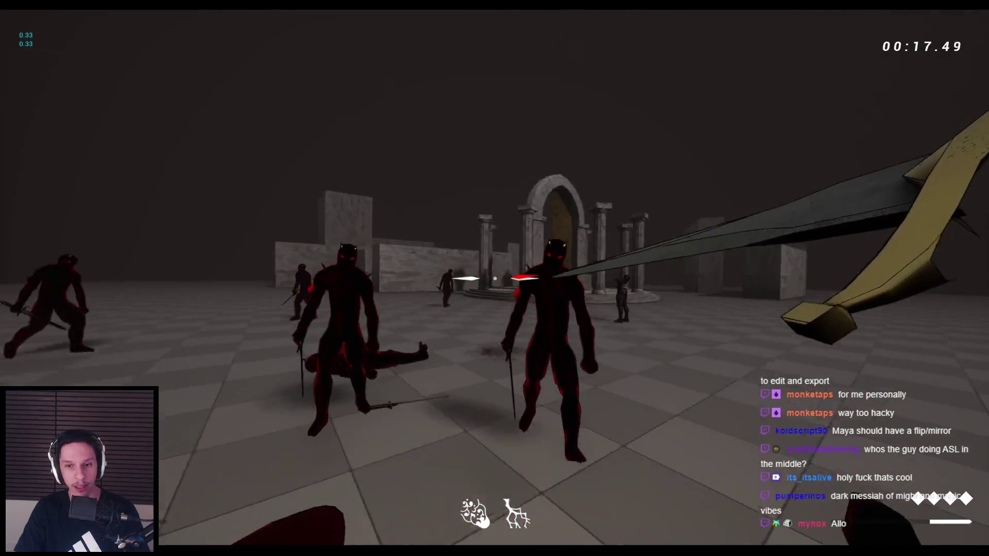
pyautogui.click(495, 279)
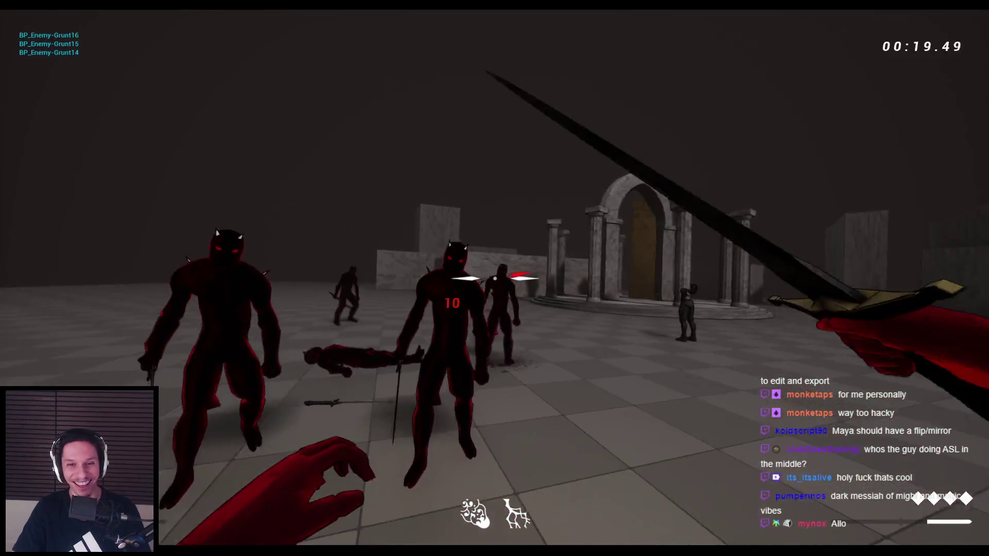
pyautogui.click(495, 278)
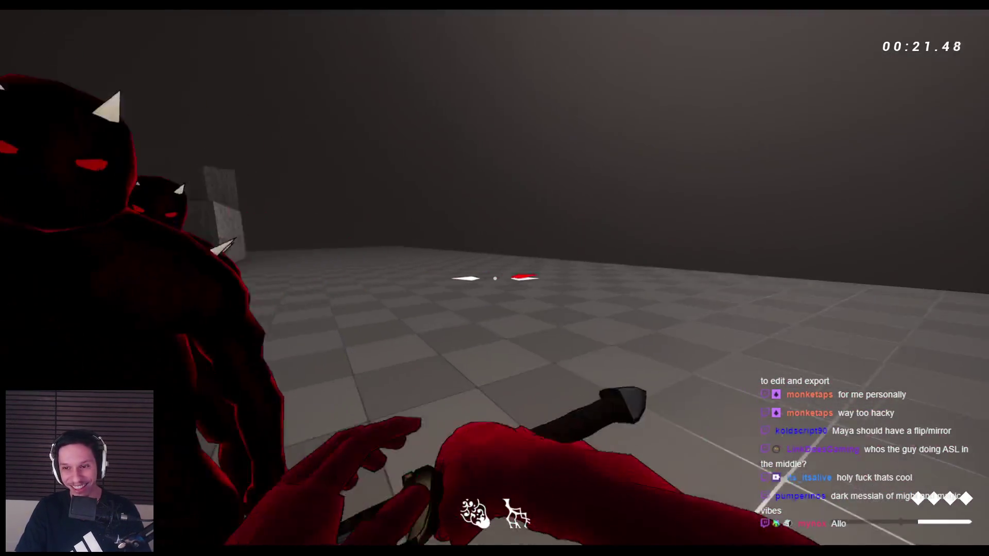
pyautogui.click(495, 278)
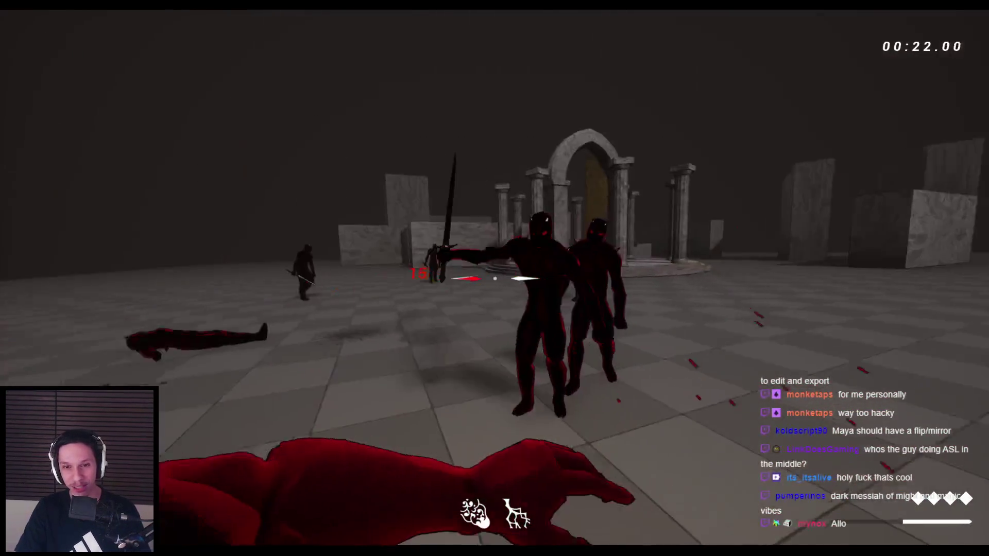
pyautogui.click(494, 278)
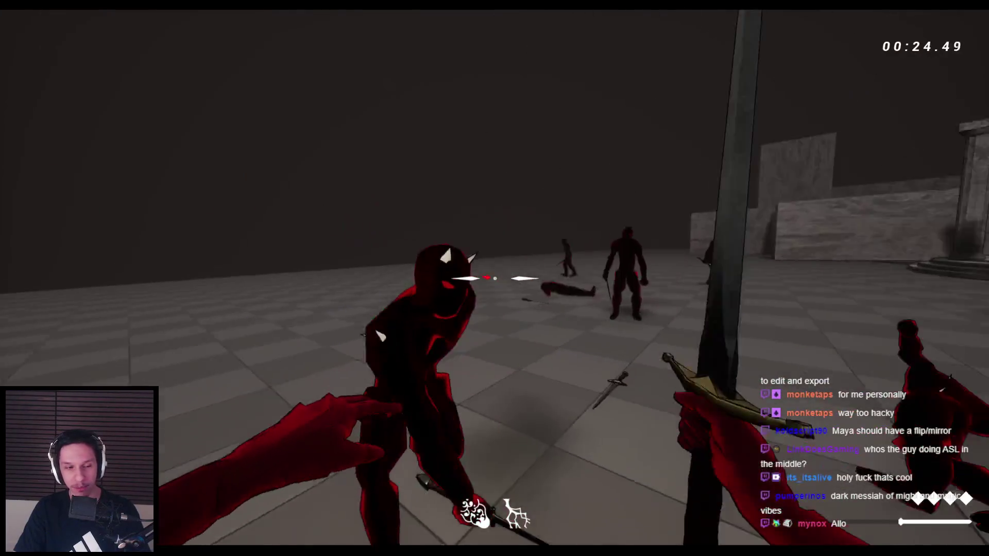
pyautogui.click(495, 278)
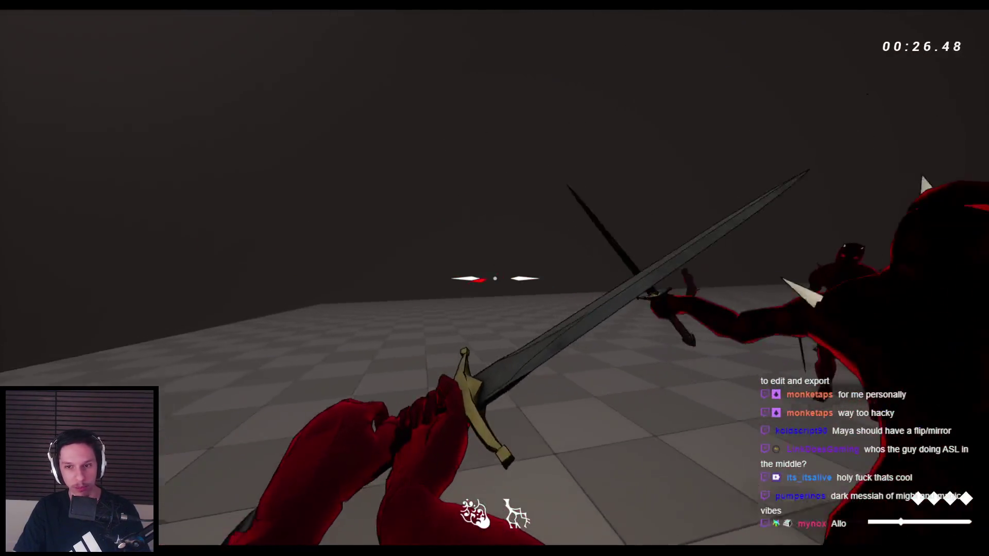
pyautogui.click(495, 279)
pyautogui.click(495, 278)
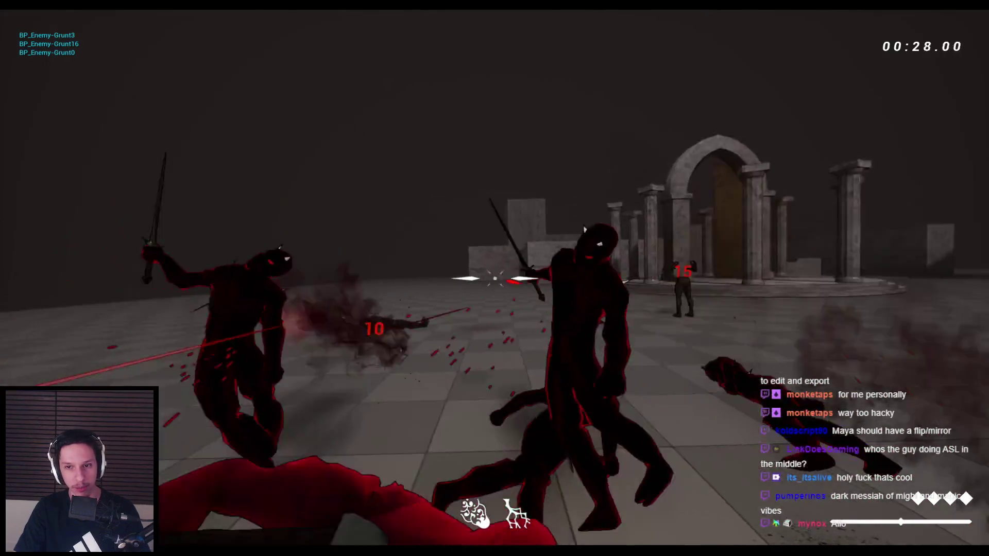
pyautogui.click(495, 278)
pyautogui.click(494, 278)
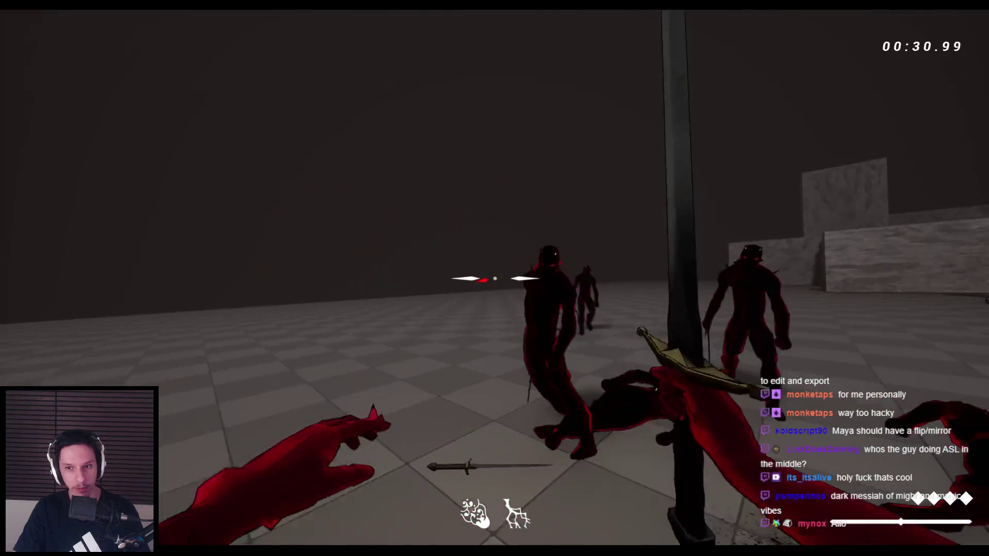
pyautogui.click(495, 279)
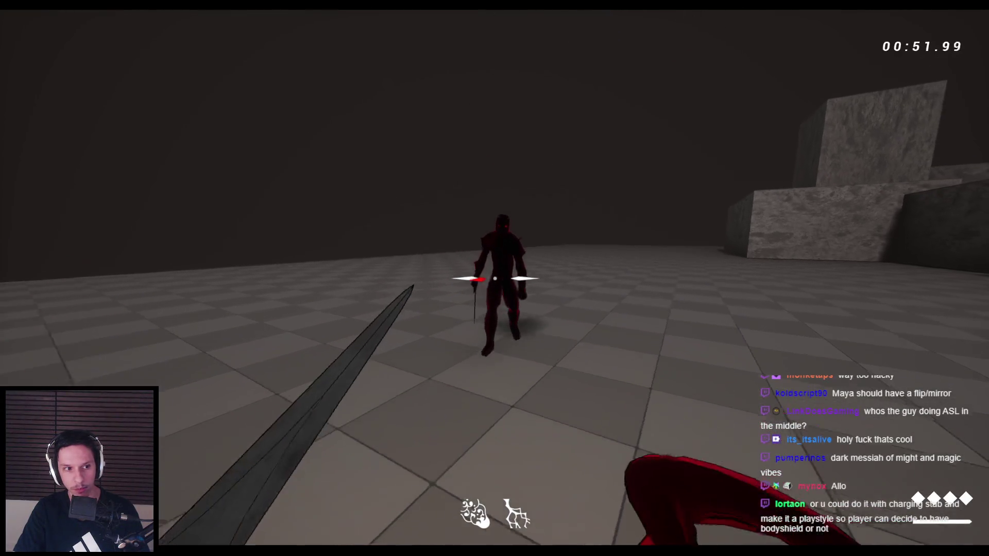
pyautogui.click(495, 278)
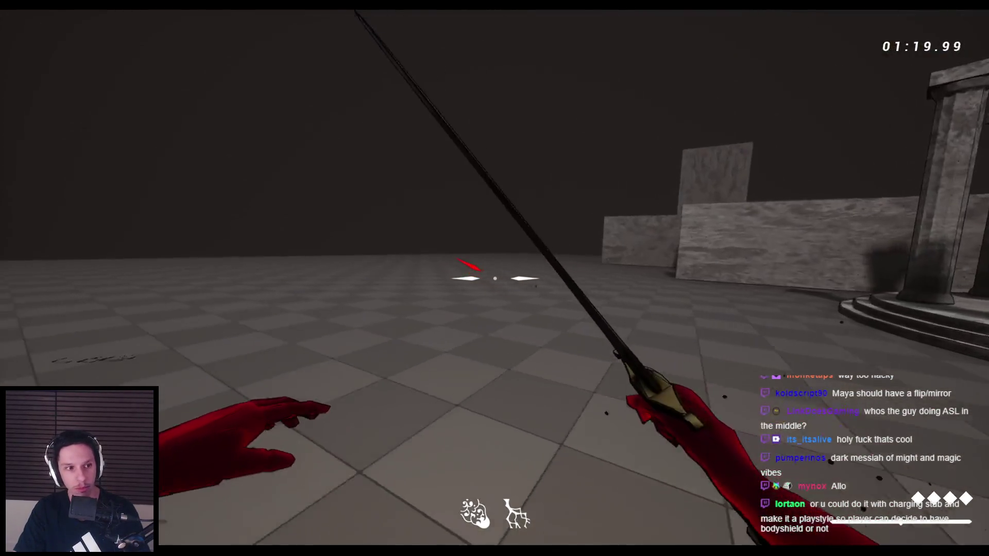
# - Wallrun with repeated jumps, then swing the sword, throw it and recall it
pyautogui.press('space')
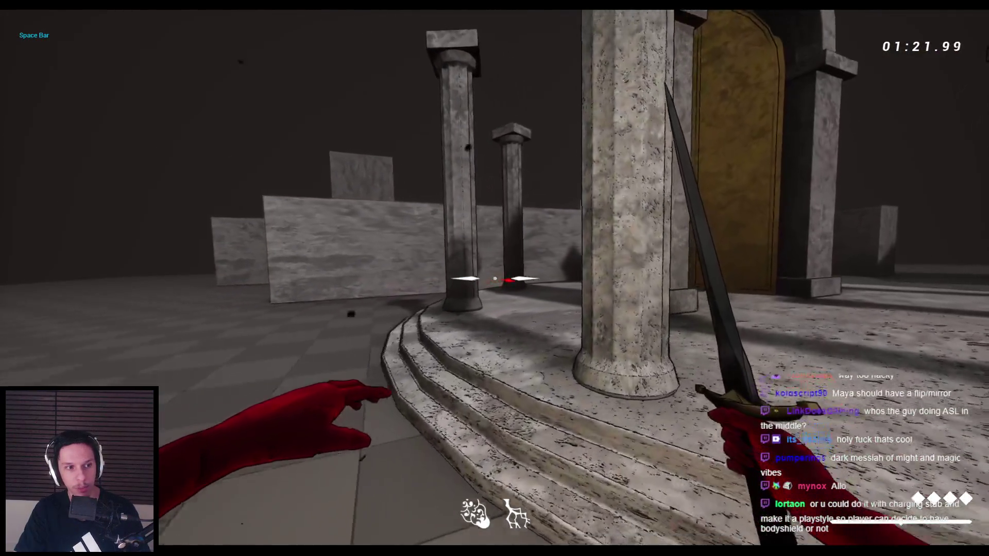
pyautogui.press('space')
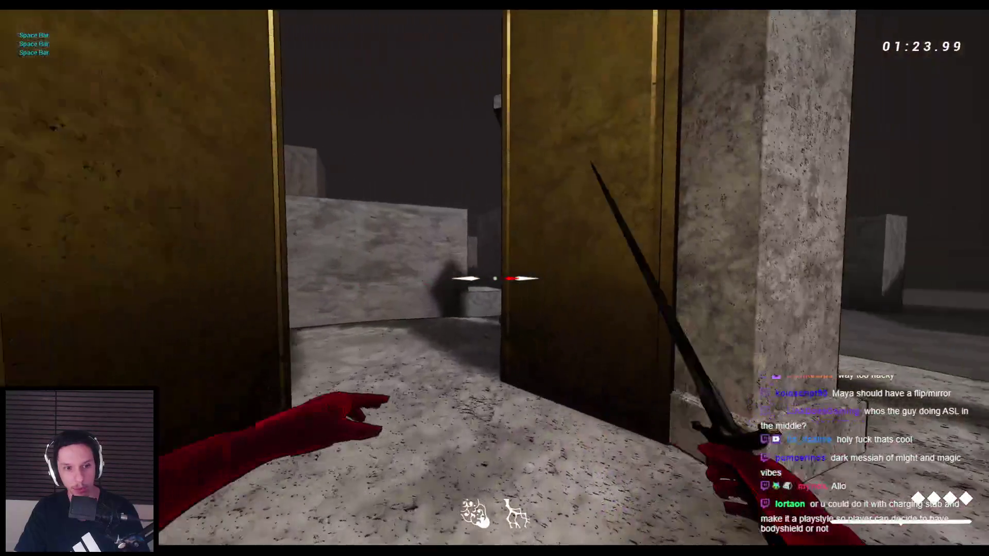
pyautogui.press('space')
pyautogui.press('space')
pyautogui.press('space')
pyautogui.press('space')
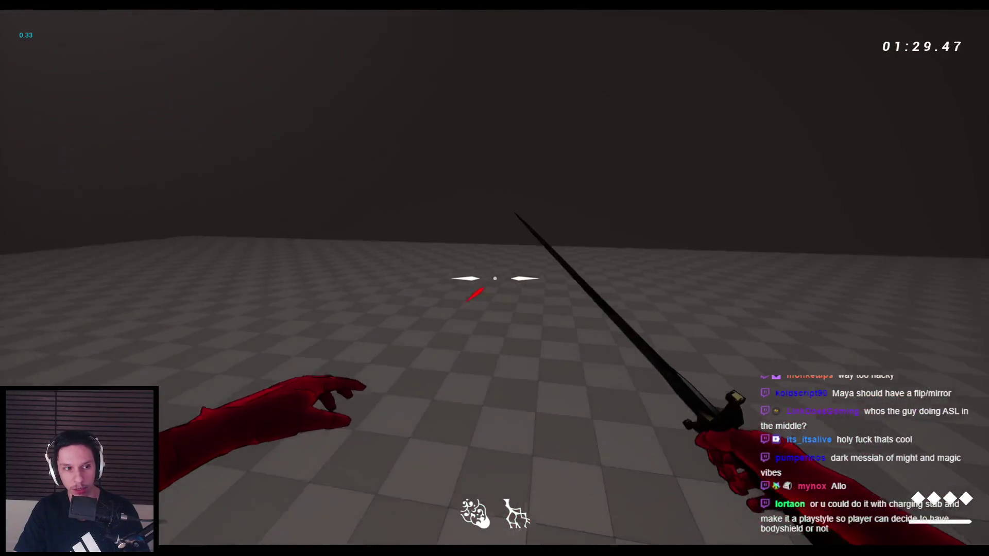
pyautogui.click(494, 278)
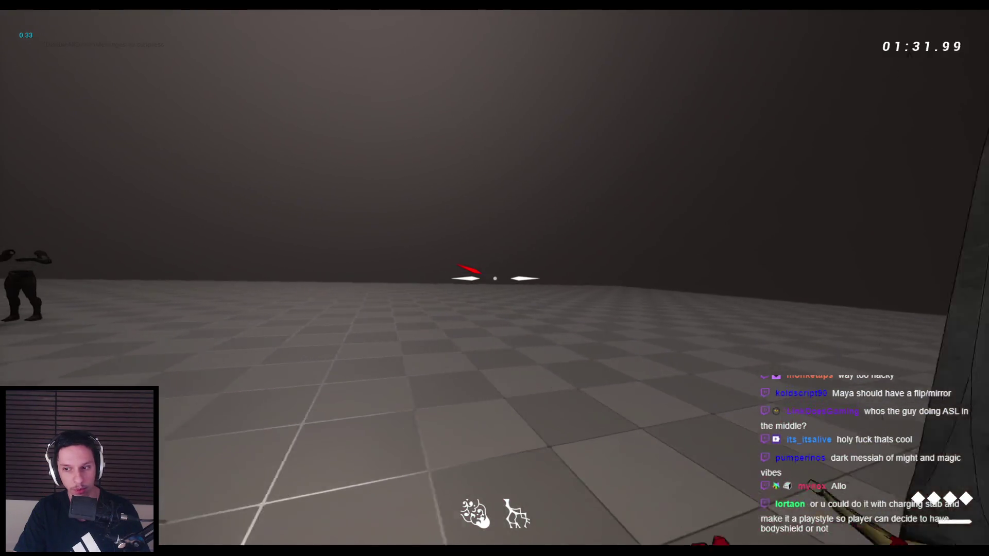
pyautogui.rightClick(494, 279)
pyautogui.rightClick(494, 278)
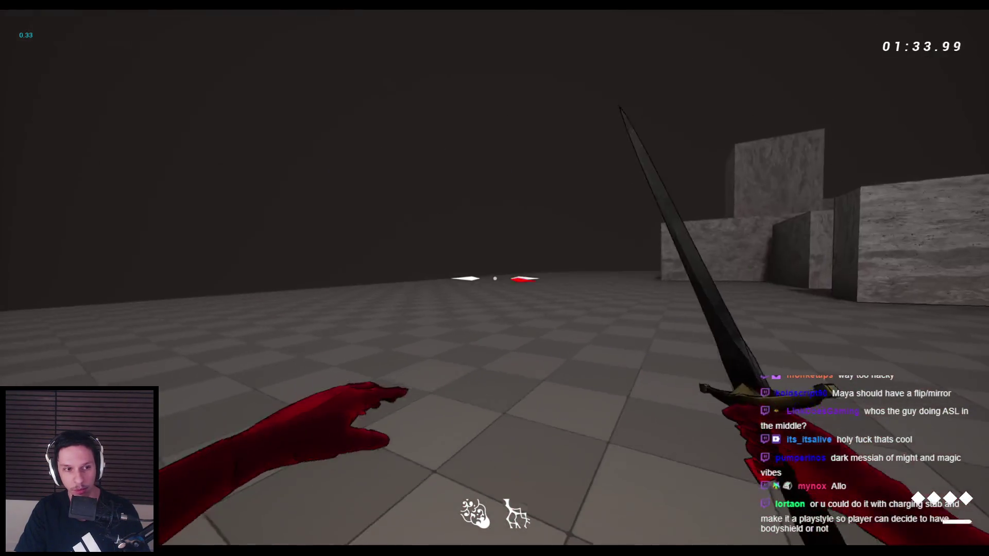
pyautogui.click(495, 278)
# - Advance toward the stone blocks chaining sword slashes and a jump, then end the playtest
pyautogui.press('w')
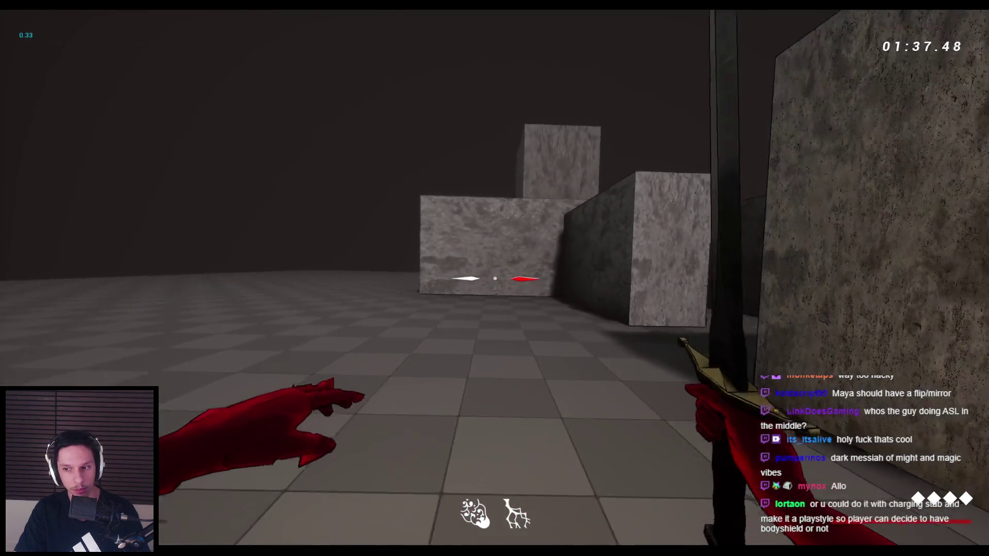
pyautogui.click(494, 278)
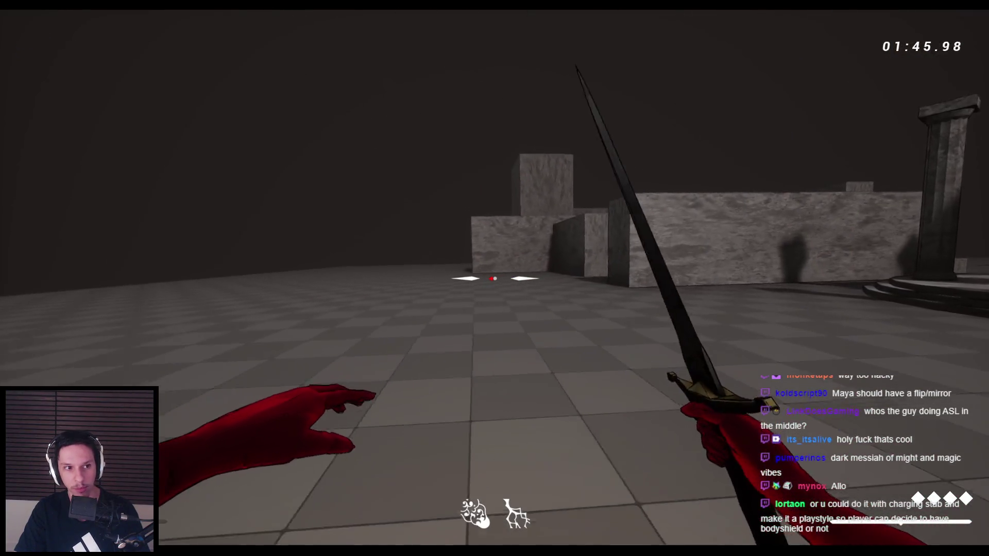
pyautogui.click(494, 278)
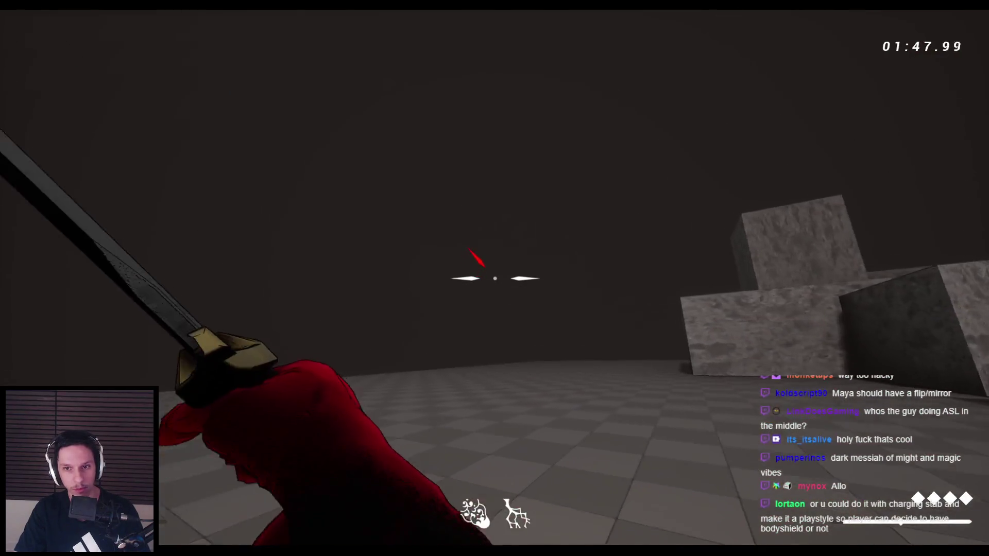
pyautogui.click(495, 279)
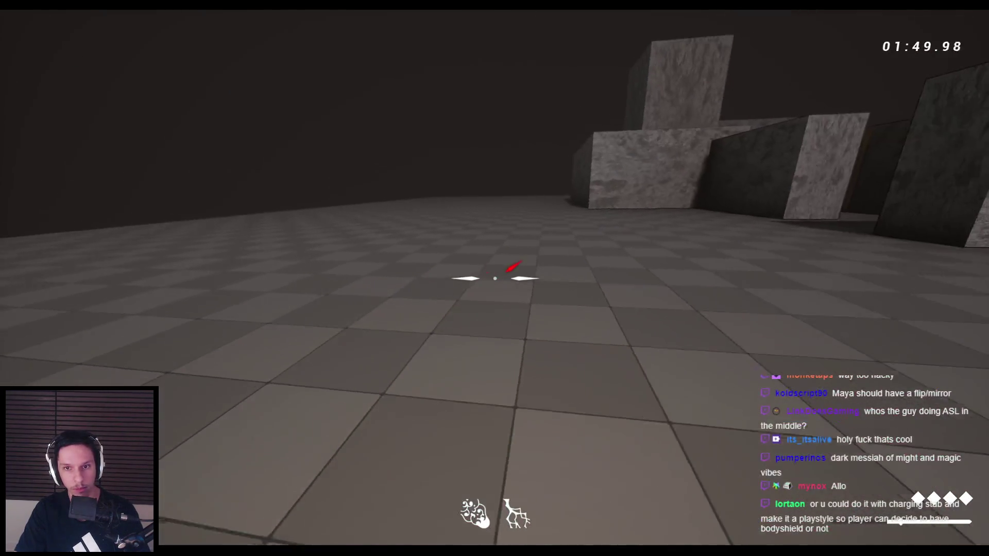
pyautogui.click(495, 279)
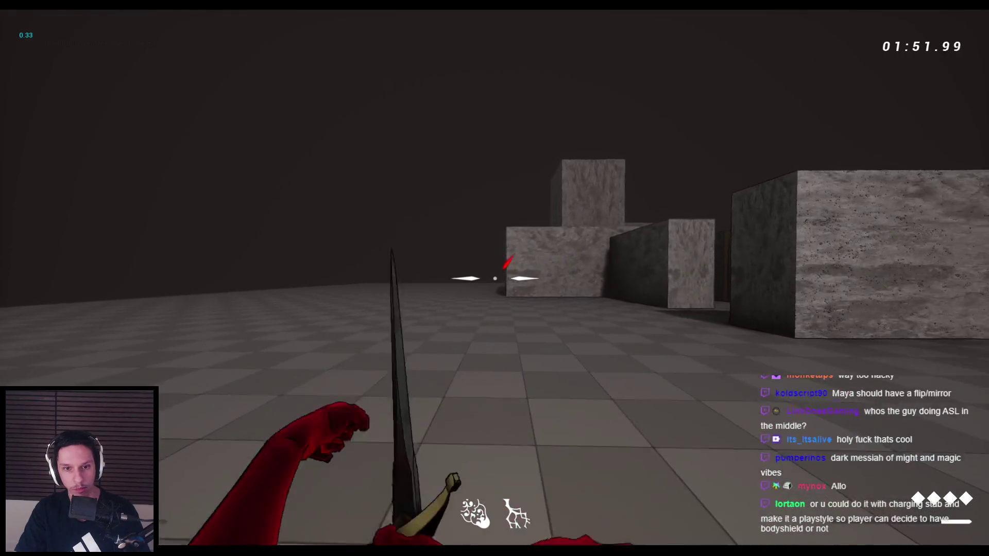
pyautogui.click(495, 278)
pyautogui.press('space')
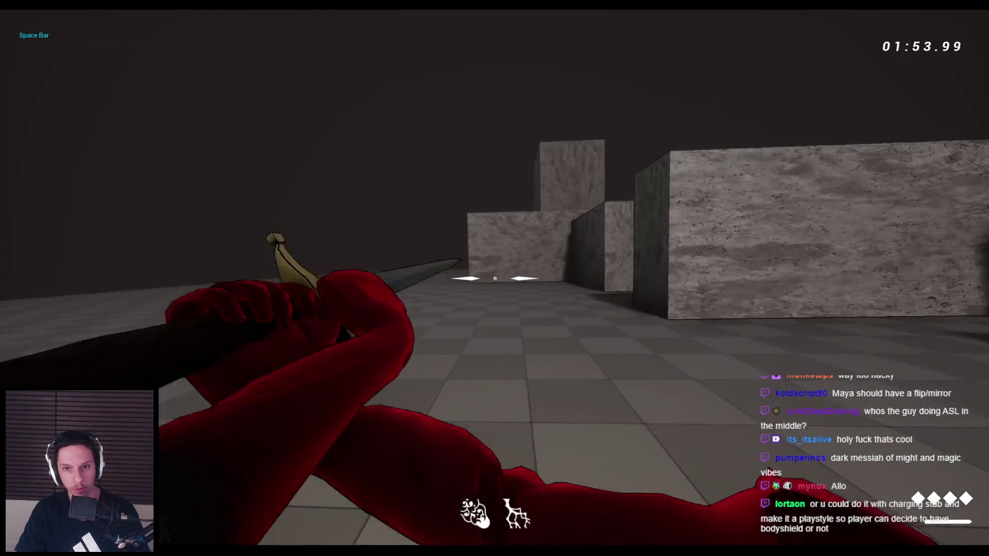
pyautogui.click(494, 278)
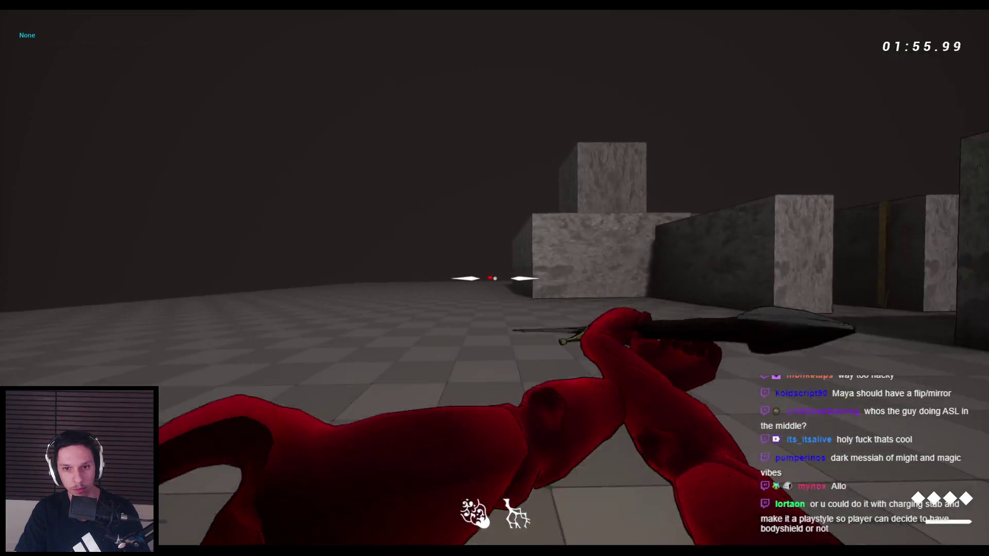
pyautogui.click(494, 279)
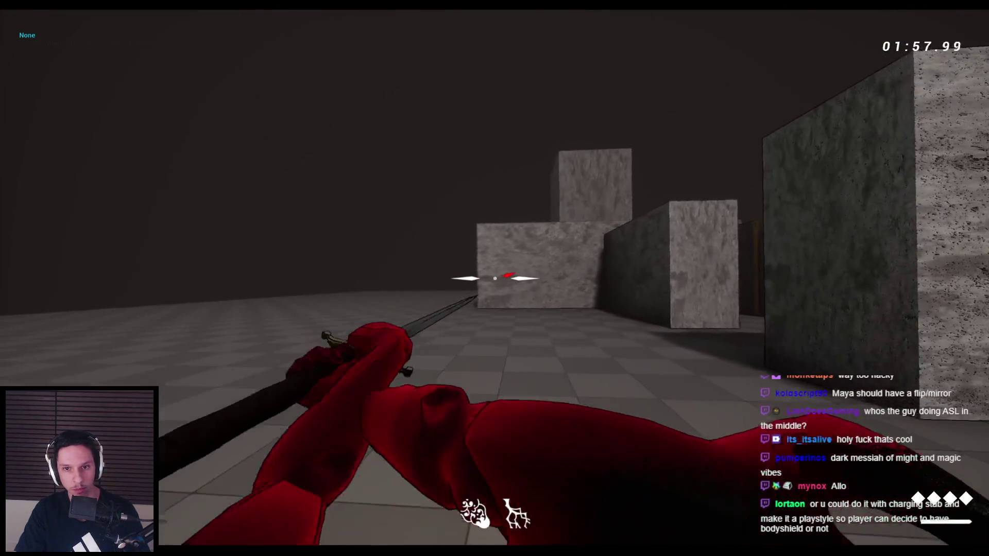
pyautogui.press('Escape')
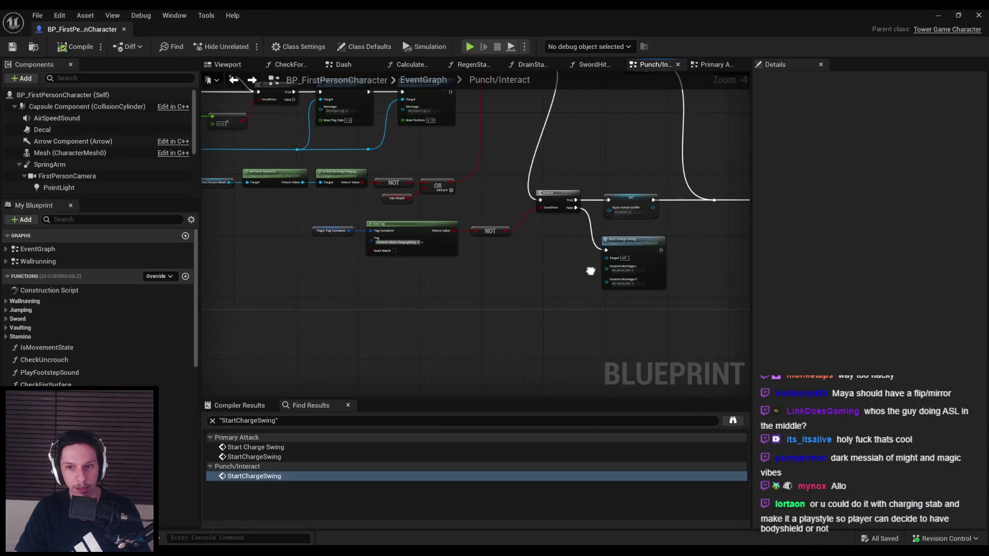
# - Nudge the Branch, SET and Start Charge Swing nodes right in the Punch/Interact graph, then zoom out
pyautogui.moveTo(591, 271)
pyautogui.mouseDown()
pyautogui.moveTo(497, 297)
pyautogui.moveTo(646, 274)
pyautogui.moveTo(463, 289)
pyautogui.moveTo(464, 299)
pyautogui.moveTo(475, 327)
pyautogui.moveTo(503, 329)
pyautogui.moveTo(481, 326)
pyautogui.moveTo(668, 293)
pyautogui.moveTo(628, 313)
pyautogui.mouseUp()
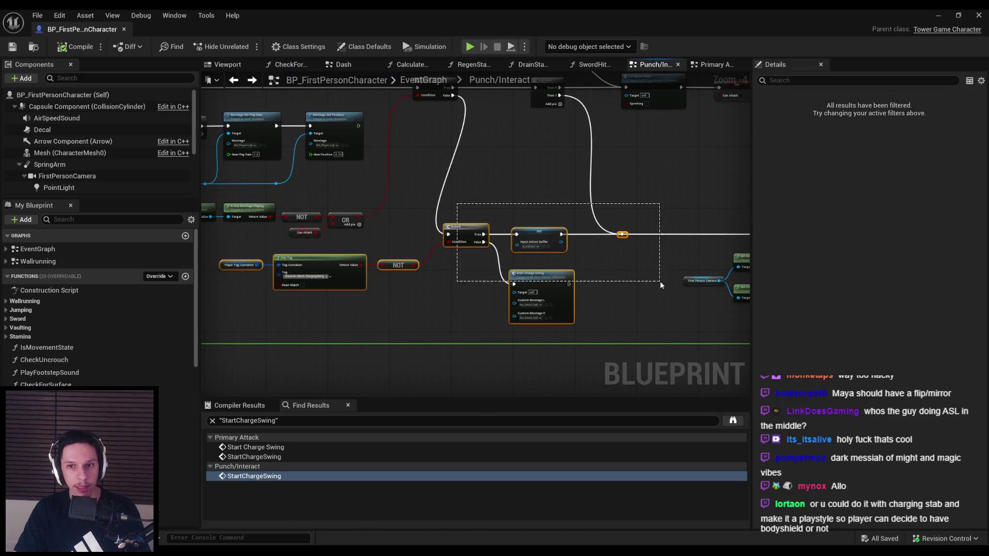
pyautogui.click(653, 92)
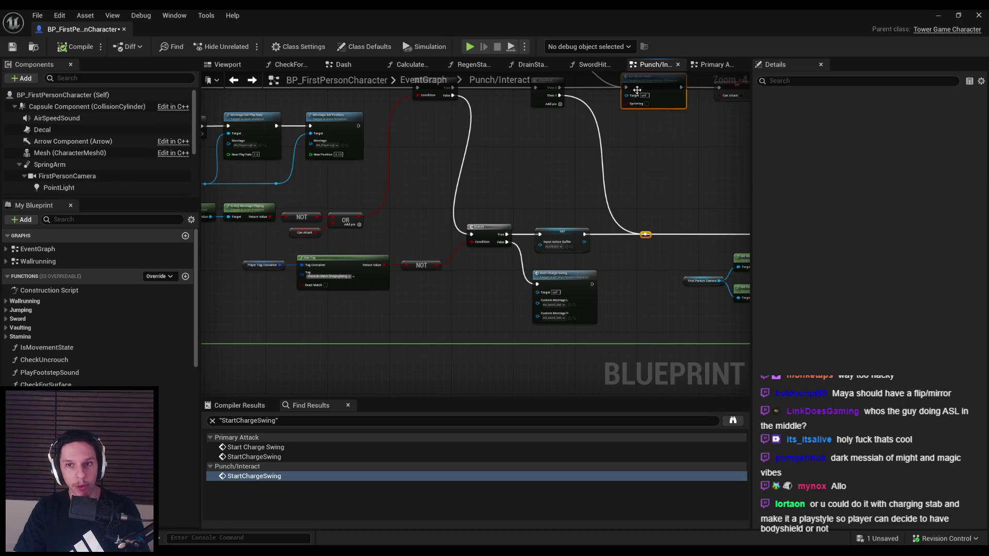
pyautogui.click(663, 173)
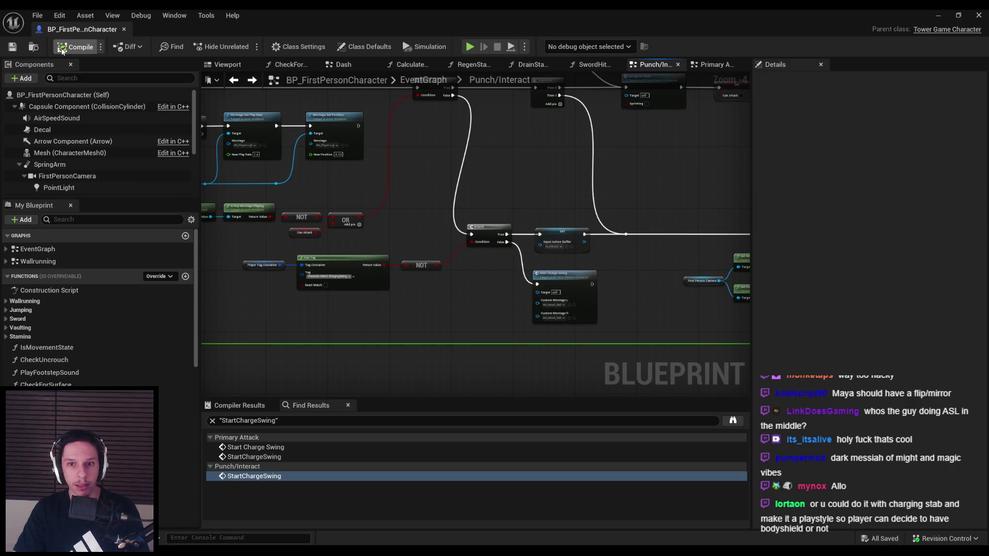
pyautogui.scroll(-1, 507, 323)
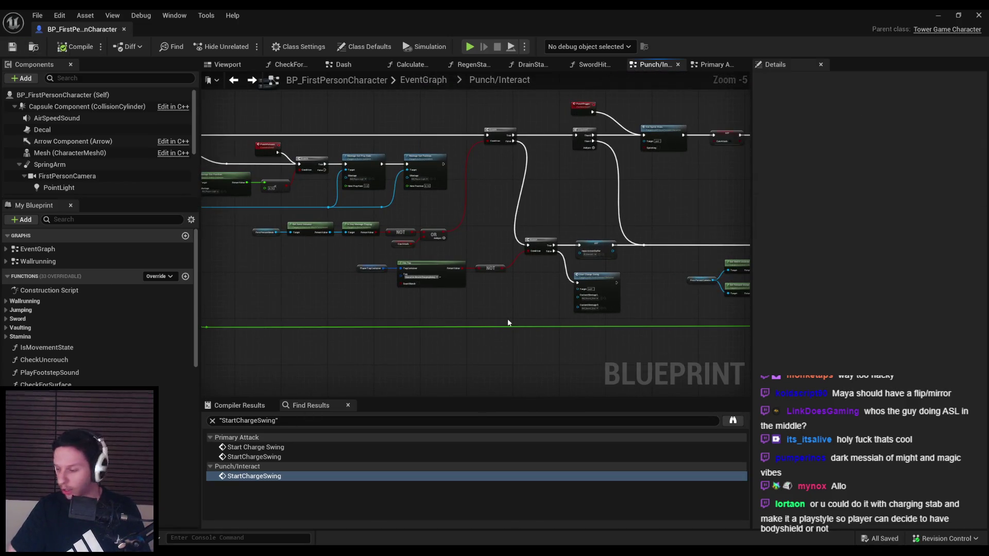
pyautogui.hotkey('alt', 'Tab')
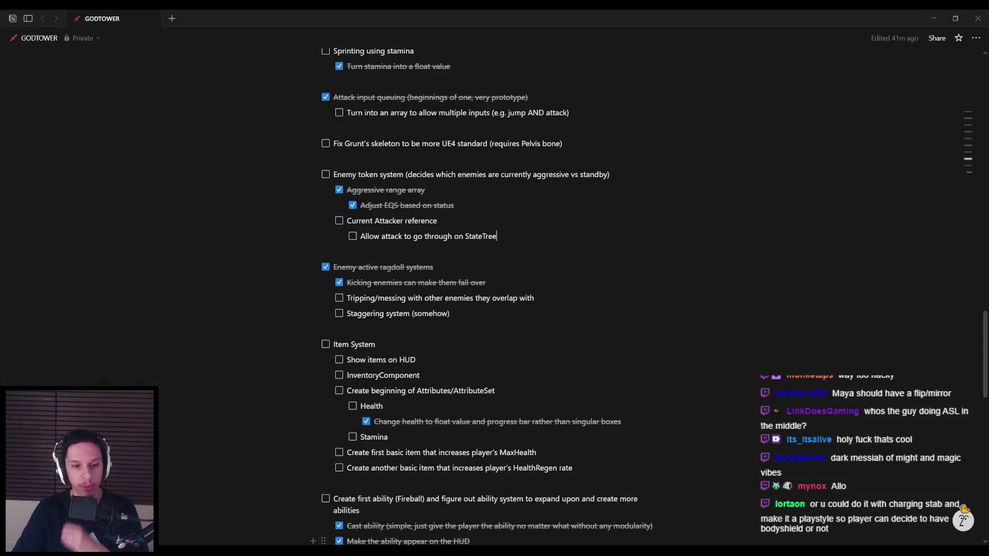
pyautogui.scroll(-10, 337, 423)
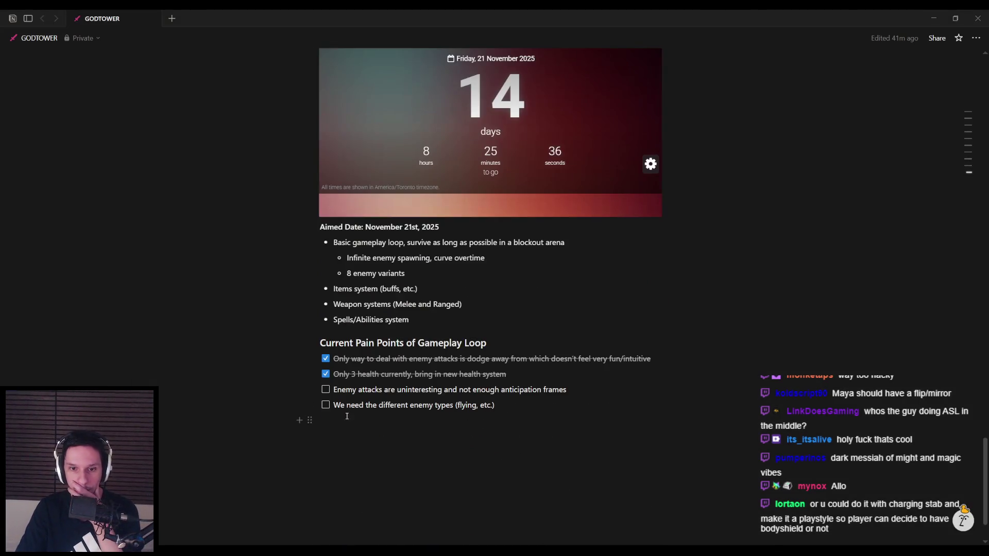
pyautogui.scroll(10, 348, 420)
pyautogui.scroll(4, 344, 405)
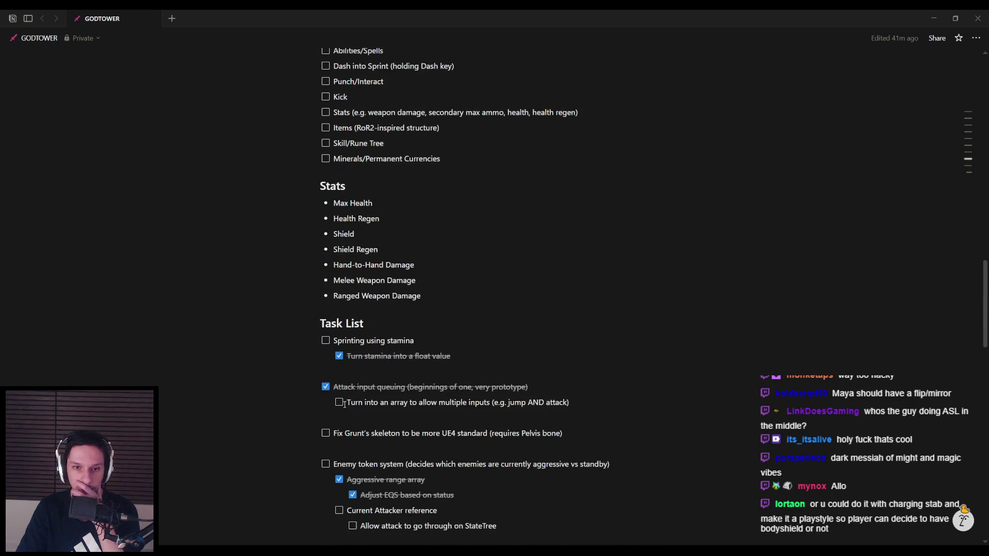
pyautogui.scroll(10, 344, 405)
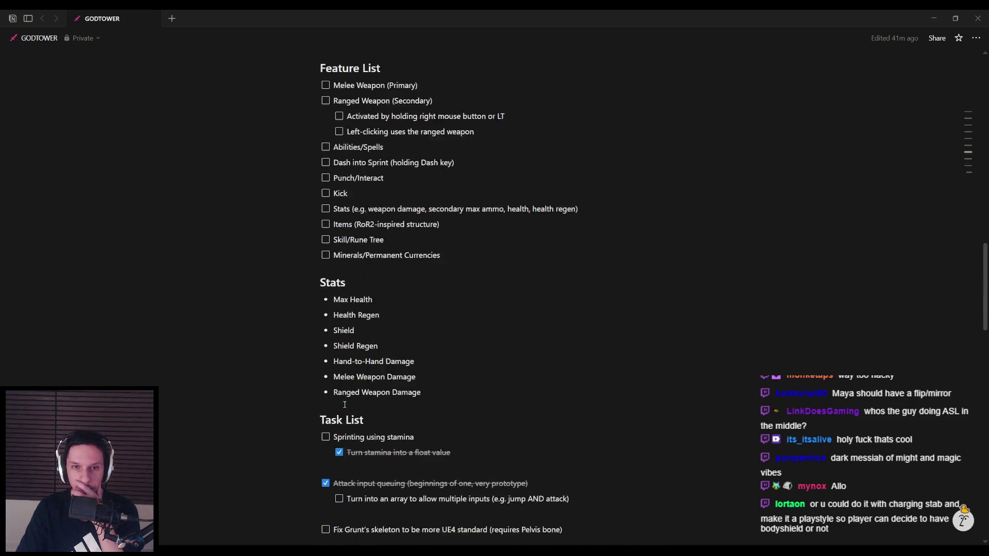
pyautogui.scroll(8, 344, 404)
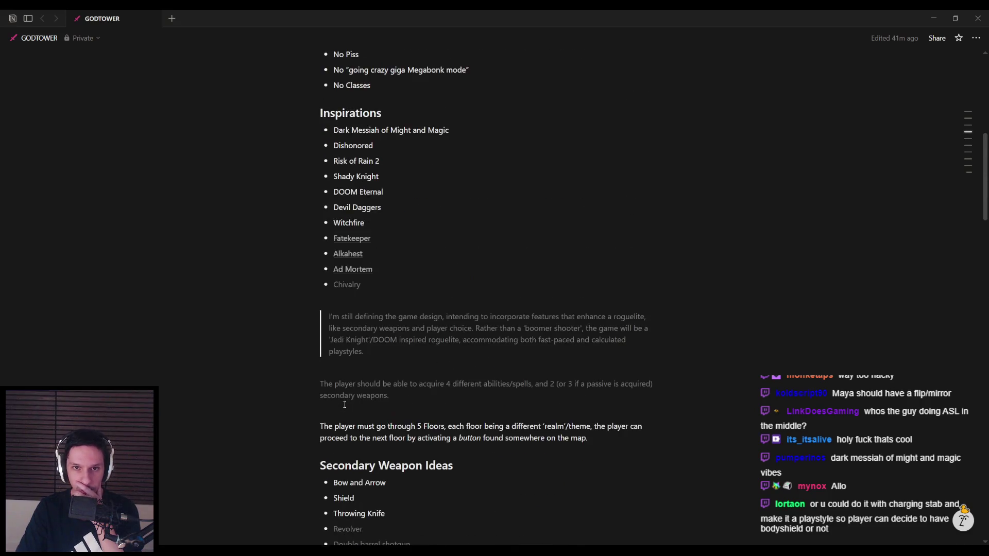
pyautogui.scroll(-20, 343, 403)
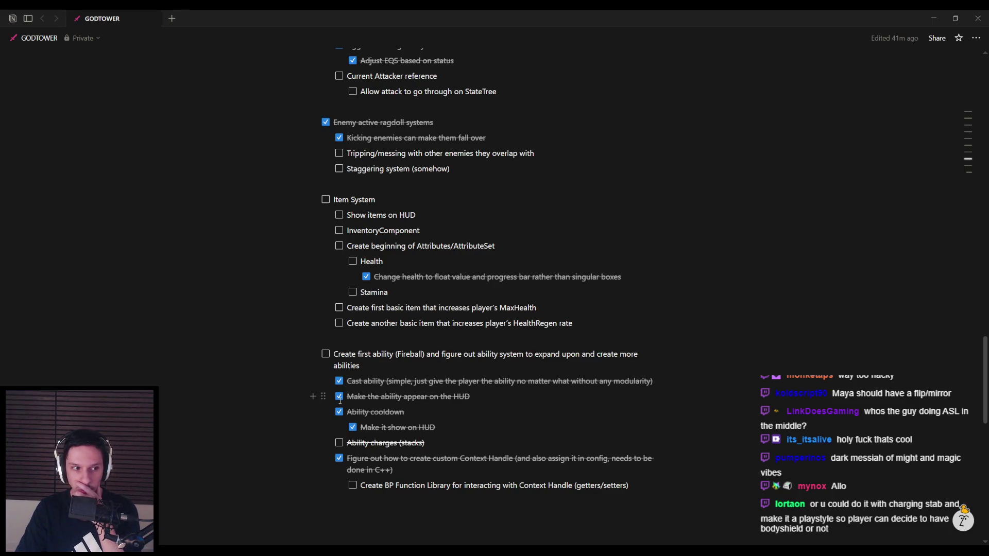
pyautogui.scroll(6, 340, 401)
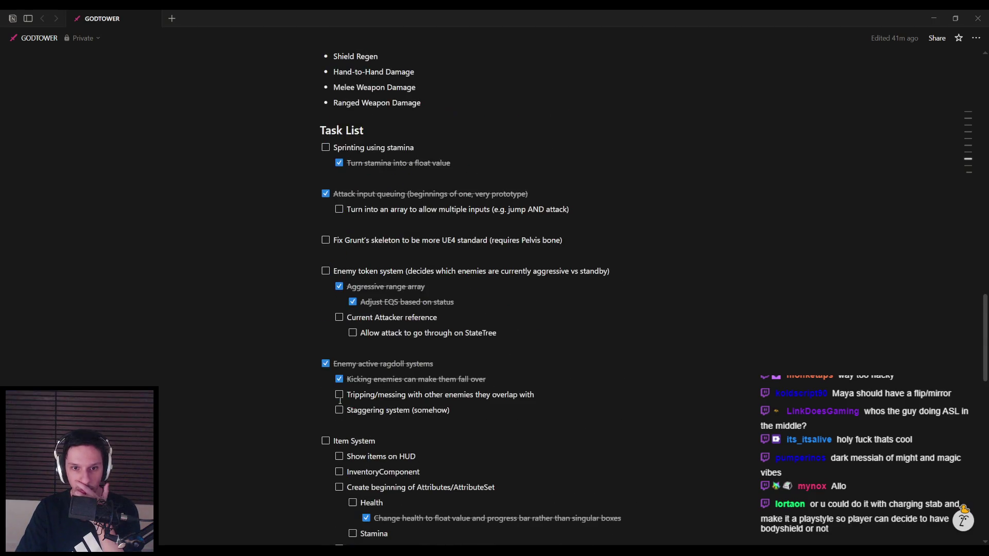
pyautogui.scroll(-3, 340, 401)
pyautogui.scroll(-1, 340, 400)
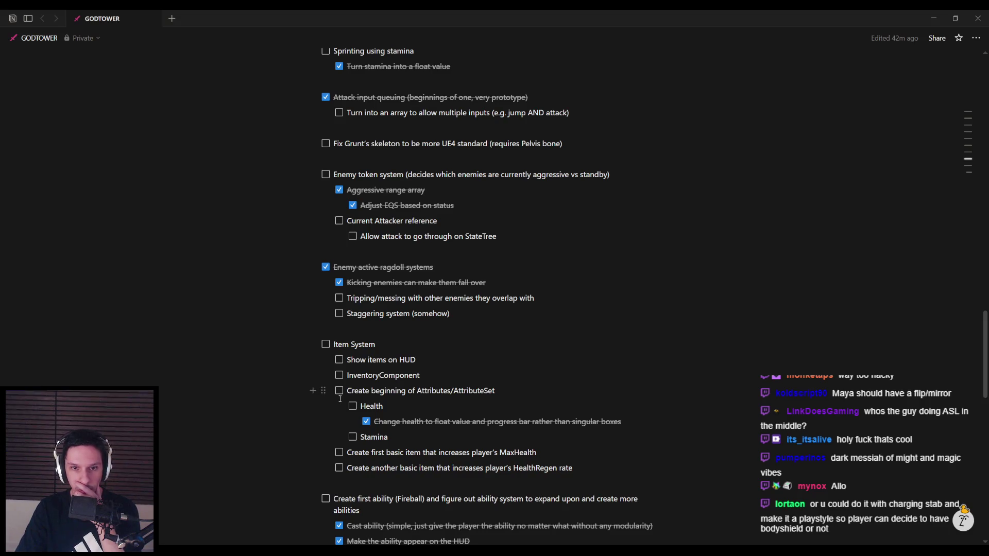
pyautogui.scroll(3, 340, 399)
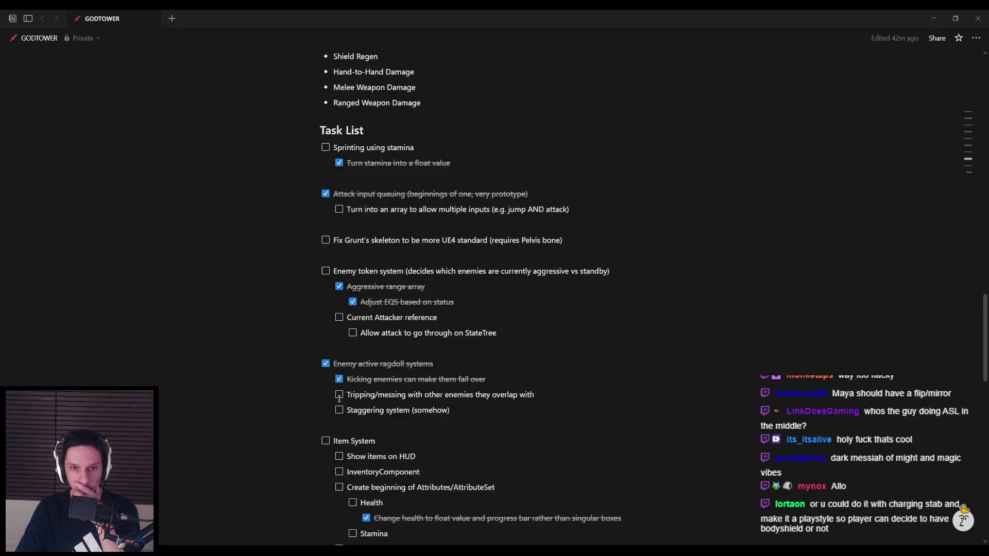
pyautogui.scroll(-15, 339, 400)
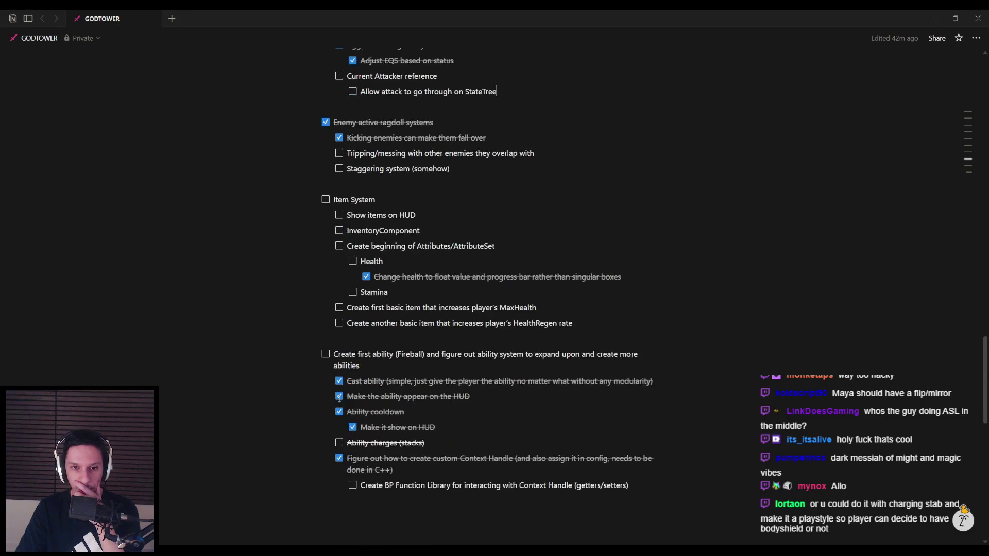
pyautogui.scroll(-1, 339, 399)
pyautogui.scroll(3, 339, 399)
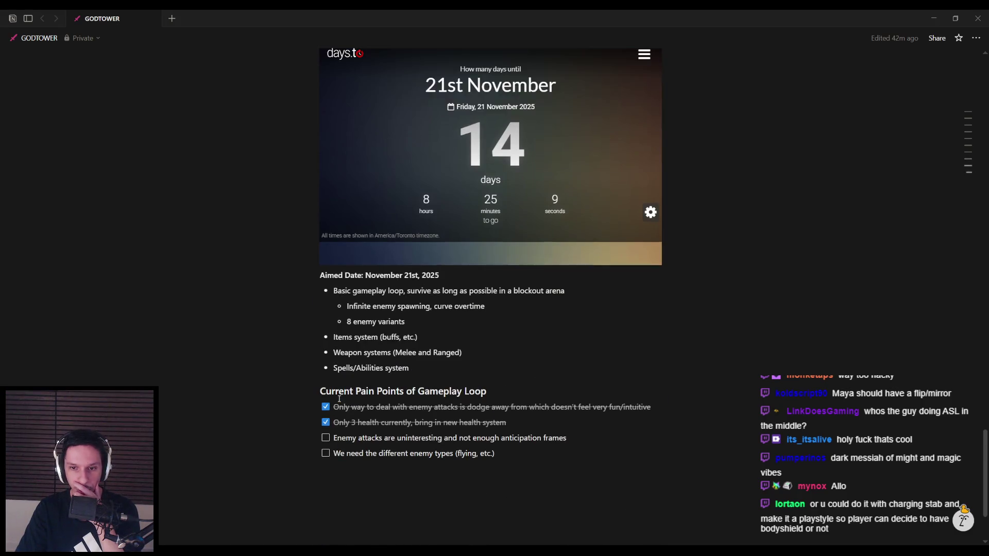
pyautogui.scroll(-4, 340, 399)
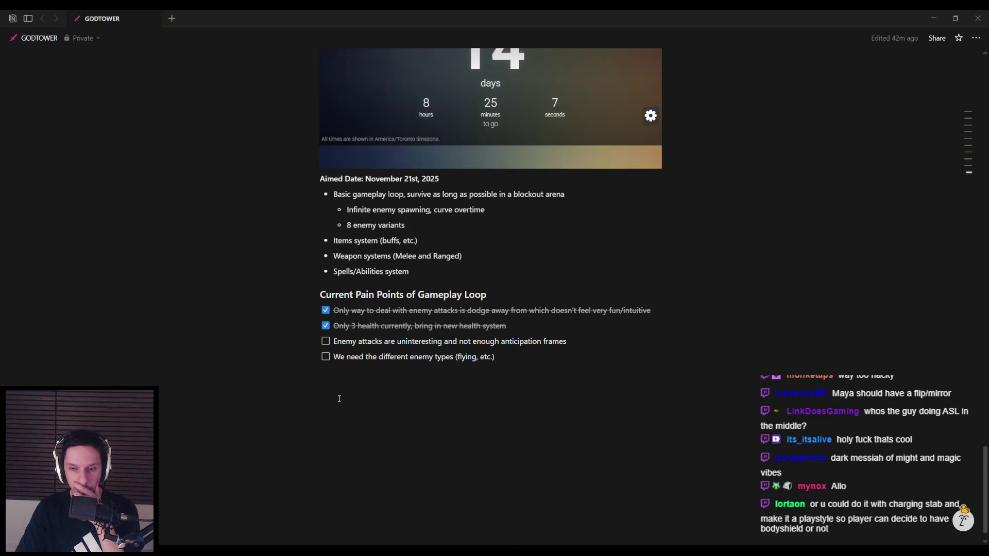
pyautogui.scroll(5, 339, 399)
pyautogui.scroll(6, 338, 399)
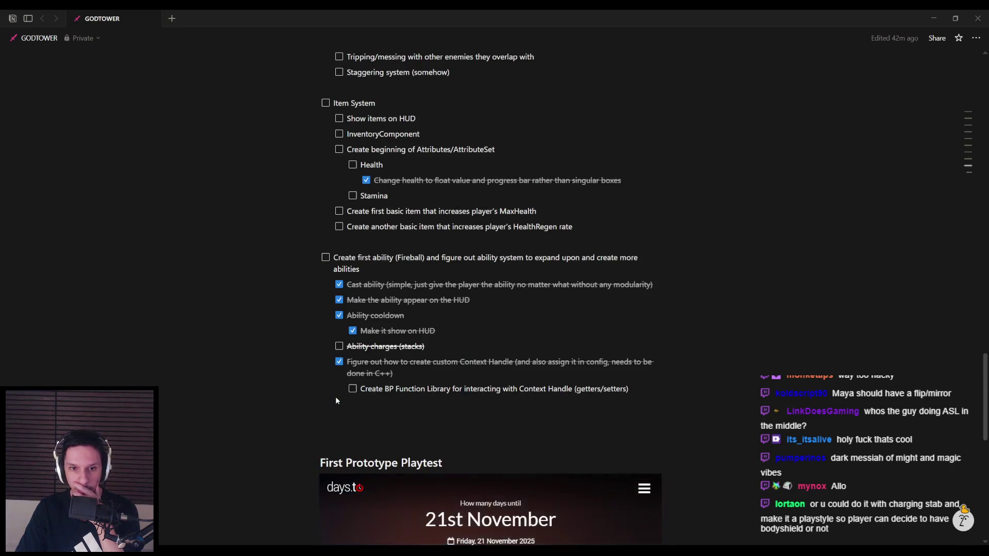
pyautogui.scroll(4, 329, 407)
pyautogui.click(360, 515)
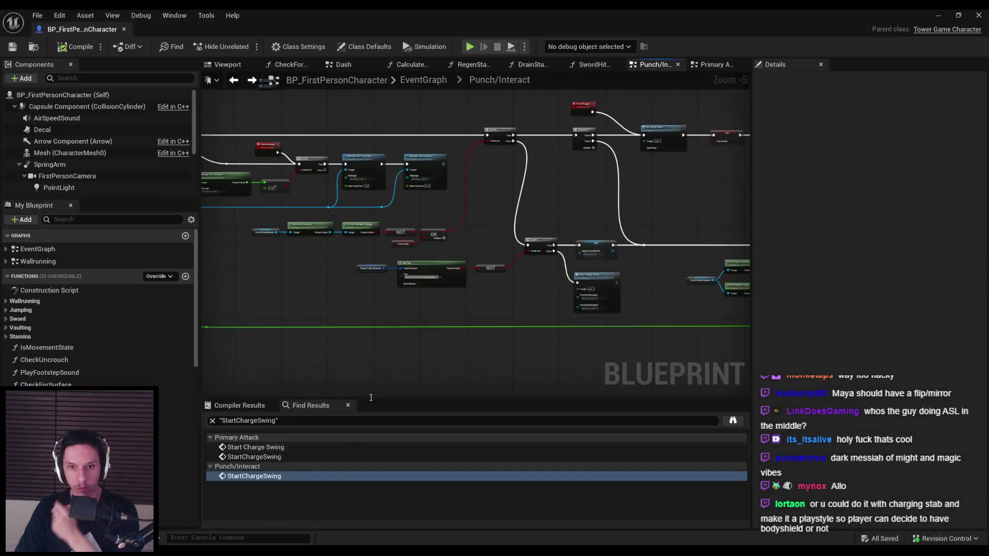
# - Restore the normal editor layout around the level viewport and show the project's content
pyautogui.hotkey('alt', 'Tab')
pyautogui.scroll(-5, 460, 250)
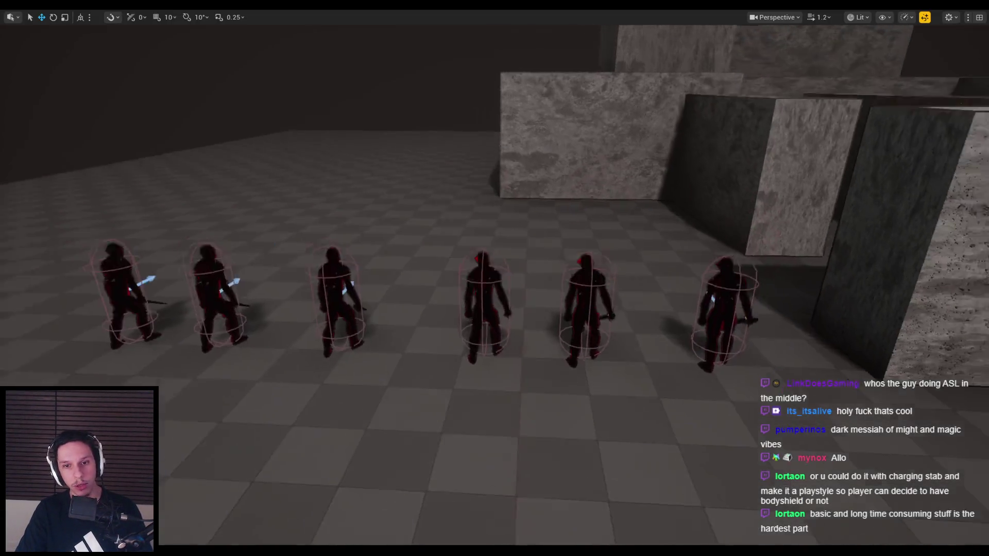
pyautogui.press('F11')
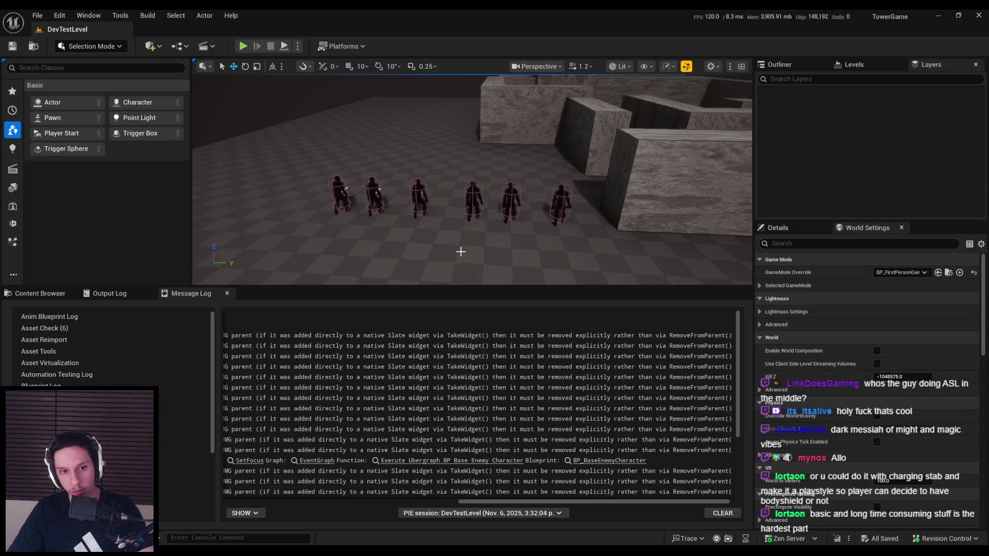
pyautogui.click(40, 293)
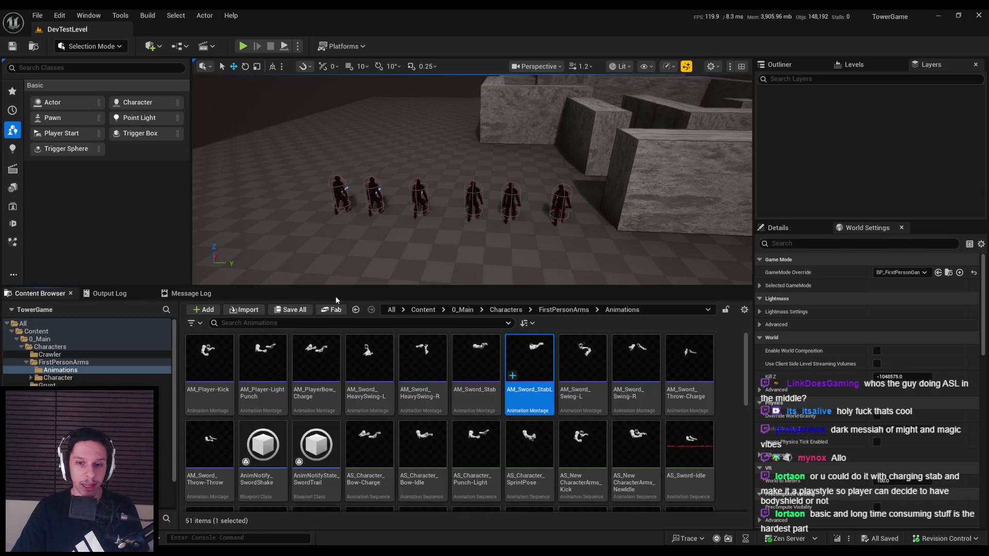
# - Browse 0_Main > Core > Enemy > CustomPawn, open BP_CustomBaseEnemyPawn and select FloatingPawnMovement
pyautogui.click(462, 309)
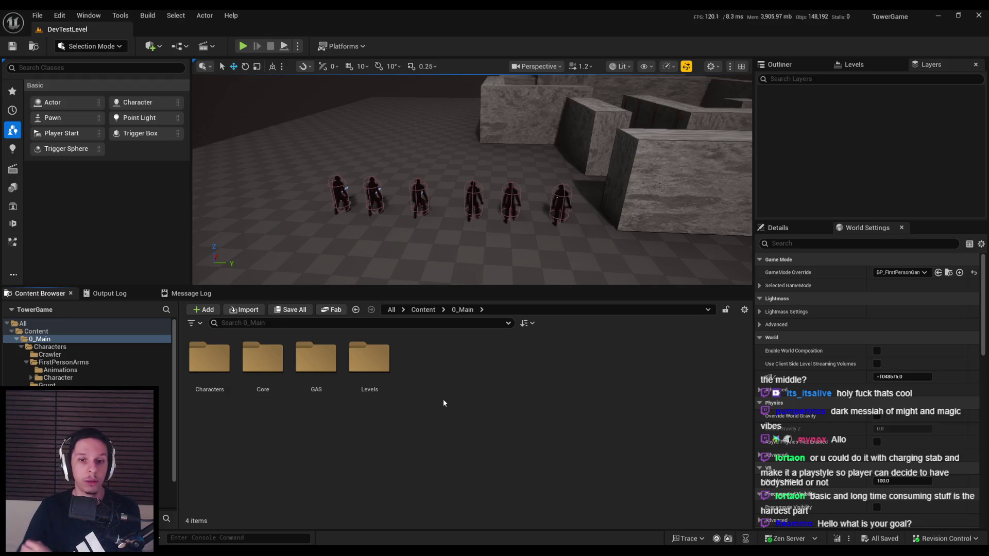
pyautogui.doubleClick(263, 358)
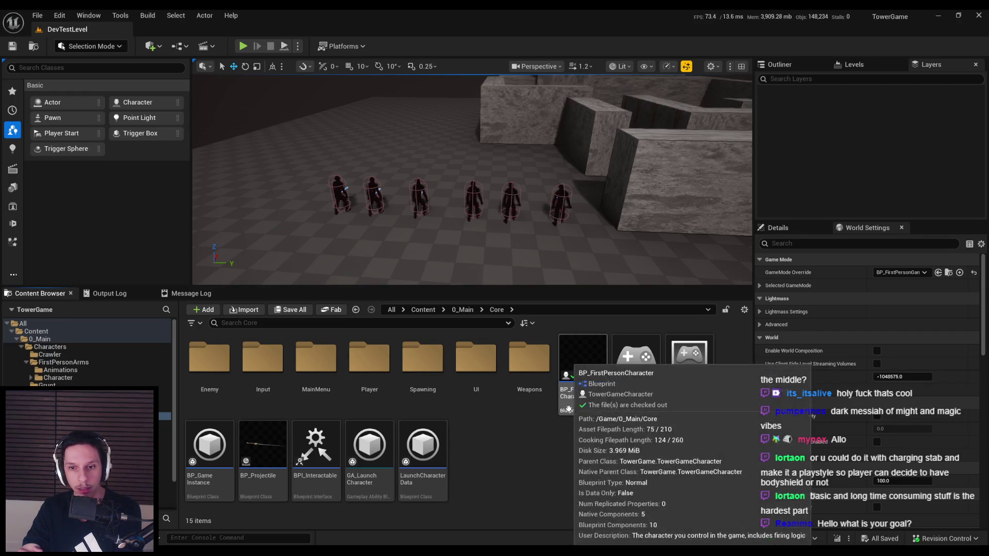
pyautogui.doubleClick(210, 389)
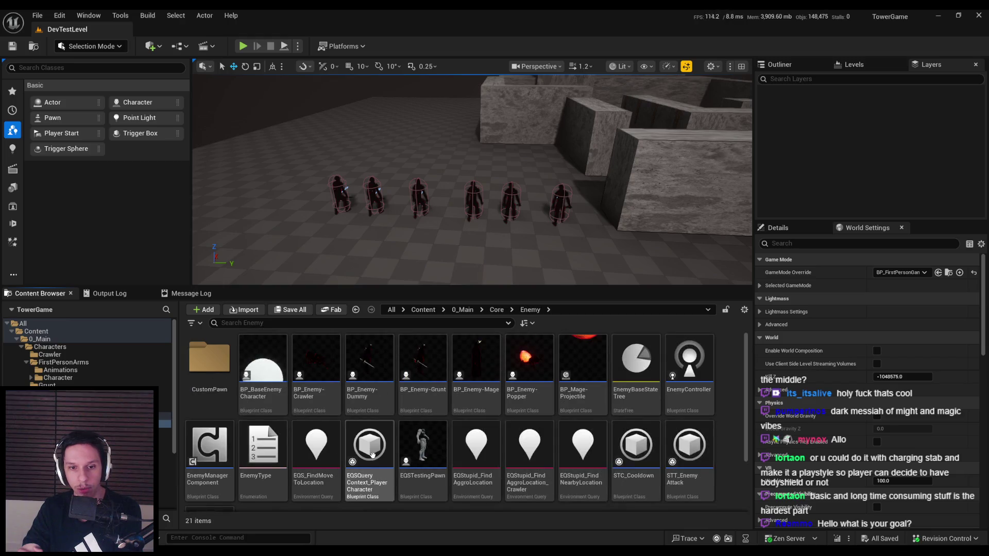
pyautogui.doubleClick(211, 390)
pyautogui.doubleClick(212, 391)
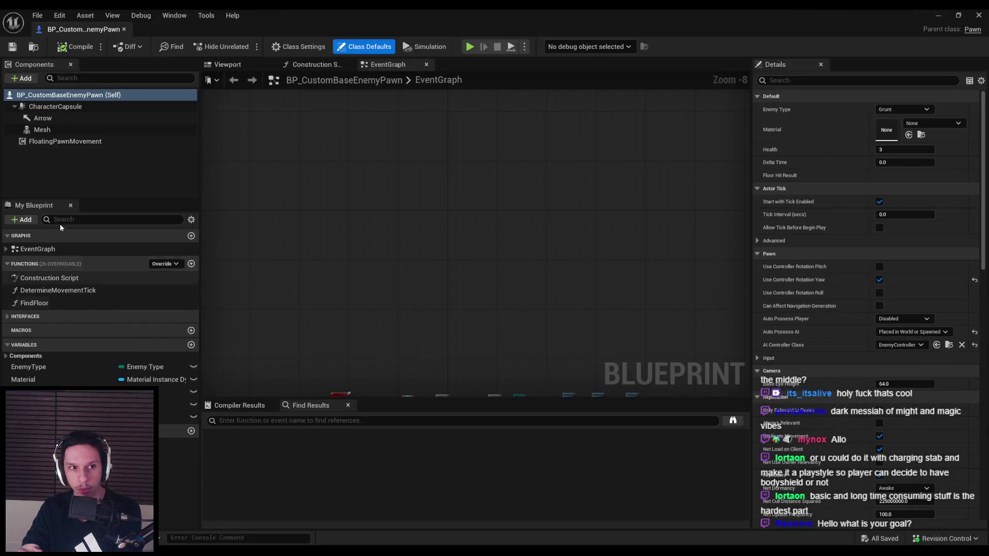
pyautogui.click(54, 145)
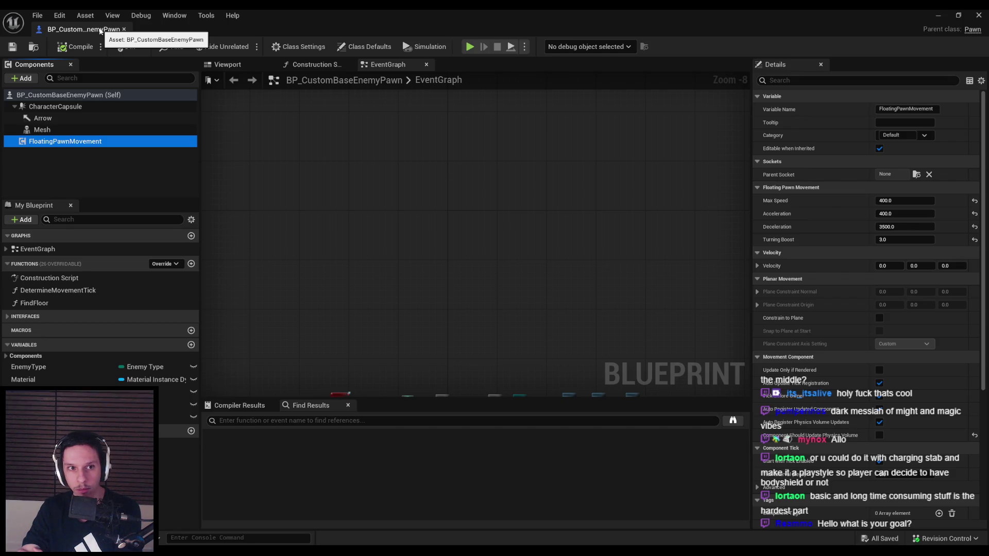
# - Close the pawn blueprint and open BP_BaseEnemyCharacter with its Character Movement settings shown
pyautogui.moveTo(68, 143)
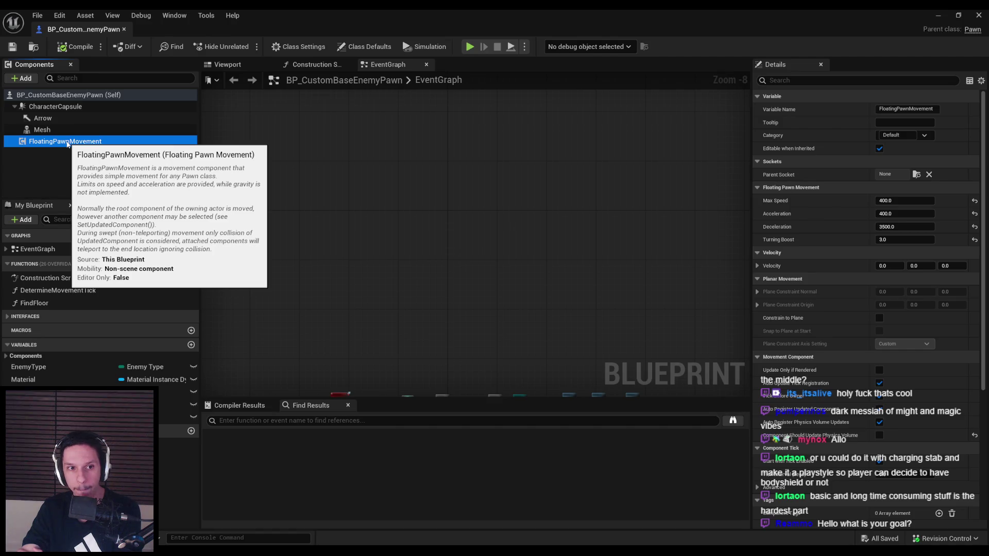
pyautogui.middleClick(73, 31)
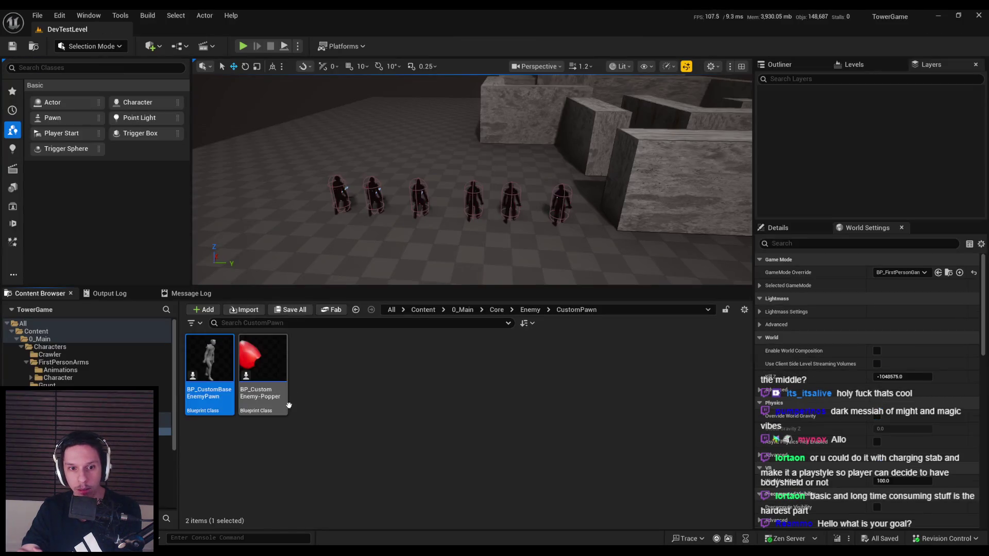
pyautogui.click(263, 361)
pyautogui.click(530, 310)
pyautogui.doubleClick(268, 391)
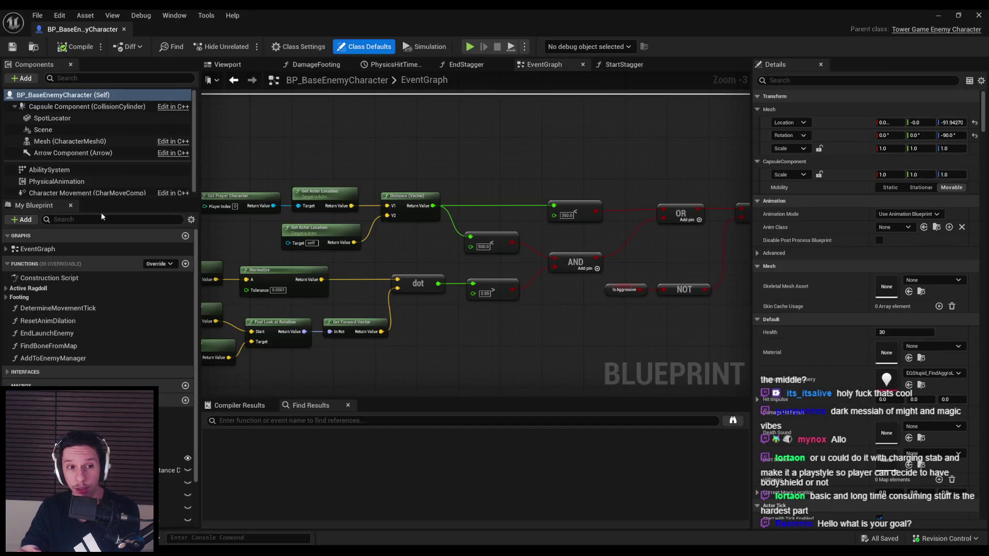
pyautogui.click(107, 191)
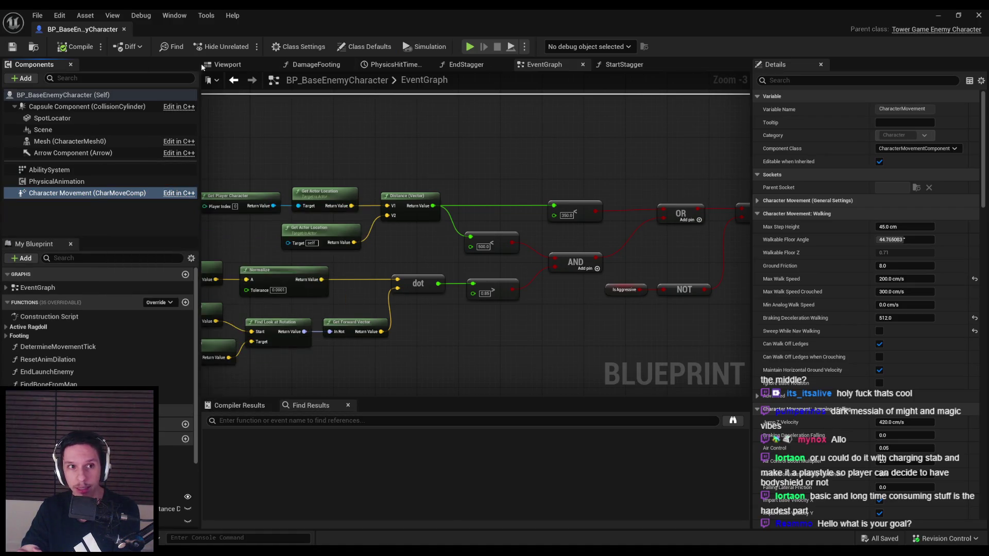
# - Review the event graph and general movement settings, then open the DetermineMovementTick function
pyautogui.hotkey('alt', 'Tab')
pyautogui.doubleClick(198, 394)
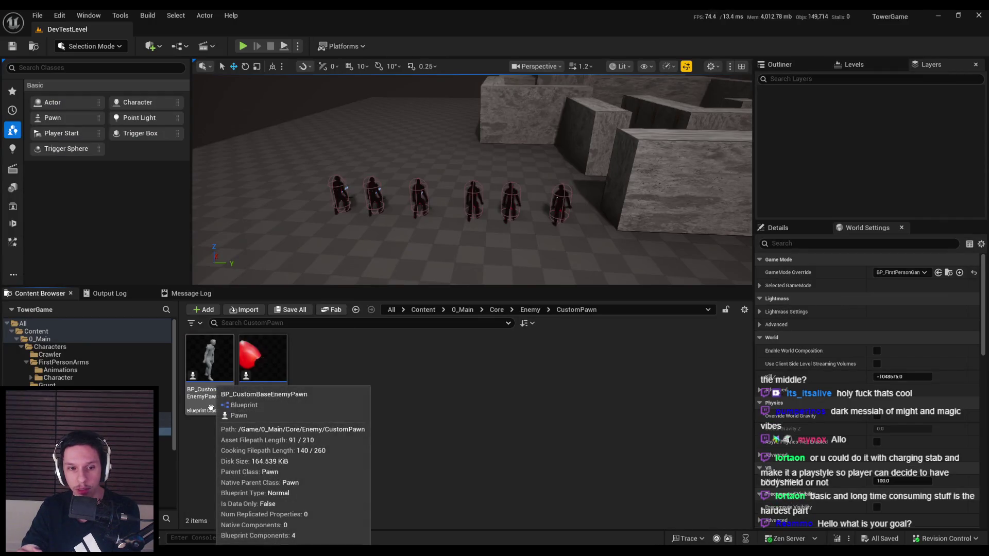
pyautogui.hotkey('alt', 'Tab')
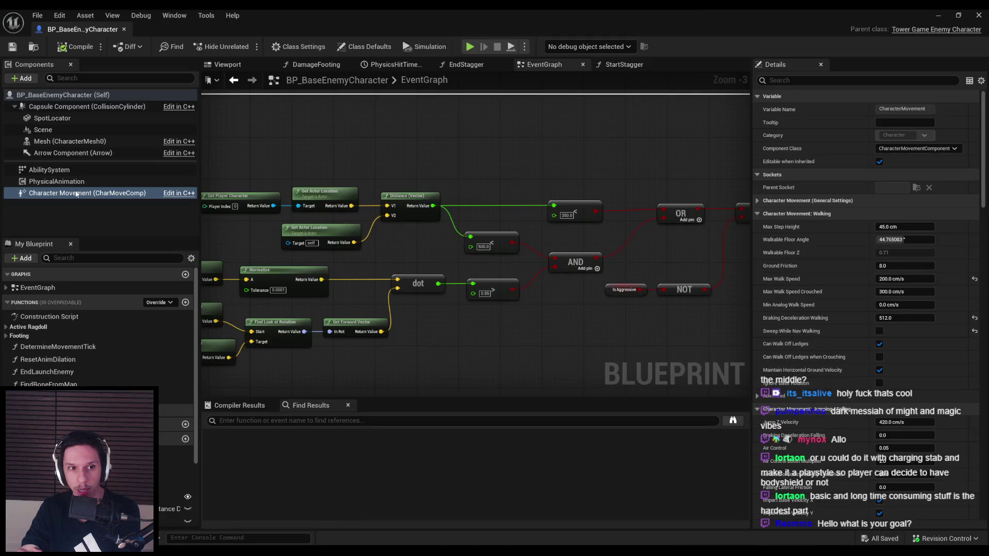
pyautogui.moveTo(458, 350); pyautogui.dragTo(616, 320)
pyautogui.scroll(-2, 616, 319)
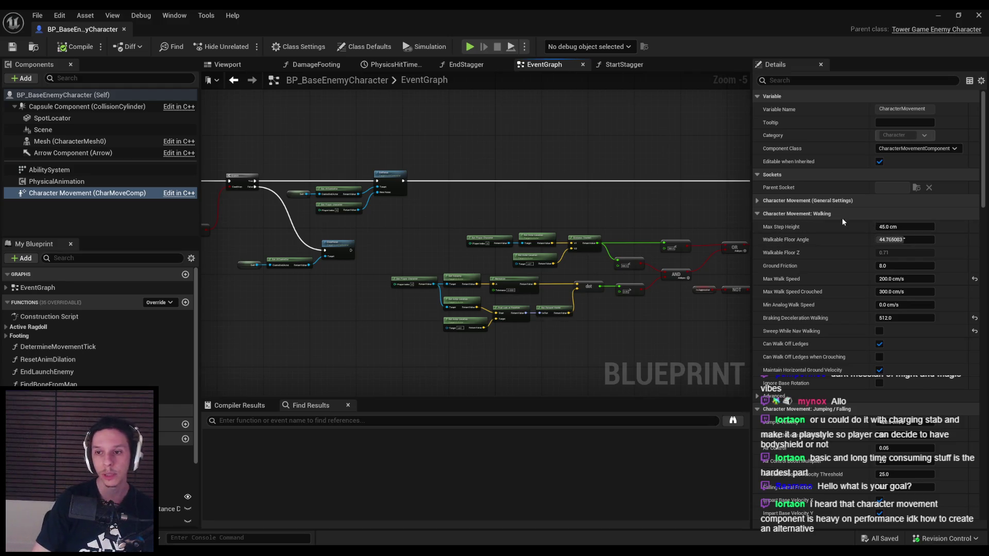
pyautogui.click(758, 204)
pyautogui.moveTo(983, 191)
pyautogui.mouseDown()
pyautogui.moveTo(983, 203)
pyautogui.moveTo(978, 171)
pyautogui.mouseUp()
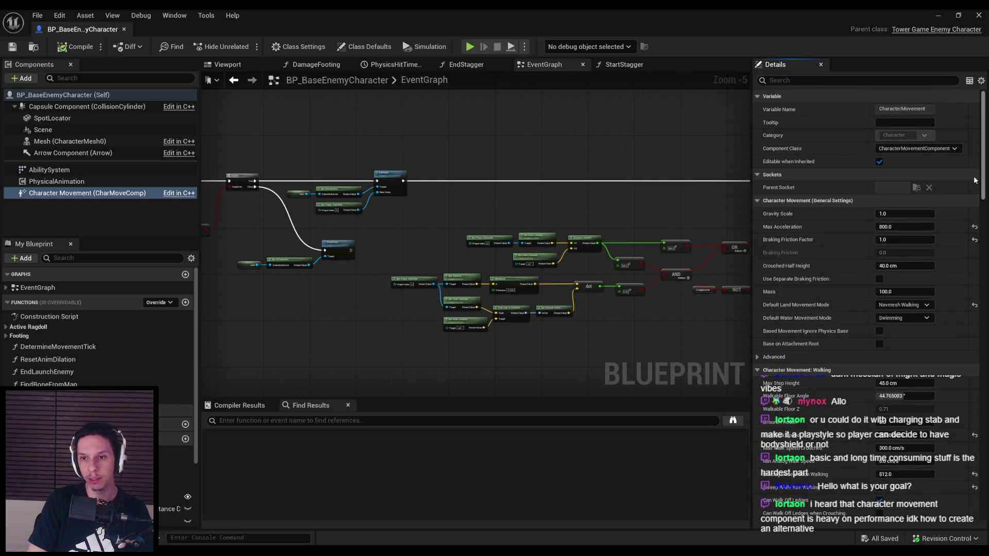
pyautogui.scroll(-3, 979, 186)
pyautogui.doubleClick(58, 347)
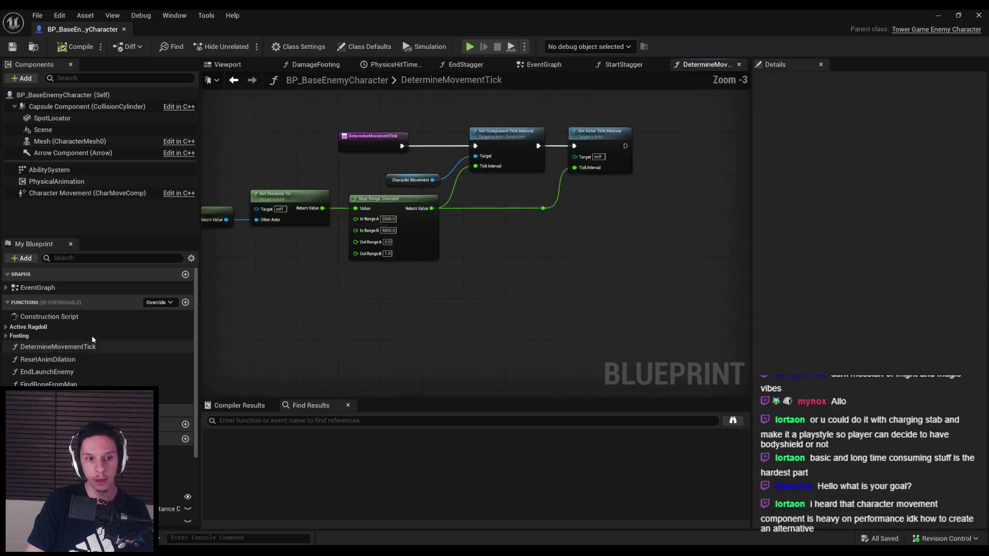
# - Minimise the blueprint editor and make the level viewport taller
pyautogui.moveTo(582, 229); pyautogui.dragTo(579, 228)
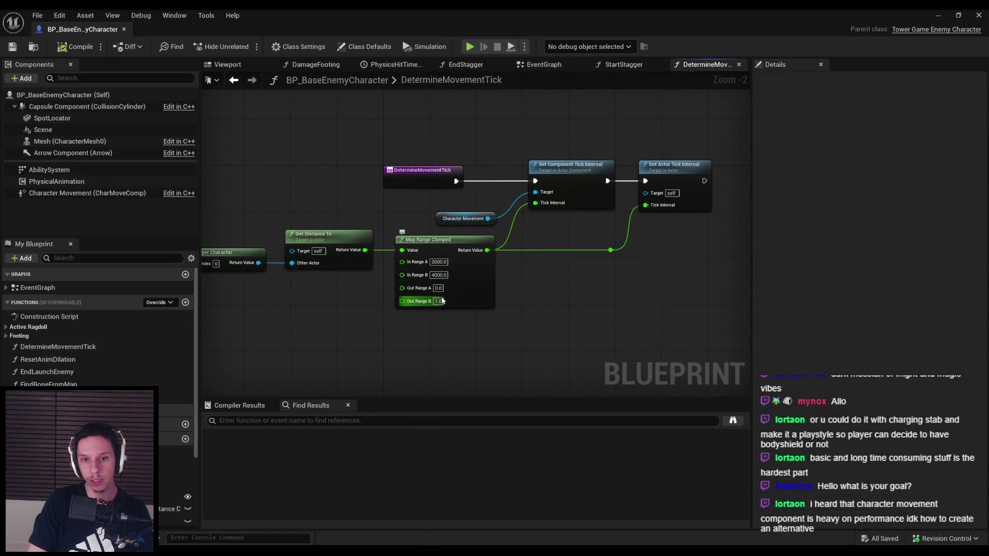
pyautogui.click(938, 15)
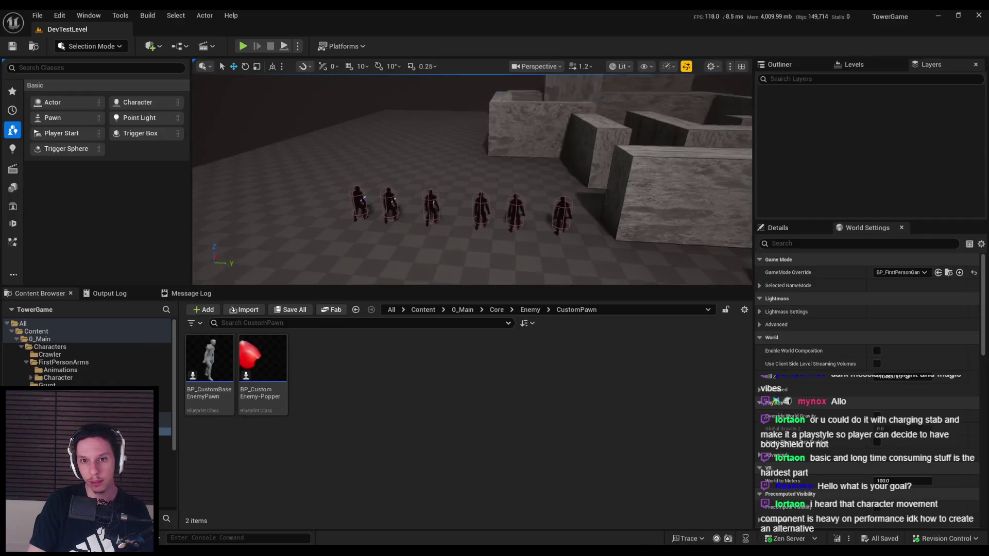
pyautogui.moveTo(428, 294); pyautogui.dragTo(429, 363)
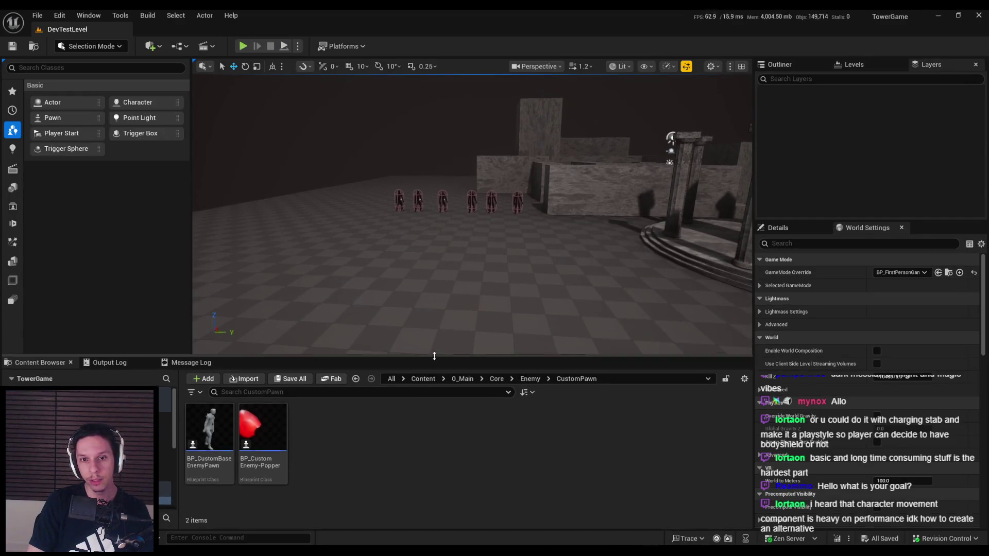
# - Playtest the level, walking around the stone blocks while the enemies chase, then stop
pyautogui.hotkey('alt', 'p')
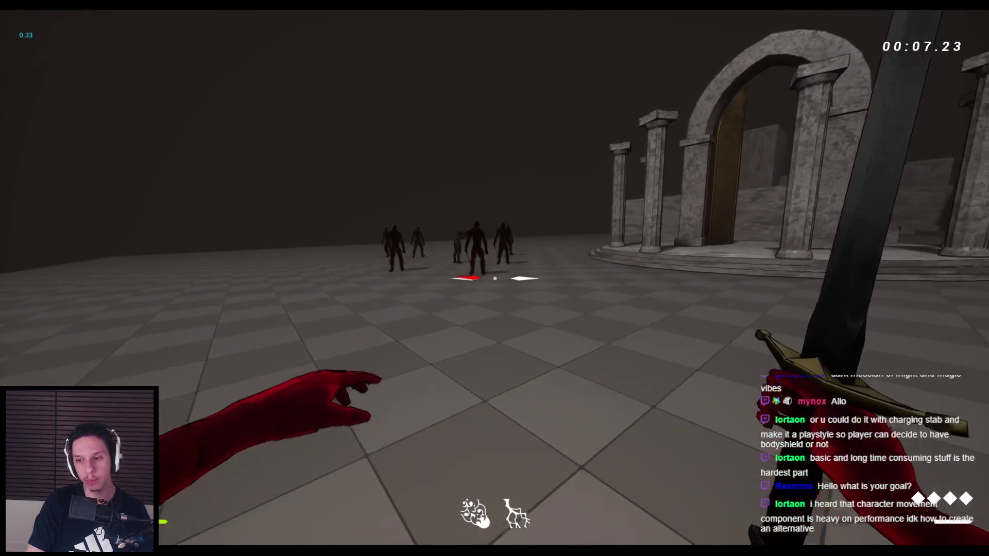
pyautogui.press('w')
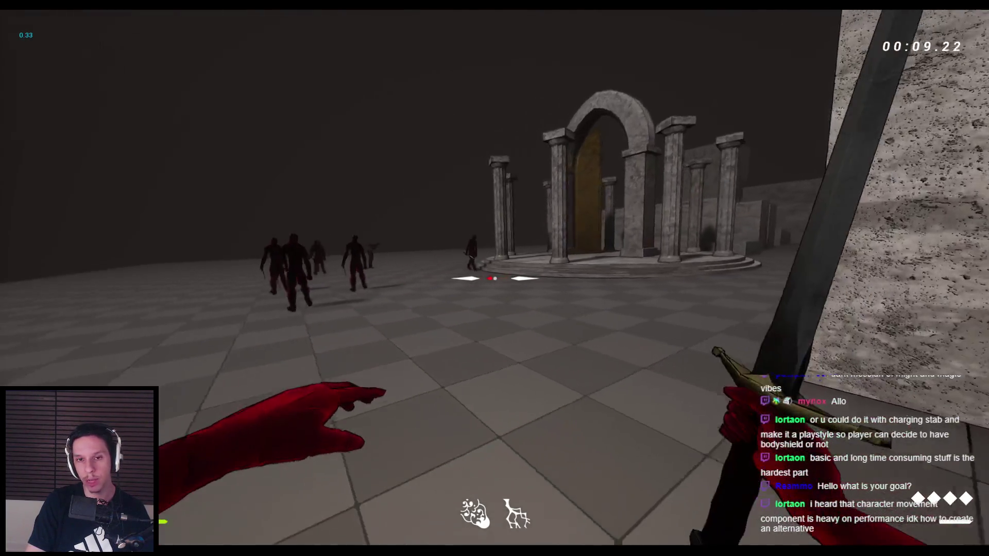
pyautogui.press('a')
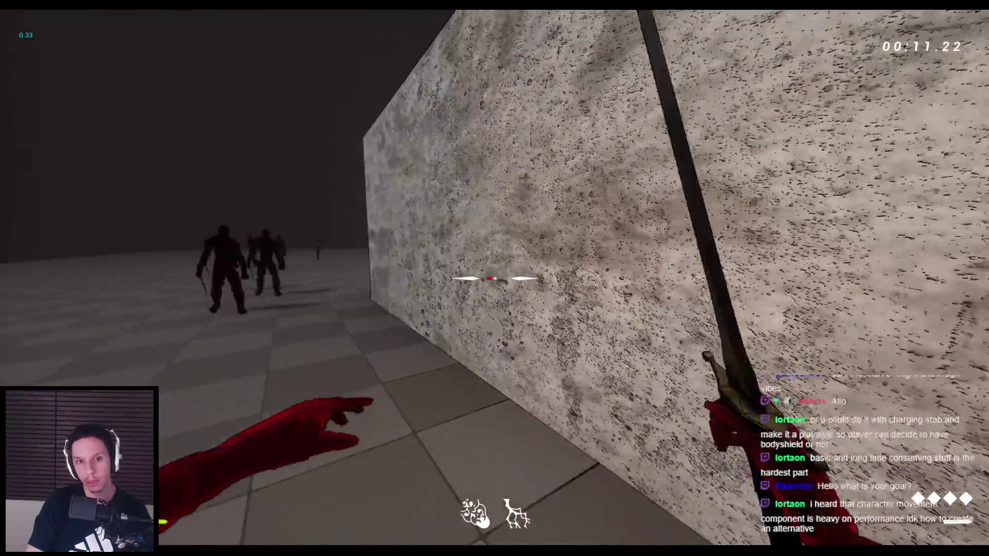
pyautogui.press('a')
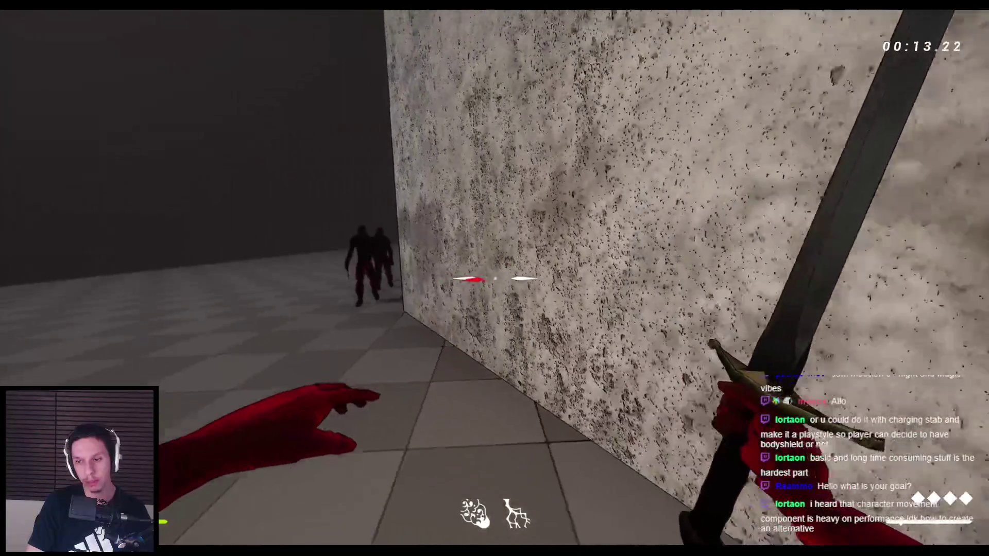
pyautogui.press('s')
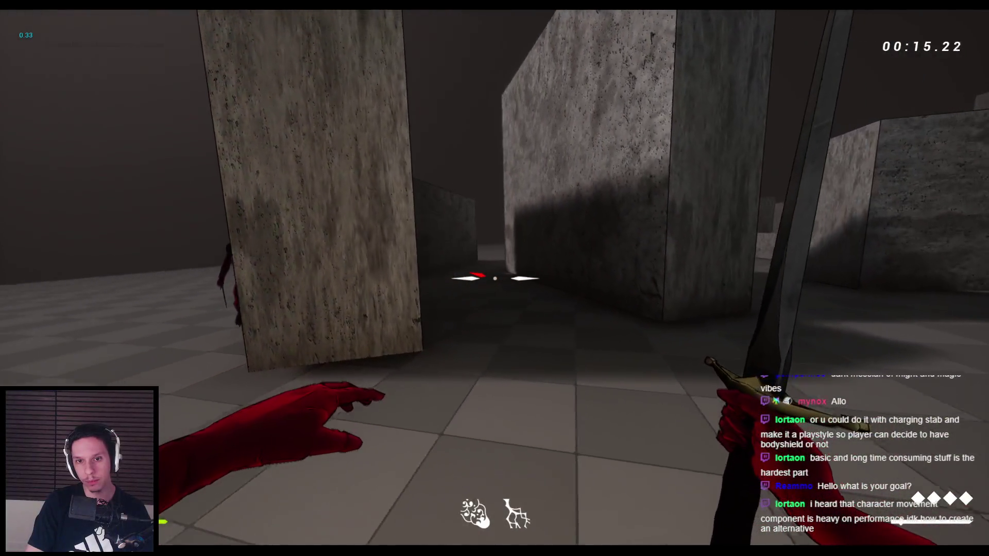
pyautogui.press('s')
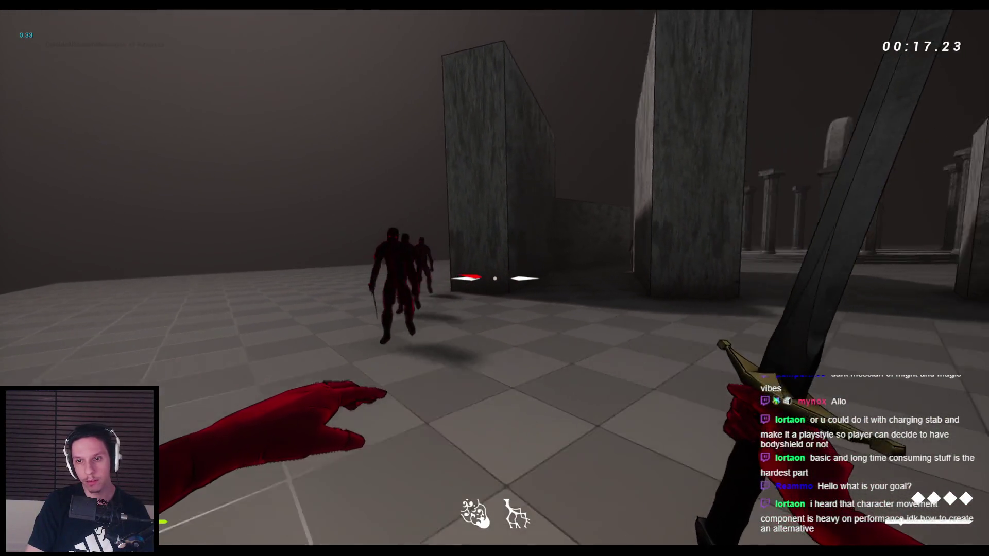
pyautogui.press('space')
pyautogui.press('Escape')
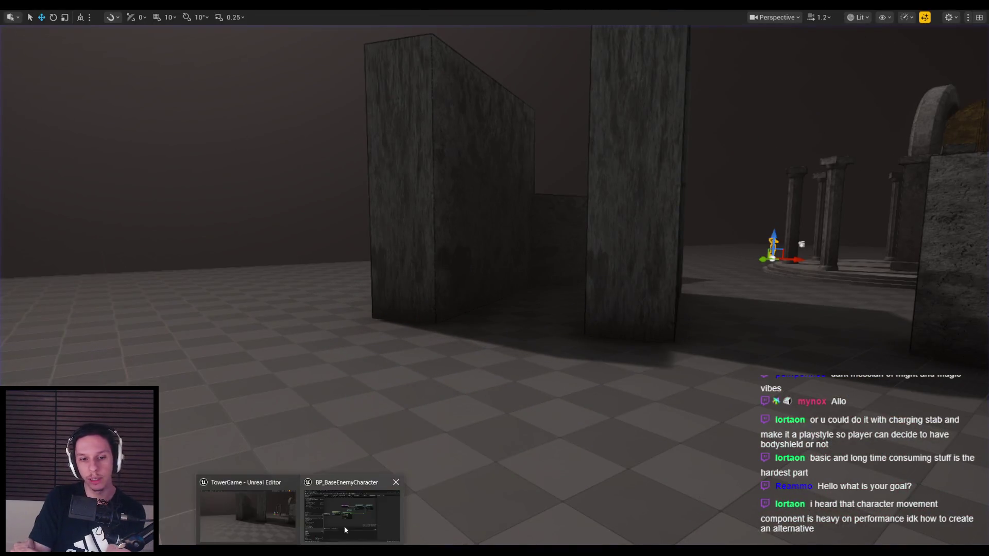
# - Bring BP_BaseEnemyCharacter forward and scroll its Character Movement details down to Nav Mesh Movement and Velocity
pyautogui.click(337, 530)
pyautogui.click(75, 194)
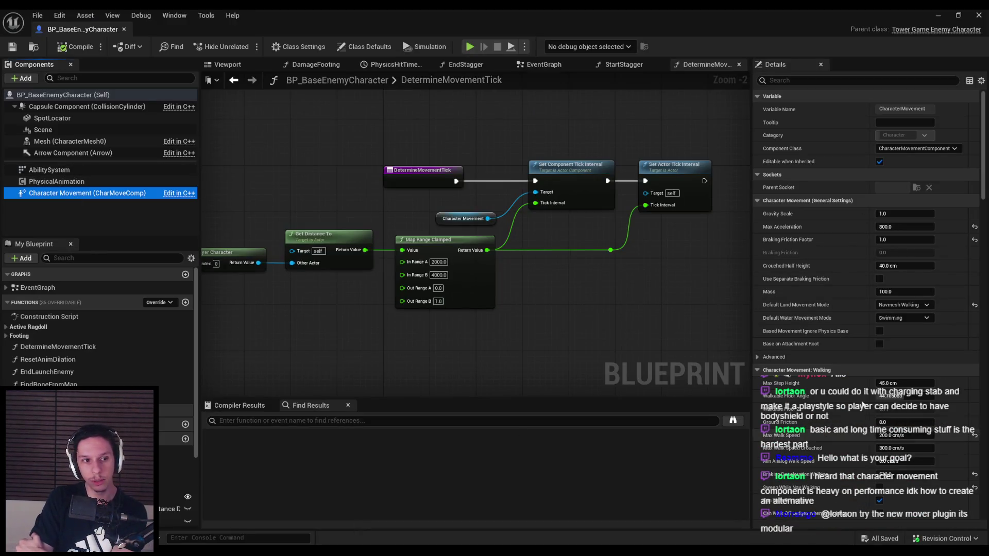
pyautogui.moveTo(985, 195); pyautogui.dragTo(982, 462)
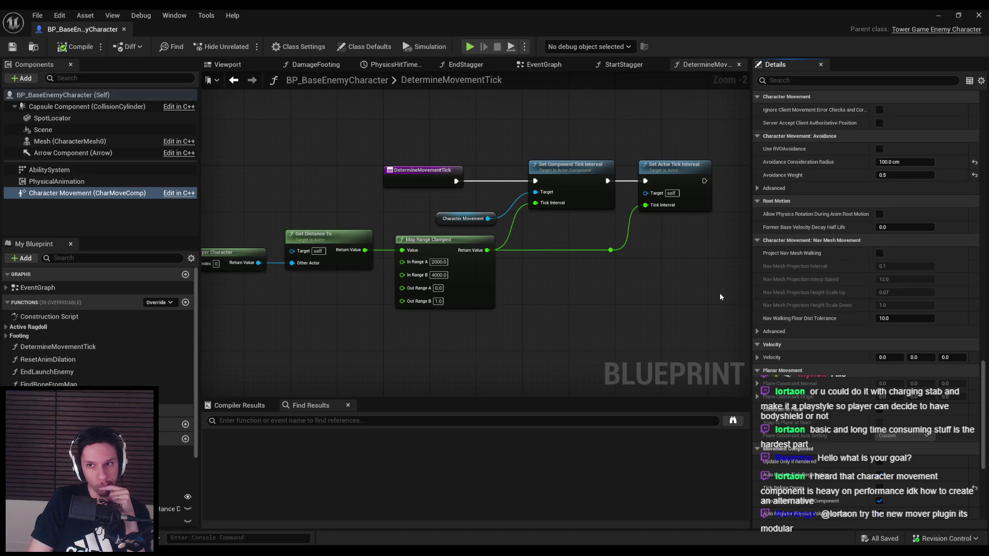
pyautogui.moveTo(803, 230)
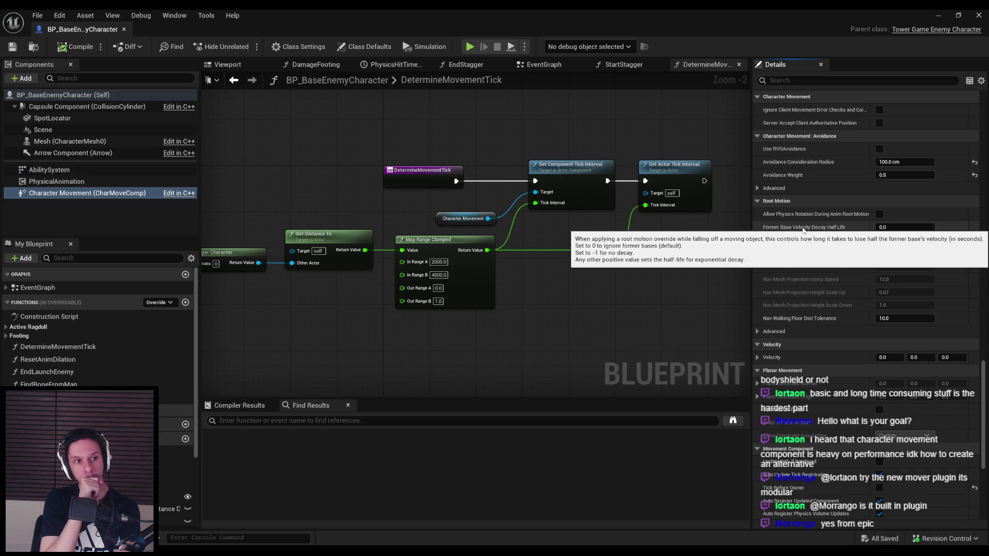
pyautogui.click(60, 16)
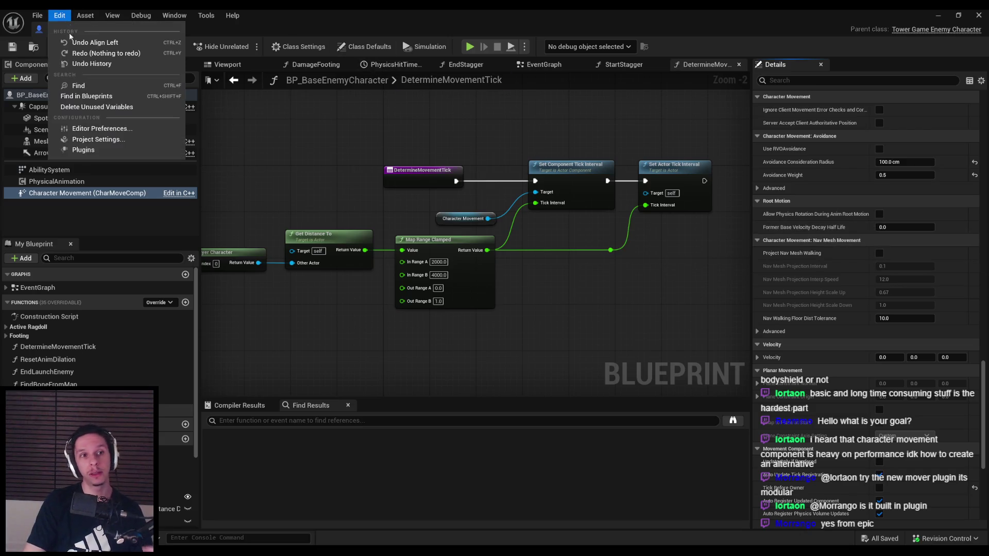
# - Search the Plugins list for 'over' to review the experimental Mover plugins, then close it
pyautogui.click(95, 140)
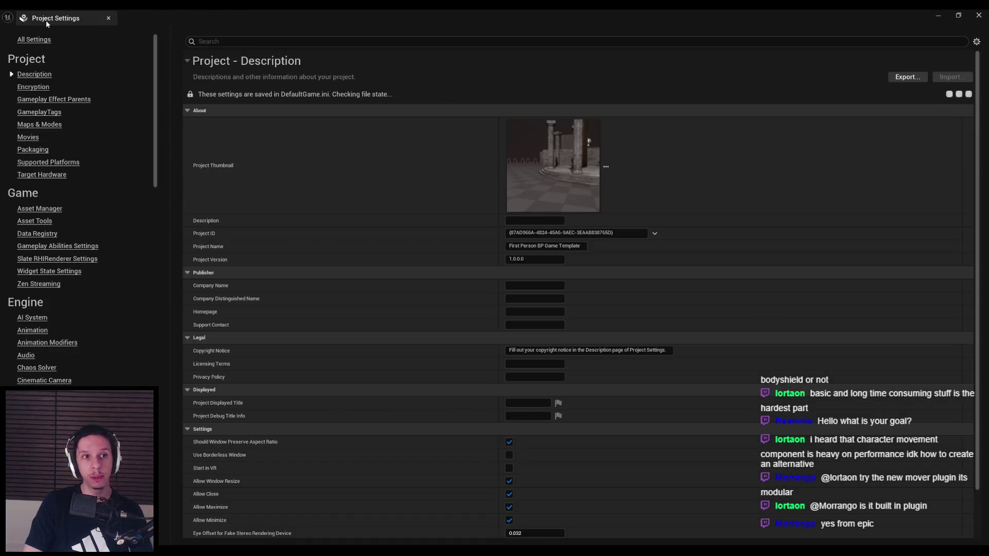
pyautogui.click(59, 15)
pyautogui.click(85, 150)
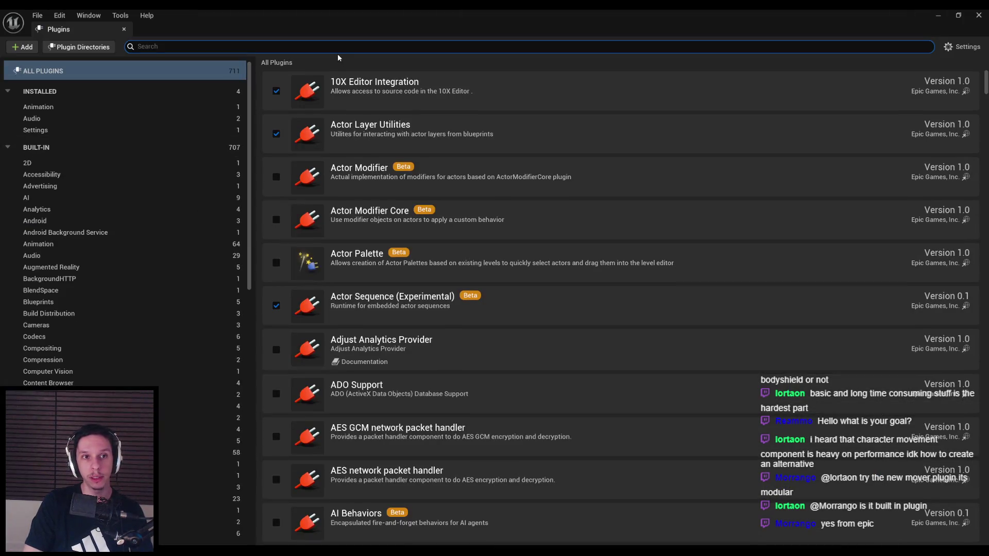
pyautogui.write('mover')
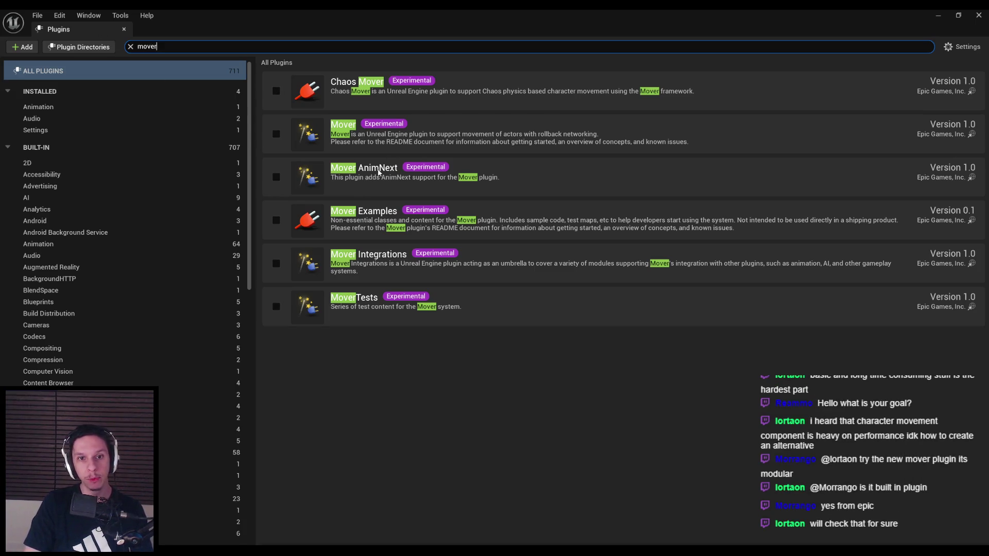
pyautogui.click(124, 29)
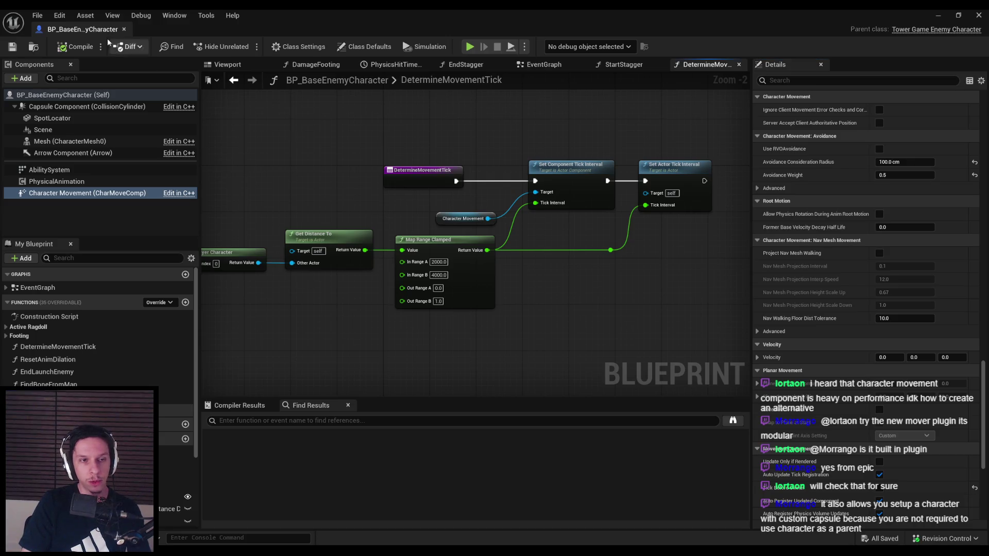
# - Fly the camera in the fullscreen viewport, restore the layout, then open and close BP_BaseEnemyCharacter
pyautogui.hotkey('alt', 'Tab')
pyautogui.press('s')
pyautogui.press('d')
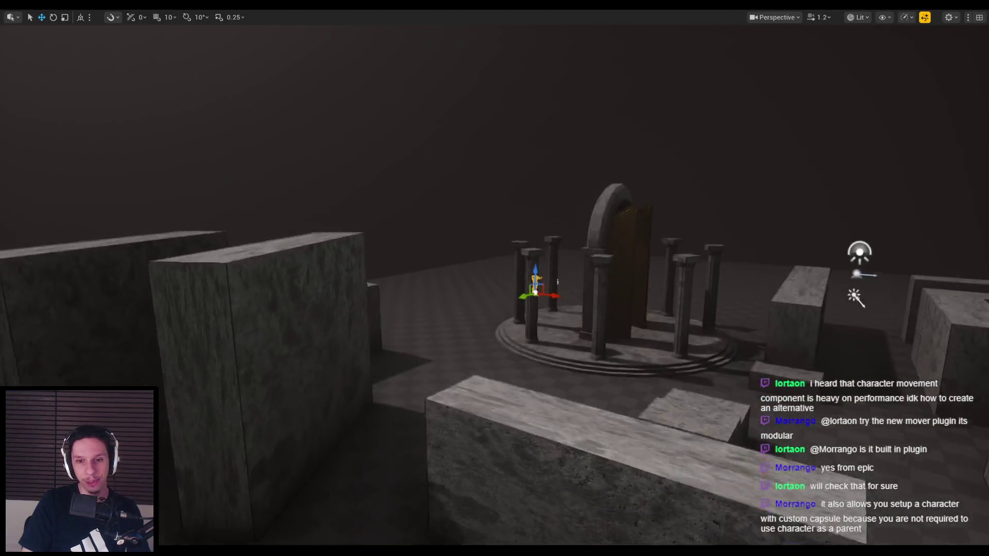
pyautogui.press('F11')
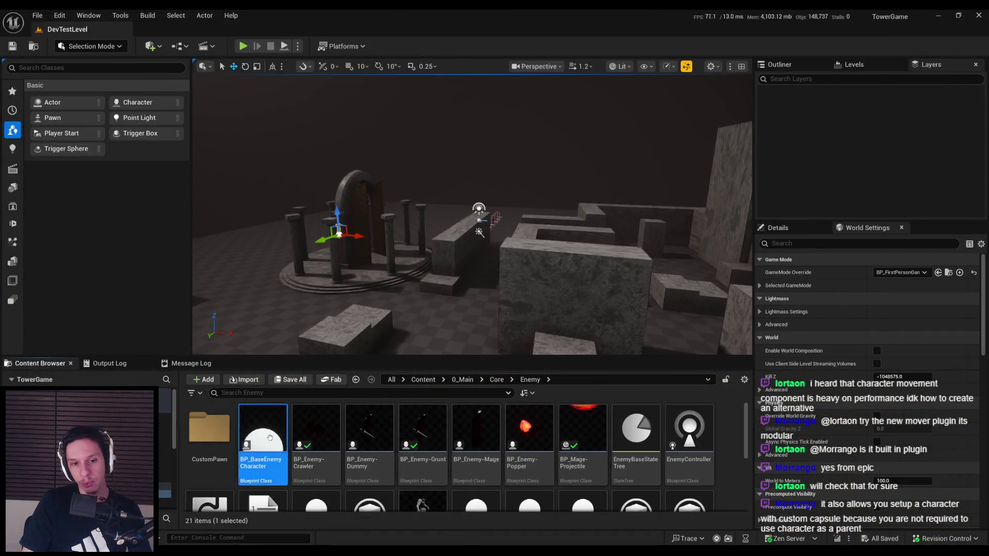
pyautogui.doubleClick(270, 438)
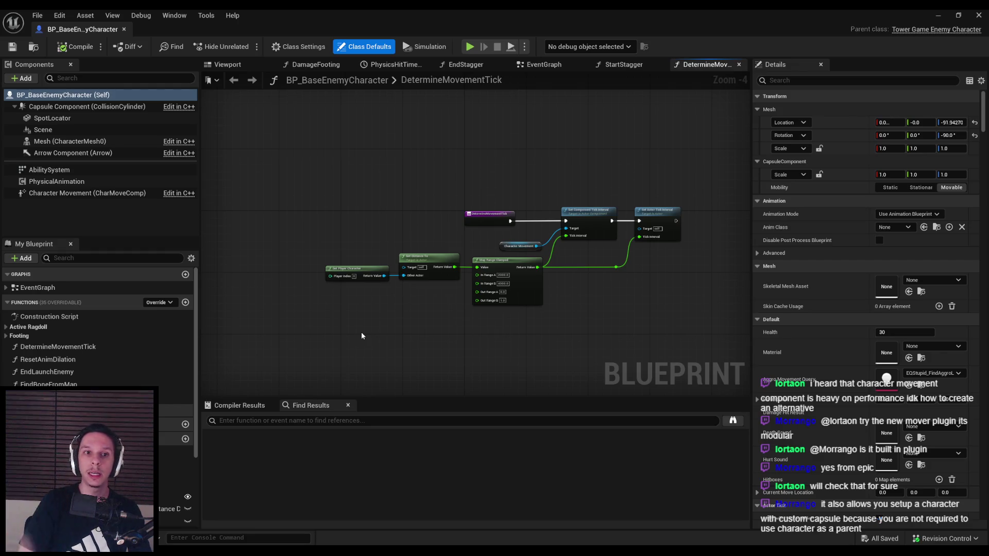
pyautogui.click(124, 28)
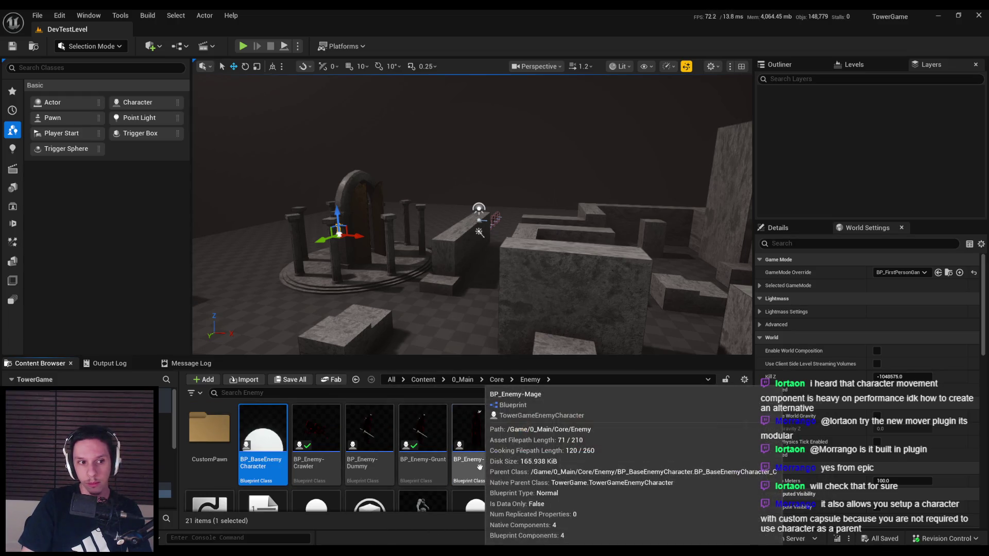
# - Duplicate BP_Enemy-Mage as BP_Enemy-FlyingBall and open the copy
pyautogui.click(482, 448)
pyautogui.rightClick(483, 449)
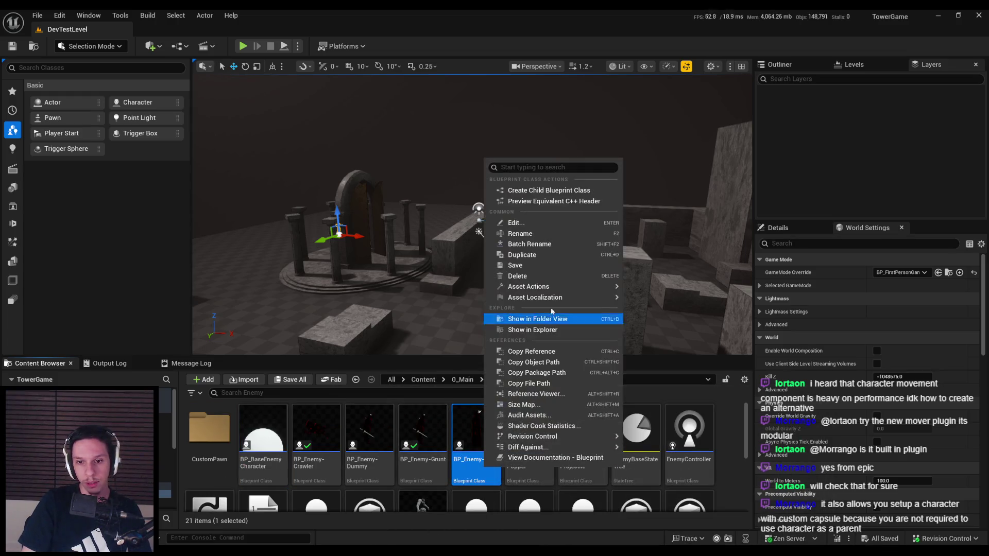
pyautogui.click(529, 255)
pyautogui.write('BP_Enemy-Flat')
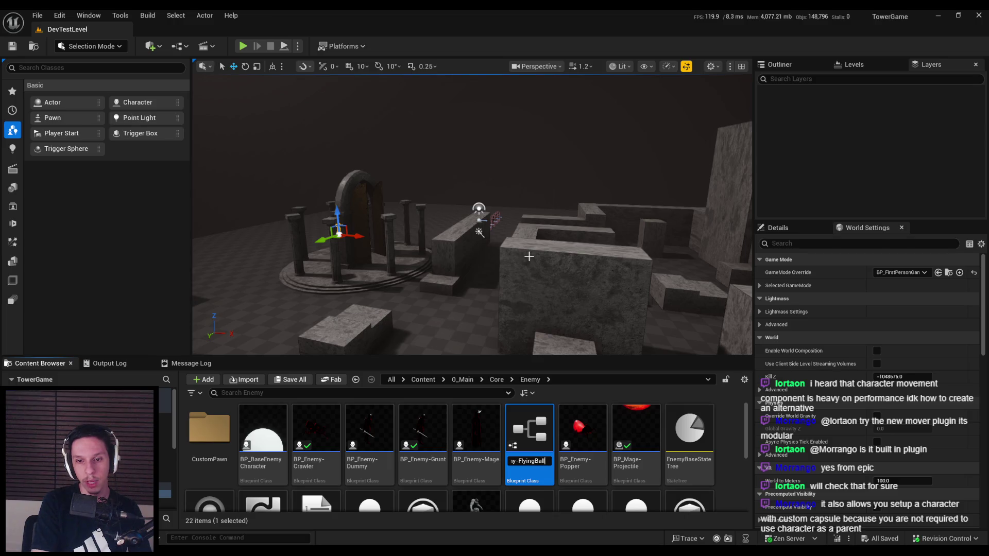
pyautogui.press('Return')
pyautogui.doubleClick(426, 462)
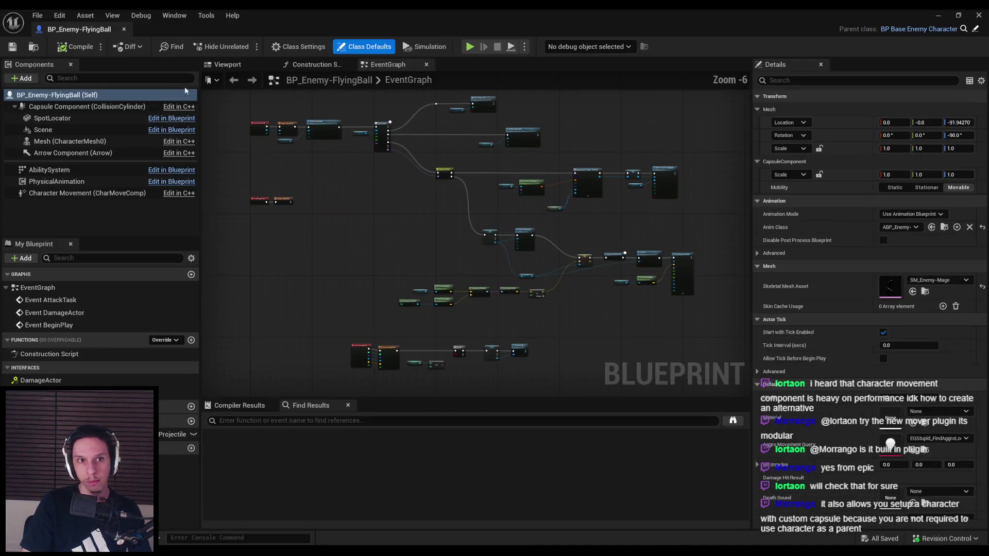
# - Select the Mesh component and try SK_Spiderling as its skeletal mesh
pyautogui.click(76, 142)
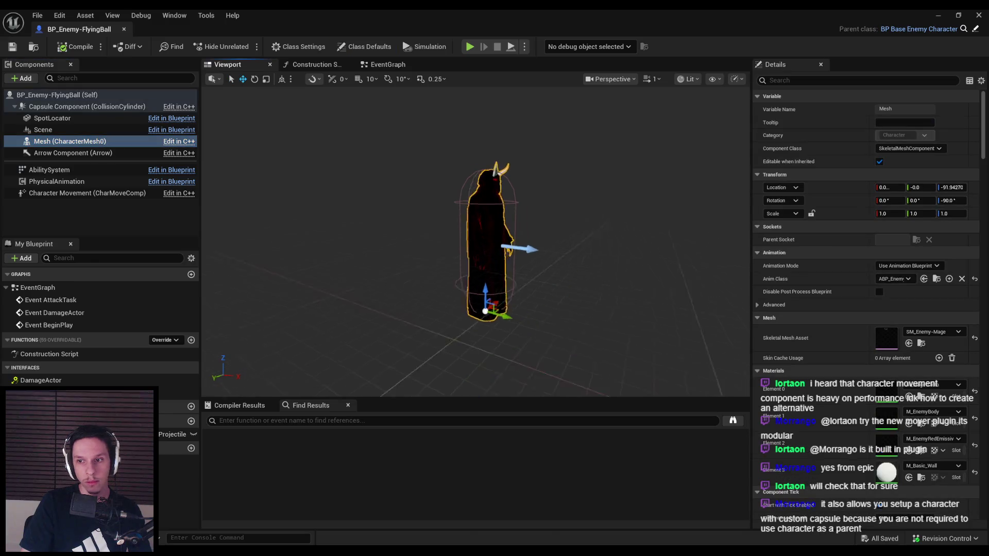
pyautogui.click(930, 331)
pyautogui.scroll(10, 908, 255)
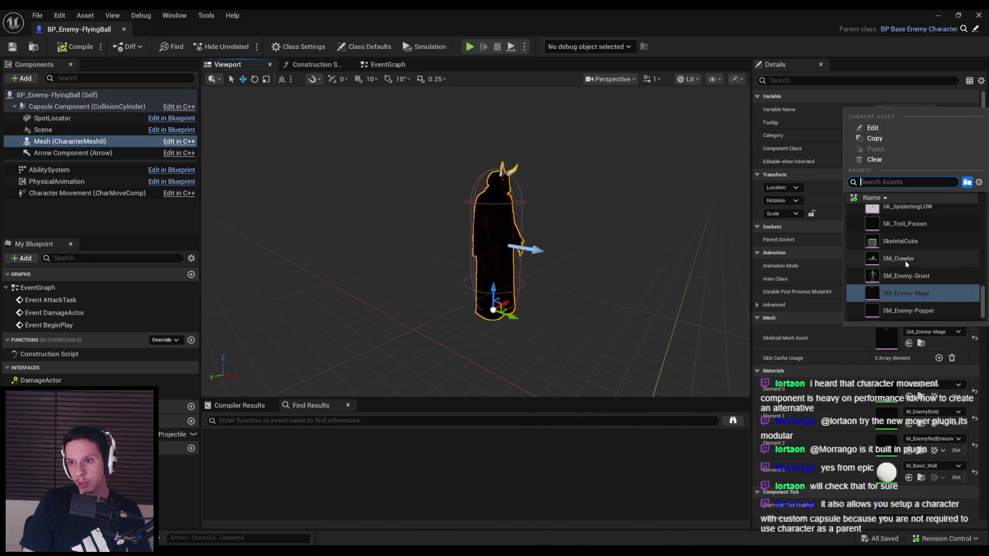
pyautogui.scroll(8, 915, 250)
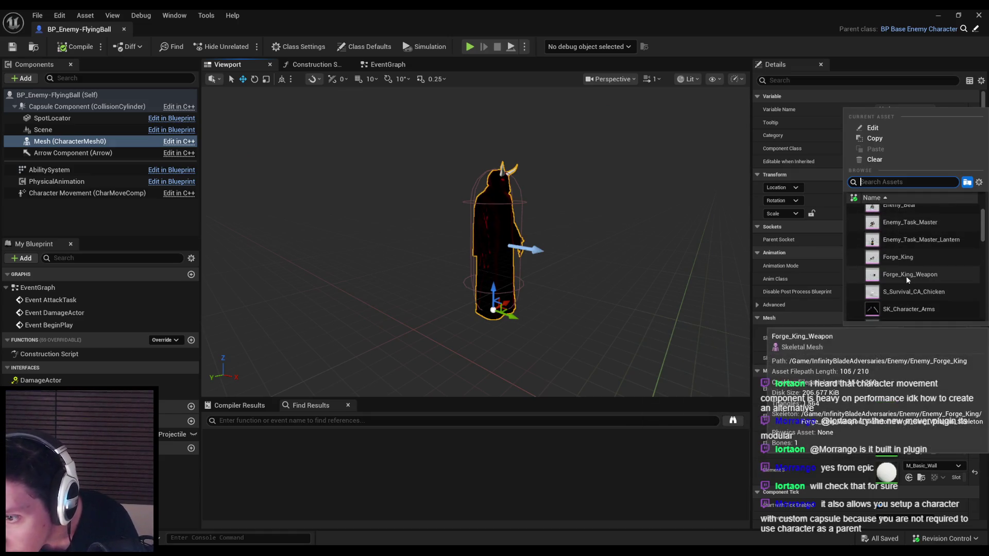
pyautogui.scroll(2, 903, 271)
pyautogui.scroll(-9, 893, 234)
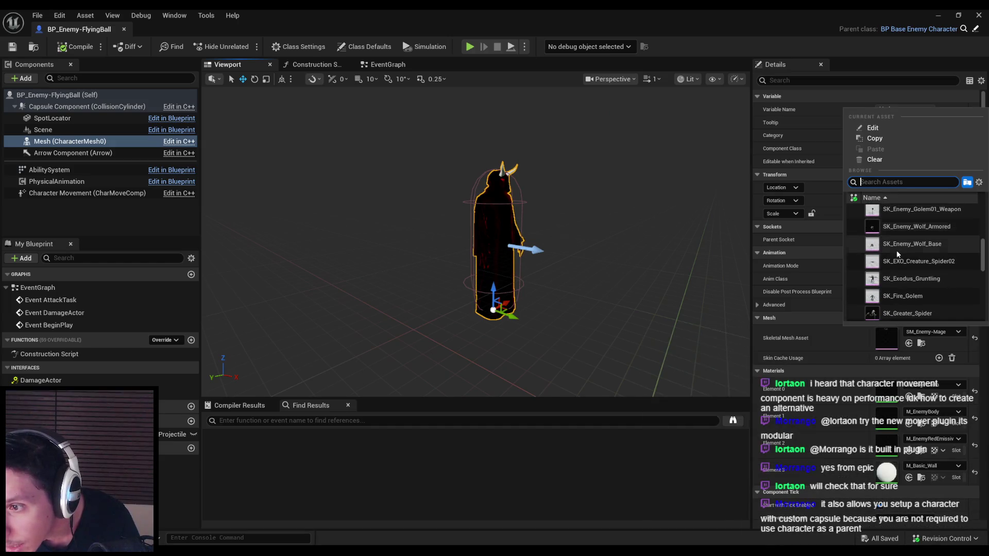
pyautogui.scroll(-3, 907, 242)
pyautogui.scroll(-1, 908, 247)
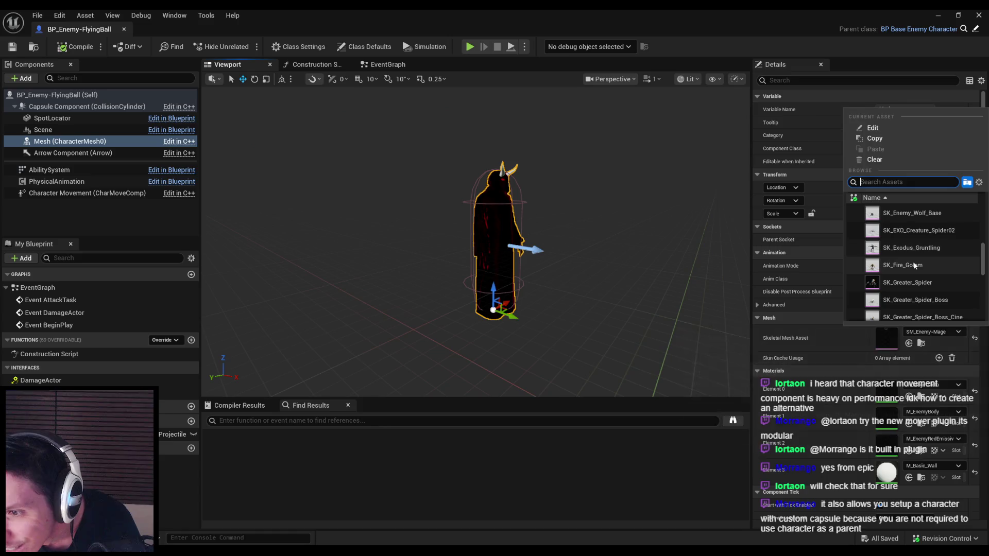
pyautogui.scroll(-1, 908, 254)
pyautogui.scroll(-4, 908, 260)
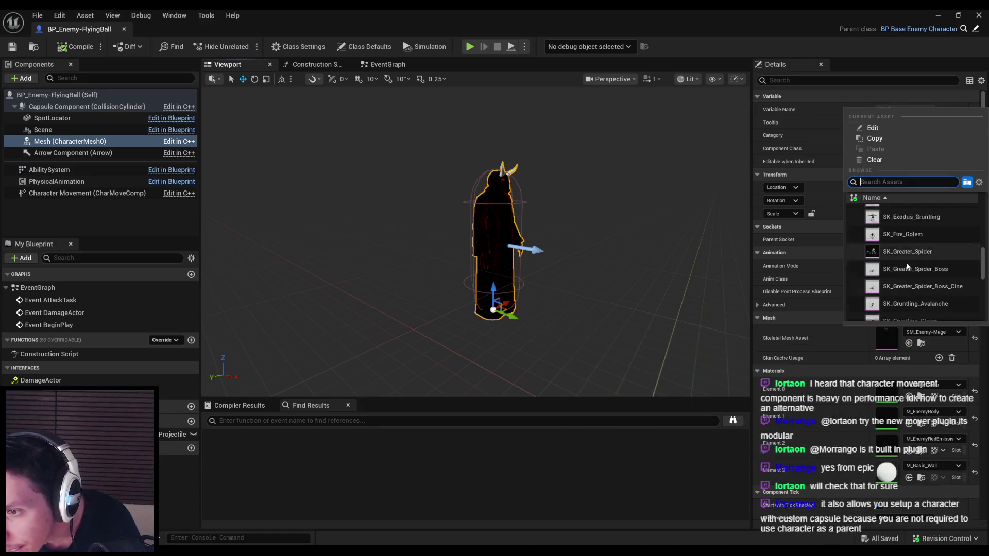
pyautogui.scroll(-1, 909, 266)
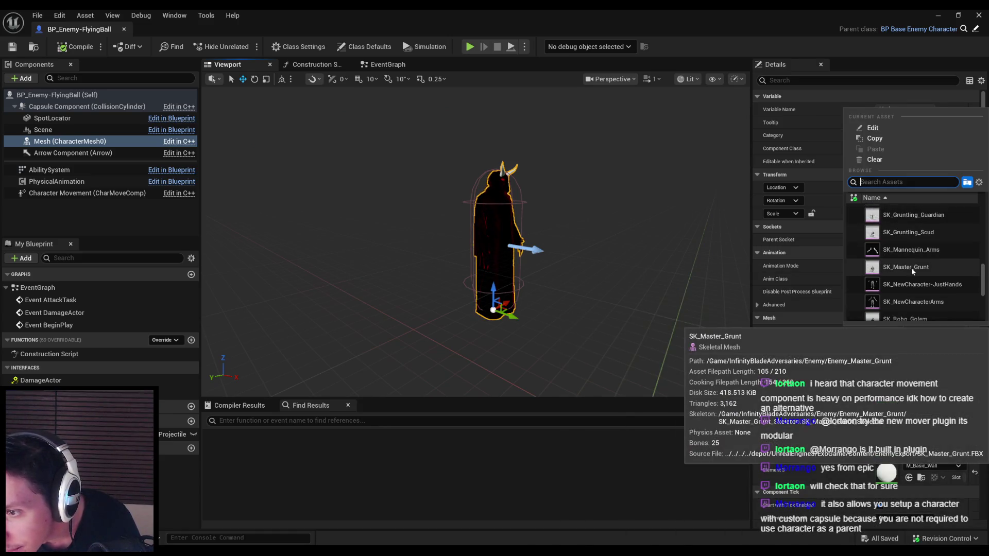
pyautogui.scroll(-3, 910, 268)
pyautogui.click(907, 278)
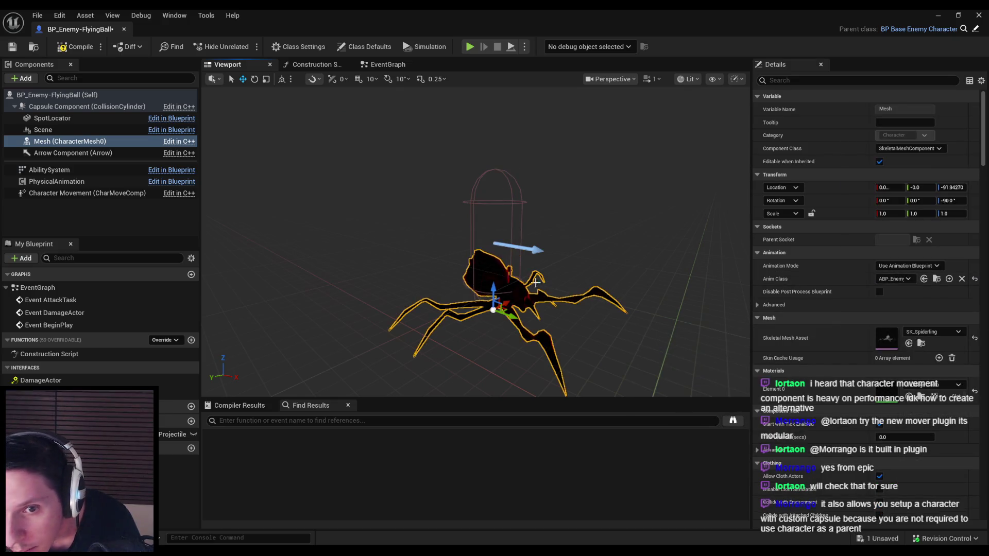
# - Try SkeletalCube, then settle on SK_Enemy_Clot_Worm as the skeletal mesh
pyautogui.click(930, 332)
pyautogui.scroll(-5, 907, 301)
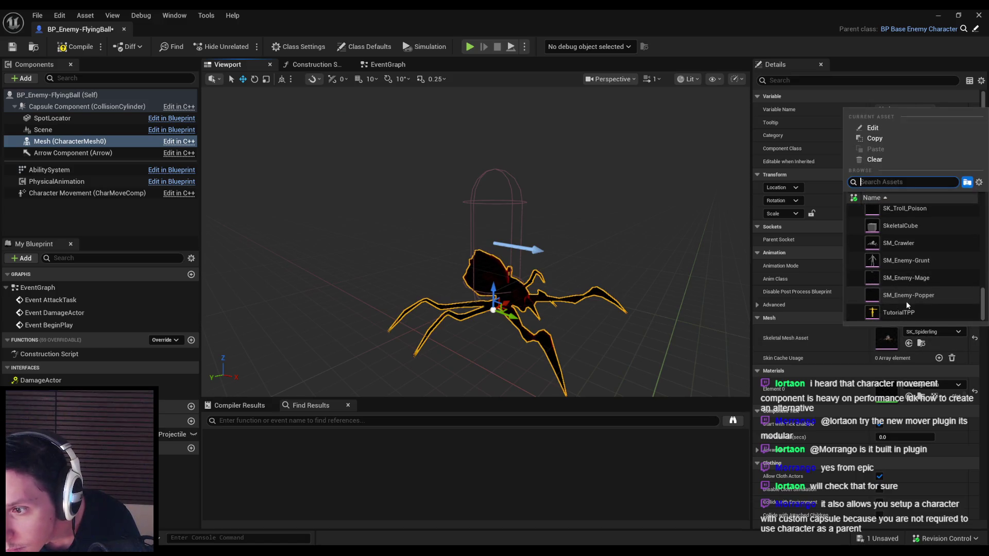
pyautogui.scroll(3, 907, 301)
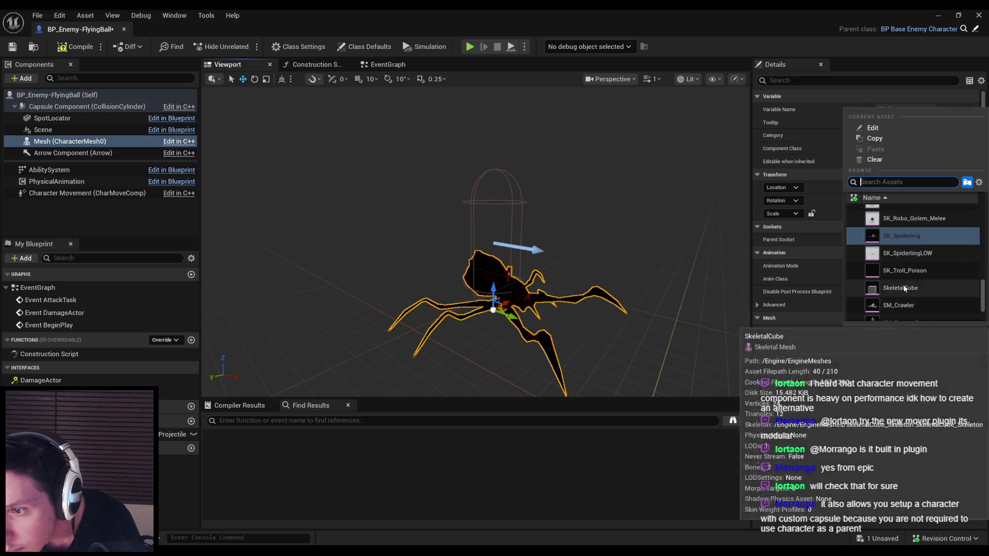
pyautogui.click(907, 298)
pyautogui.click(937, 333)
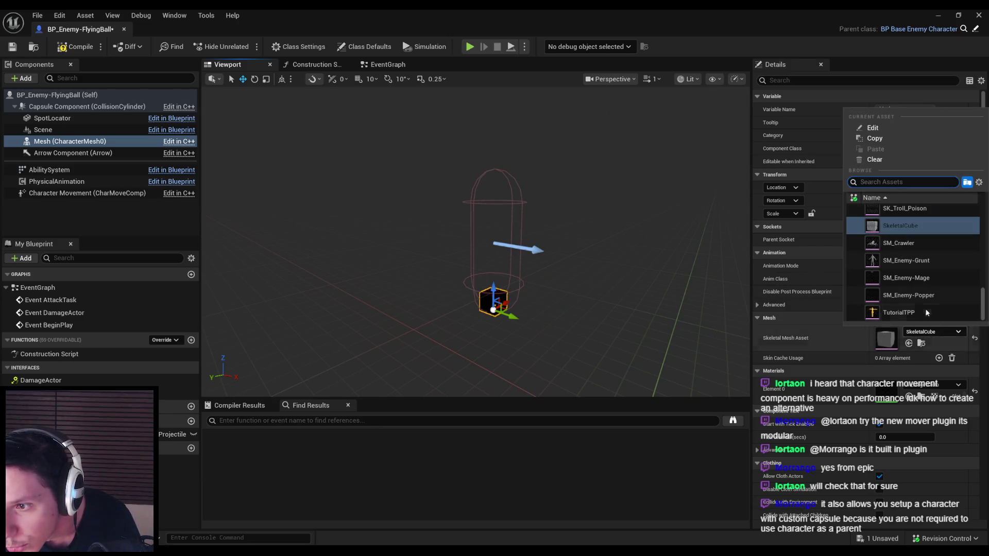
pyautogui.scroll(3, 904, 294)
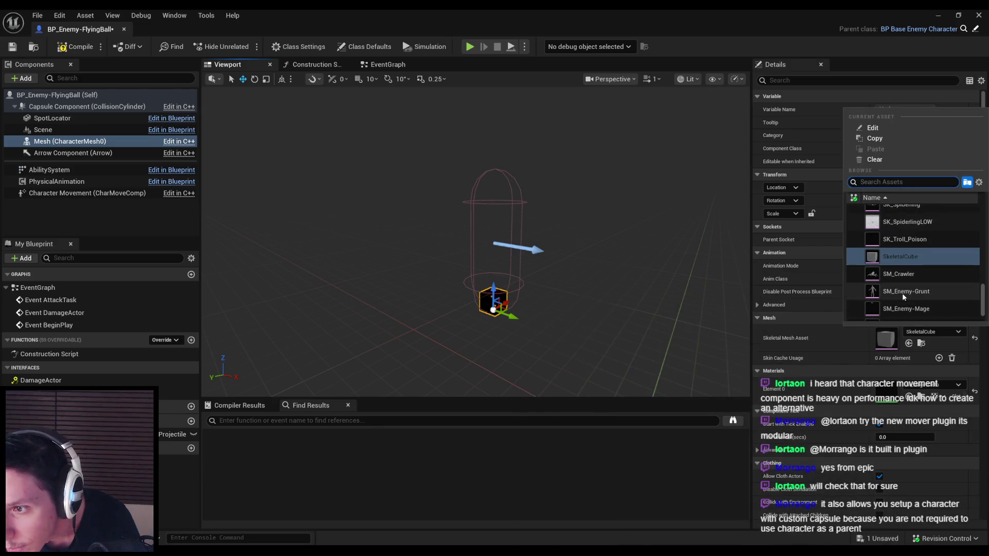
pyautogui.scroll(10, 903, 297)
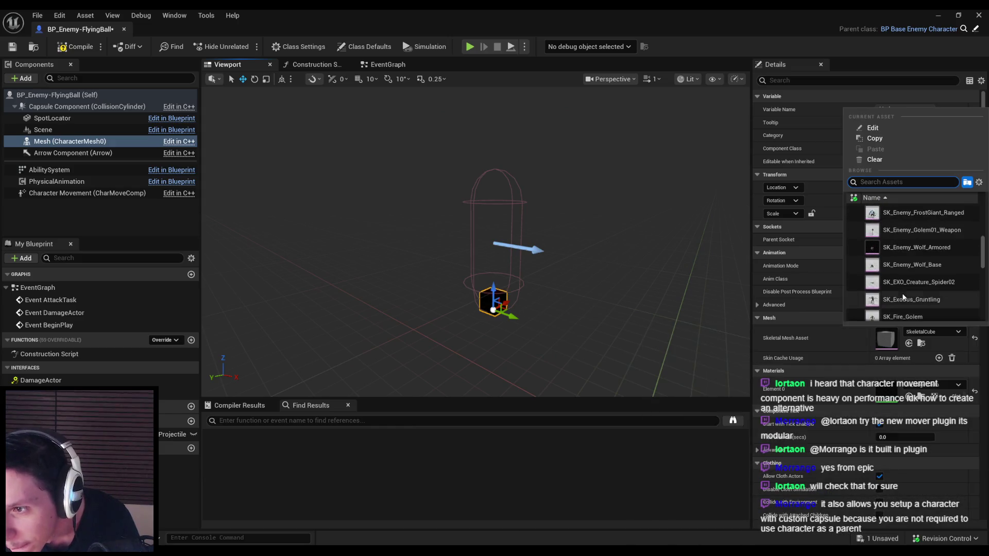
pyautogui.scroll(5, 900, 293)
pyautogui.moveTo(983, 206); pyautogui.dragTo(983, 247)
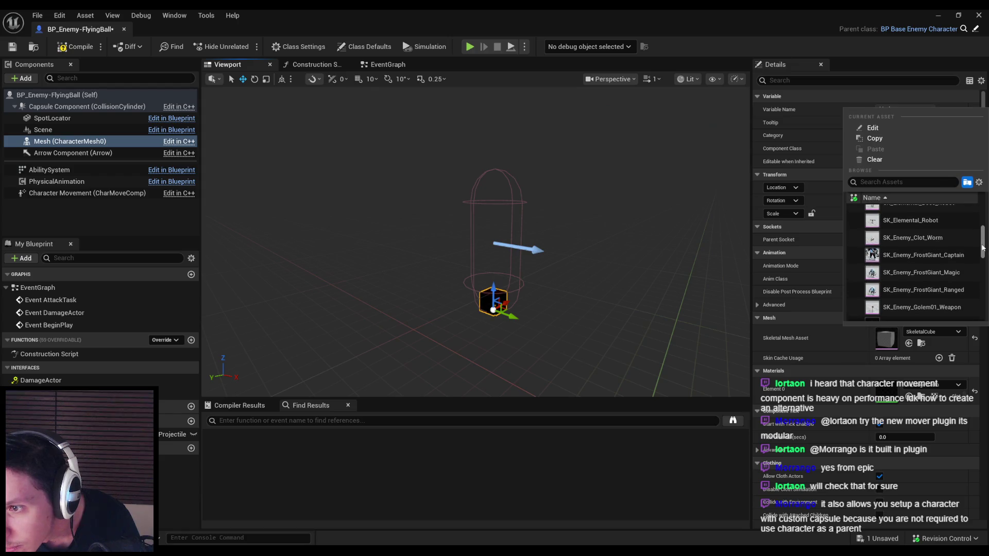
pyautogui.click(952, 242)
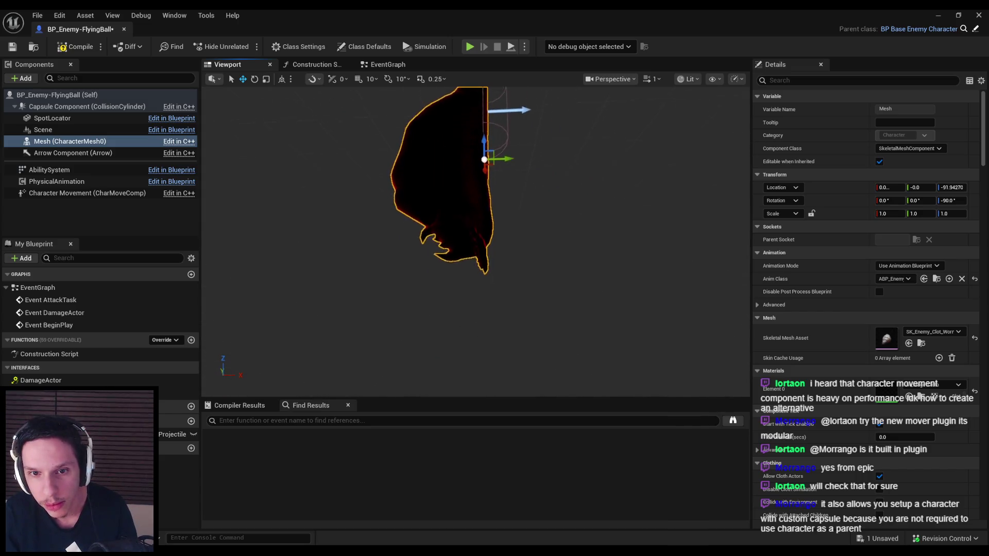
# - Zero the worm mesh's rotation, then roll it 90 degrees with rotation snapping on
pyautogui.press('e')
pyautogui.moveTo(525, 242)
pyautogui.mouseDown()
pyautogui.moveTo(528, 264)
pyautogui.moveTo(476, 269)
pyautogui.moveTo(669, 258)
pyautogui.mouseUp()
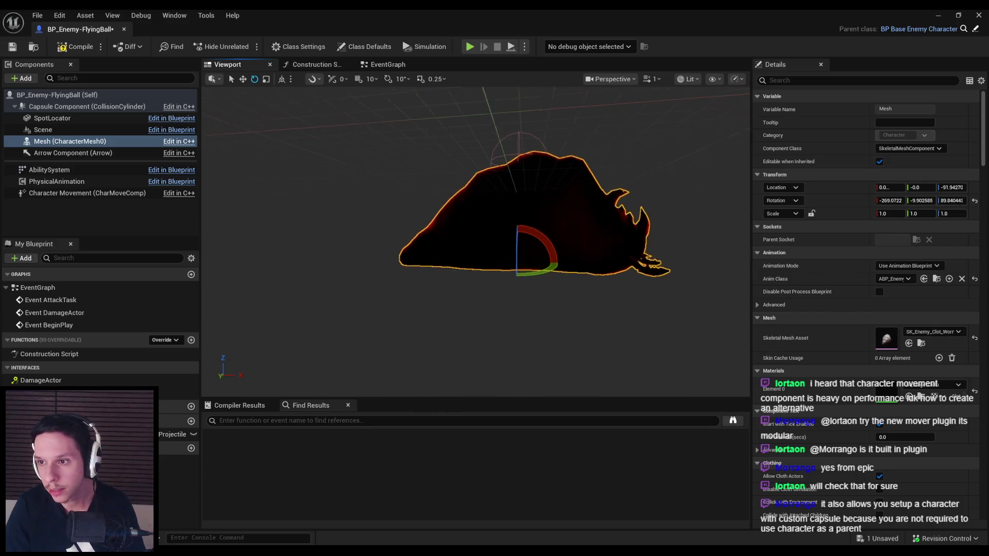
pyautogui.click(885, 201)
pyautogui.write('0')
pyautogui.press('Tab')
pyautogui.write('0')
pyautogui.press('Tab')
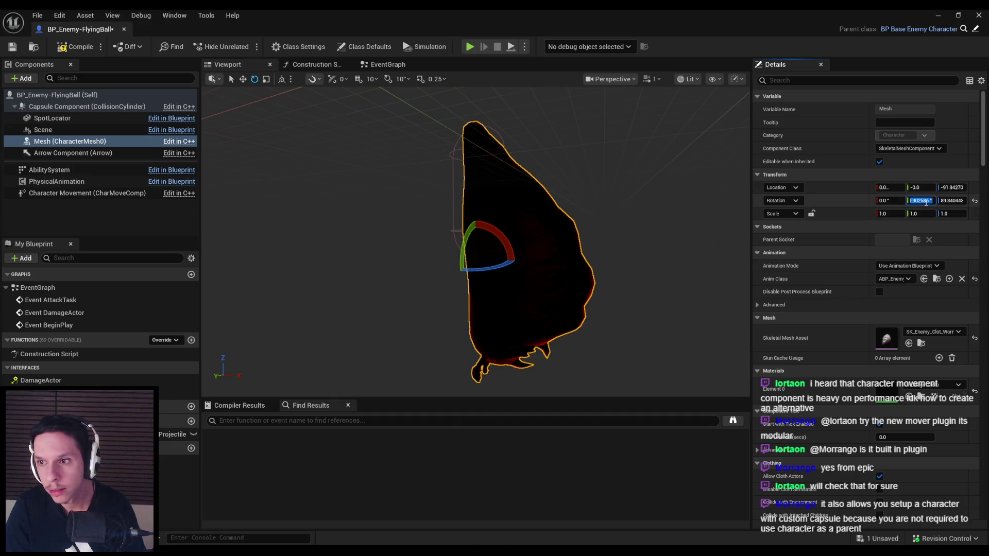
pyautogui.write('0')
pyautogui.press('Return')
pyautogui.moveTo(644, 206); pyautogui.dragTo(567, 206)
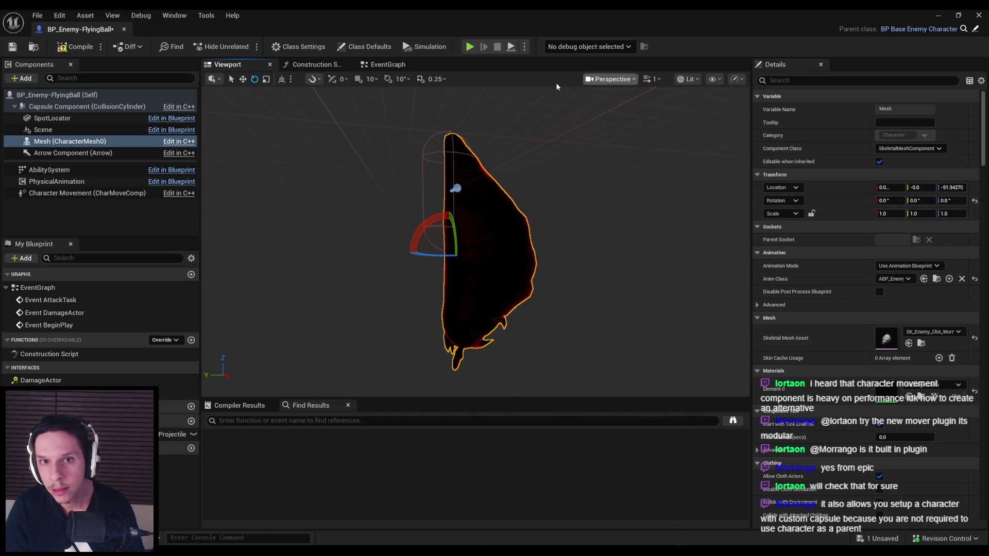
pyautogui.click(387, 81)
pyautogui.moveTo(420, 223)
pyautogui.mouseDown()
pyautogui.moveTo(407, 252)
pyautogui.moveTo(420, 251)
pyautogui.mouseUp()
# - Shrink the mesh to about half size, raise it to Z about 334, and compile and save
pyautogui.press('w')
pyautogui.press('r')
pyautogui.moveTo(479, 284)
pyautogui.mouseDown()
pyautogui.moveTo(486, 124)
pyautogui.moveTo(541, 126)
pyautogui.mouseUp()
pyautogui.press('w')
pyautogui.click(16, 49)
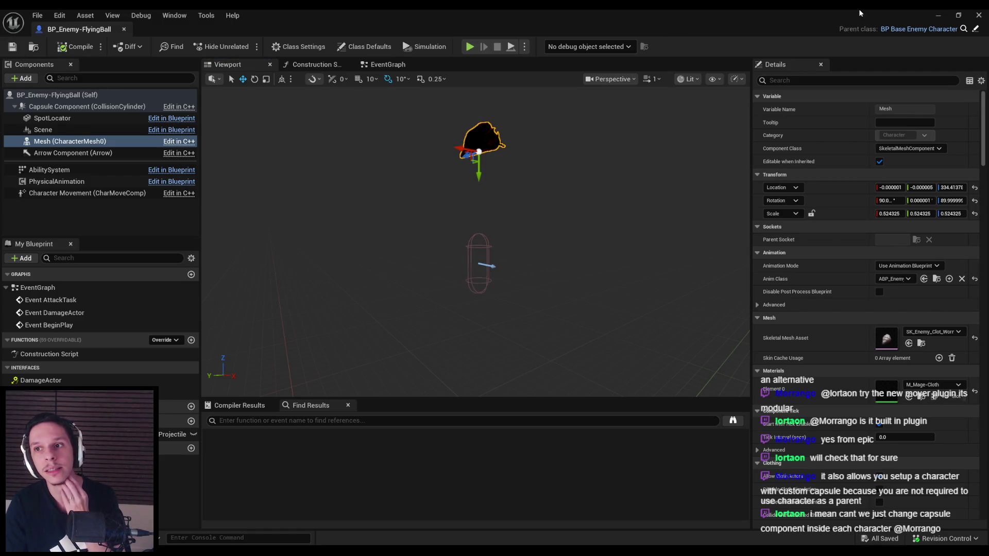
pyautogui.click(979, 15)
# - Delete the six placed enemies and drag one BP_Enemy-FlyingBall into DevTestLevel
pyautogui.moveTo(482, 124)
pyautogui.mouseDown()
pyautogui.moveTo(463, 128)
pyautogui.moveTo(481, 124)
pyautogui.moveTo(463, 154)
pyautogui.mouseUp()
pyautogui.click(556, 214)
pyautogui.press('Delete')
pyautogui.click(495, 201)
pyautogui.press('Delete')
pyautogui.click(461, 193)
pyautogui.press('Delete')
pyautogui.click(407, 181)
pyautogui.press('Delete')
pyautogui.click(372, 172)
pyautogui.press('Delete')
pyautogui.click(347, 168)
pyautogui.press('Delete')
pyautogui.moveTo(423, 430); pyautogui.dragTo(484, 163)
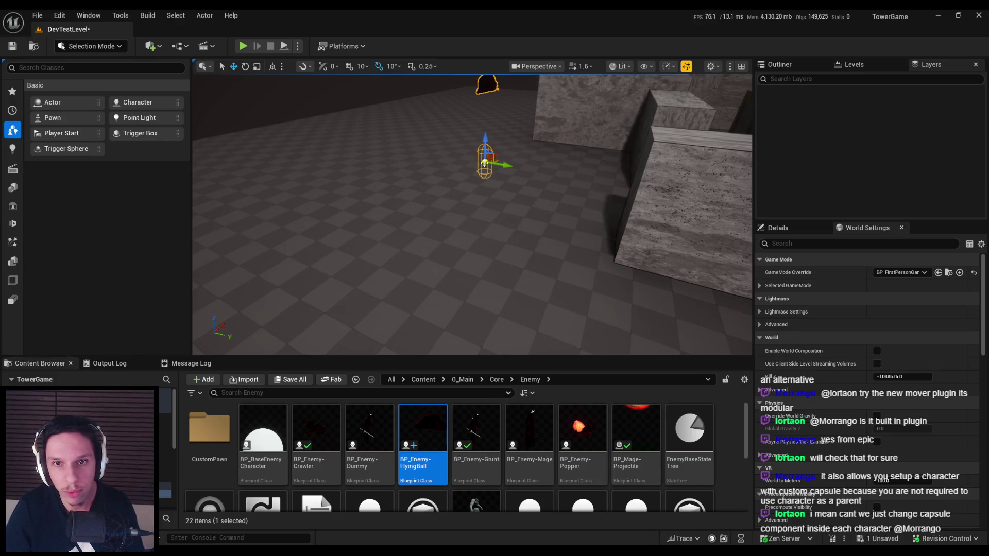
# - Playtest the level, swinging the sword repeatedly at the flying enemy, then stop
pyautogui.click(244, 46)
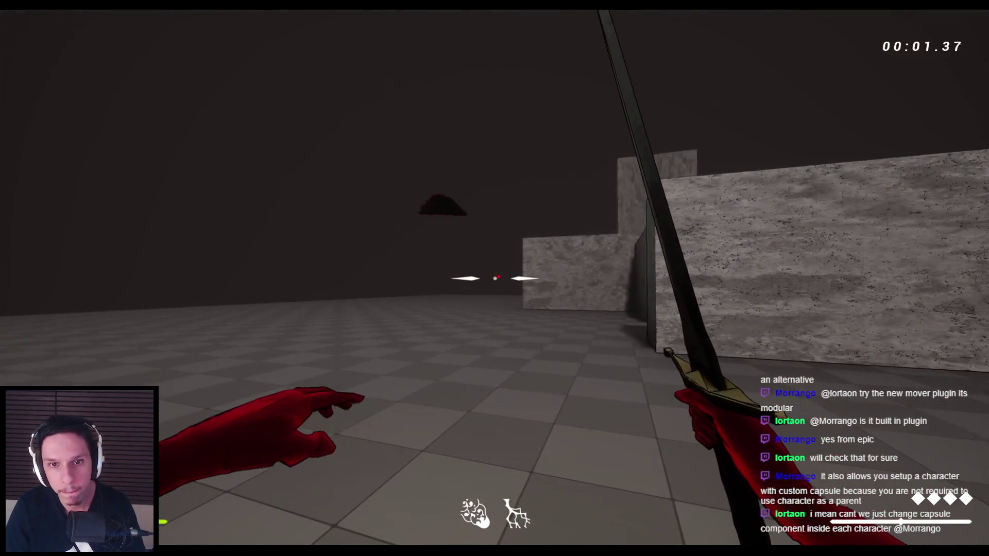
pyautogui.press('s')
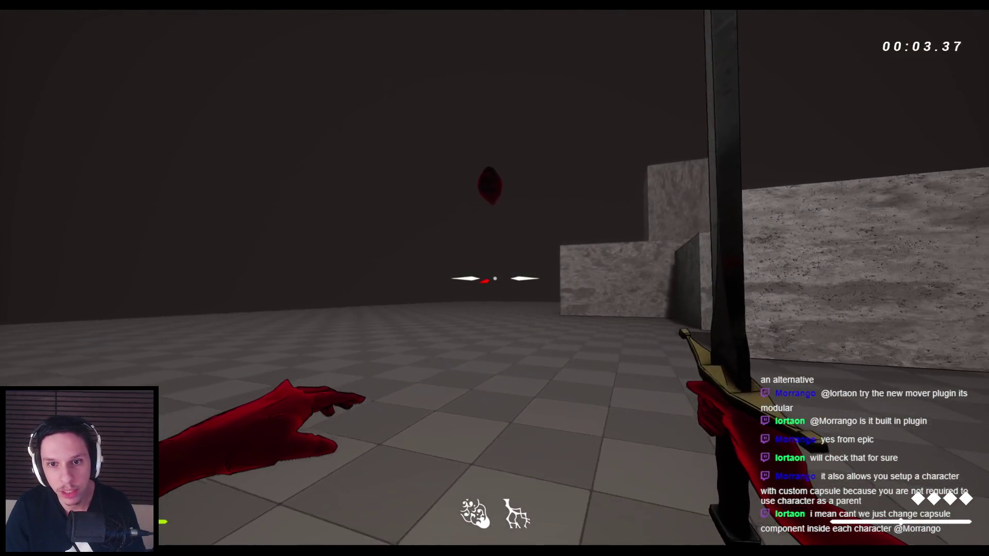
pyautogui.press('w')
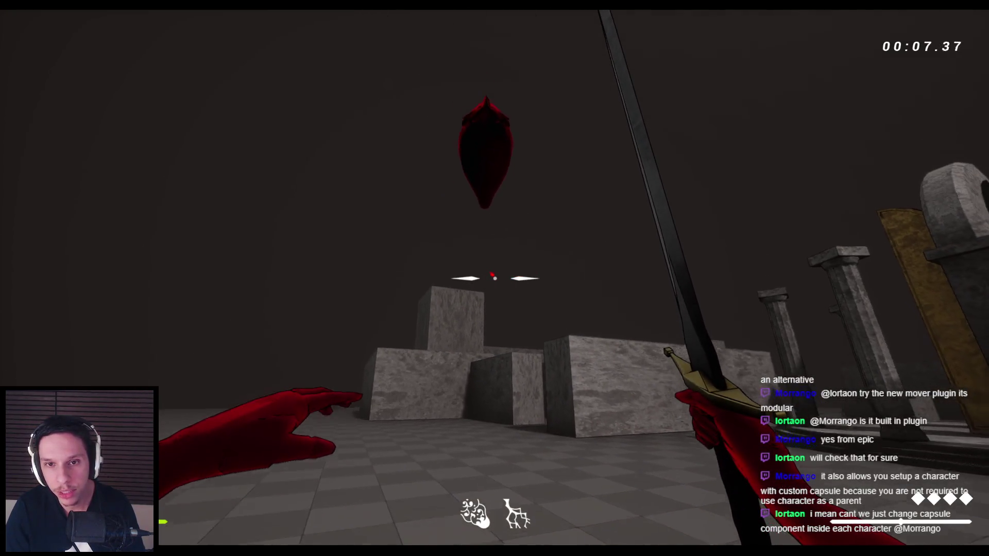
pyautogui.click(494, 278)
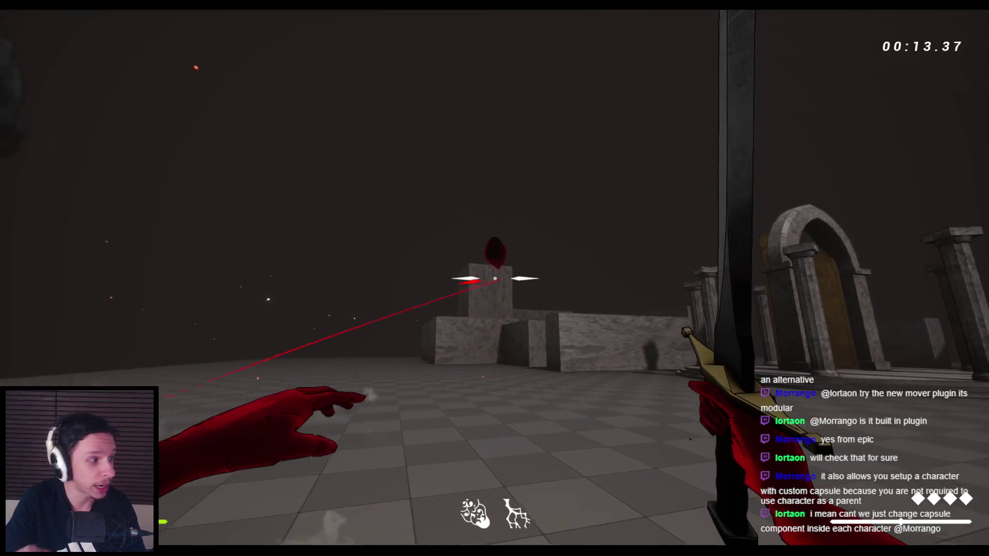
pyautogui.click(494, 278)
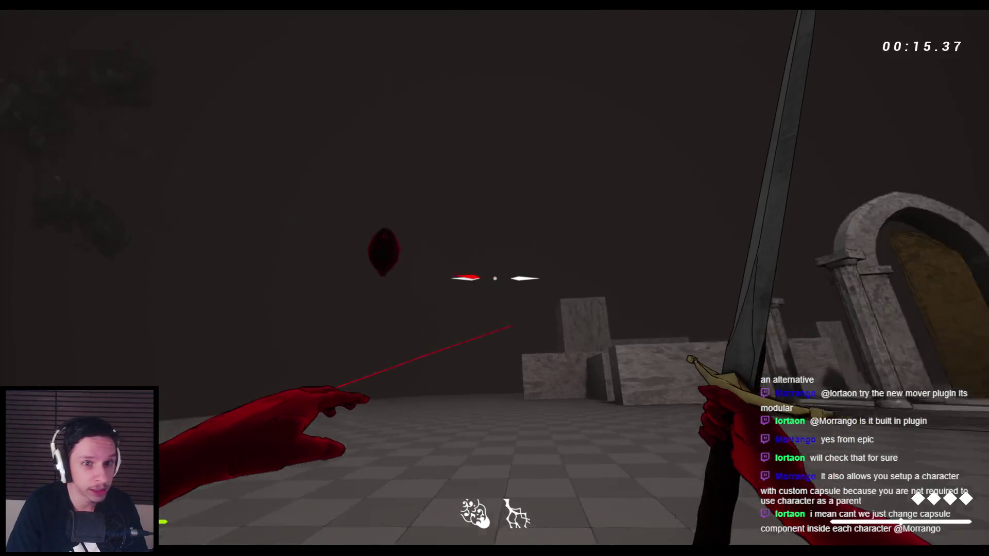
pyautogui.click(494, 278)
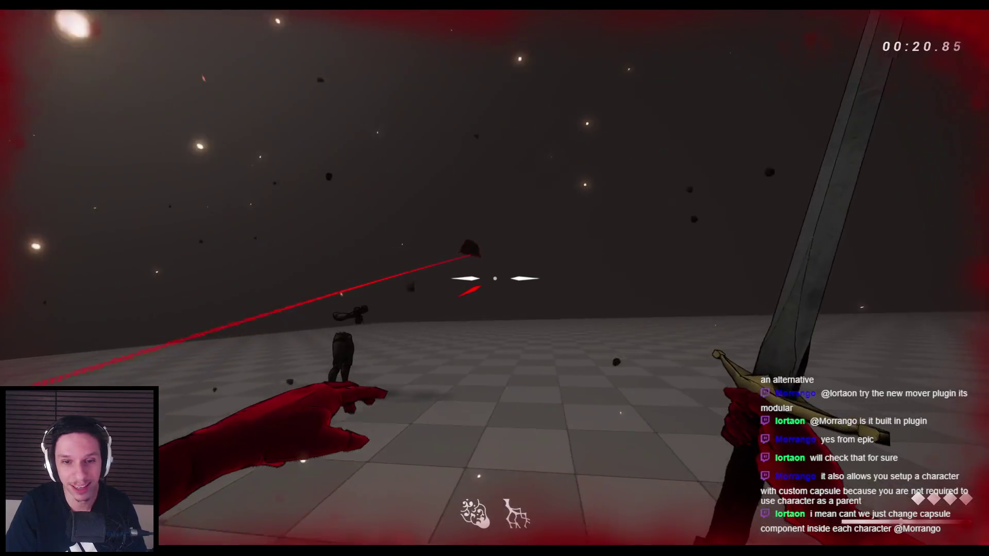
pyautogui.click(495, 278)
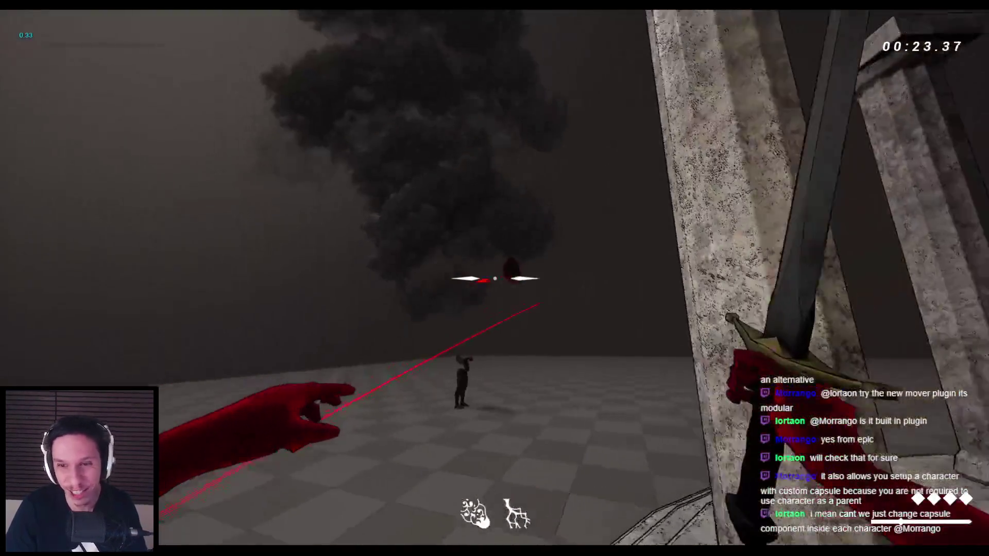
pyautogui.click(495, 278)
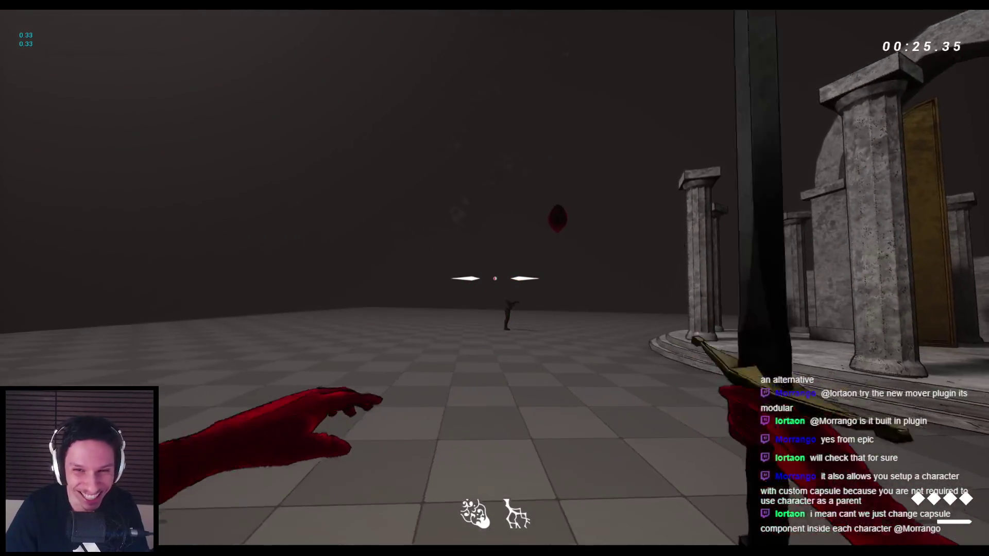
pyautogui.click(494, 278)
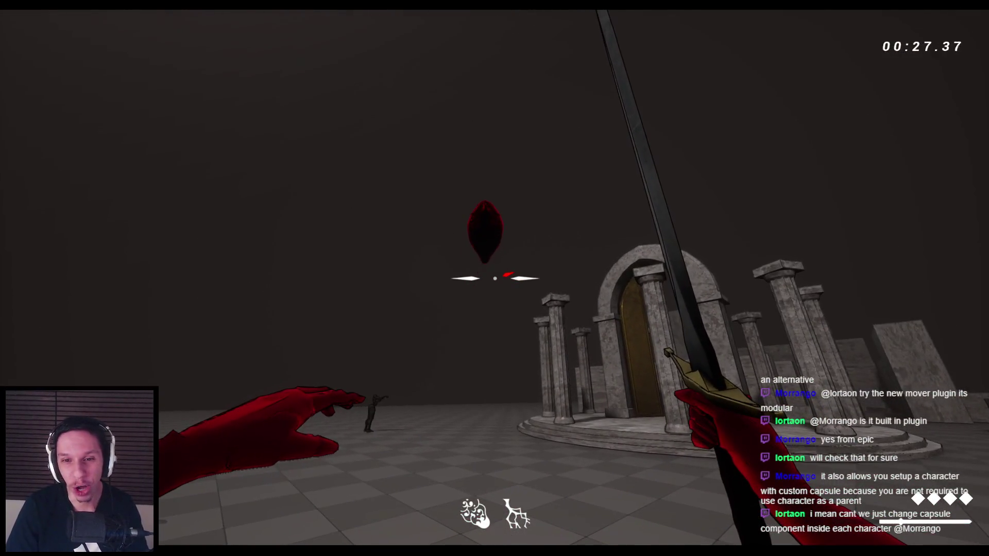
pyautogui.press('Escape')
# - Return to BP_Enemy-FlyingBall's event graph and compile the blueprint
pyautogui.click(336, 530)
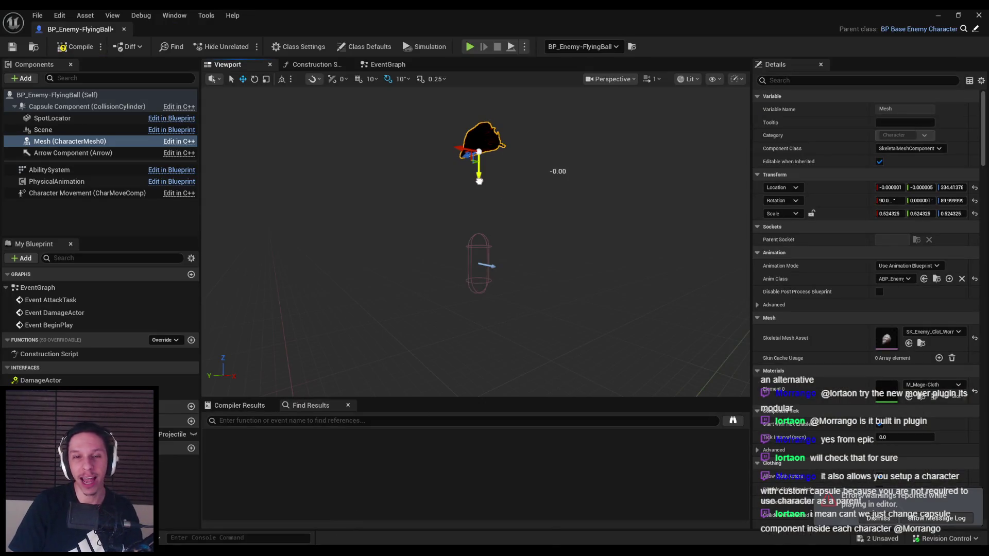
pyautogui.click(389, 68)
pyautogui.hotkey('ctrl', 's')
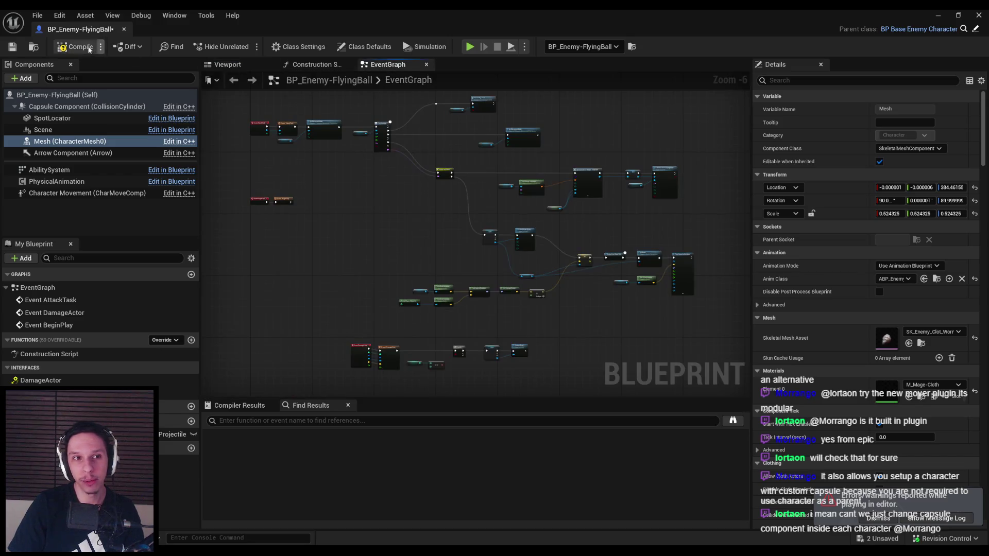
# - Pan the event graph to inspect the Play Montage, Switch on Name, AttackTask and BeginPlay nodes
pyautogui.scroll(5, 472, 273)
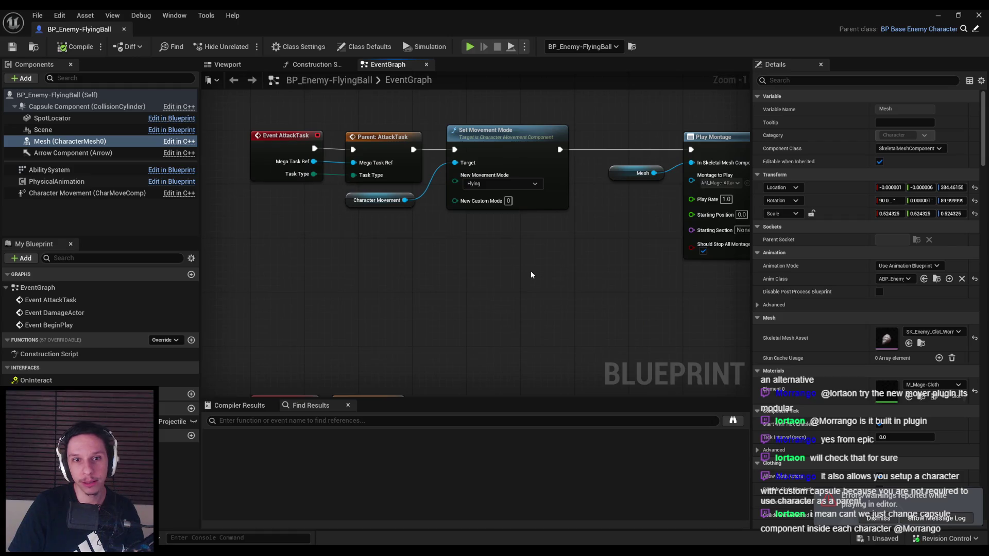
pyautogui.scroll(-2, 530, 275)
pyautogui.moveTo(657, 239); pyautogui.dragTo(287, 238)
pyautogui.moveTo(521, 212); pyautogui.dragTo(547, 283)
# - Playtest with the bow equipped, then open the SK_Enemy_Clot_Worm skeletal mesh
pyautogui.click(945, 11)
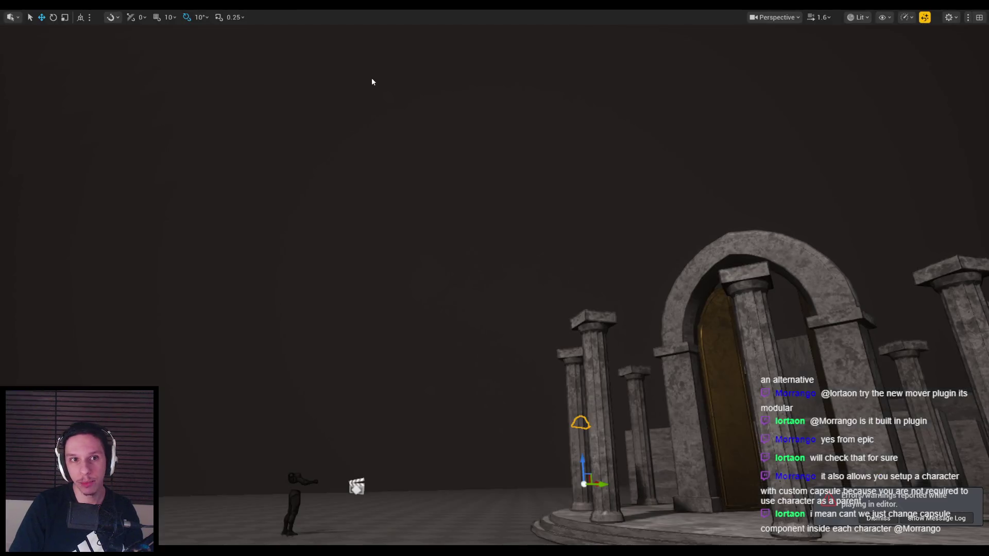
pyautogui.click(371, 77)
pyautogui.press('2')
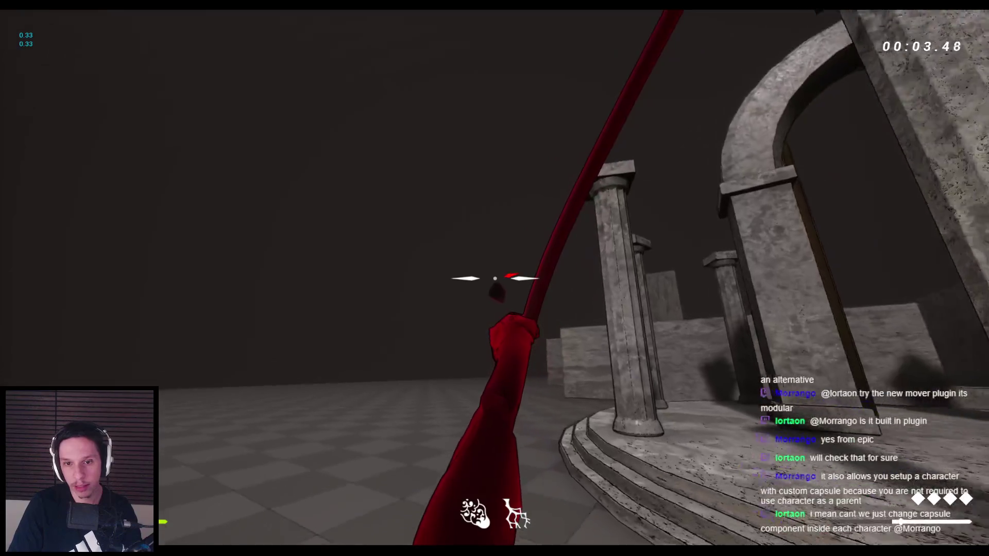
pyautogui.moveTo(494, 278); pyautogui.dragTo(494, 278)
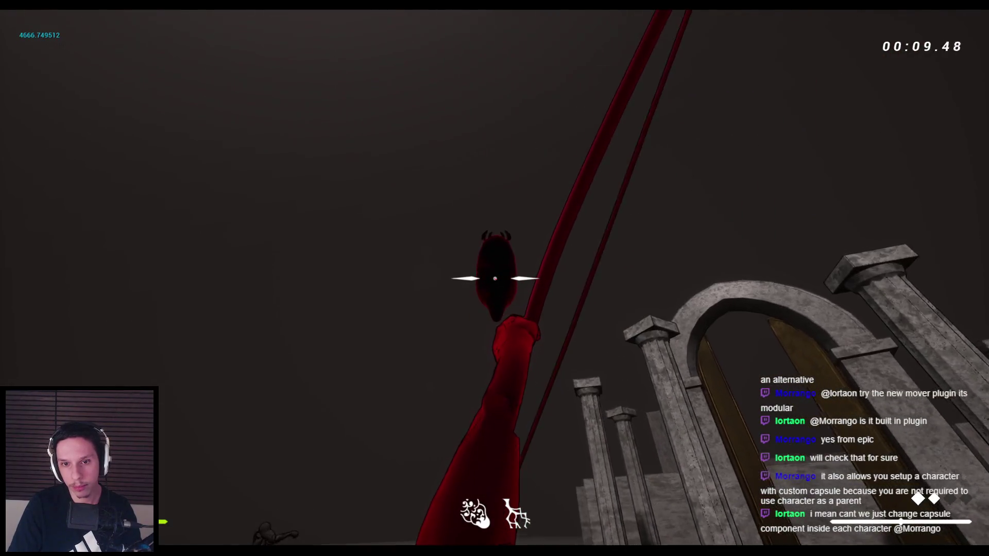
pyautogui.press('Escape')
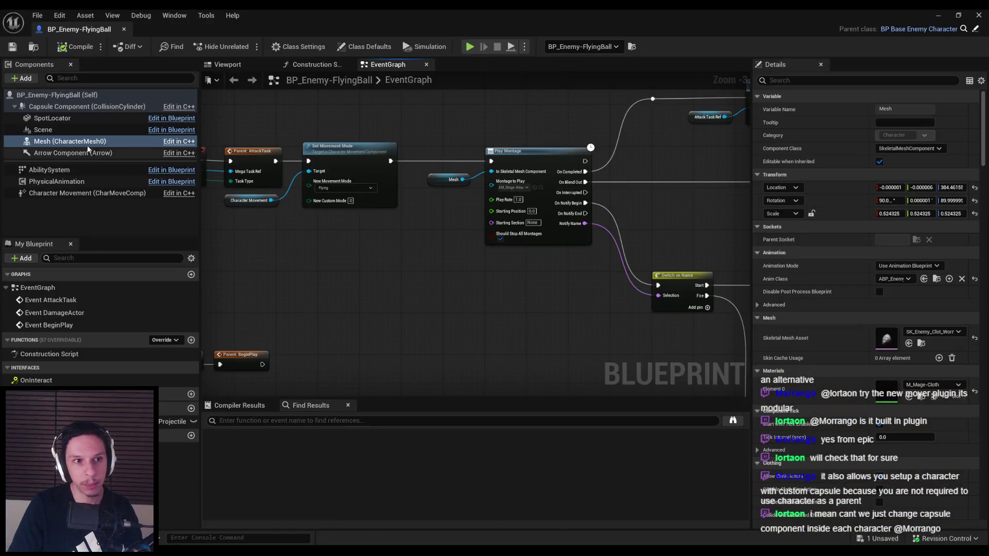
pyautogui.doubleClick(877, 341)
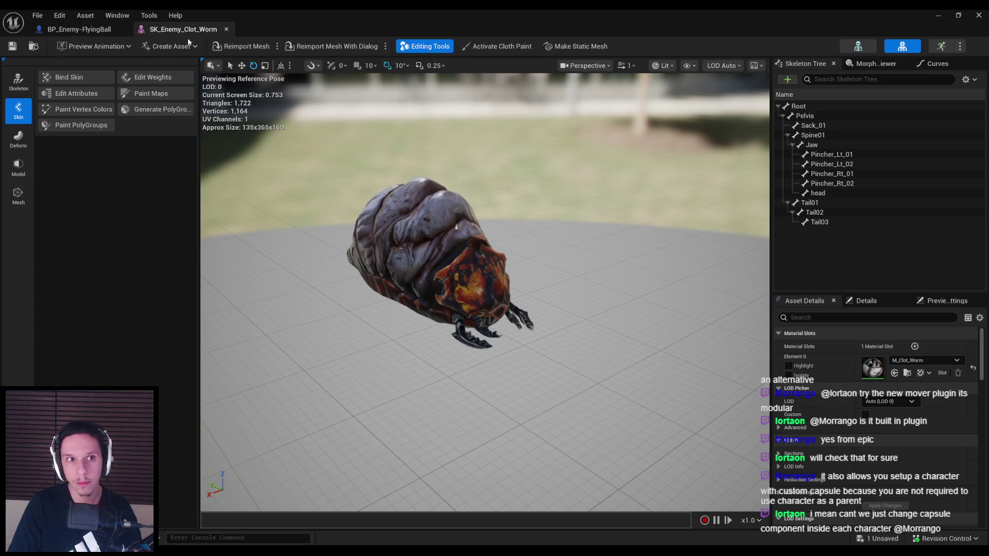
# - Create a physics asset for SK_Enemy_Clot_Worm with default settings
pyautogui.click(937, 16)
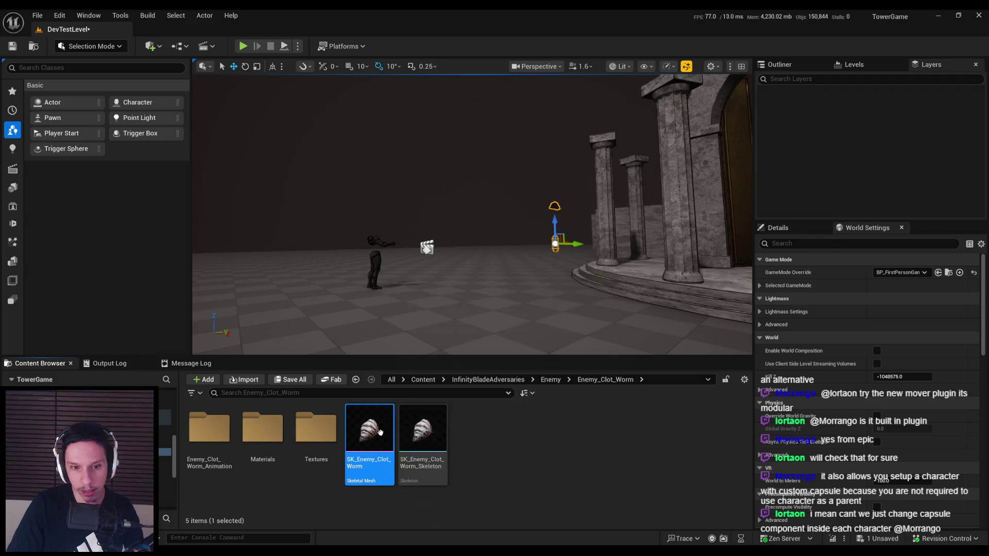
pyautogui.rightClick(380, 431)
pyautogui.moveTo(464, 60)
pyautogui.moveTo(575, 90)
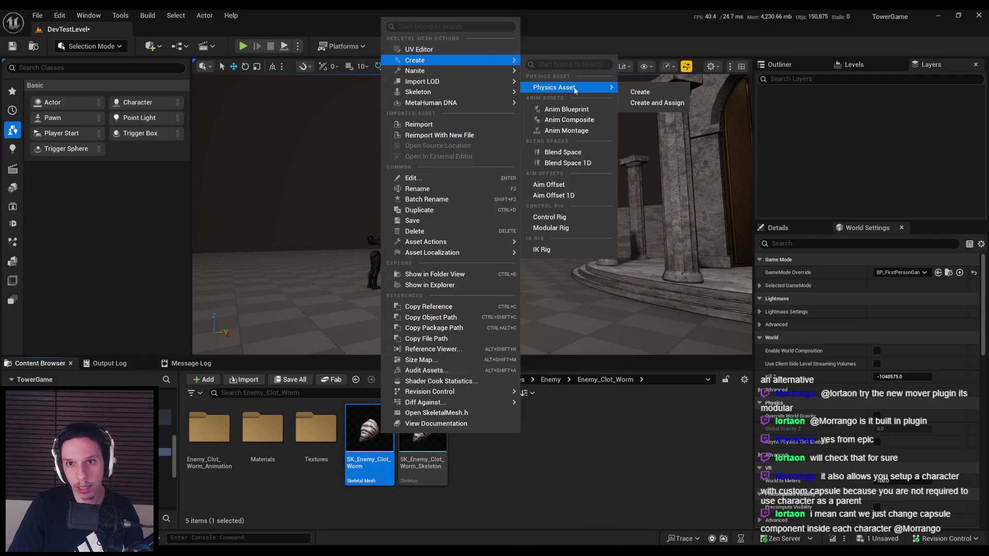
pyautogui.click(640, 93)
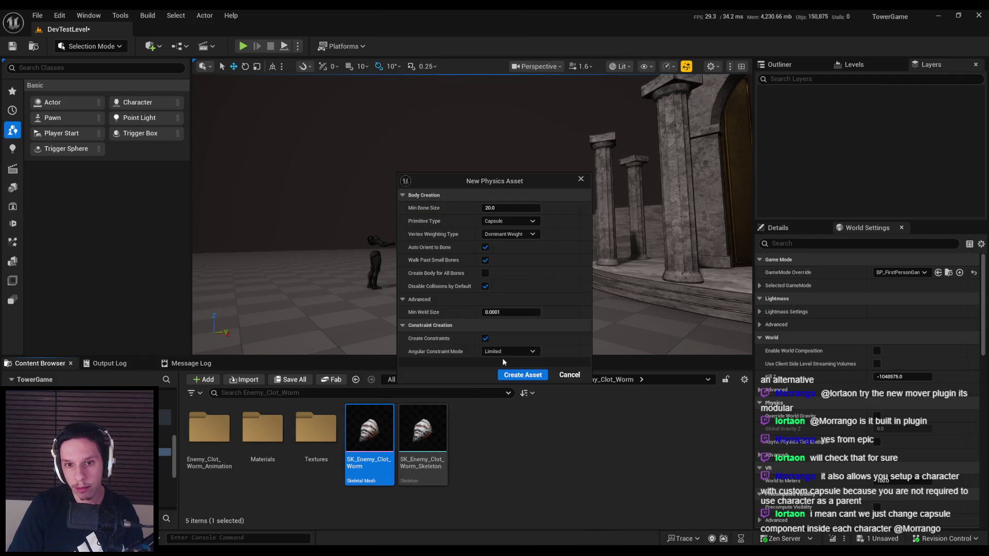
pyautogui.click(517, 374)
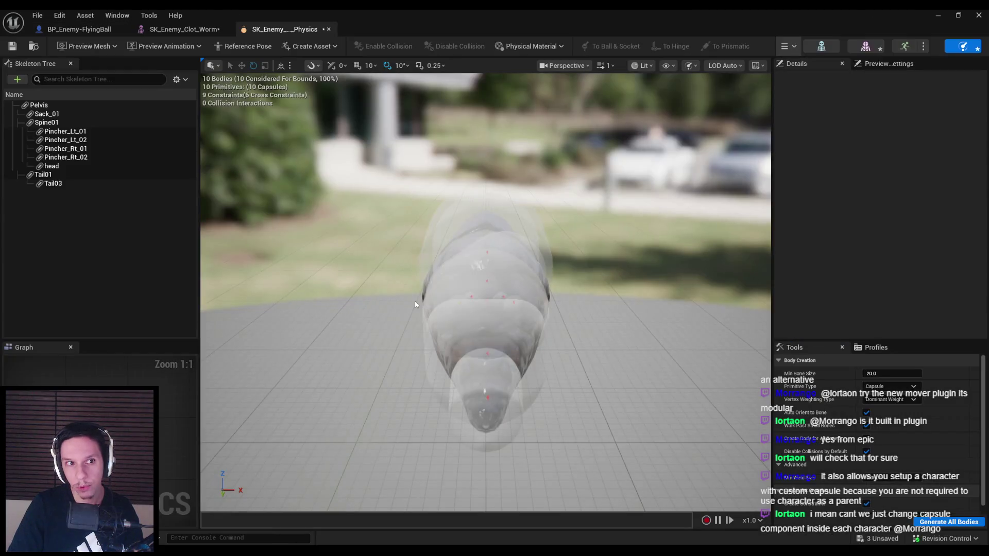
# - Delete the Pincher, head and tail bodies, keeping only Pelvis, Sack_01 and Spine01
pyautogui.moveTo(495, 309); pyautogui.dragTo(475, 312)
pyautogui.click(88, 133)
pyautogui.keyDown('shift'); pyautogui.click(75, 157); pyautogui.keyUp('shift')
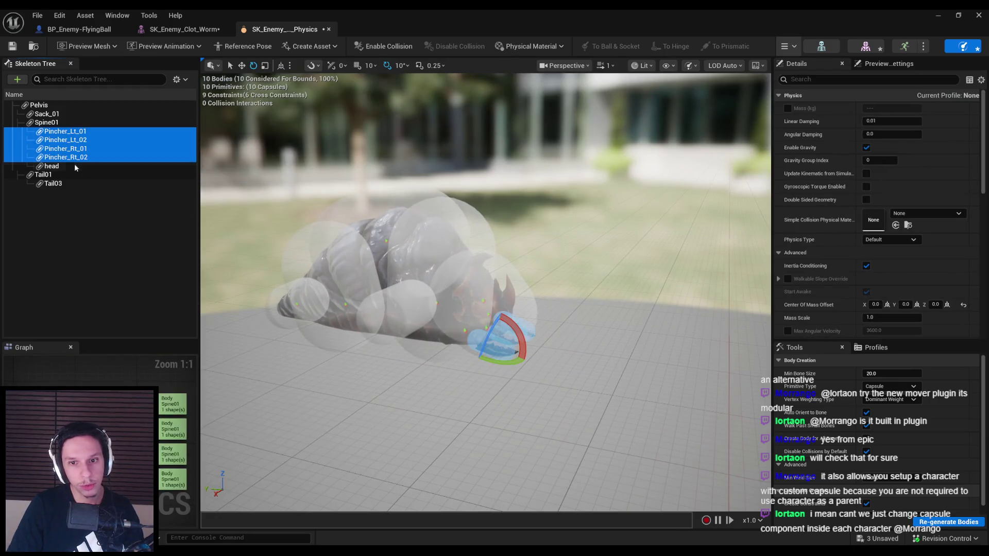
pyautogui.press('Delete')
pyautogui.click(55, 134)
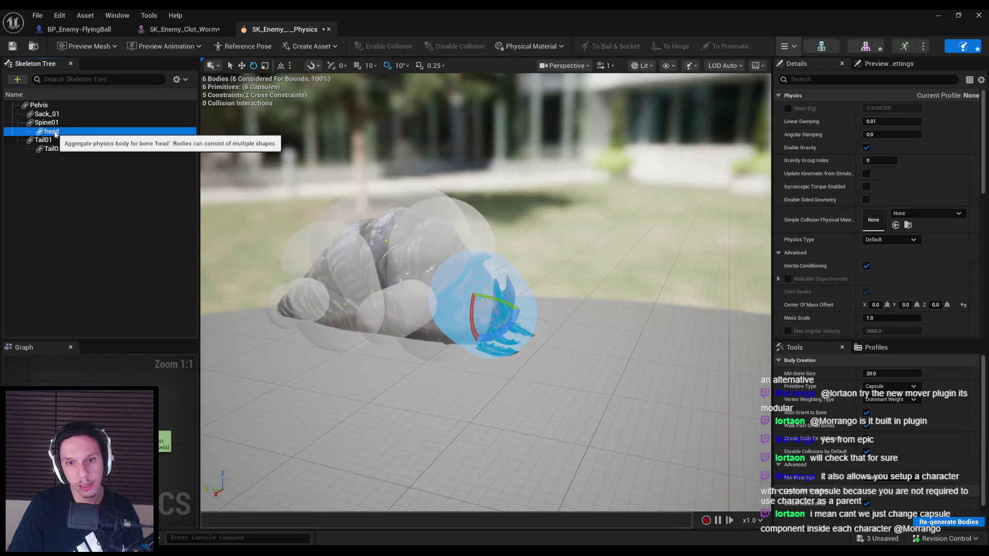
pyautogui.click(57, 140)
pyautogui.click(65, 150)
pyautogui.moveTo(361, 232); pyautogui.dragTo(423, 227)
pyautogui.keyDown('ctrl'); pyautogui.click(54, 139); pyautogui.keyUp('ctrl')
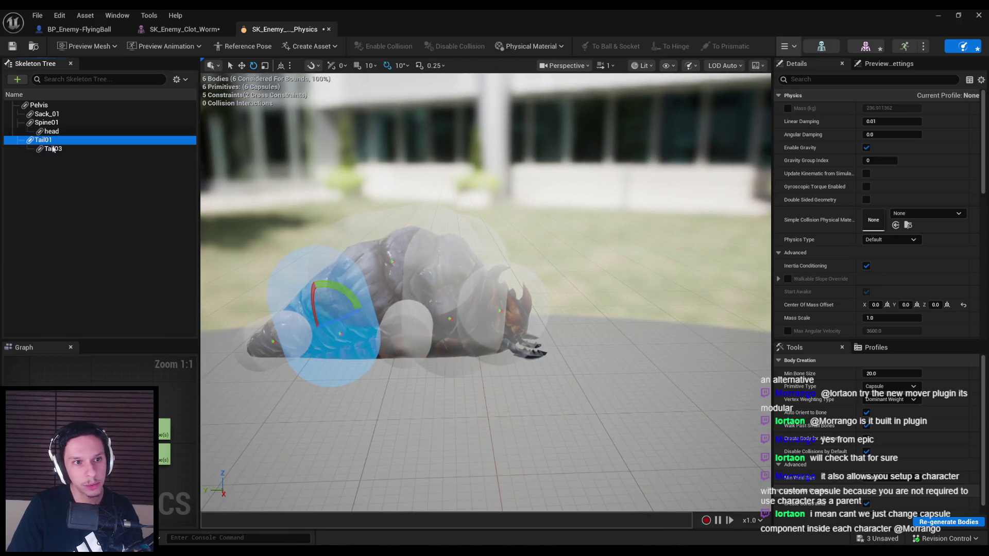
pyautogui.press('Delete')
pyautogui.click(53, 131)
pyautogui.press('Delete')
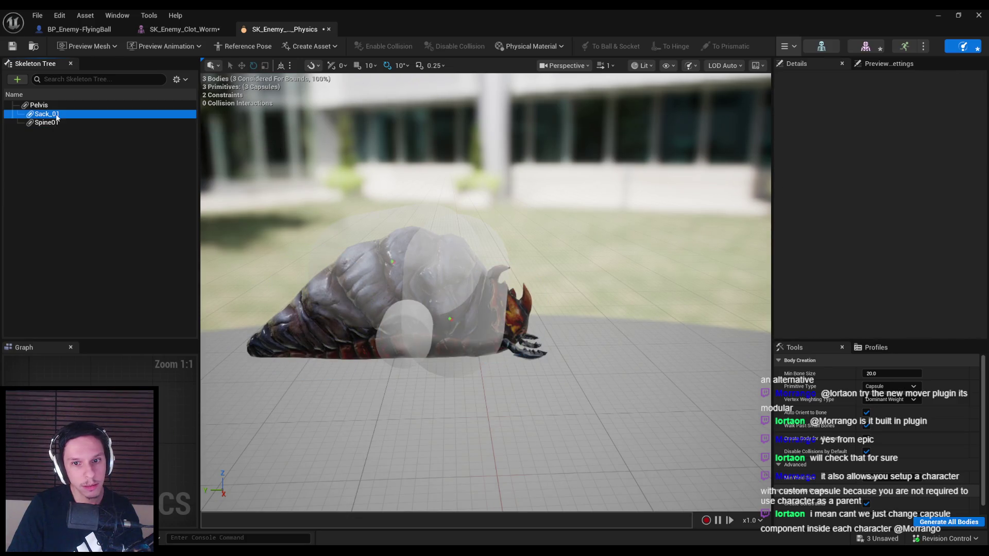
# - Move the Sack_01 capsule down over the worm's back half
pyautogui.click(56, 114)
pyautogui.click(46, 122)
pyautogui.click(47, 114)
pyautogui.press('f')
pyautogui.press('w')
pyautogui.moveTo(533, 220); pyautogui.dragTo(461, 265)
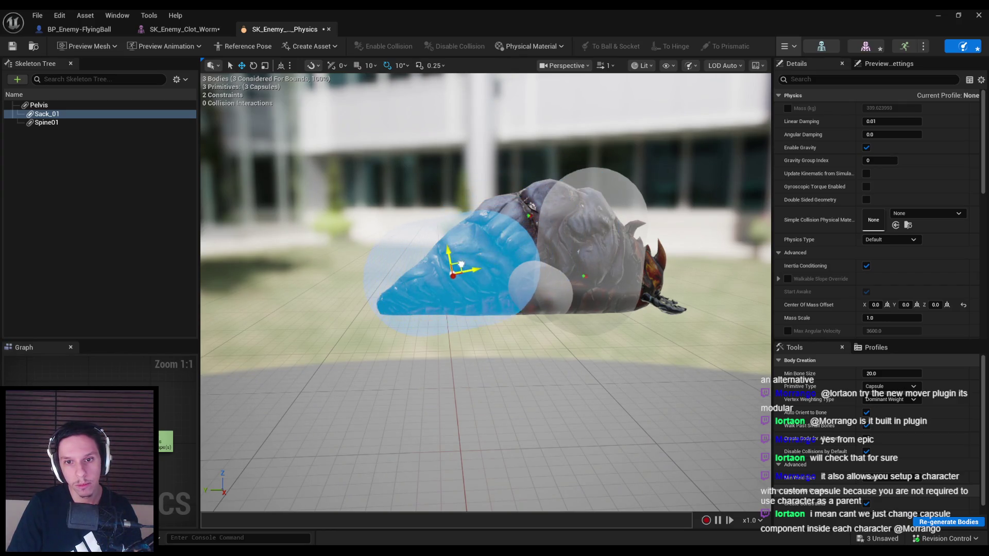
# - Rotate the Pelvis capsule horizontal and enlarge it to fill the body, then adjust Spine01
pyautogui.click(528, 312)
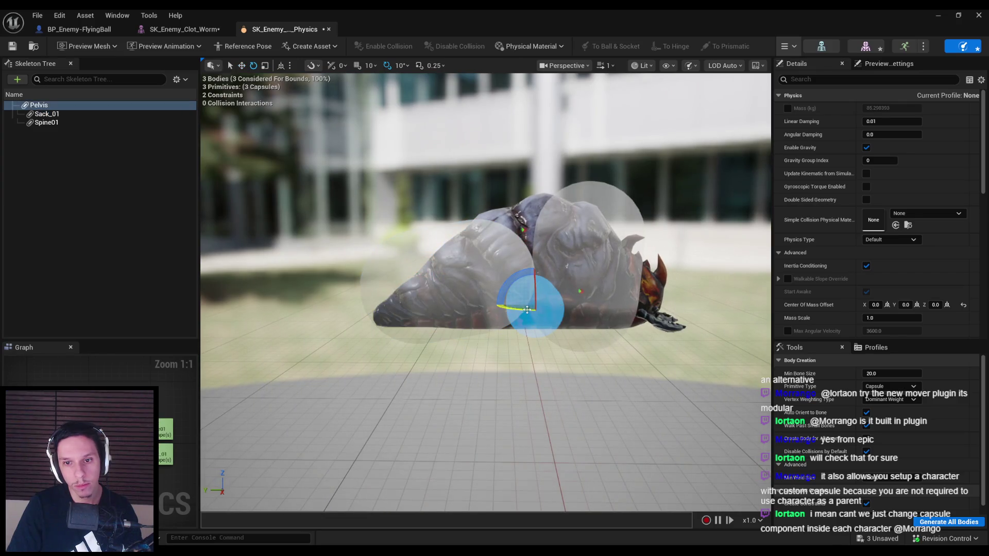
pyautogui.moveTo(528, 311); pyautogui.dragTo(508, 314)
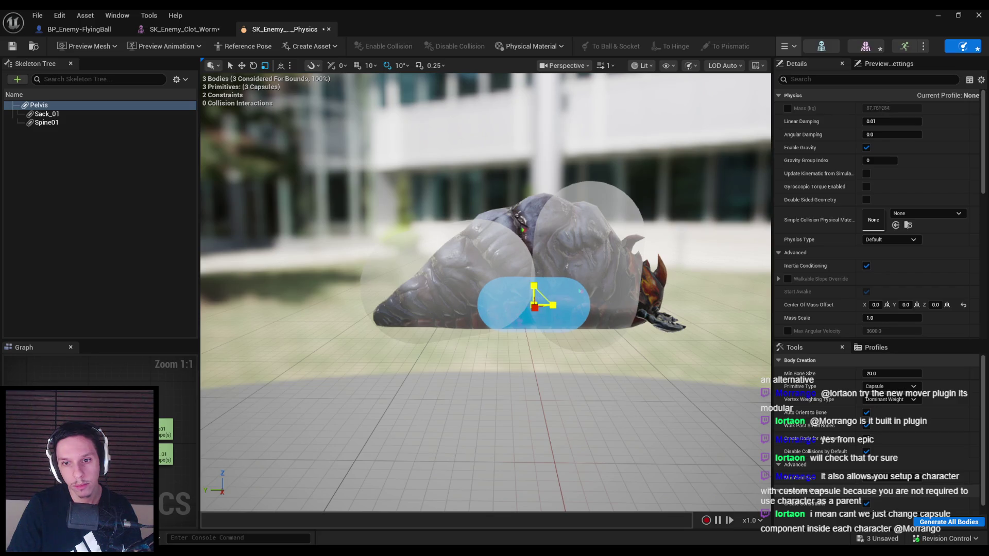
pyautogui.click(453, 276)
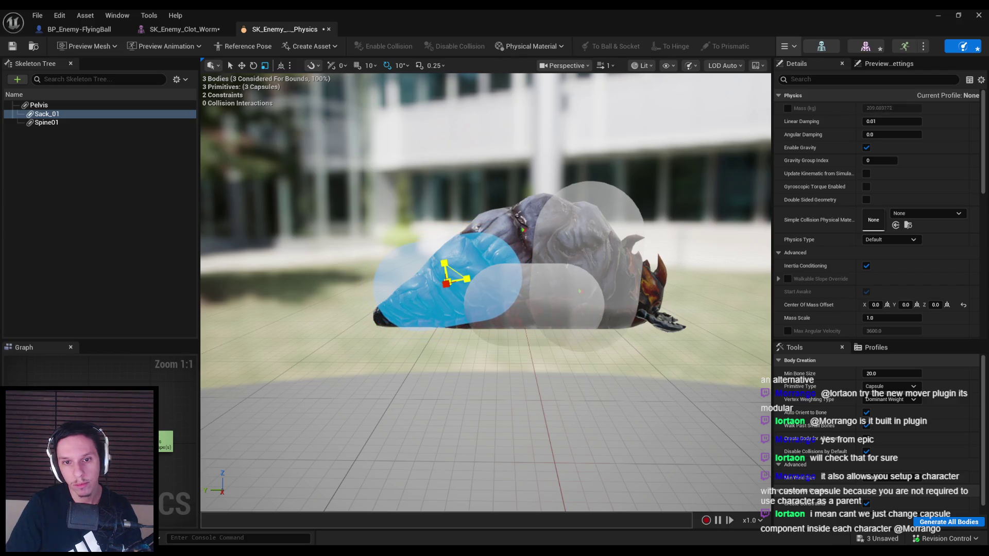
pyautogui.click(532, 285)
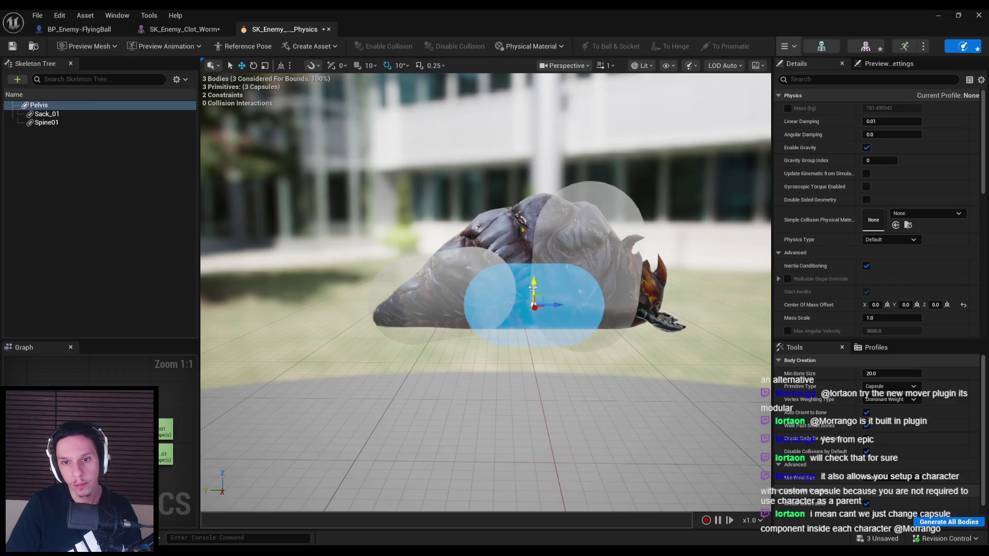
pyautogui.click(534, 246)
pyautogui.moveTo(545, 258)
pyautogui.mouseDown()
pyautogui.moveTo(564, 251)
pyautogui.moveTo(498, 233)
pyautogui.moveTo(476, 257)
pyautogui.moveTo(489, 275)
pyautogui.mouseUp()
pyautogui.click(593, 268)
pyautogui.press('e')
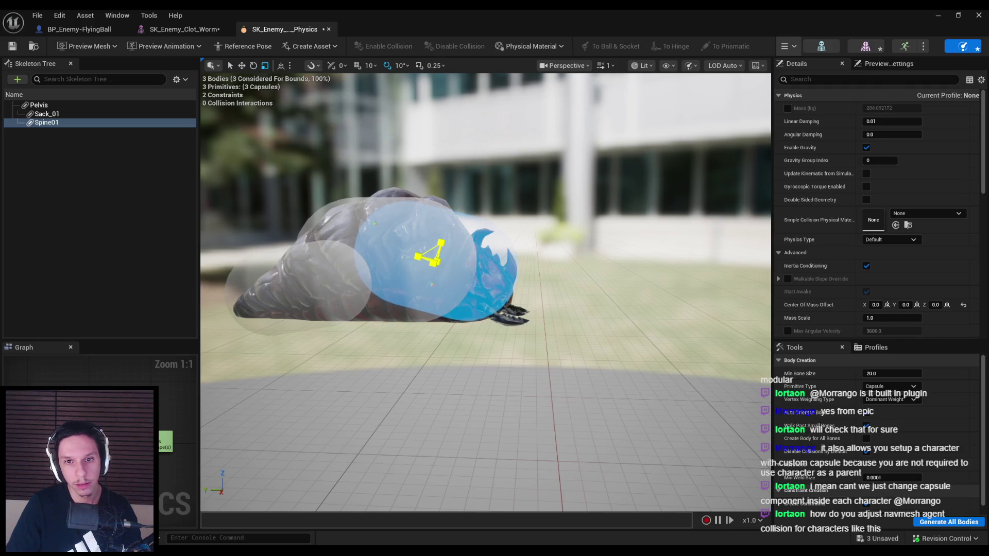
# - Simulate the physics asset to test it, then save and check out the assets
pyautogui.moveTo(436, 257); pyautogui.dragTo(309, 263)
pyautogui.hotkey('alt', 'Return')
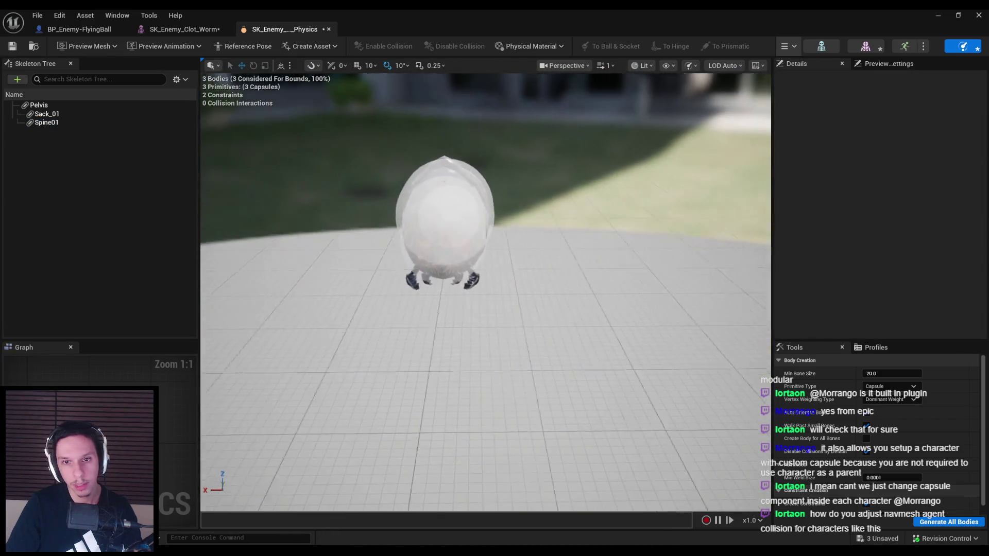
pyautogui.hotkey('ctrl', 's')
pyautogui.click(557, 393)
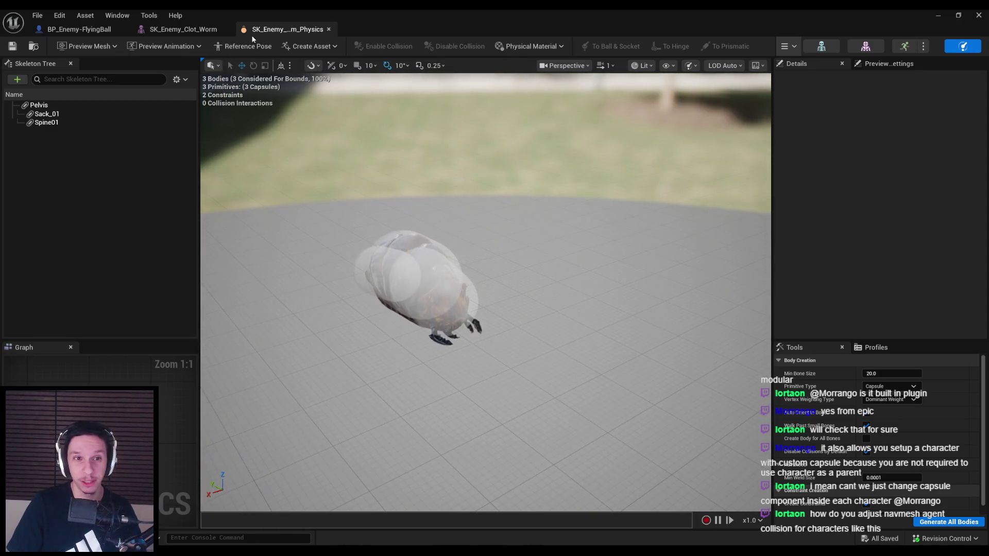
pyautogui.click(200, 29)
pyautogui.click(65, 30)
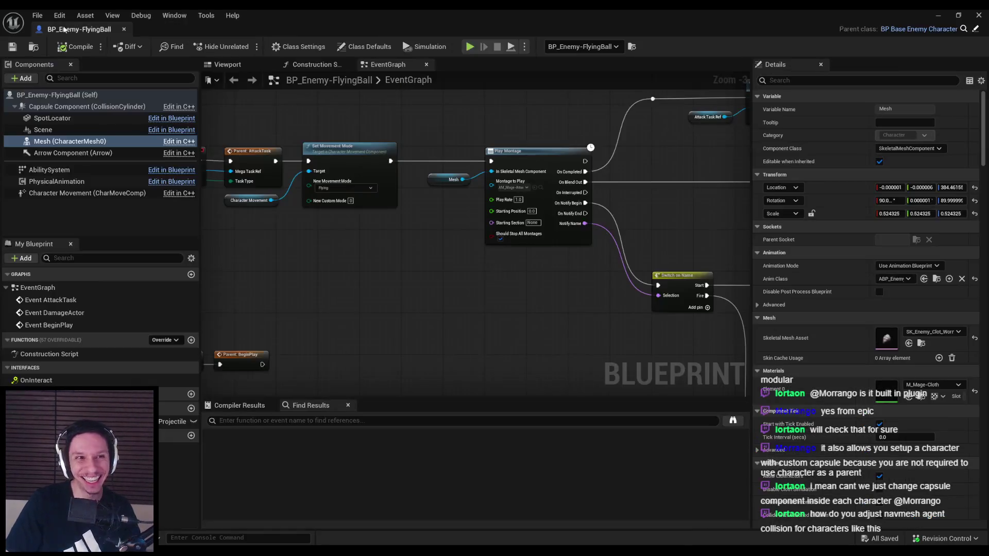
# - Shoot arrows and a fireball at the flying worm, finish it with sword slashes, then stop
pyautogui.click(936, 16)
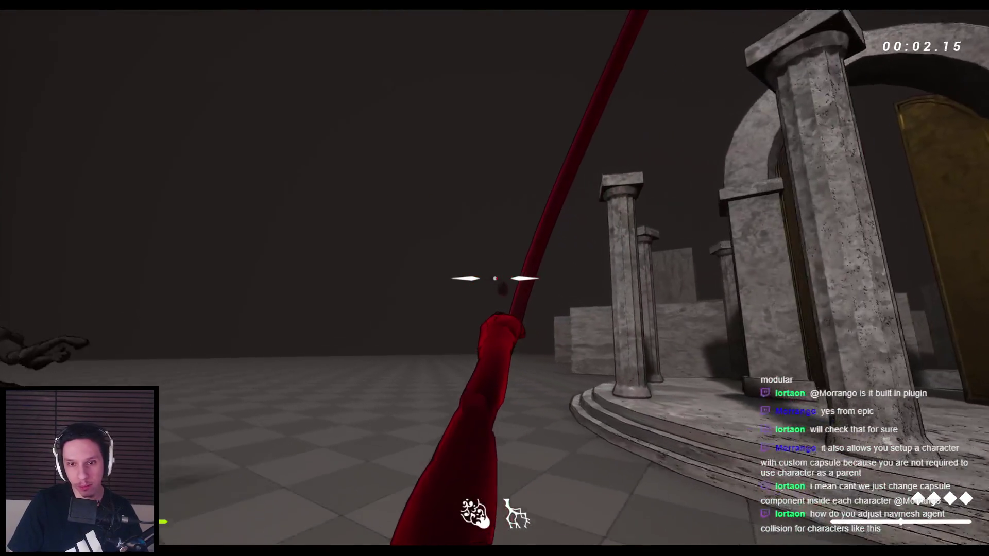
pyautogui.click(494, 278)
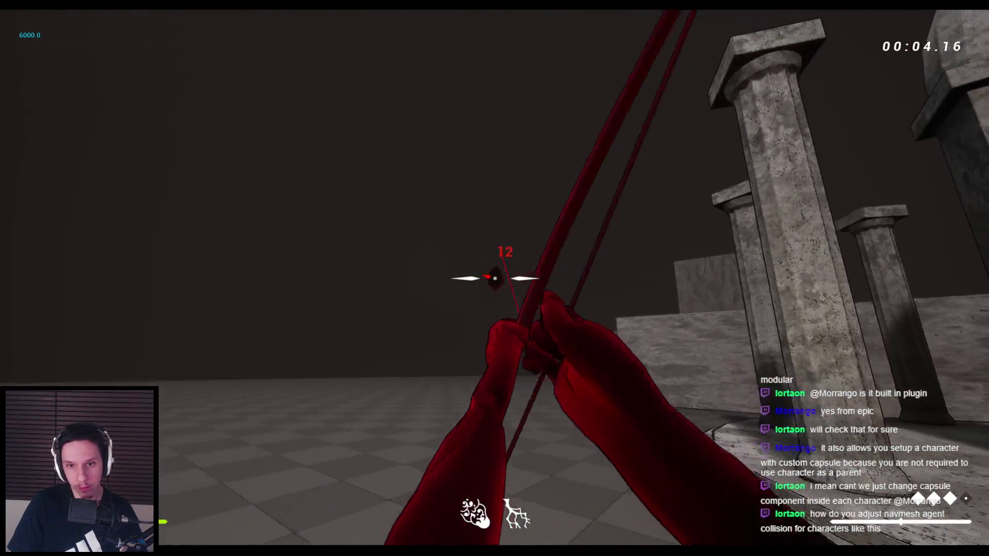
pyautogui.click(495, 278)
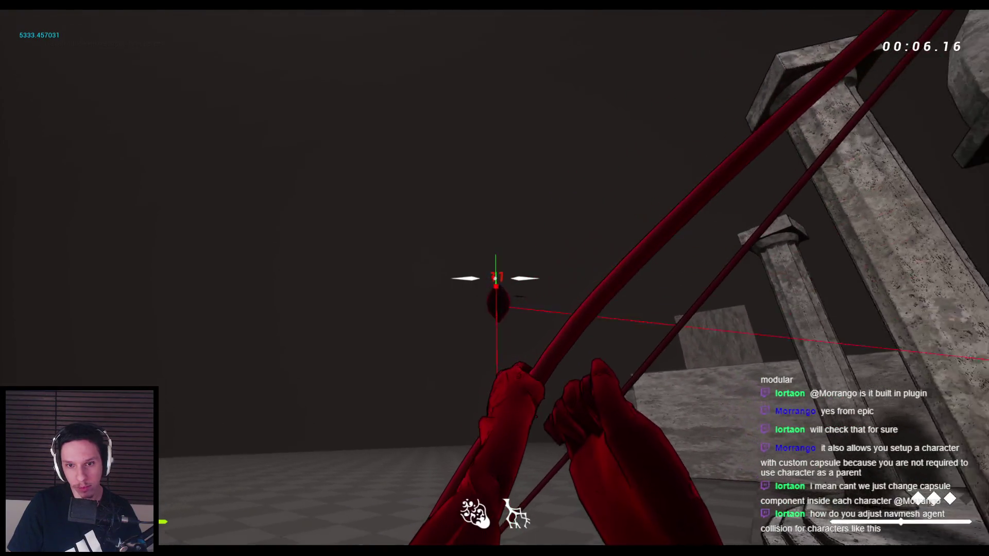
pyautogui.click(495, 278)
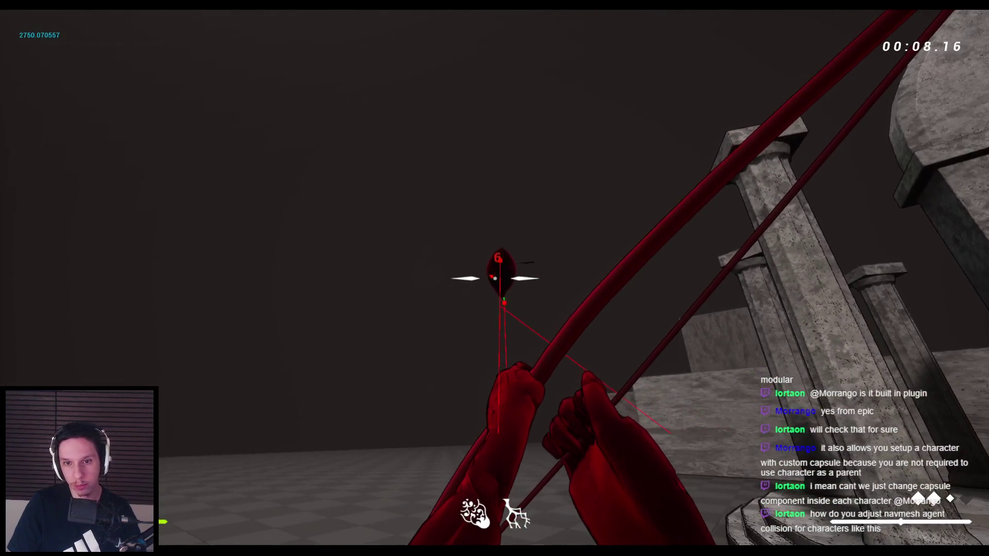
pyautogui.click(494, 278)
pyautogui.press('2')
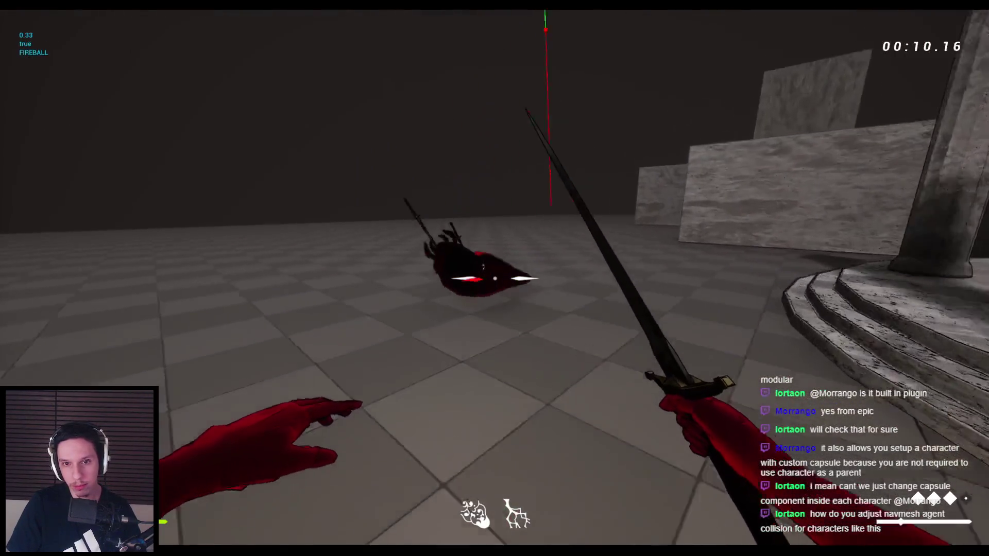
pyautogui.click(495, 278)
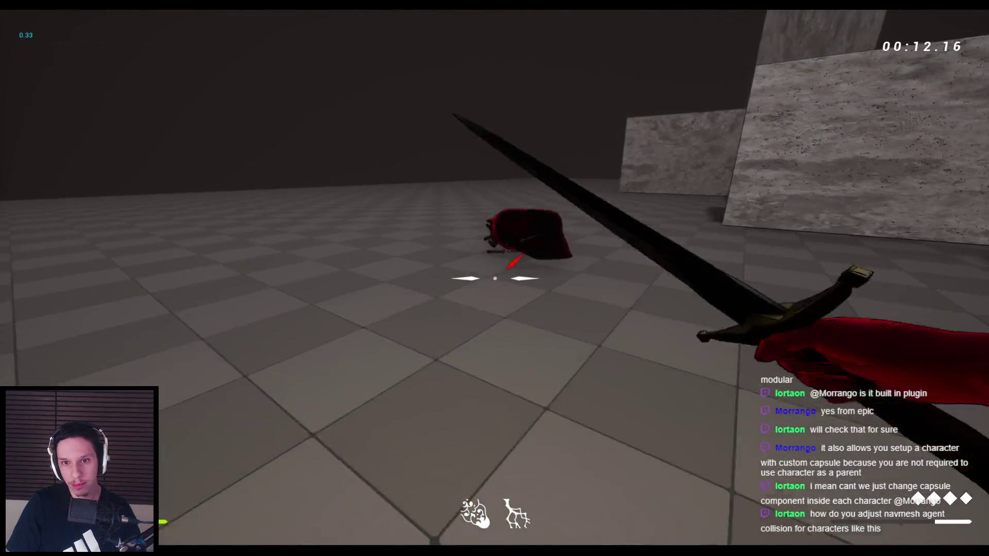
pyautogui.click(494, 278)
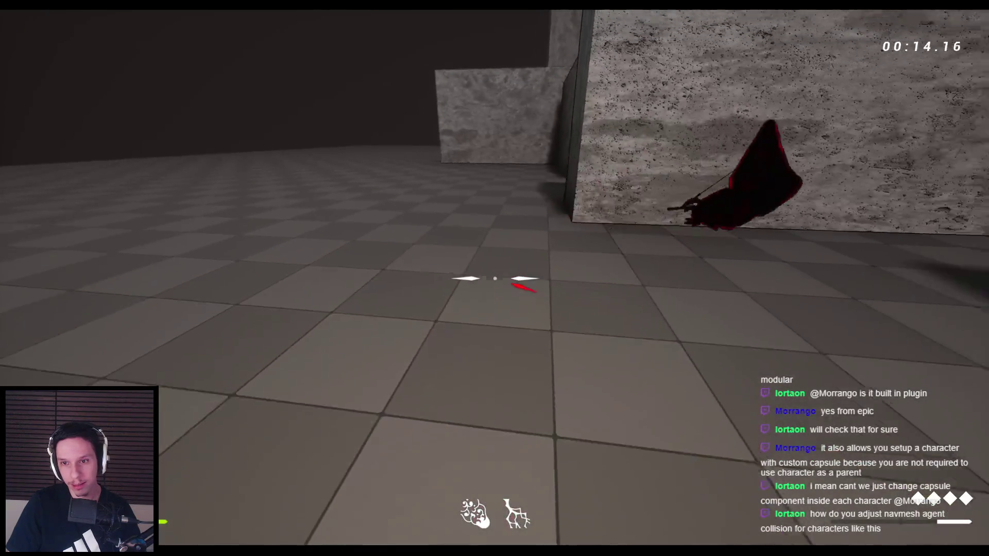
pyautogui.press('Escape')
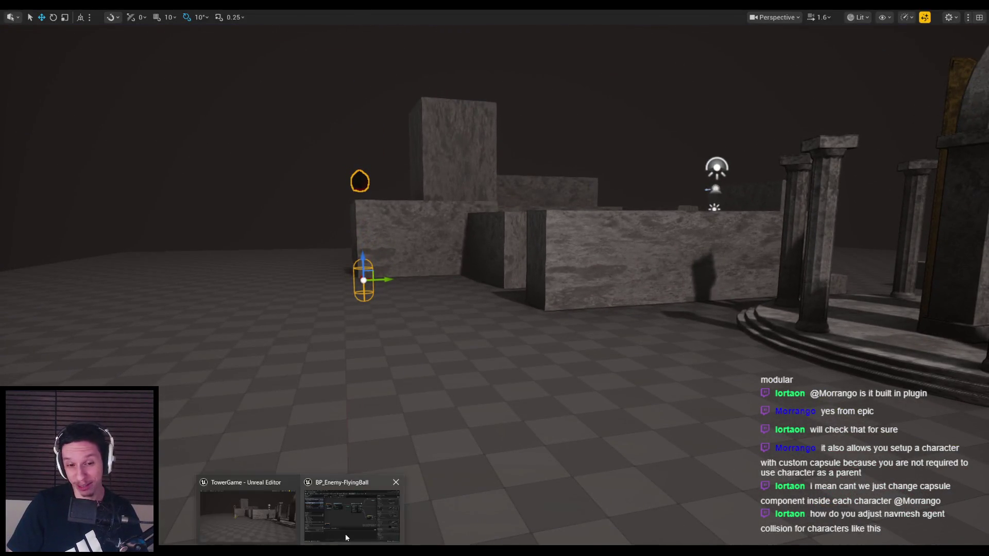
# - Open the Clot Worm physics asset and check the Sack_01, Spine01 and Pelvis body names
pyautogui.click(344, 538)
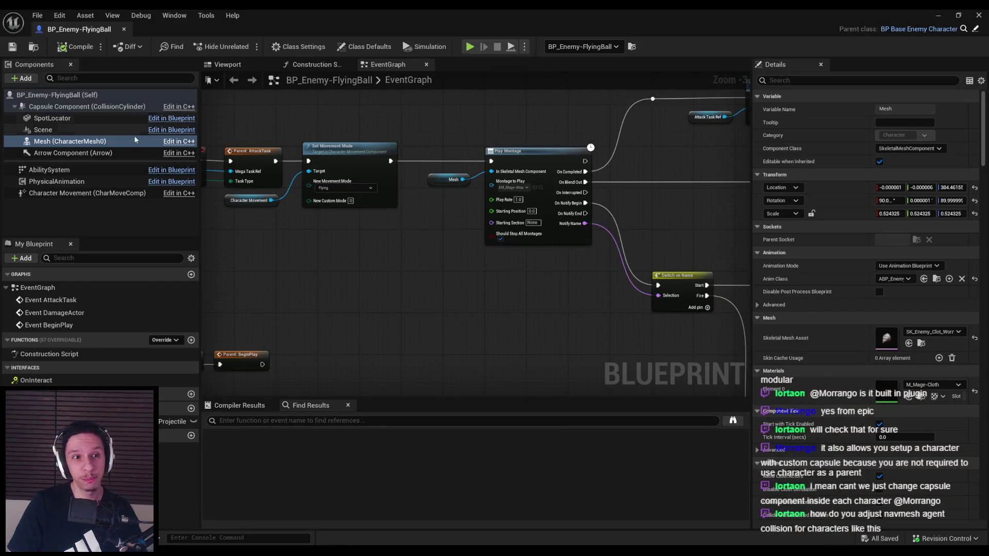
pyautogui.doubleClick(886, 339)
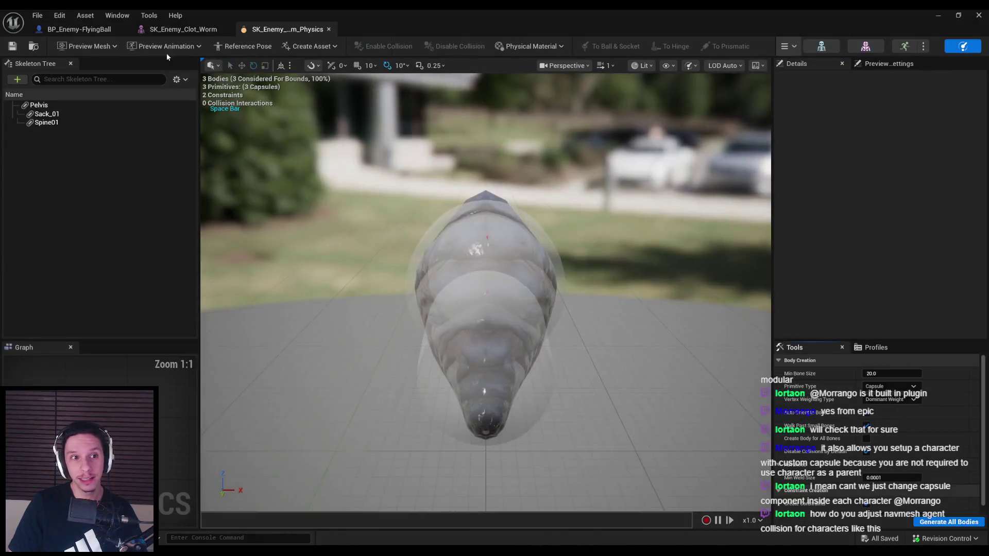
pyautogui.click(49, 114)
pyautogui.click(48, 122)
pyautogui.click(51, 113)
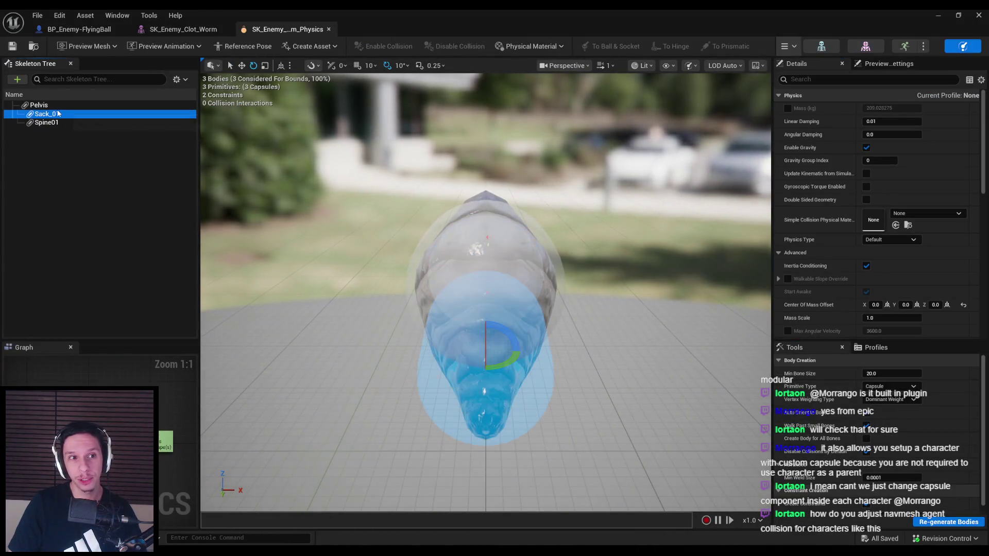
pyautogui.click(58, 106)
pyautogui.click(162, 29)
pyautogui.click(90, 30)
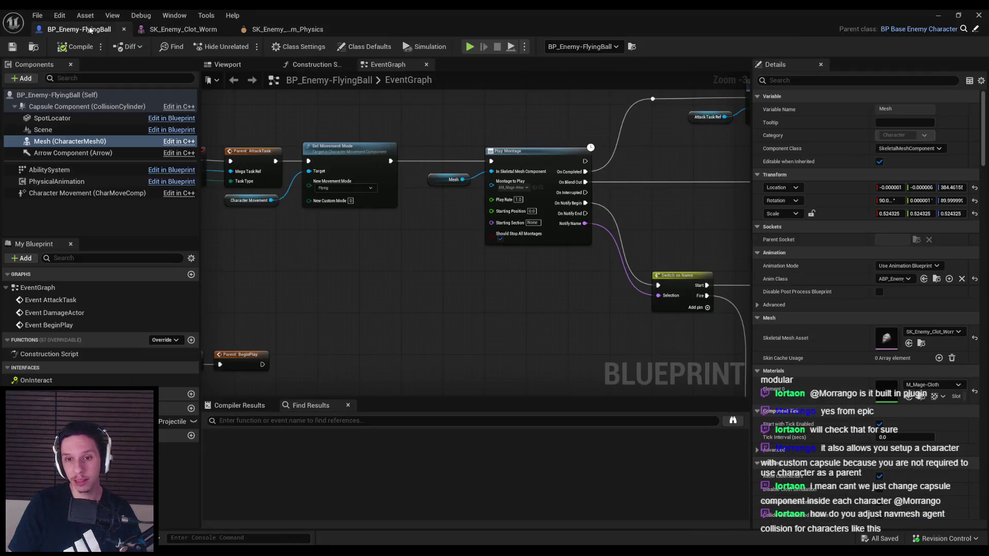
# - In Class Defaults, filter for 'bone' and add Sack_01 as the first Ragdoll Prim Bones entry
pyautogui.click(938, 16)
pyautogui.moveTo(324, 550)
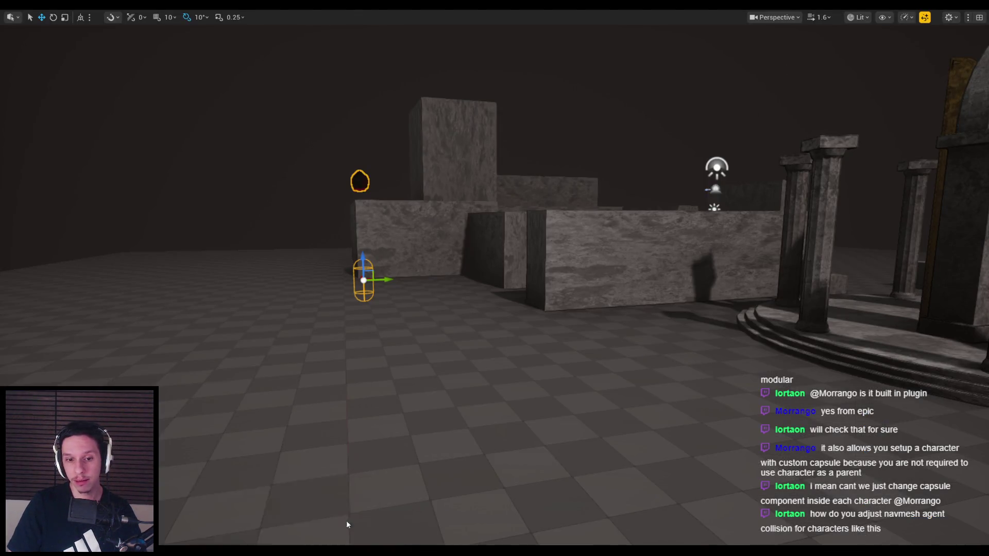
pyautogui.click(360, 515)
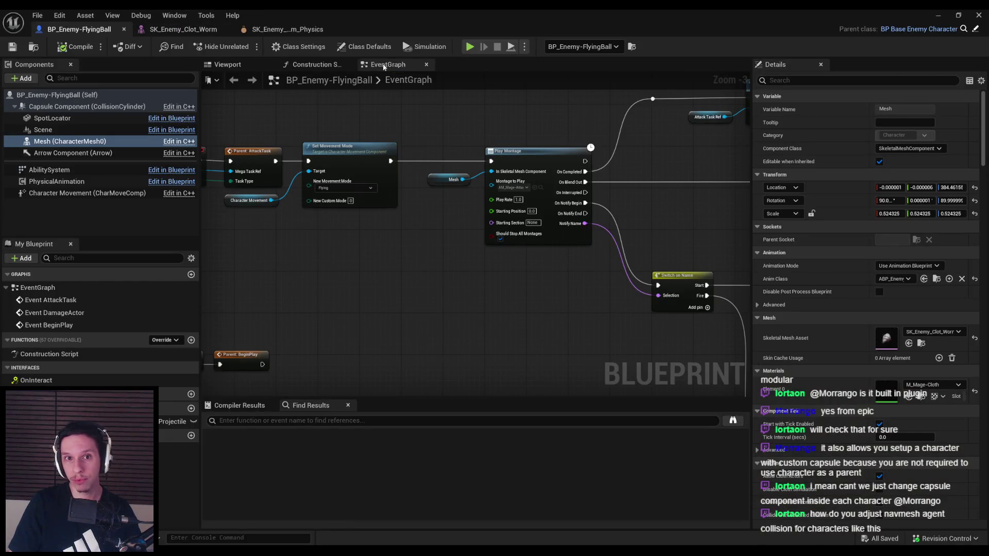
pyautogui.click(370, 47)
pyautogui.write('one')
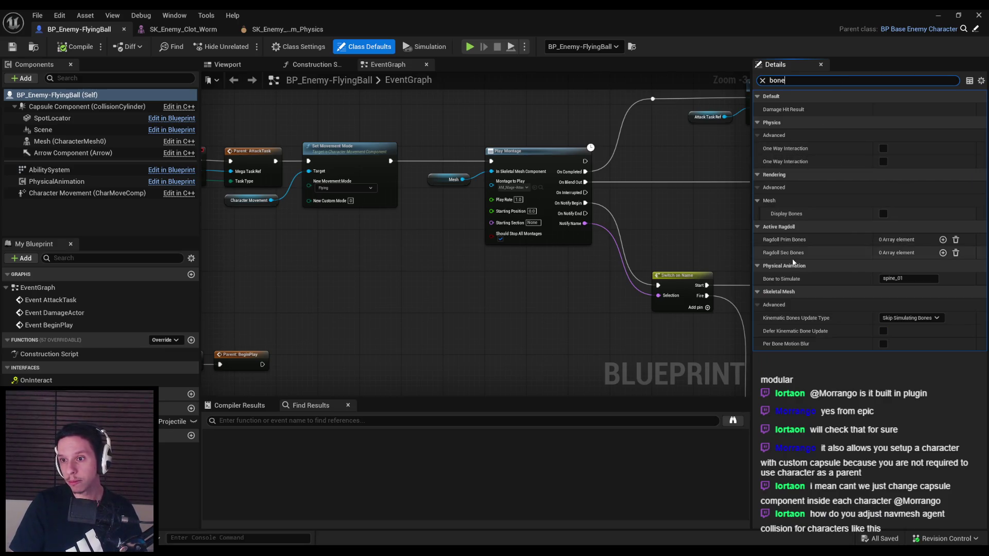
pyautogui.click(943, 240)
pyautogui.click(906, 253)
pyautogui.write('Sack_01')
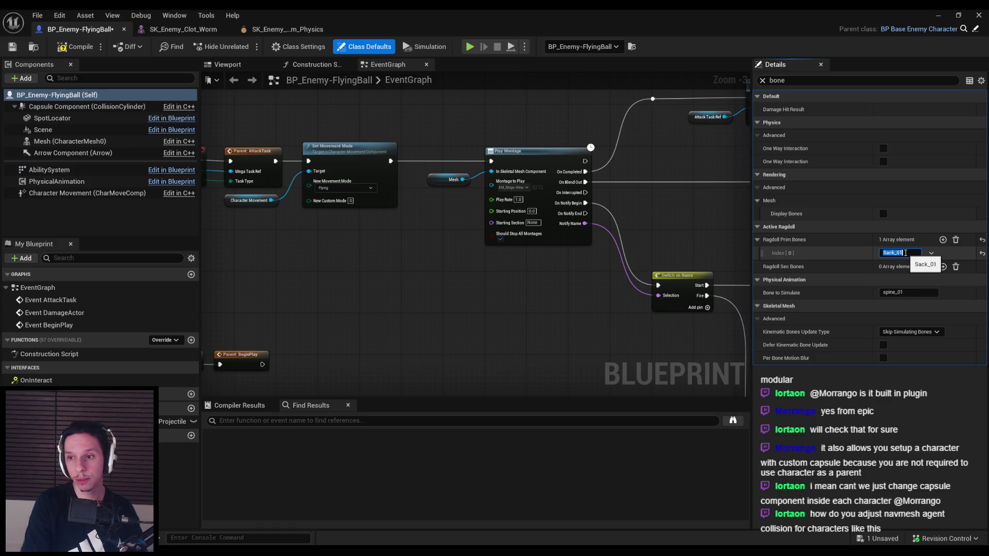
pyautogui.press('Return')
# - Add Spine01 as a second Ragdoll Prim Bones entry, cross-checking names in the physics asset
pyautogui.click(282, 30)
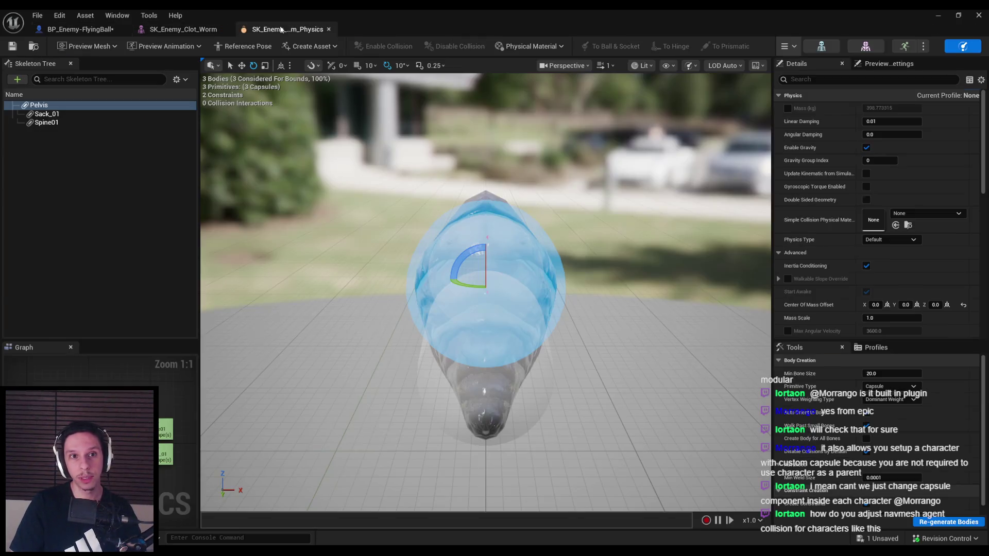
pyautogui.click(72, 34)
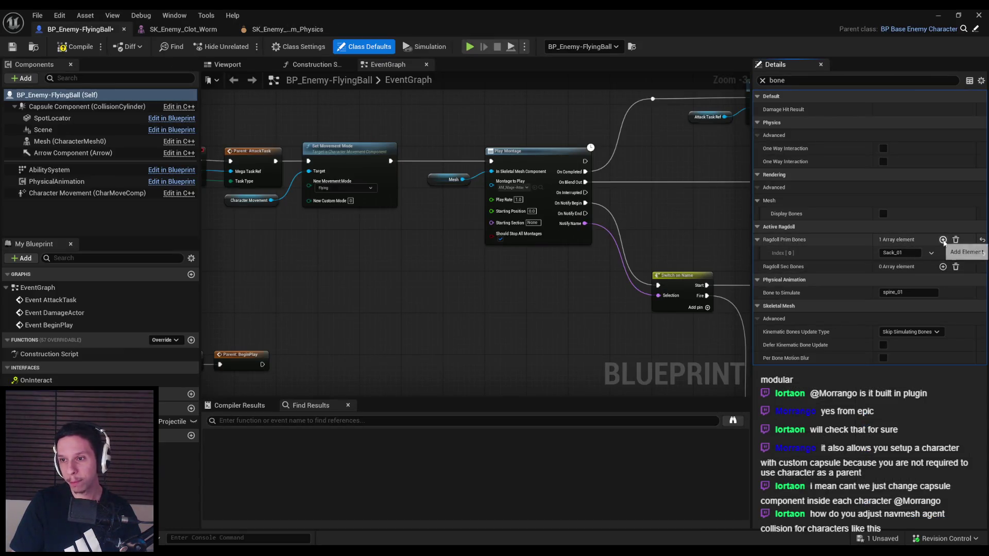
pyautogui.click(942, 240)
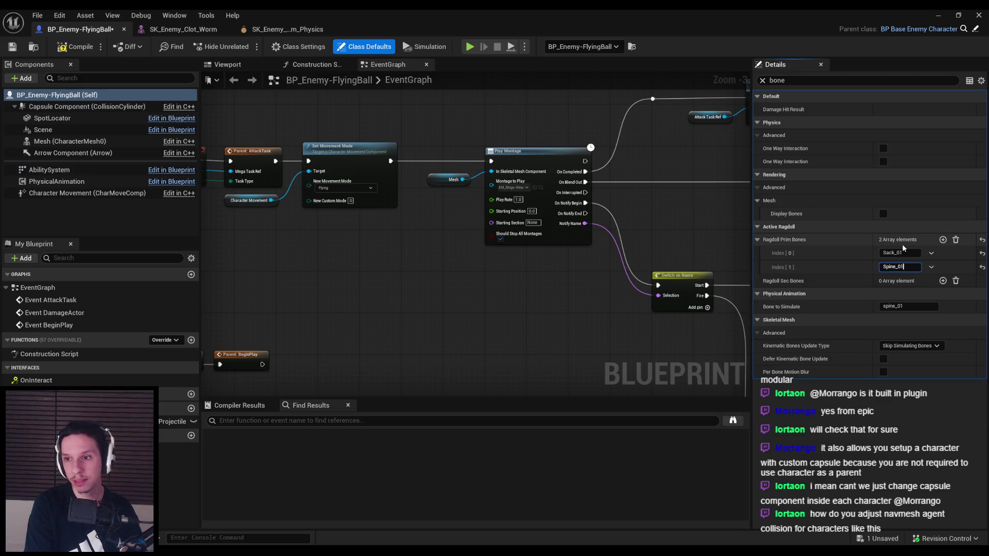
pyautogui.click(311, 34)
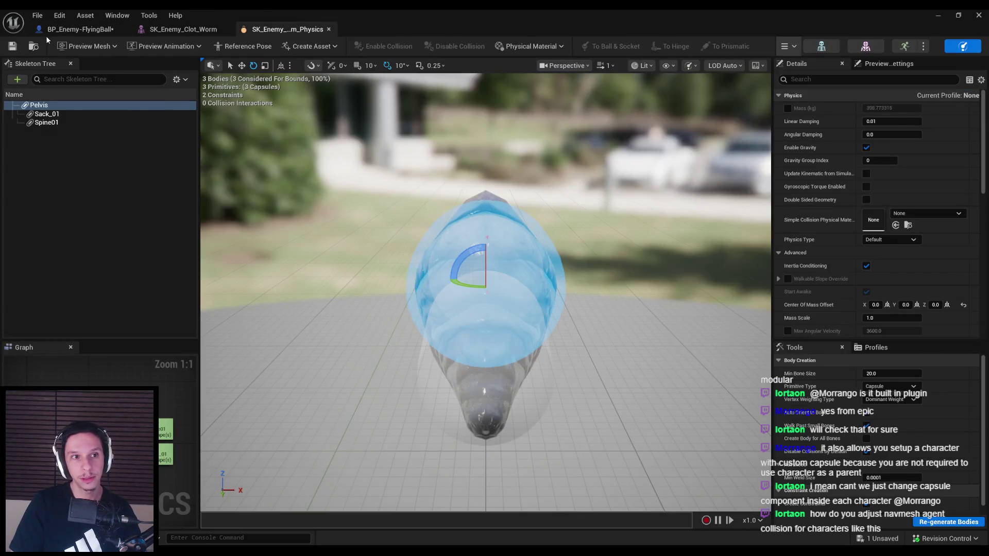
pyautogui.click(72, 29)
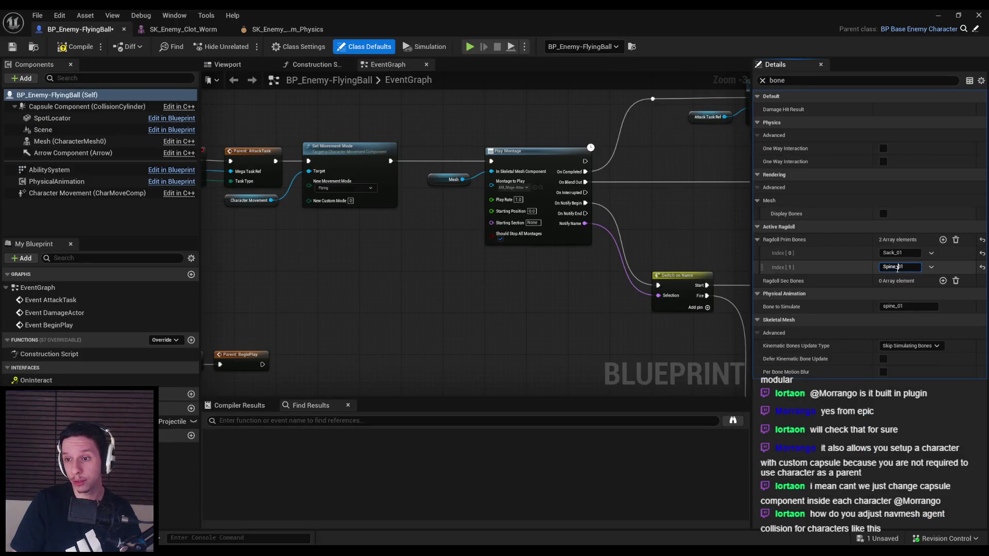
pyautogui.click(897, 268)
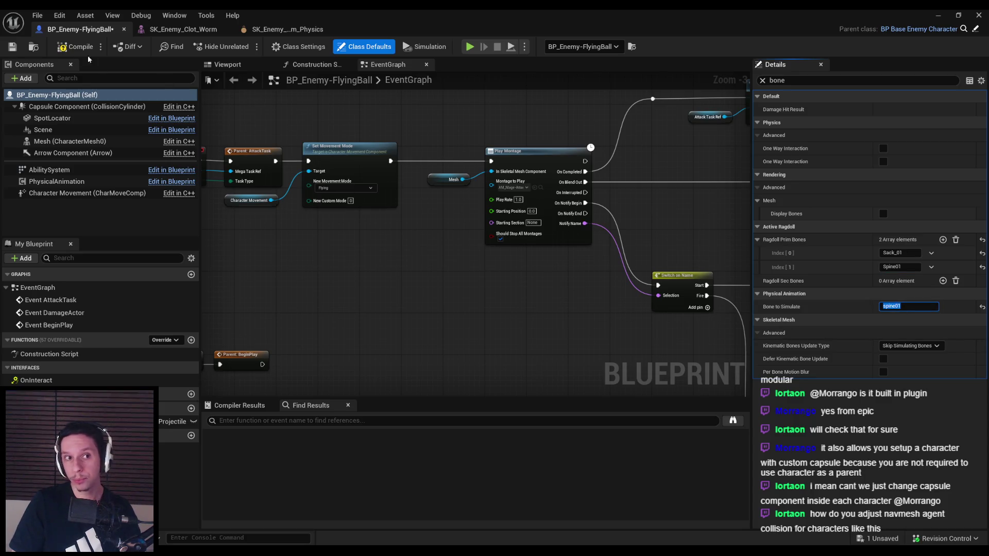
pyautogui.click(938, 15)
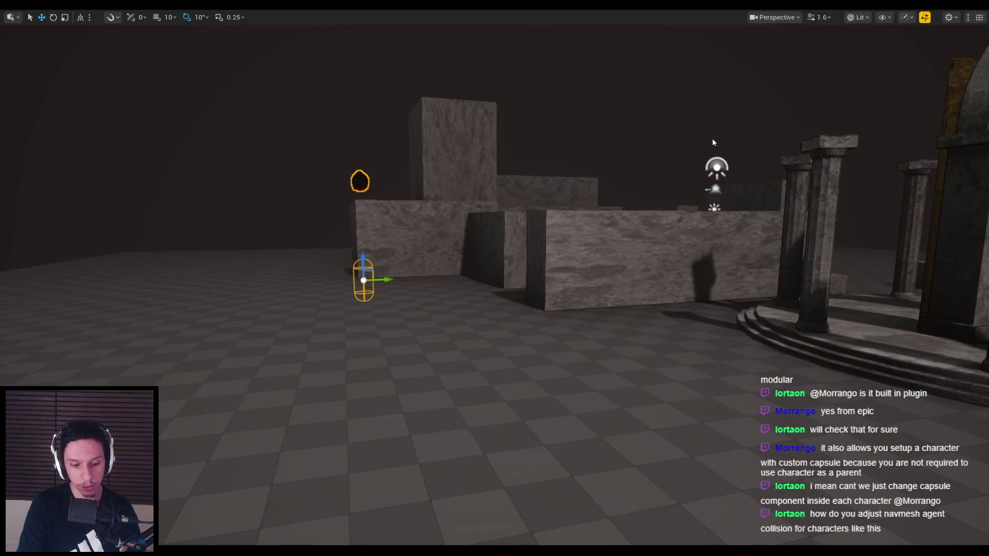
# - Playtest by drawing the bow and firing arrows at the flying worm, then return to the blueprint
pyautogui.hotkey('alt', 'p')
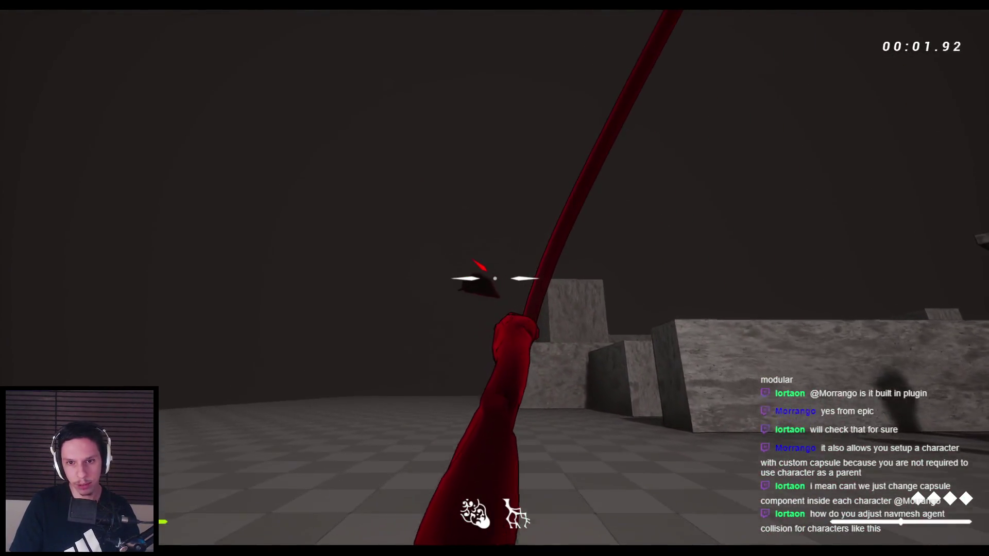
pyautogui.click(495, 278)
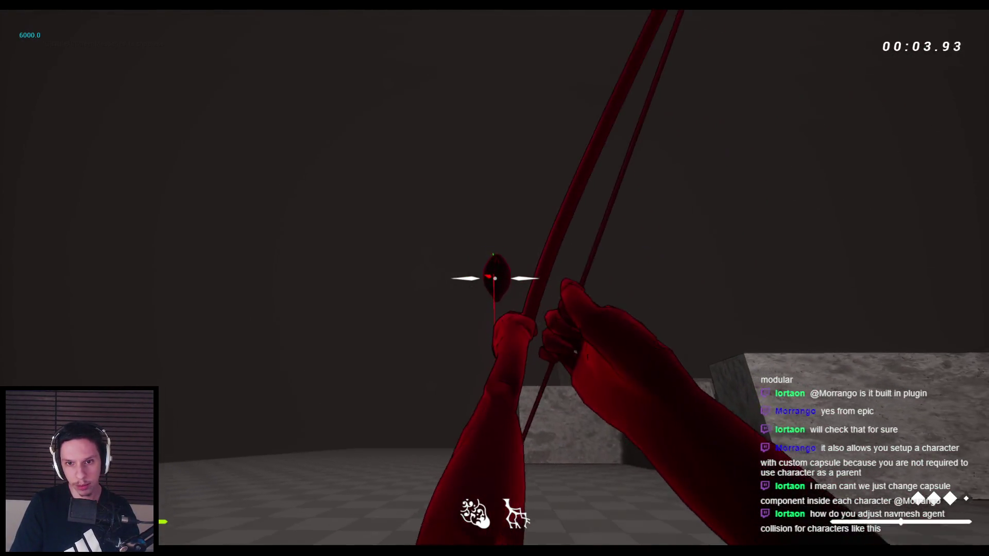
pyautogui.click(494, 278)
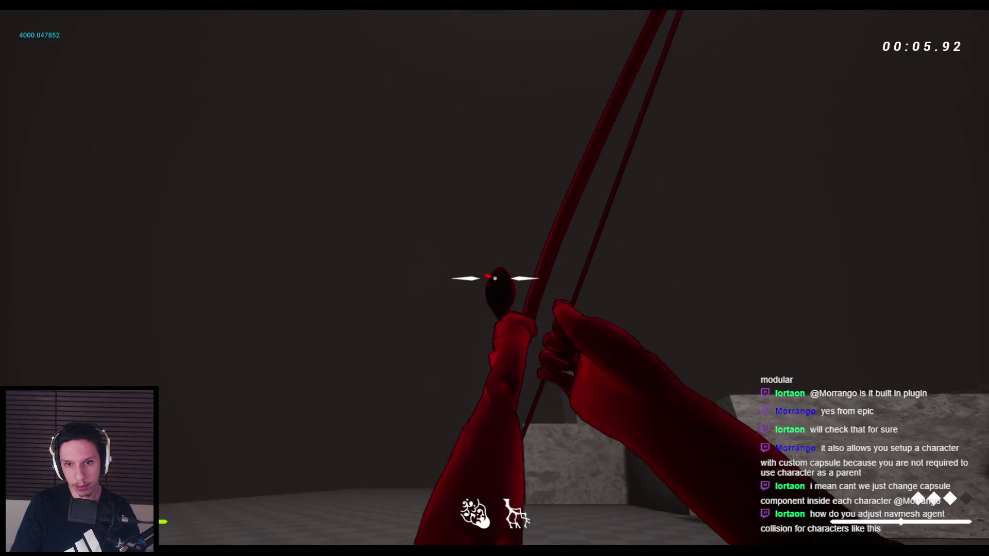
pyautogui.click(495, 278)
pyautogui.press('Escape')
pyautogui.click(348, 510)
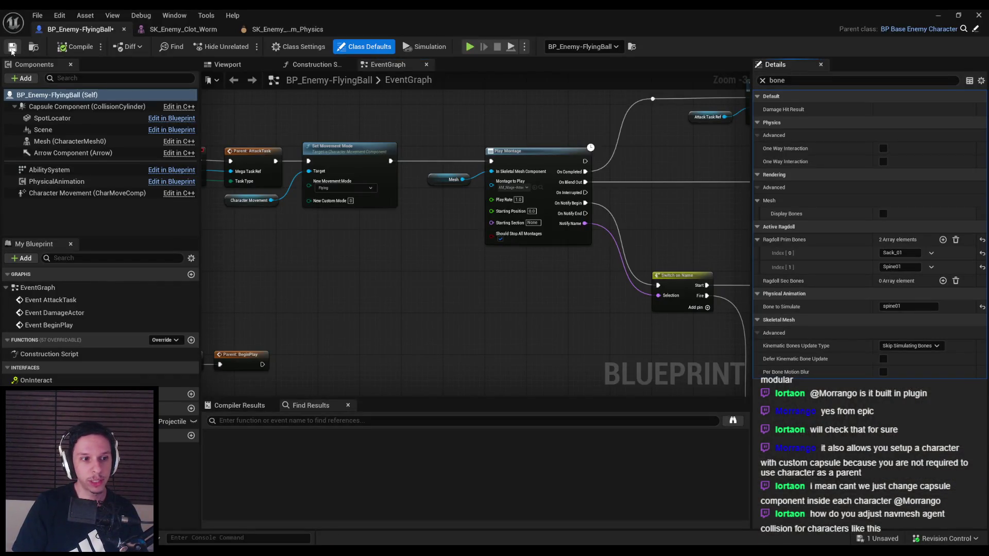
# - Raise Attack Acceptable Radius from 400 to 800 and start a new playtest
pyautogui.scroll(2, 495, 322)
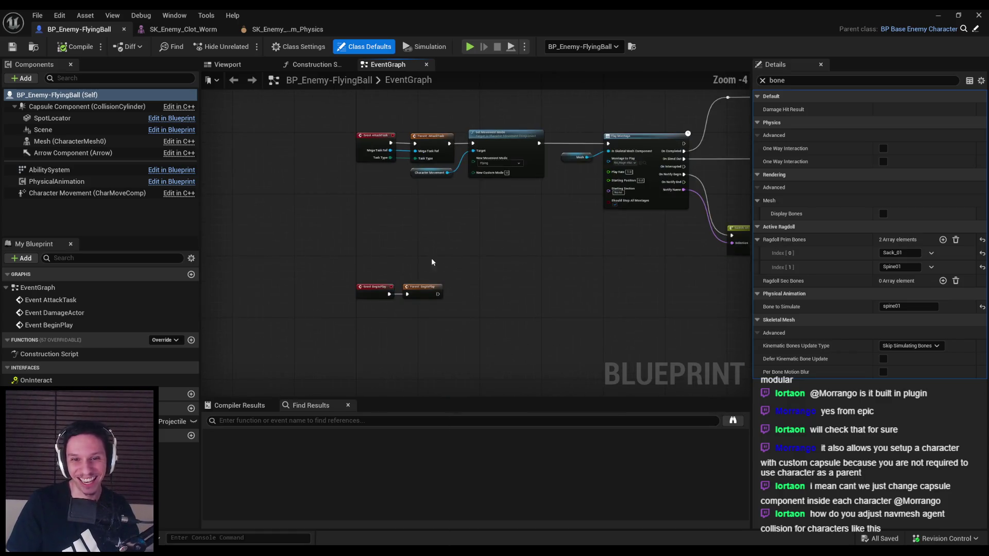
pyautogui.scroll(-2, 430, 264)
pyautogui.scroll(-2, 324, 262)
pyautogui.scroll(2, 326, 262)
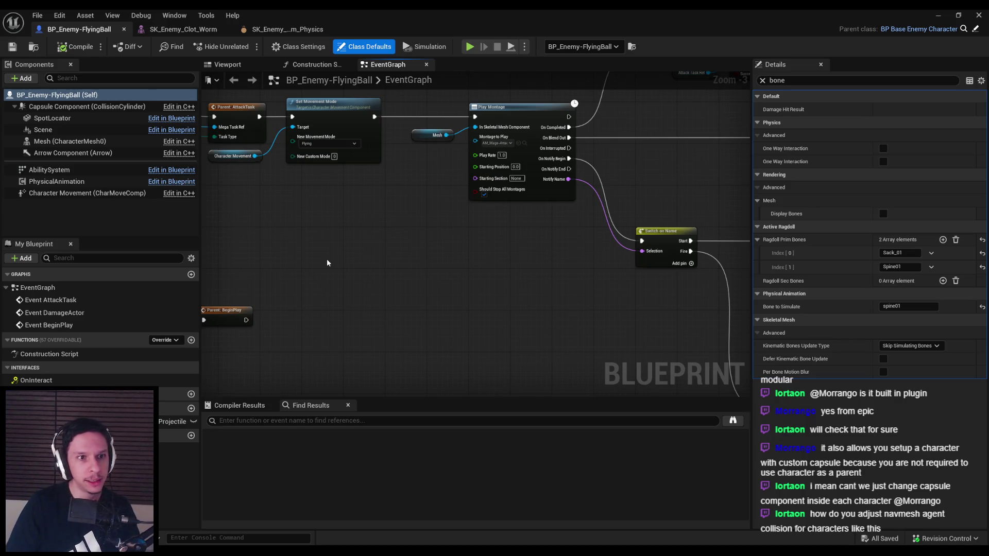
pyautogui.scroll(-1, 330, 263)
pyautogui.scroll(-1, 454, 233)
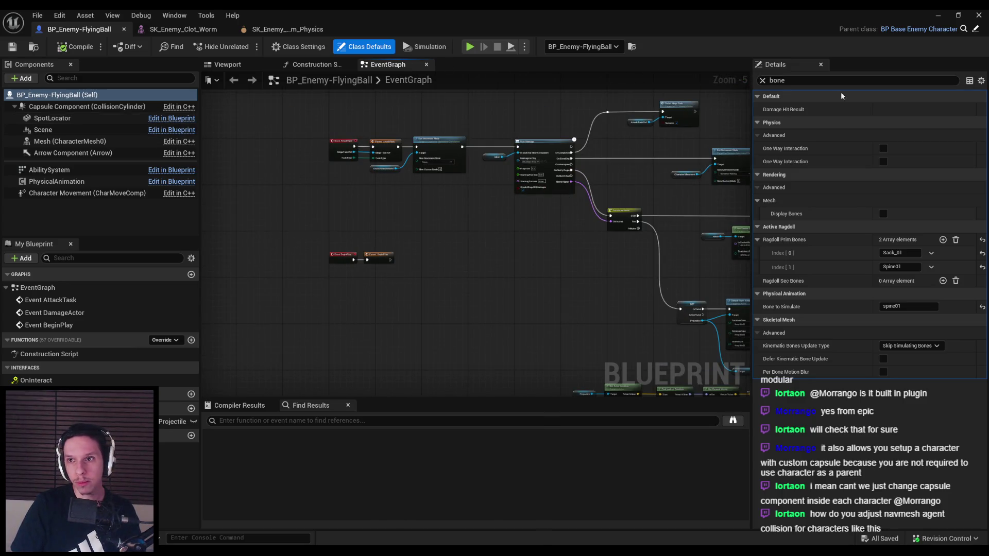
pyautogui.write('attack')
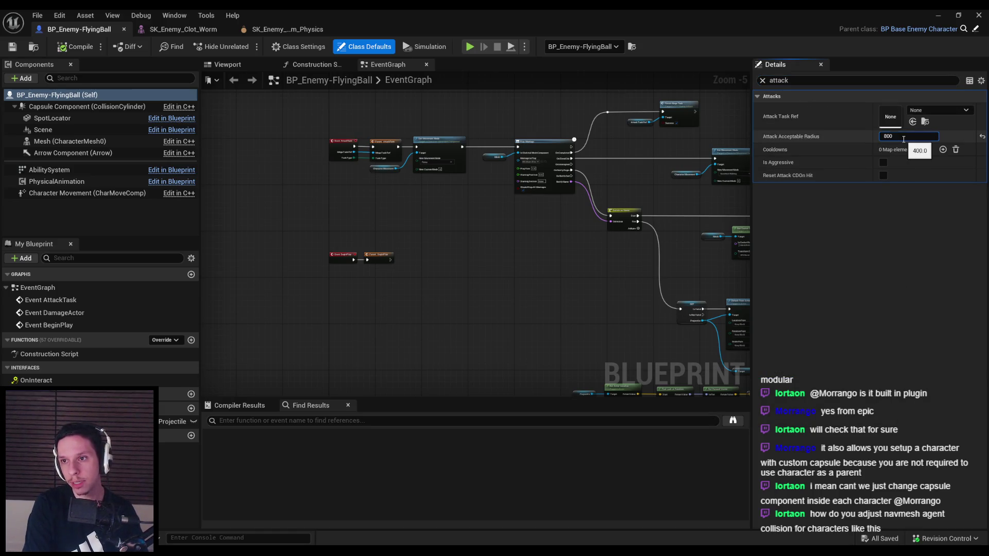
pyautogui.click(940, 15)
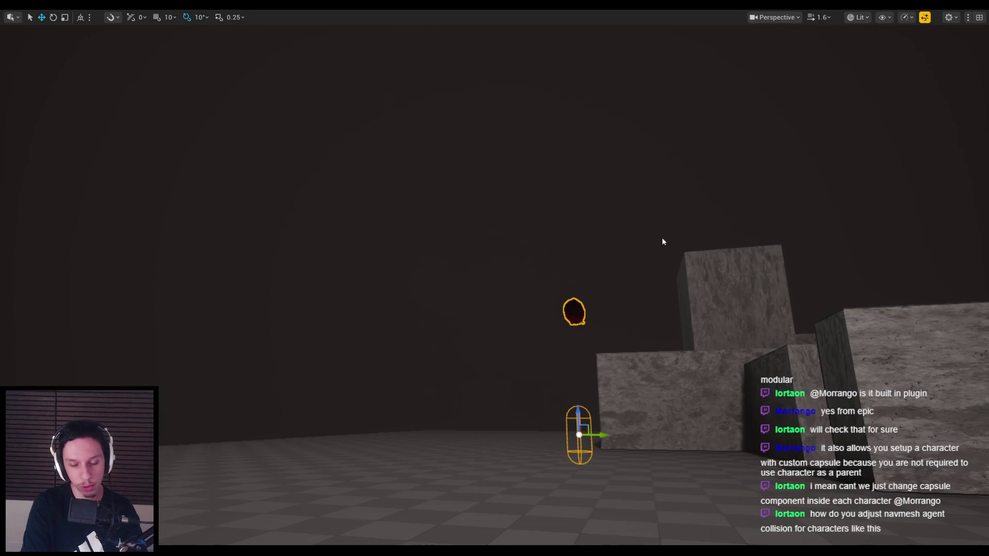
pyautogui.hotkey('alt', 'p')
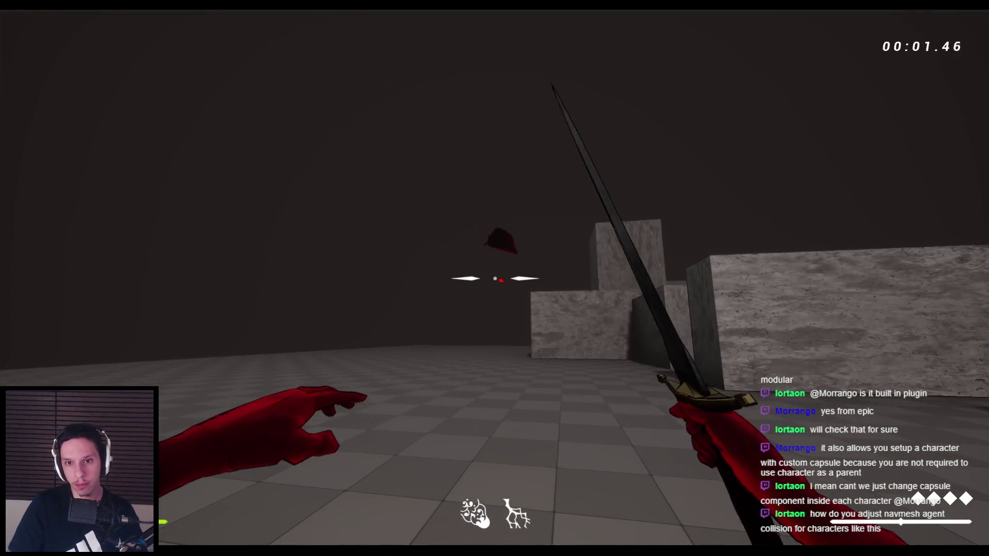
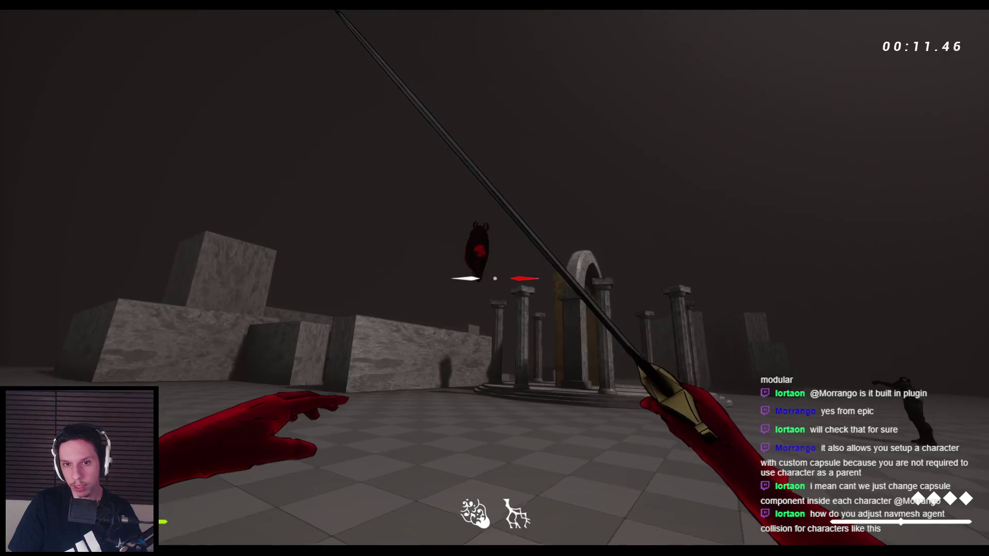
# - Switch to the bow, shoot several arrows at the FlyingBall enemy, then end the play session
pyautogui.press('2')
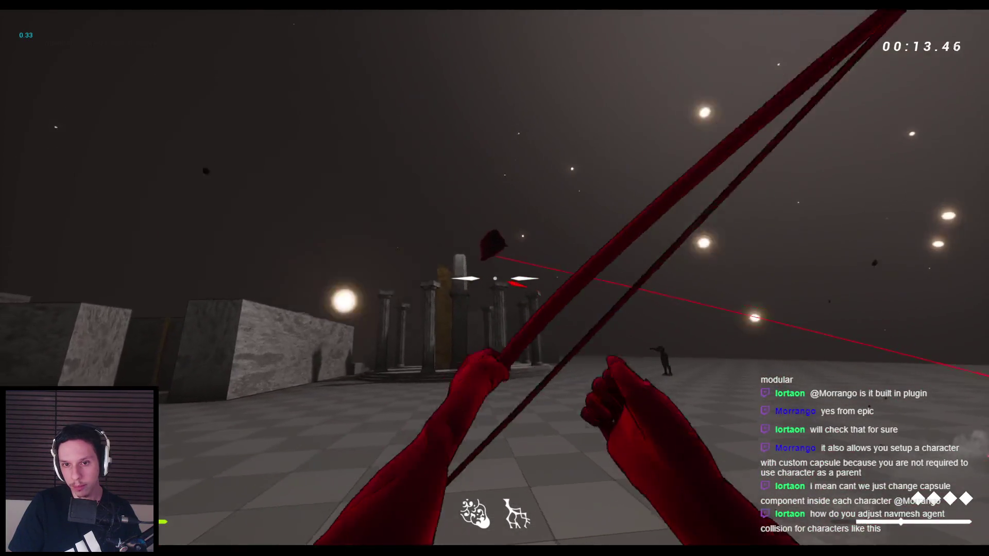
pyautogui.click(494, 278)
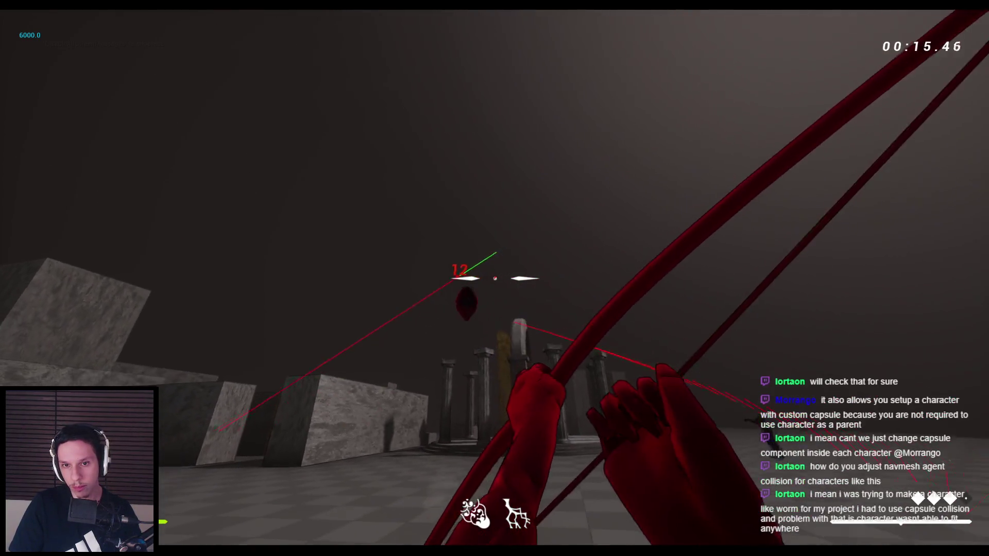
pyautogui.press('space')
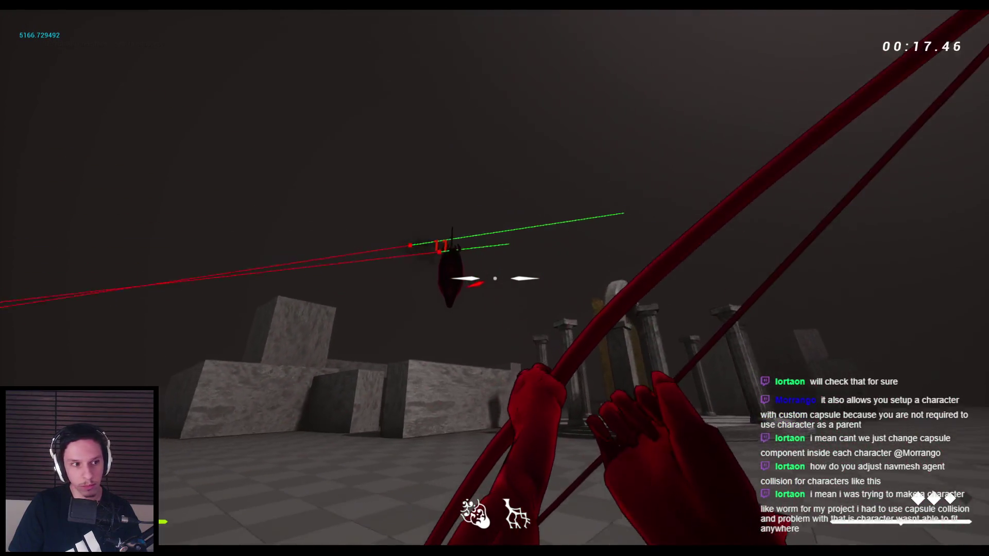
pyautogui.click(495, 278)
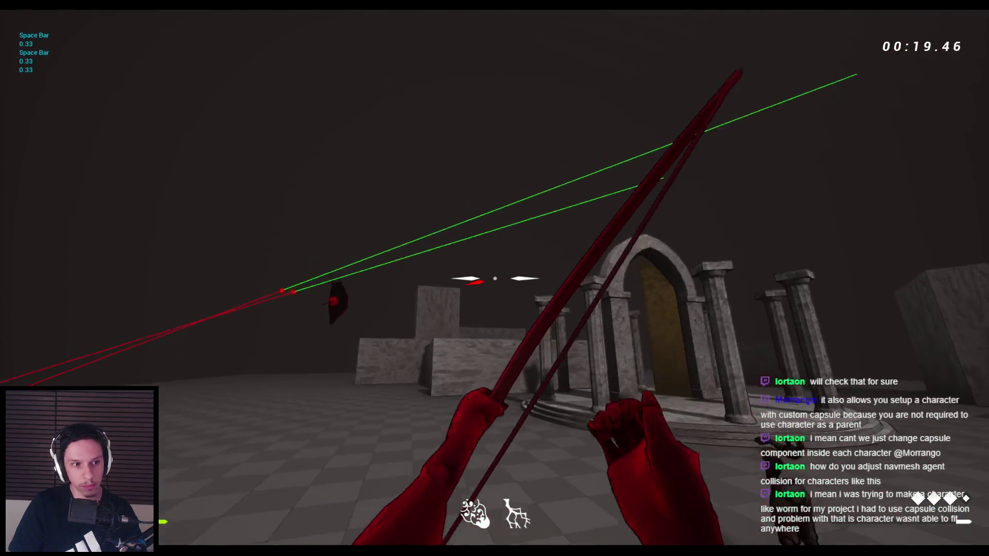
pyautogui.click(494, 278)
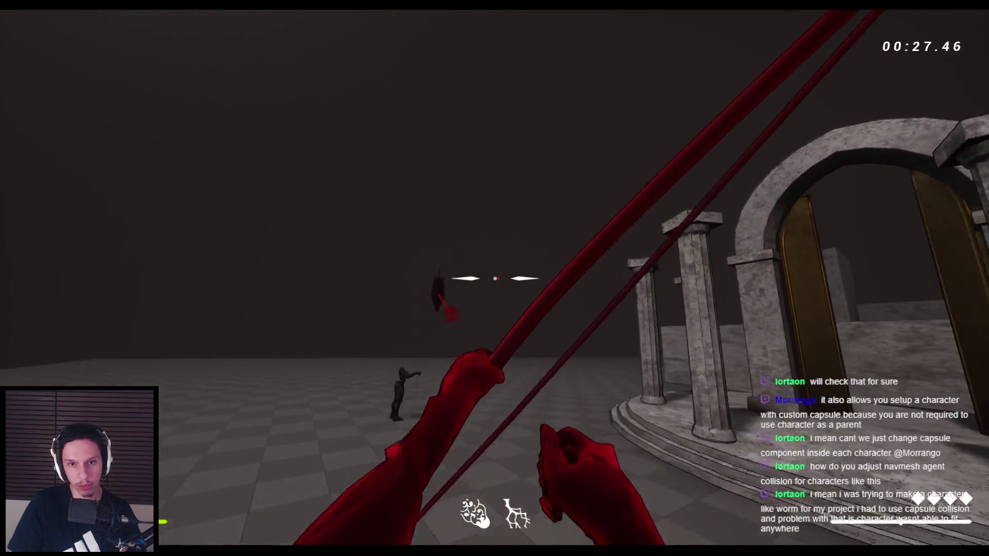
pyautogui.press('space')
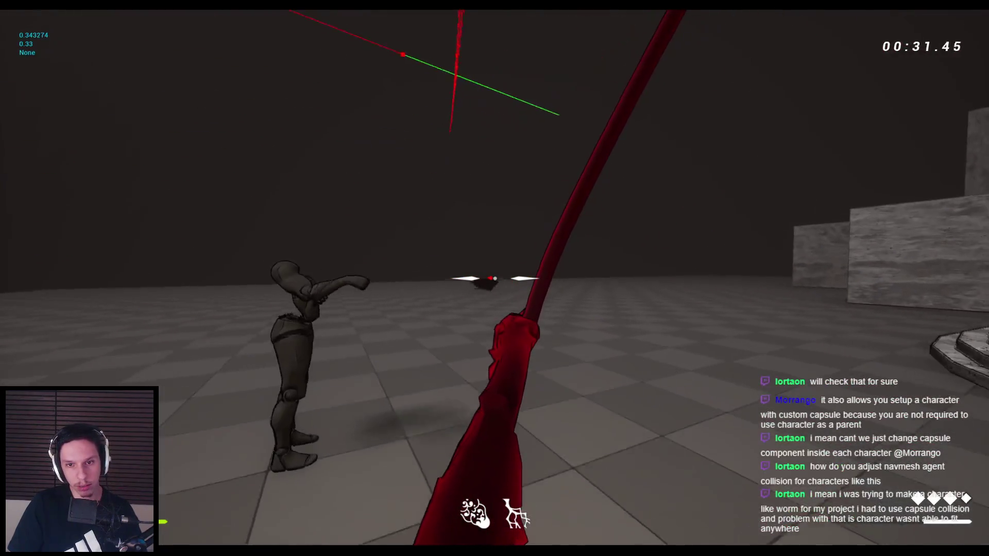
pyautogui.press('space')
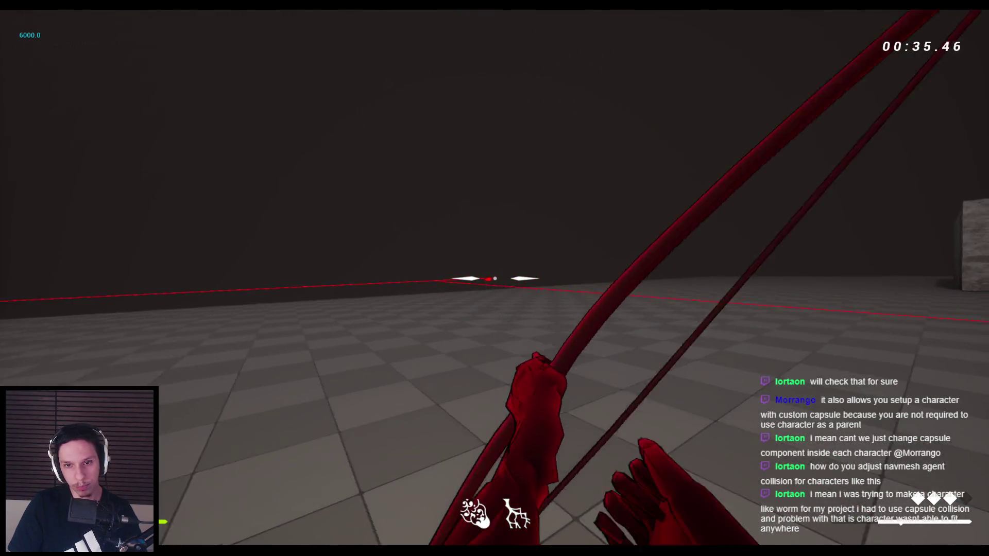
pyautogui.press('Escape')
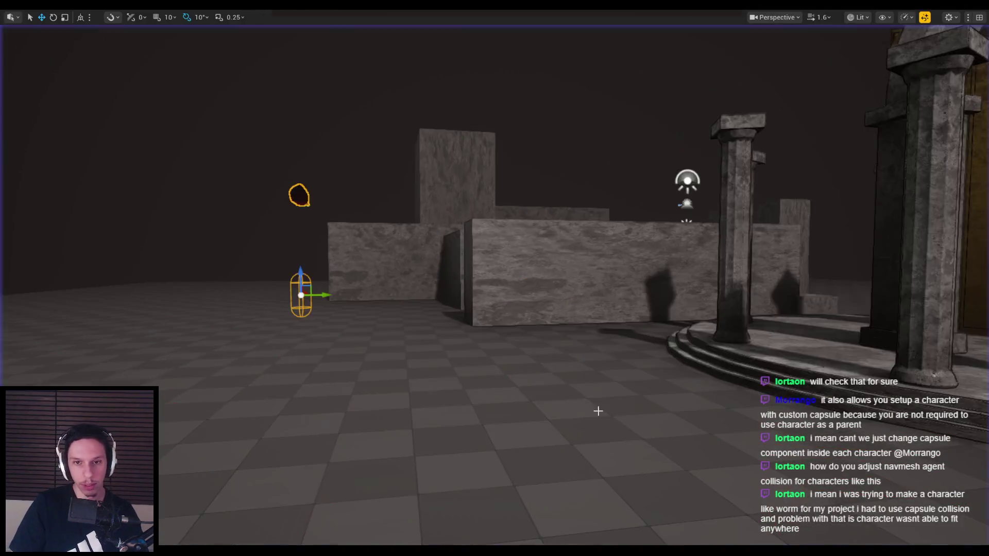
# - Start a new play session, fire bow arrows at the flying enemy, then stop it with Esc
pyautogui.moveTo(548, 382)
pyautogui.mouseDown()
pyautogui.moveTo(547, 351)
pyautogui.moveTo(547, 382)
pyautogui.mouseUp()
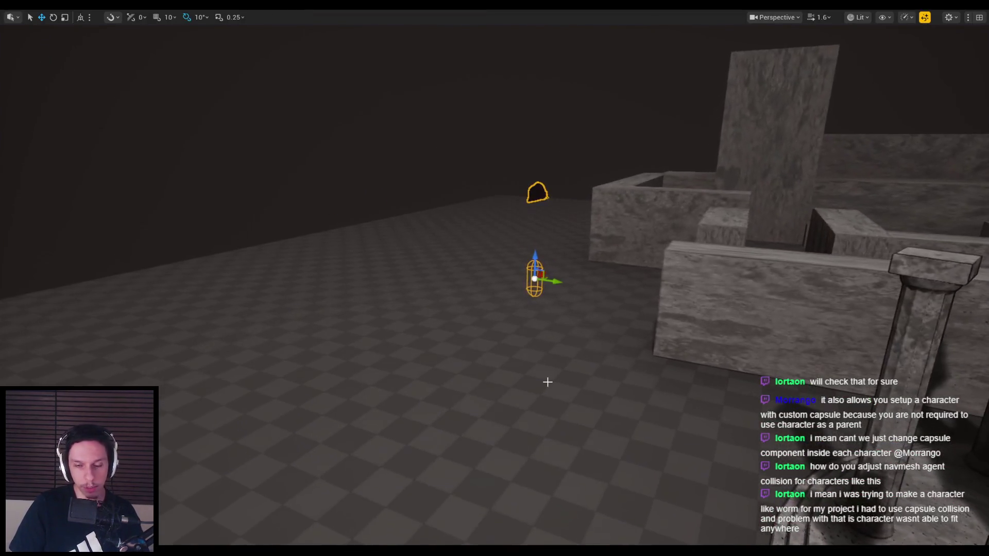
pyautogui.hotkey('alt', 'p')
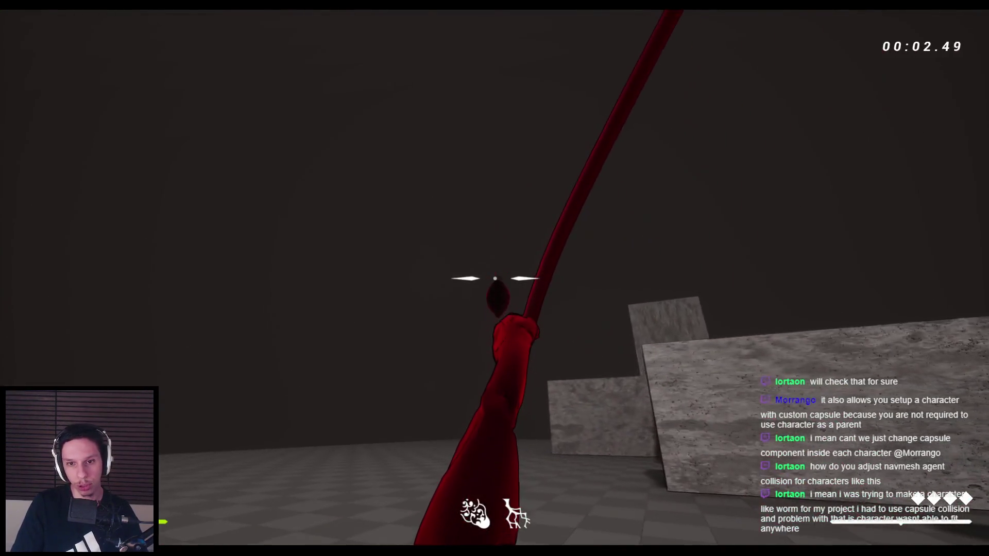
pyautogui.click(494, 278)
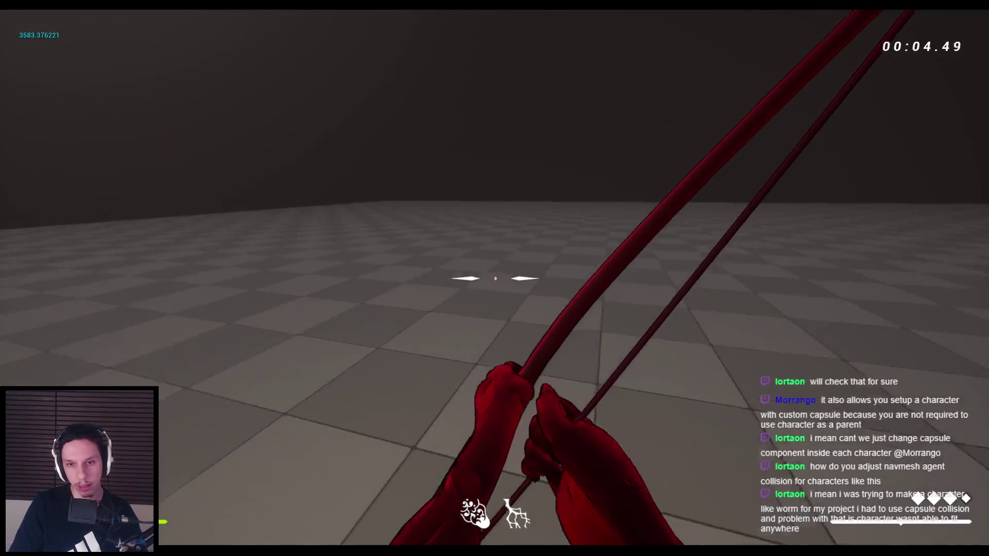
pyautogui.click(495, 279)
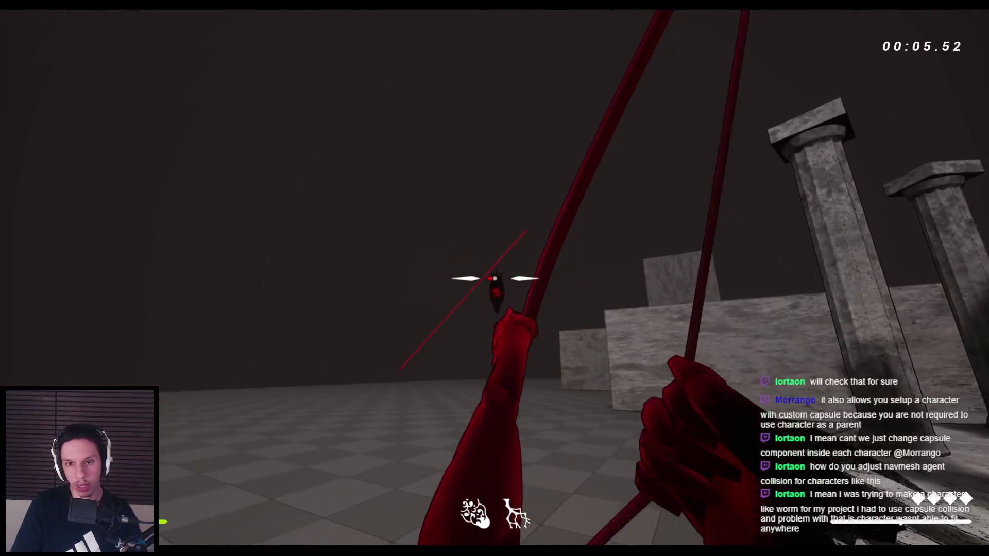
pyautogui.press('space')
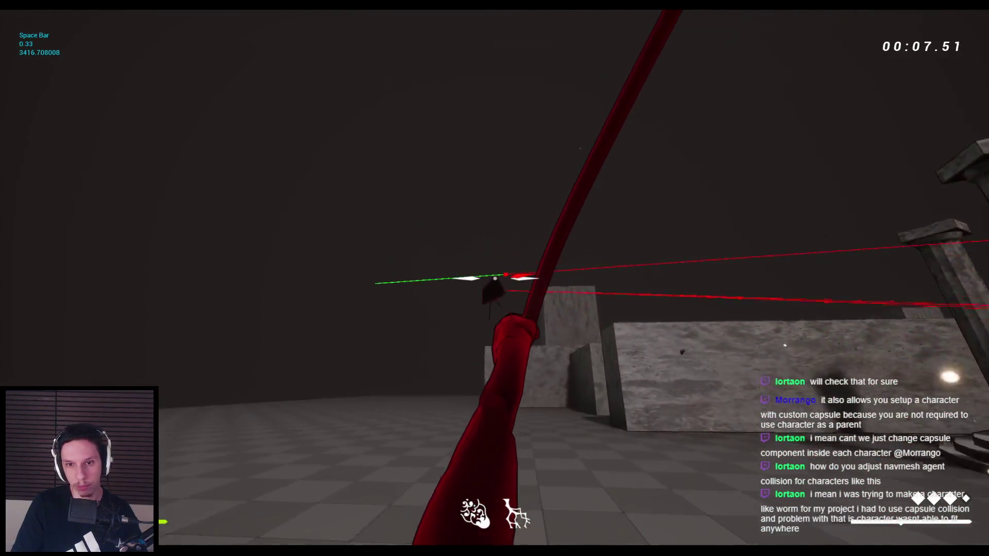
pyautogui.click(494, 278)
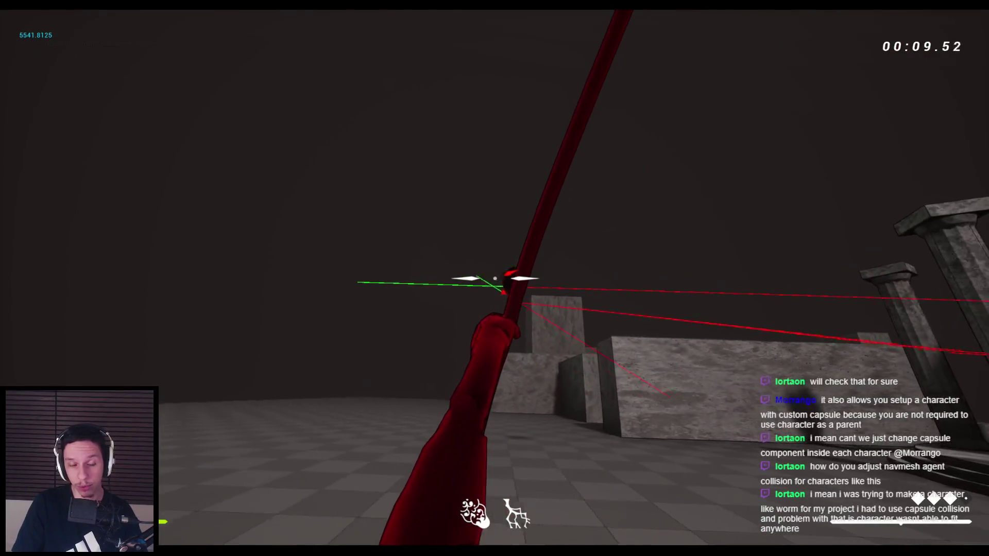
pyautogui.click(495, 278)
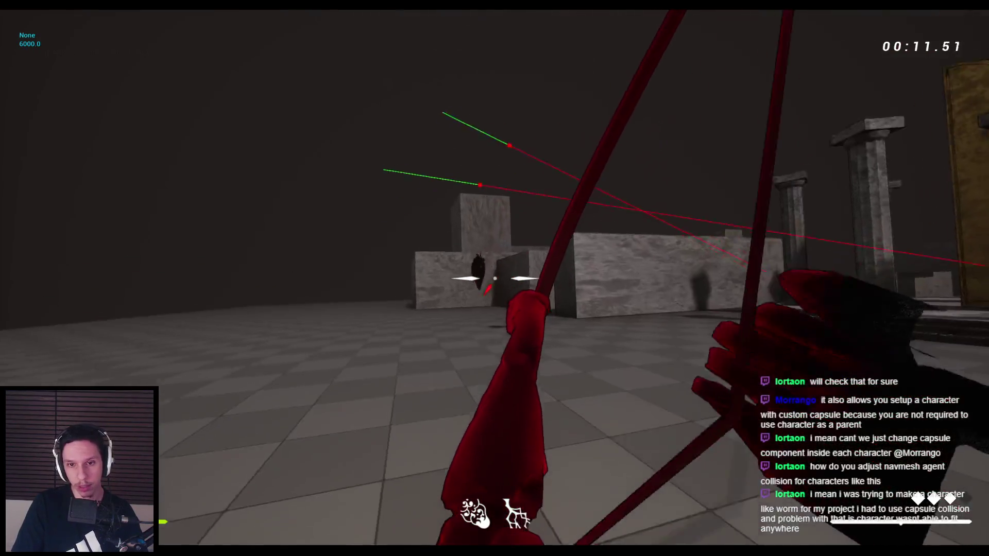
pyautogui.press('space')
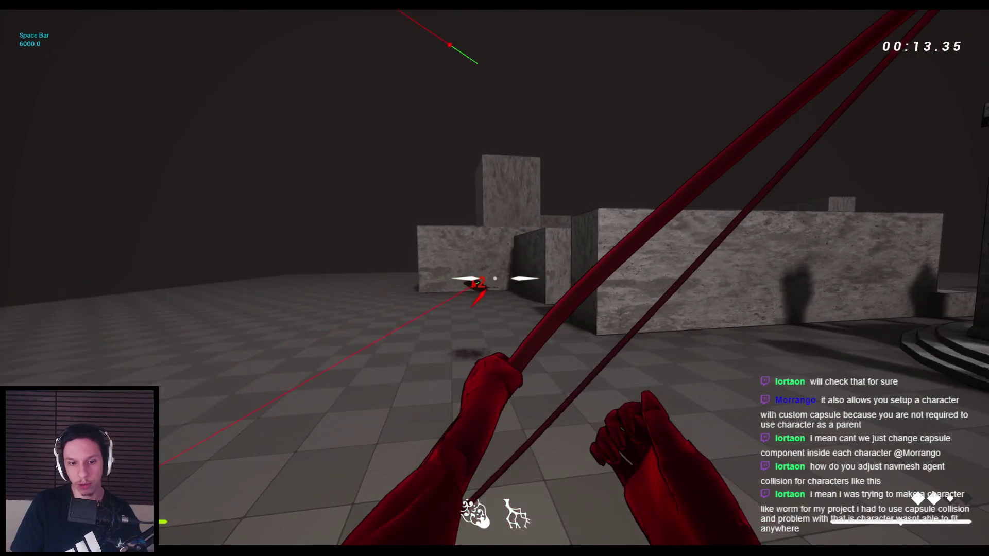
pyautogui.press('Escape')
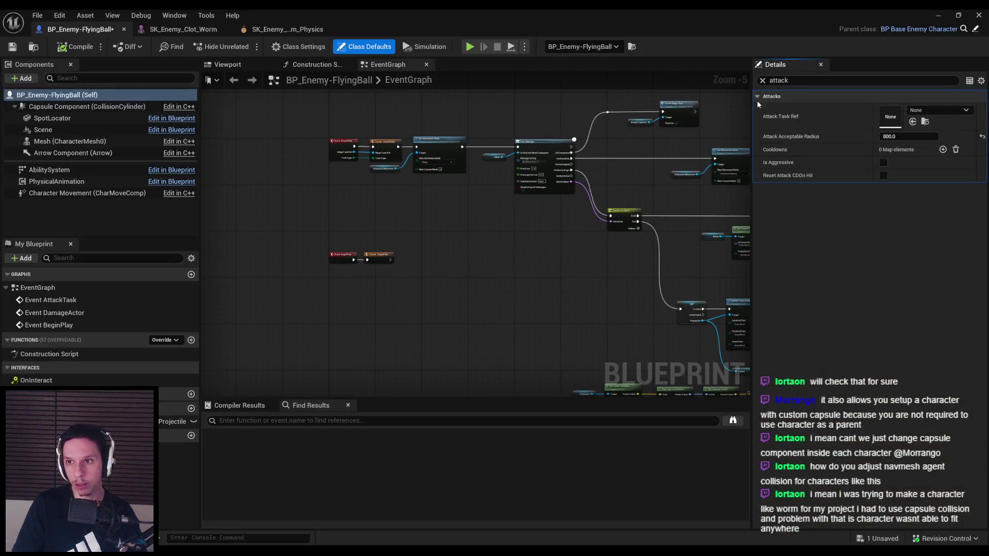
# - Filter Details for 'health', set the flying enemy's Health to 18, and start a play test
pyautogui.write('health')
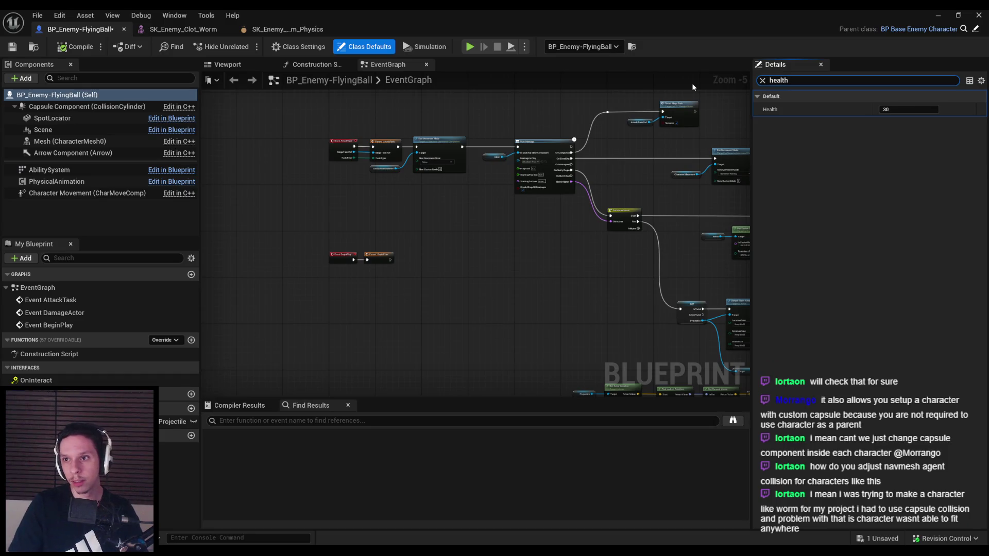
pyautogui.click(891, 109)
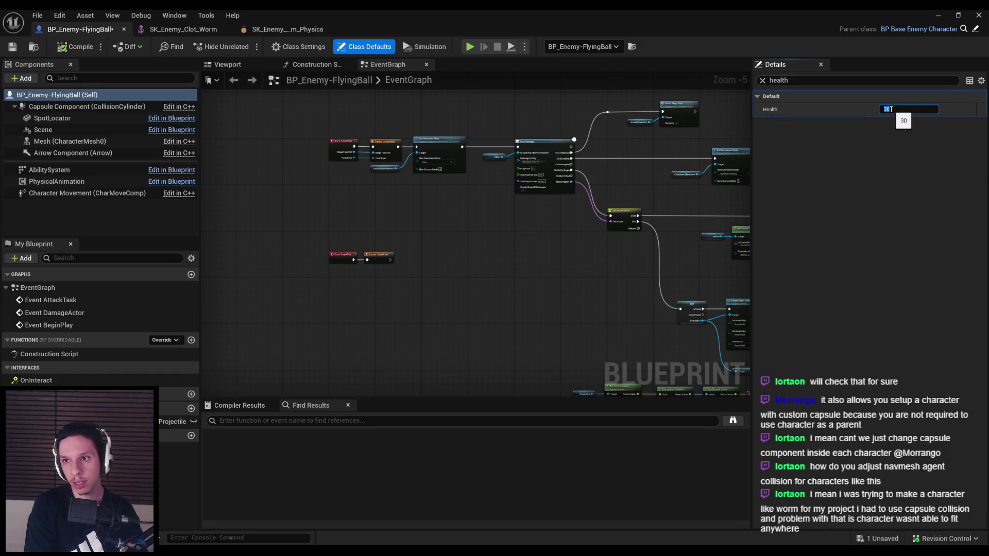
pyautogui.click(961, 14)
pyautogui.hotkey('alt', 'p')
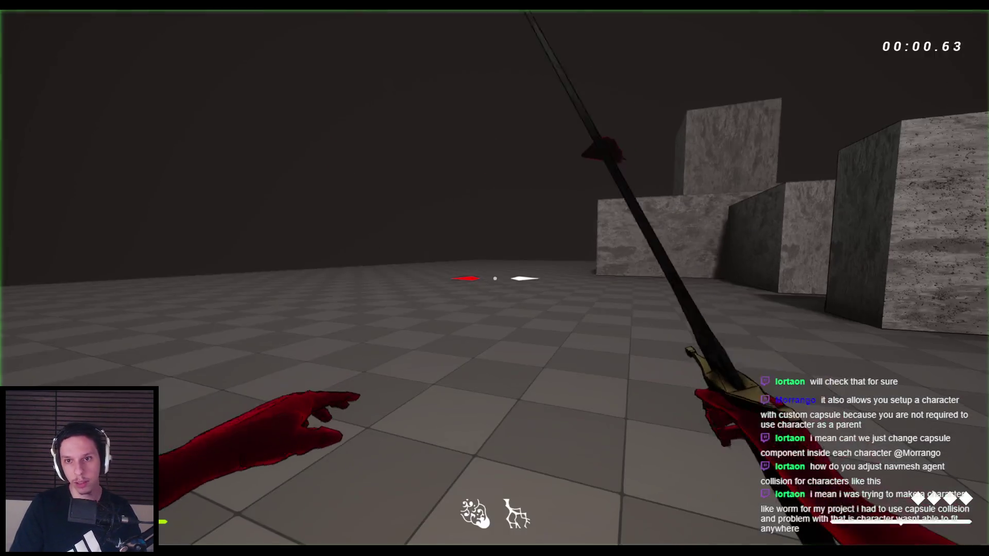
# - Fire a bow arrow at the weakened flying enemy, then end the play session
pyautogui.press('2')
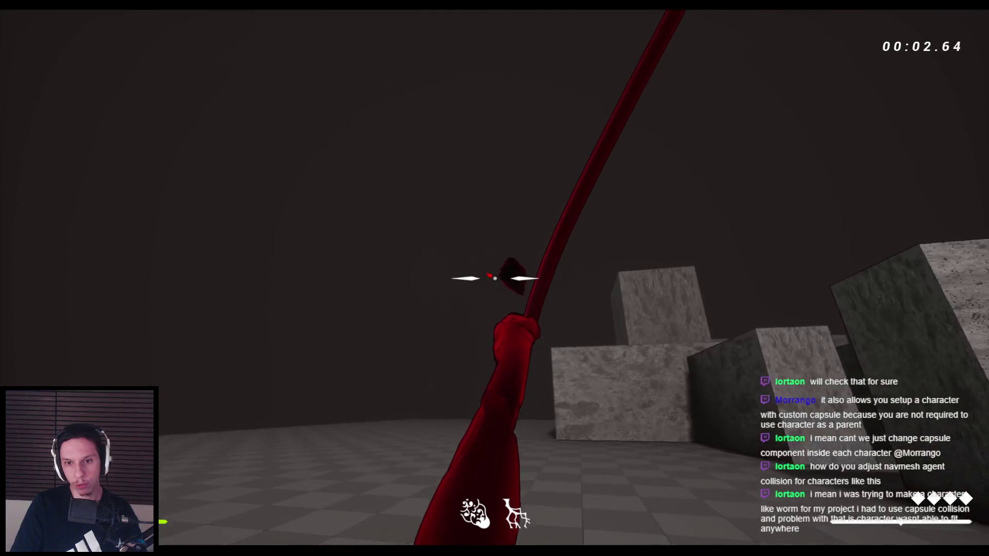
pyautogui.click(495, 278)
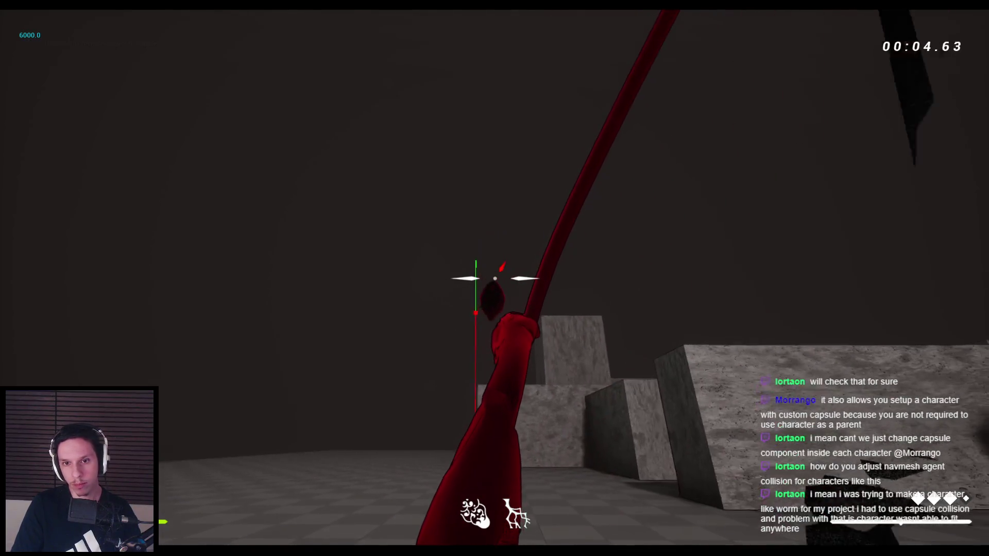
pyautogui.press('space')
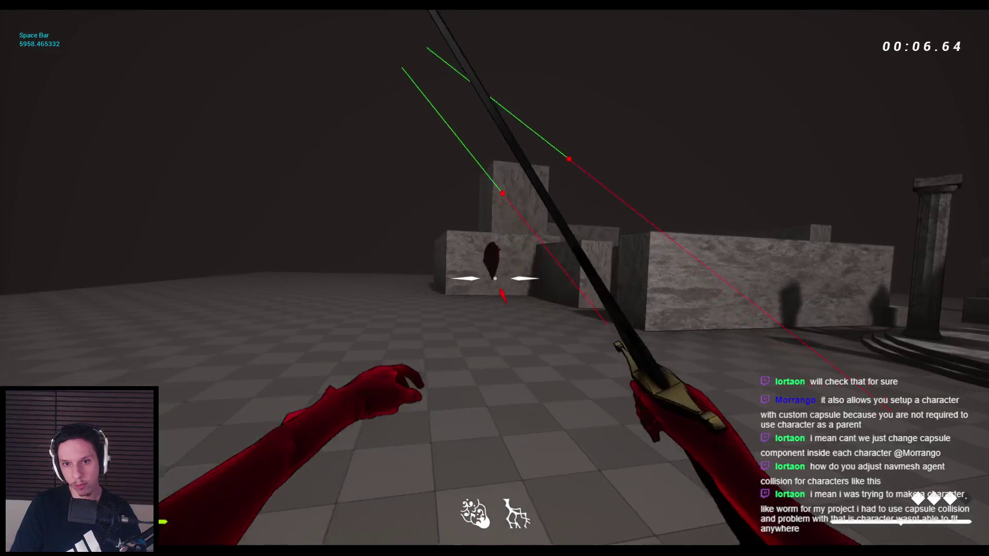
pyautogui.press('Escape')
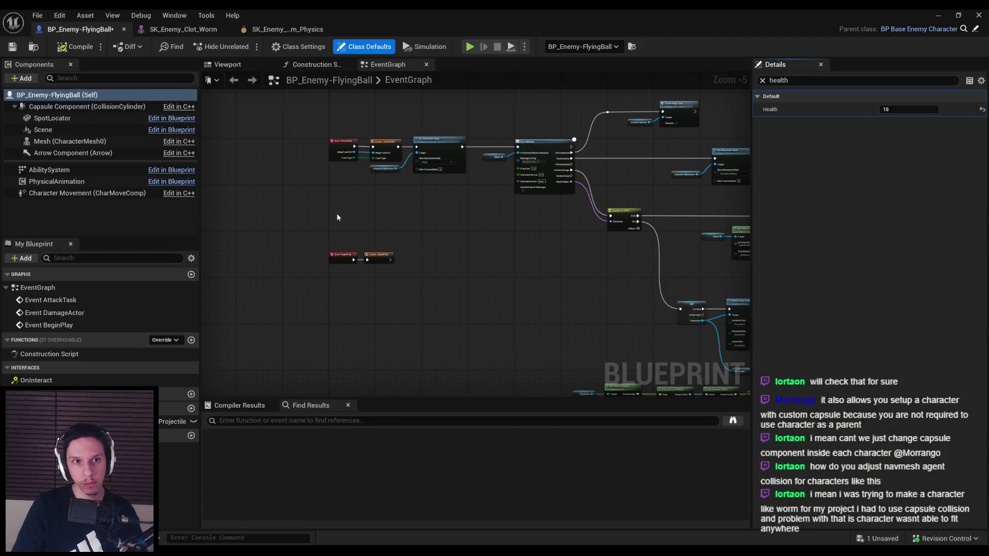
# - Save the FlyingBall Blueprint and survey the EventGraph's spawn, Switch on Name and sound nodes
pyautogui.hotkey('ctrl', 's')
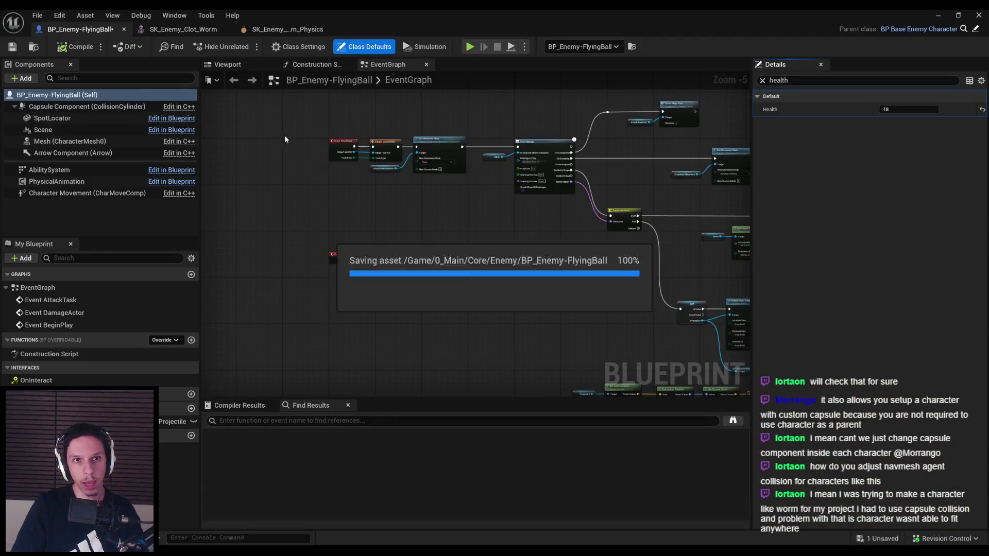
pyautogui.moveTo(314, 182); pyautogui.dragTo(277, 212)
pyautogui.scroll(3, 469, 239)
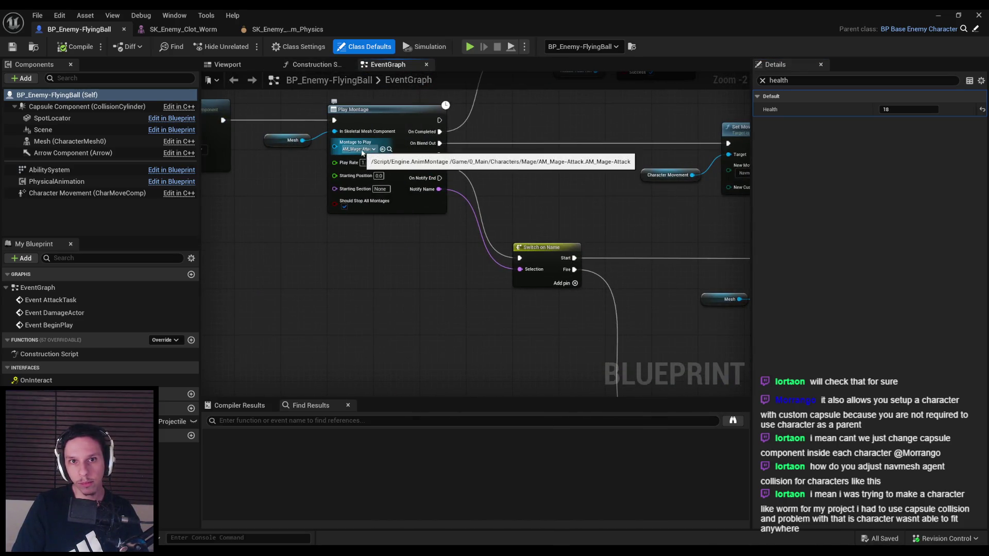
pyautogui.scroll(-1, 452, 273)
pyautogui.moveTo(453, 273)
pyautogui.mouseDown()
pyautogui.moveTo(479, 276)
pyautogui.moveTo(279, 256)
pyautogui.mouseUp()
pyautogui.scroll(-1, 479, 277)
pyautogui.scroll(1, 461, 171)
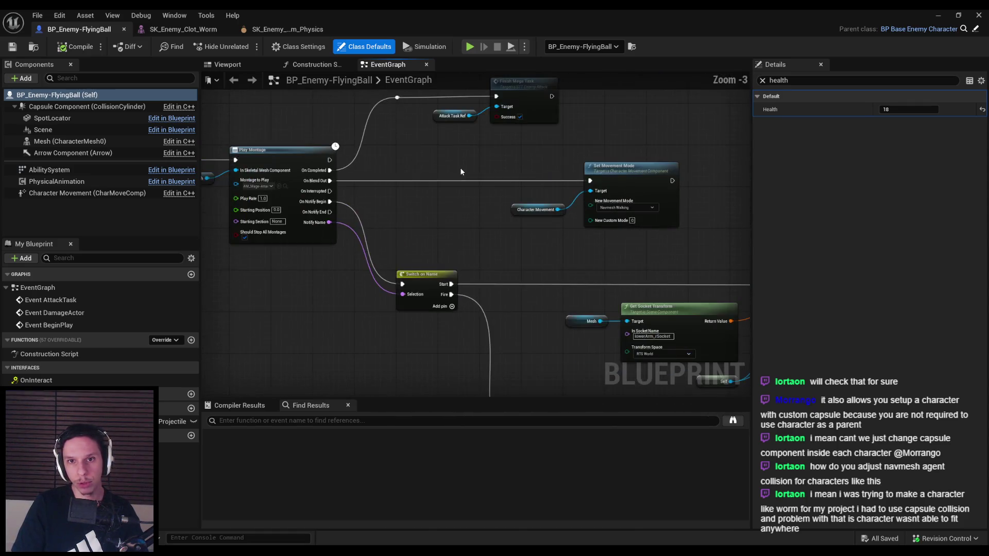
pyautogui.moveTo(435, 239)
pyautogui.mouseDown()
pyautogui.moveTo(419, 227)
pyautogui.moveTo(510, 225)
pyautogui.mouseUp()
pyautogui.scroll(1, 510, 225)
pyautogui.moveTo(514, 284); pyautogui.dragTo(597, 281)
pyautogui.scroll(-1, 444, 237)
pyautogui.scroll(1, 496, 267)
pyautogui.moveTo(495, 268)
pyautogui.mouseDown()
pyautogui.moveTo(410, 295)
pyautogui.moveTo(563, 297)
pyautogui.moveTo(502, 233)
pyautogui.moveTo(459, 275)
pyautogui.moveTo(503, 231)
pyautogui.mouseUp()
pyautogui.scroll(-2, 402, 296)
# - Box-select the Play Montage node with its connected nodes and delete them
pyautogui.click(422, 178)
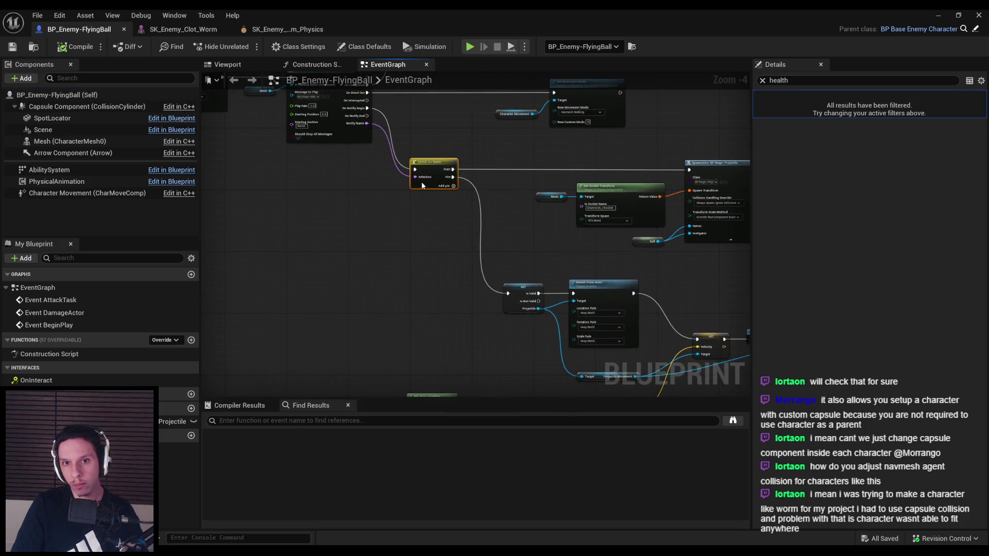
pyautogui.moveTo(422, 178); pyautogui.dragTo(397, 223)
pyautogui.scroll(1, 516, 220)
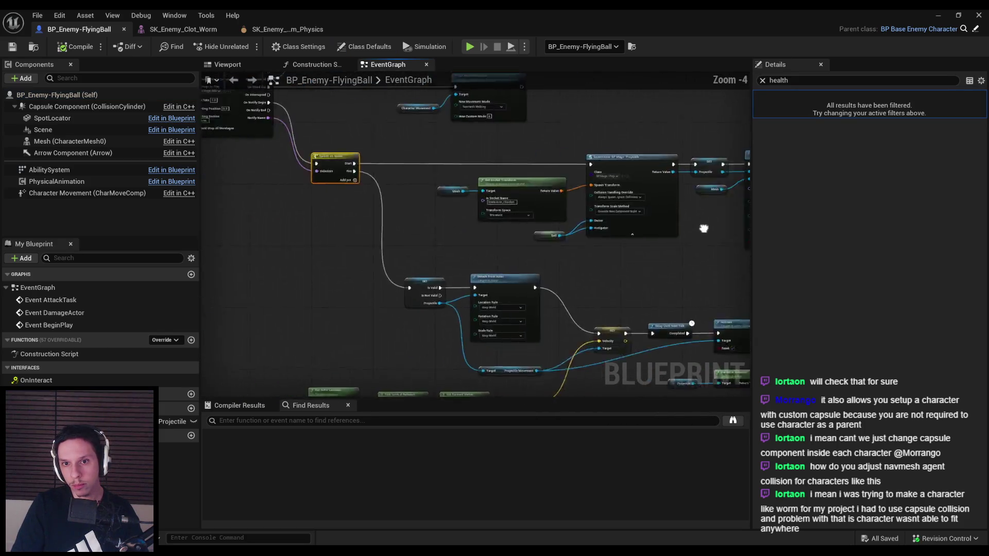
pyautogui.moveTo(512, 273); pyautogui.dragTo(666, 263)
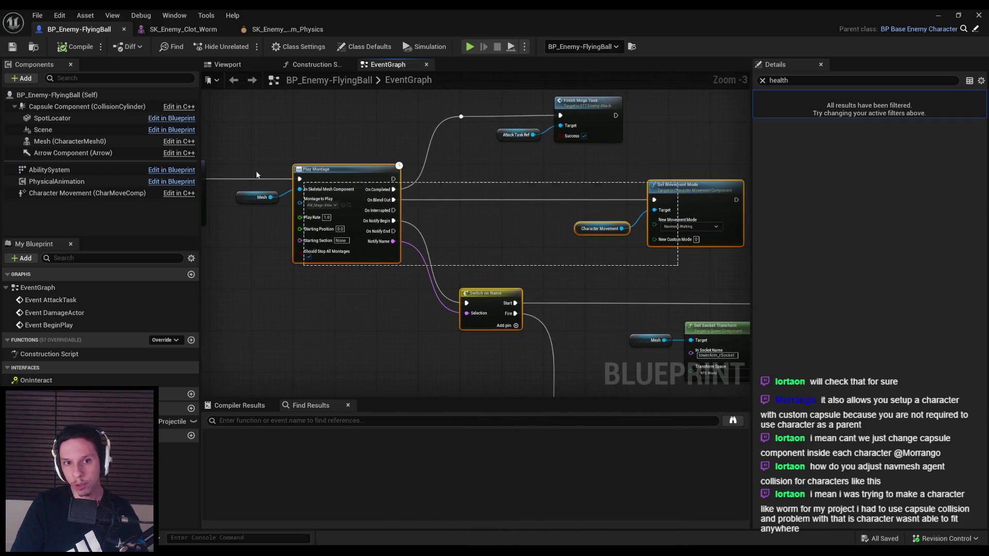
pyautogui.moveTo(342, 101); pyautogui.dragTo(506, 159)
pyautogui.press('Delete')
pyautogui.scroll(-1, 516, 216)
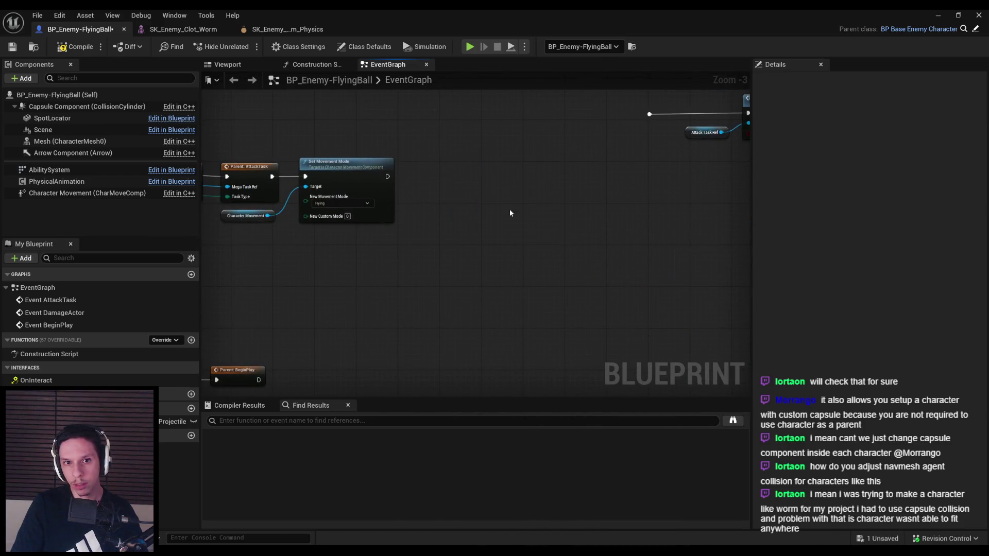
# - Insert a Sequence node ahead of the projectile SpawnActor node
pyautogui.moveTo(584, 262)
pyautogui.mouseDown()
pyautogui.moveTo(342, 221)
pyautogui.moveTo(530, 290)
pyautogui.moveTo(469, 230)
pyautogui.mouseUp()
pyautogui.scroll(-1, 397, 278)
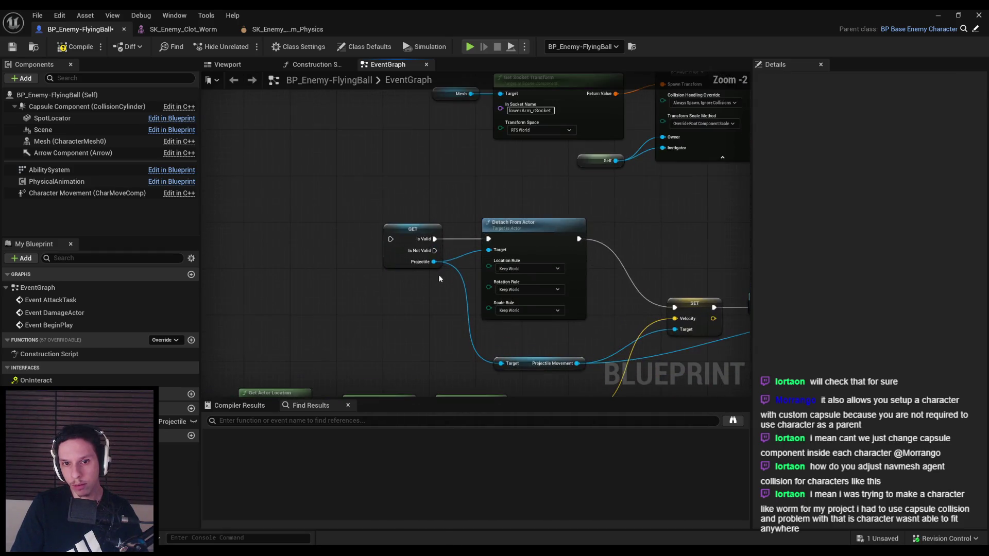
pyautogui.moveTo(354, 271); pyautogui.dragTo(367, 244)
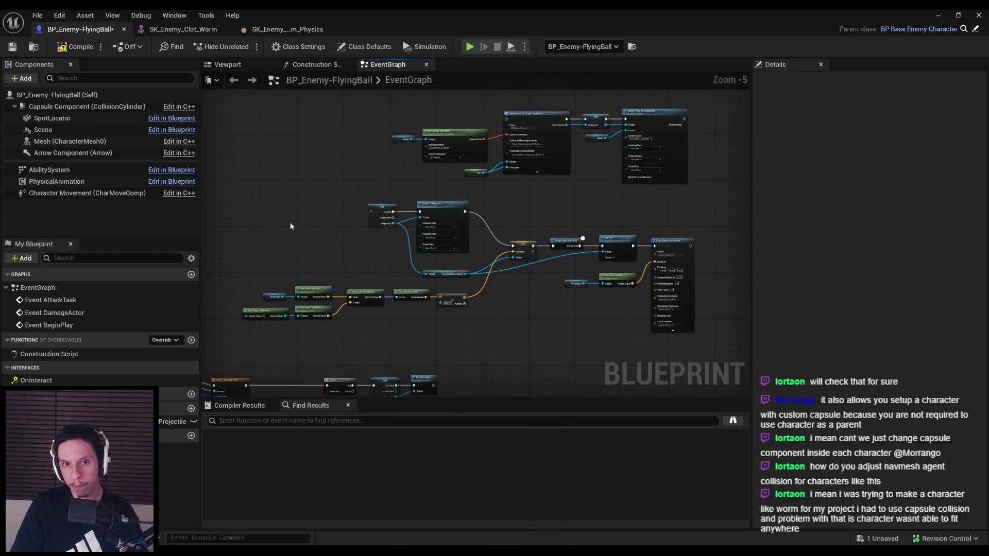
pyautogui.moveTo(709, 340); pyautogui.dragTo(709, 340)
pyautogui.scroll(3, 569, 255)
pyautogui.scroll(-1, 503, 286)
pyautogui.moveTo(503, 286)
pyautogui.mouseDown()
pyautogui.moveTo(526, 295)
pyautogui.moveTo(382, 316)
pyautogui.mouseUp()
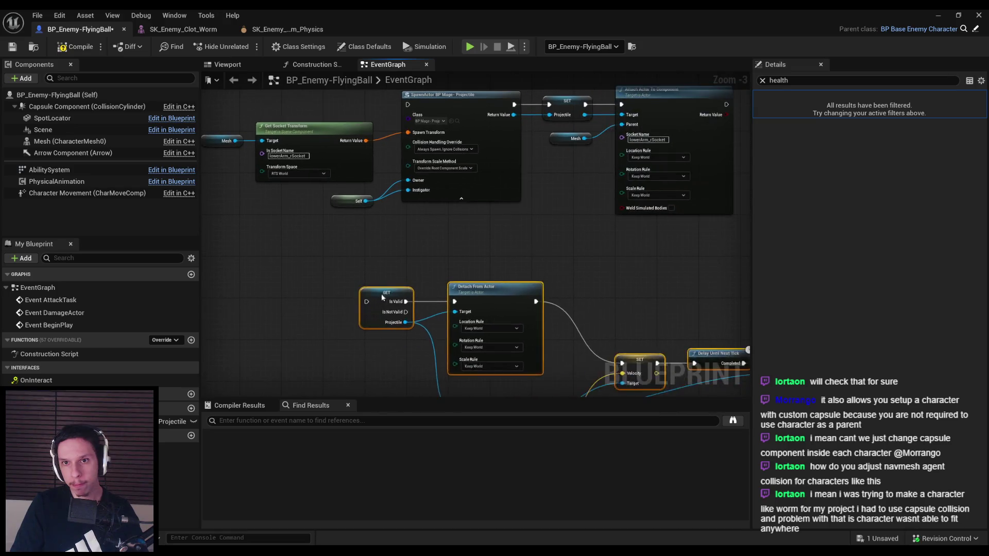
pyautogui.moveTo(358, 229); pyautogui.dragTo(495, 286)
pyautogui.moveTo(213, 198); pyautogui.dragTo(340, 204)
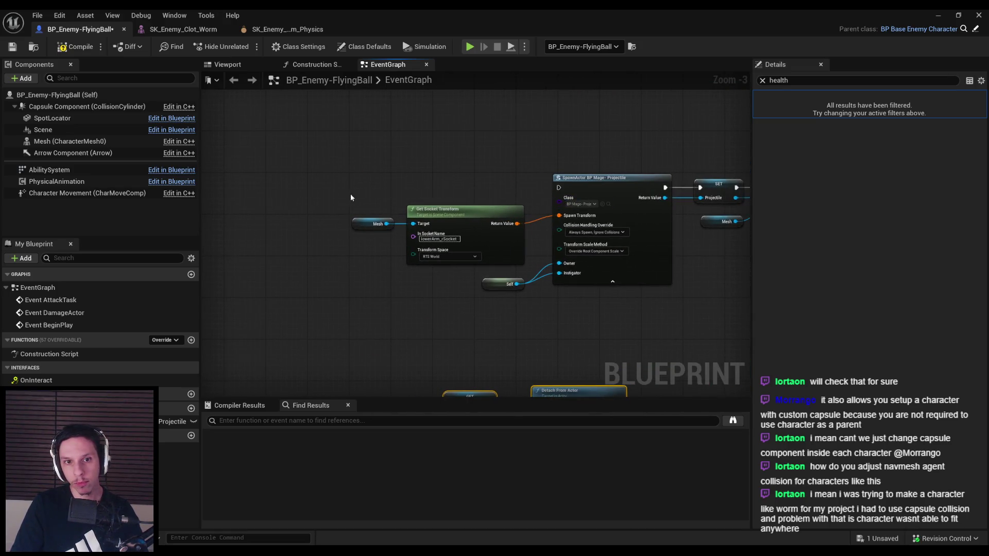
pyautogui.moveTo(562, 190); pyautogui.dragTo(345, 195)
pyautogui.write('seque')
pyautogui.click(338, 215)
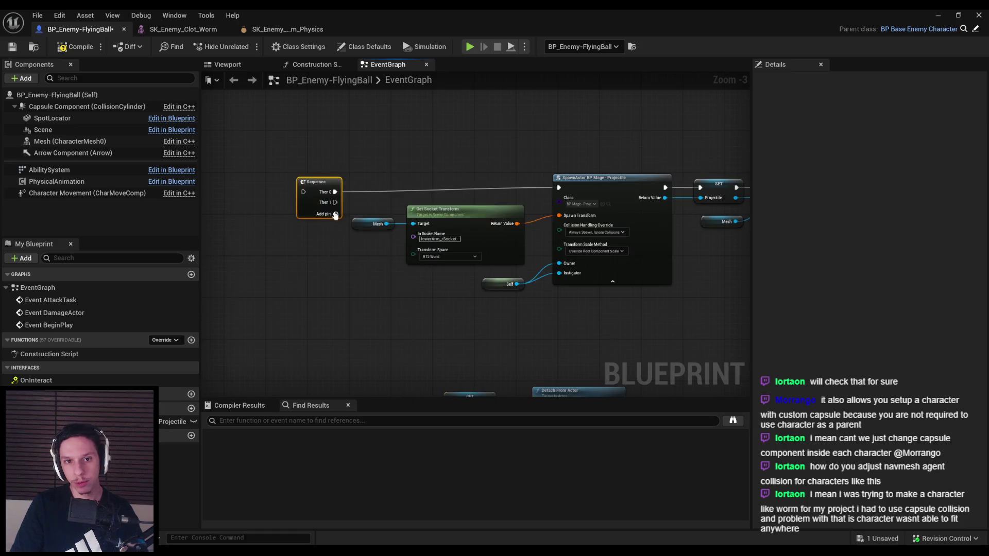
# - Clear the lowerArm_rSocket Socket Name on the Attach Actor To Component node
pyautogui.moveTo(296, 239)
pyautogui.mouseDown()
pyautogui.moveTo(319, 144)
pyautogui.moveTo(398, 200)
pyautogui.moveTo(440, 262)
pyautogui.moveTo(239, 327)
pyautogui.mouseUp()
pyautogui.scroll(-1, 319, 175)
pyautogui.scroll(1, 455, 268)
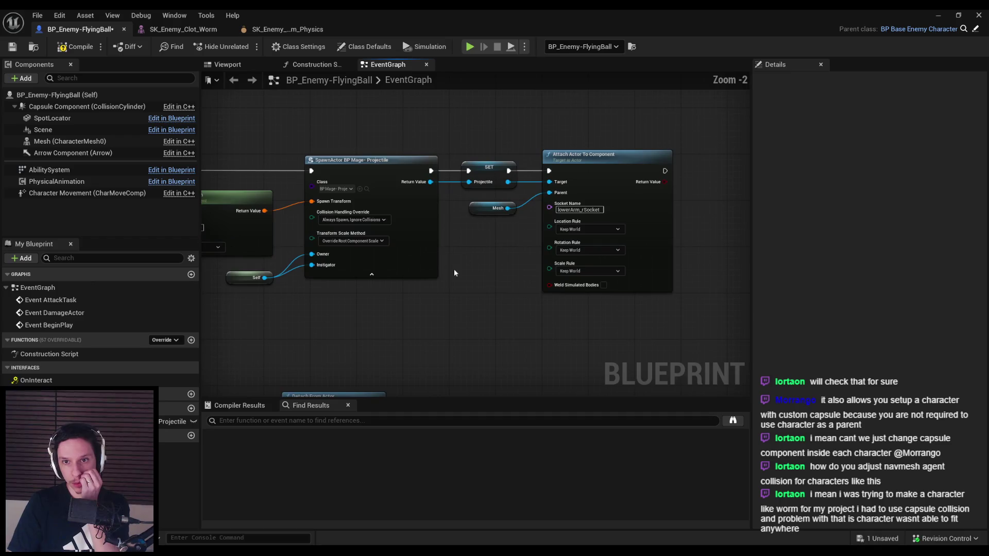
pyautogui.scroll(-1, 455, 267)
pyautogui.moveTo(525, 299); pyautogui.dragTo(356, 297)
pyautogui.scroll(2, 430, 310)
pyautogui.moveTo(431, 310); pyautogui.dragTo(517, 289)
pyautogui.moveTo(586, 330); pyautogui.dragTo(522, 225)
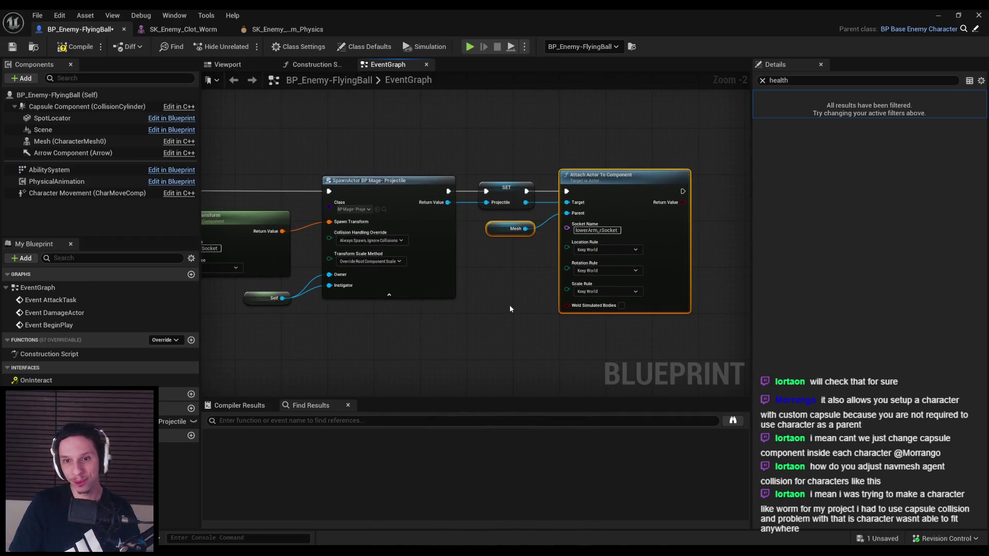
pyautogui.click(510, 308)
pyautogui.scroll(2, 569, 232)
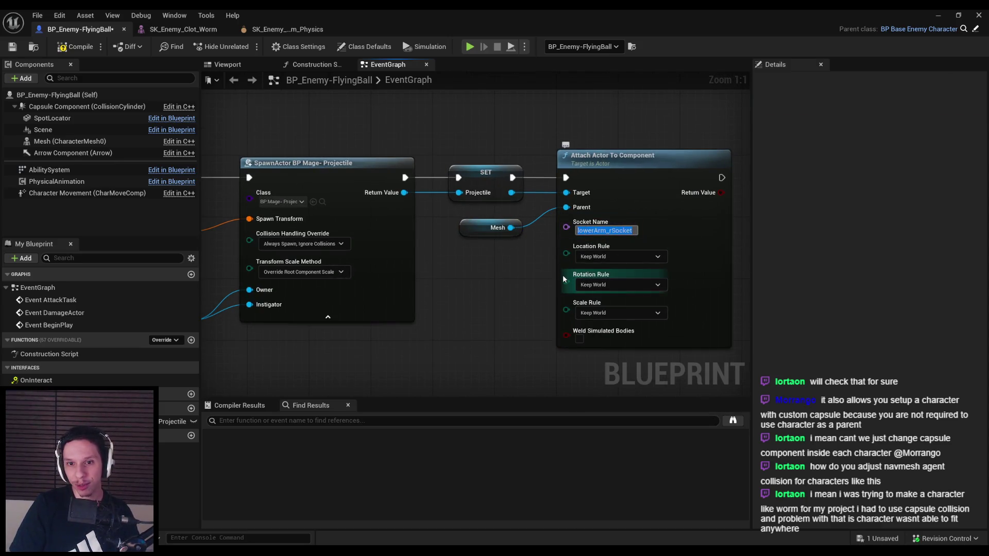
pyautogui.press('BackSpace')
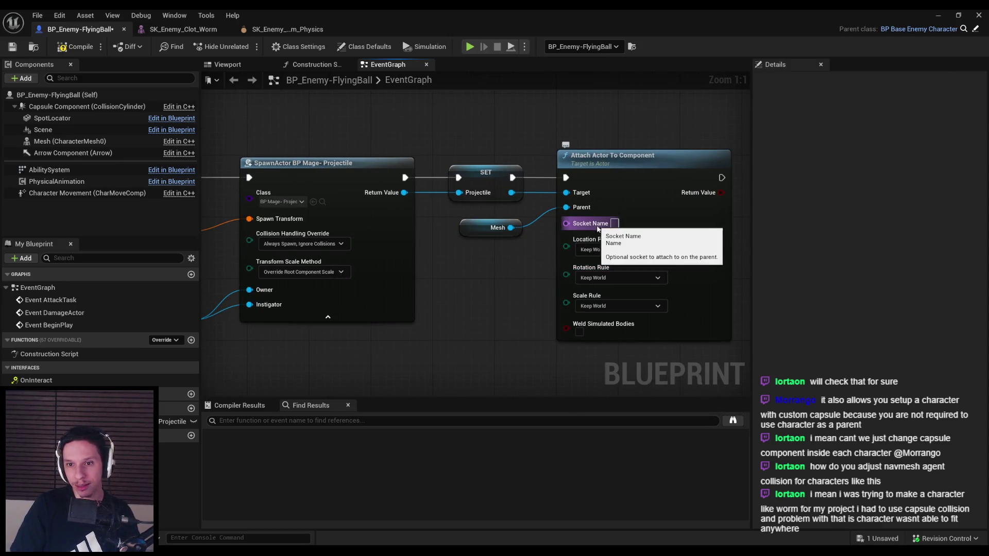
# - Add a 0.2 s Delay from the Sequence's Then 1 into the projectile IsValid check
pyautogui.scroll(-2, 493, 296)
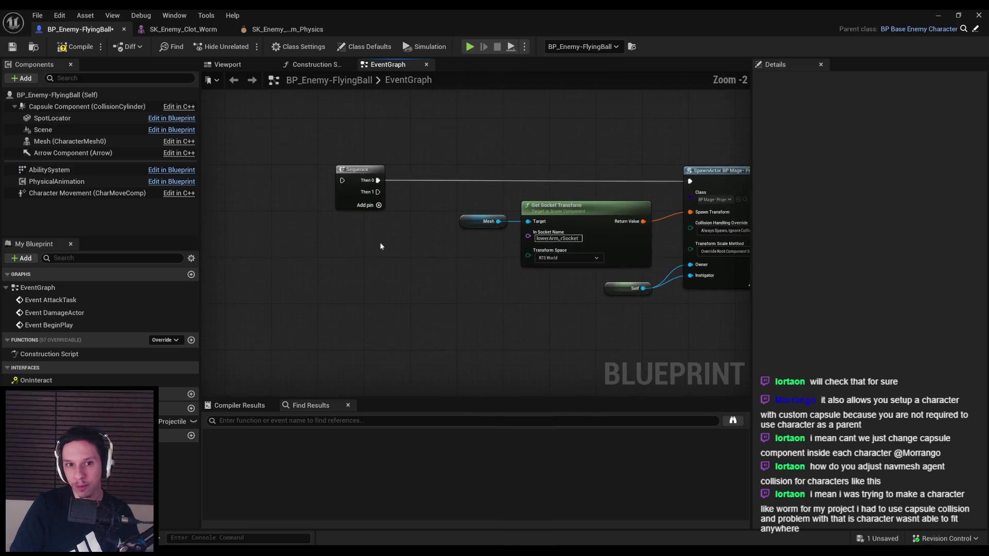
pyautogui.scroll(2, 407, 288)
pyautogui.moveTo(379, 192)
pyautogui.mouseDown()
pyautogui.moveTo(441, 400)
pyautogui.moveTo(437, 278)
pyautogui.moveTo(428, 268)
pyautogui.moveTo(491, 202)
pyautogui.mouseUp()
pyautogui.write('delay')
pyautogui.click(465, 322)
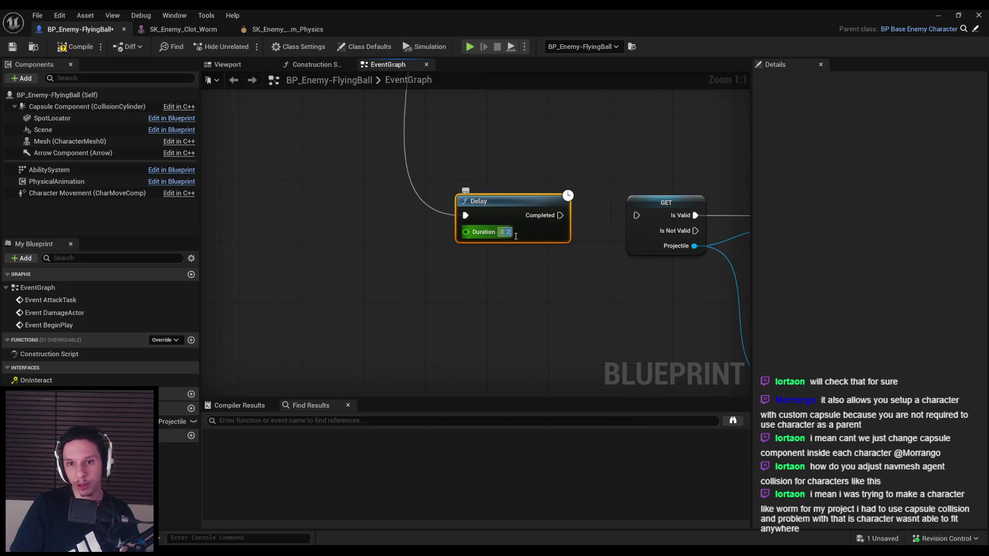
pyautogui.moveTo(653, 219); pyautogui.dragTo(638, 215)
pyautogui.scroll(-7, 499, 276)
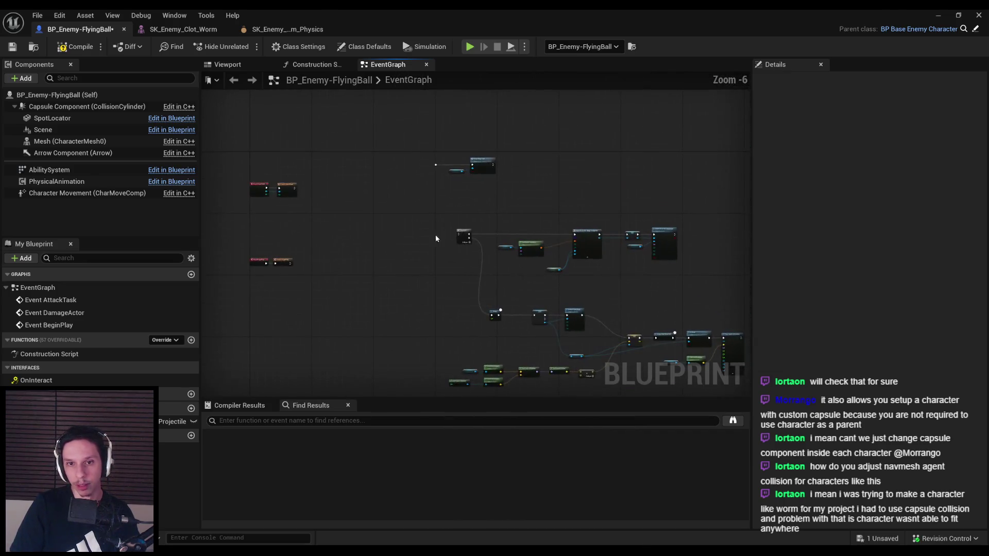
pyautogui.scroll(2, 434, 153)
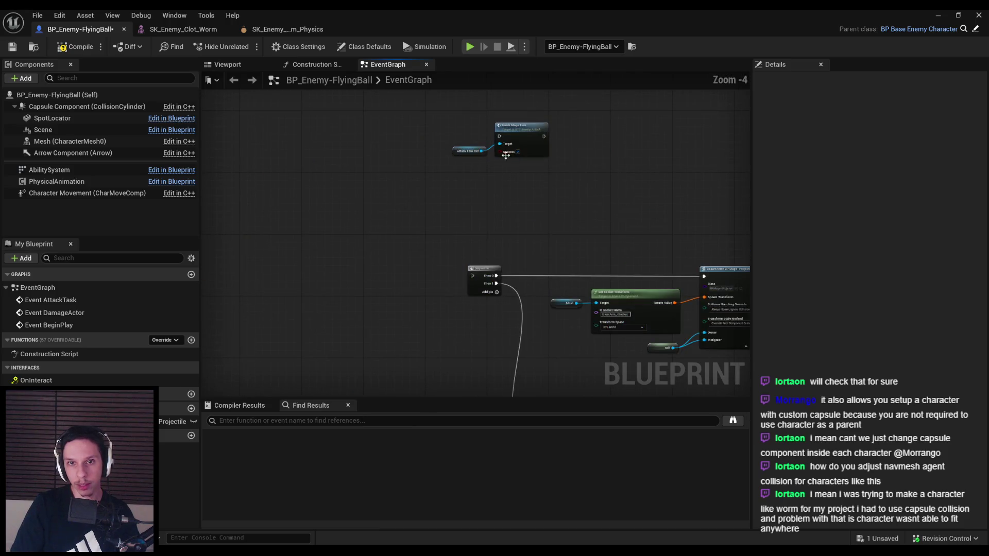
# - Move Finish Mega Task beside the Sequence, then launch a play-in-editor test
pyautogui.moveTo(445, 119); pyautogui.dragTo(553, 160)
pyautogui.moveTo(521, 125); pyautogui.dragTo(496, 267)
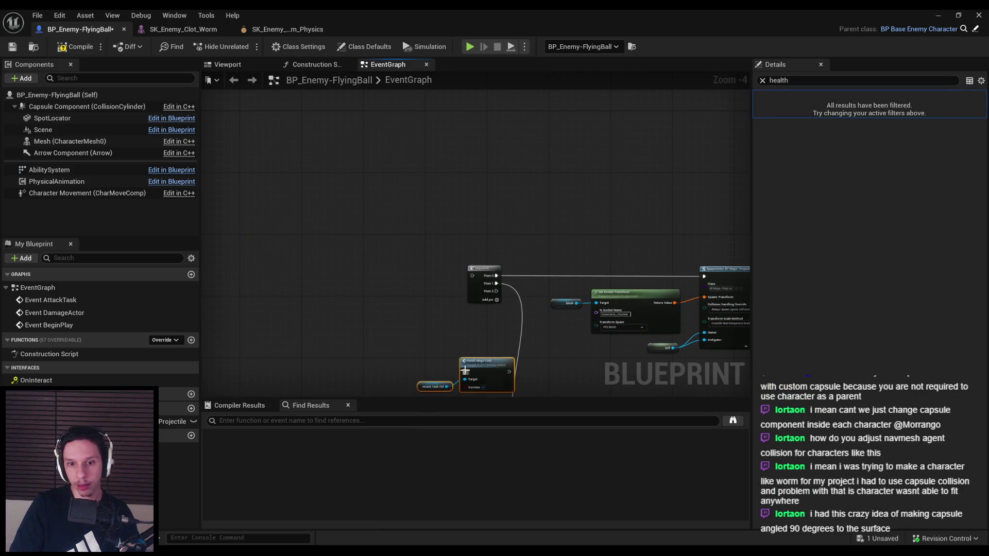
pyautogui.scroll(-3, 435, 227)
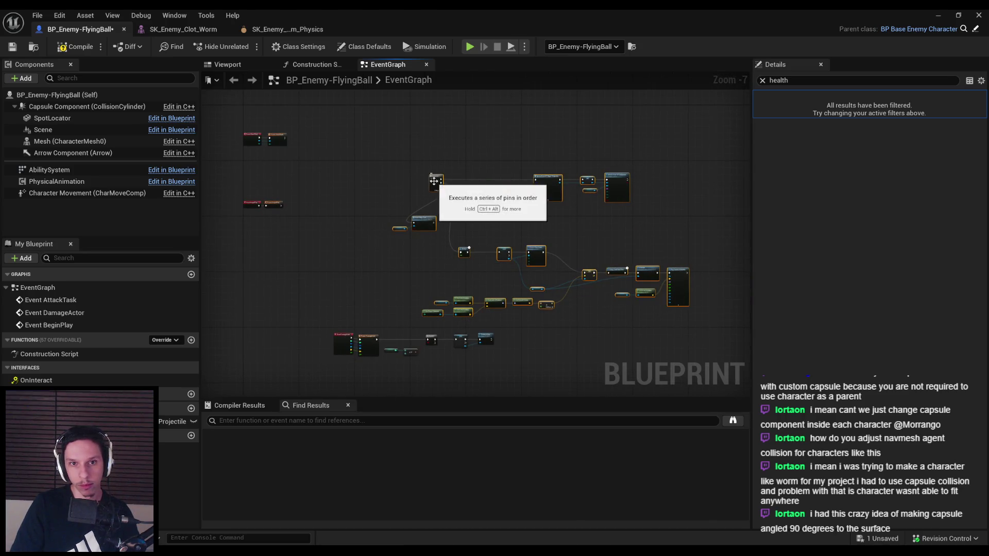
pyautogui.scroll(6, 434, 181)
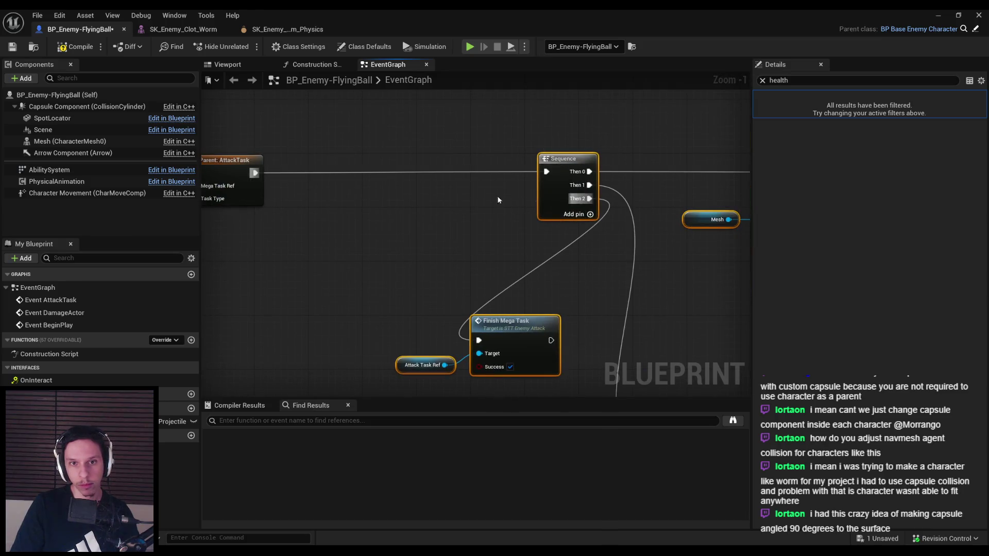
pyautogui.moveTo(469, 200); pyautogui.dragTo(374, 200)
pyautogui.click(359, 221)
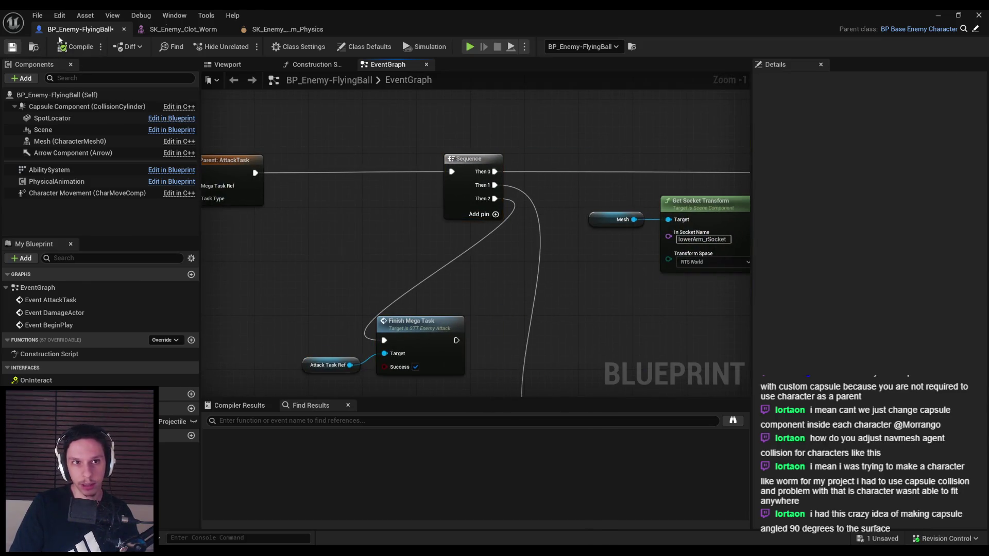
pyautogui.click(938, 16)
pyautogui.hotkey('alt', 'p')
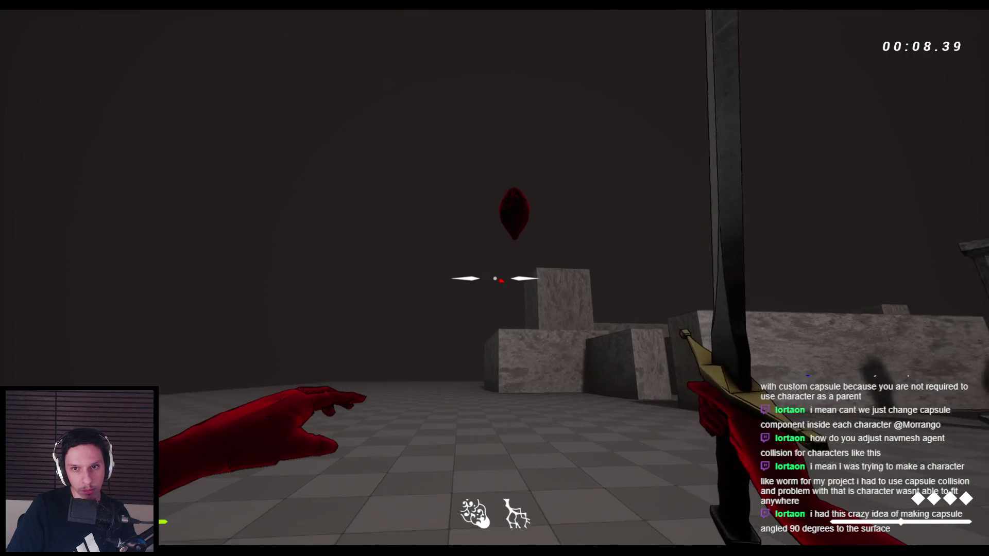
# - Fire a beam at the floating enemy in the running level
pyautogui.click(494, 279)
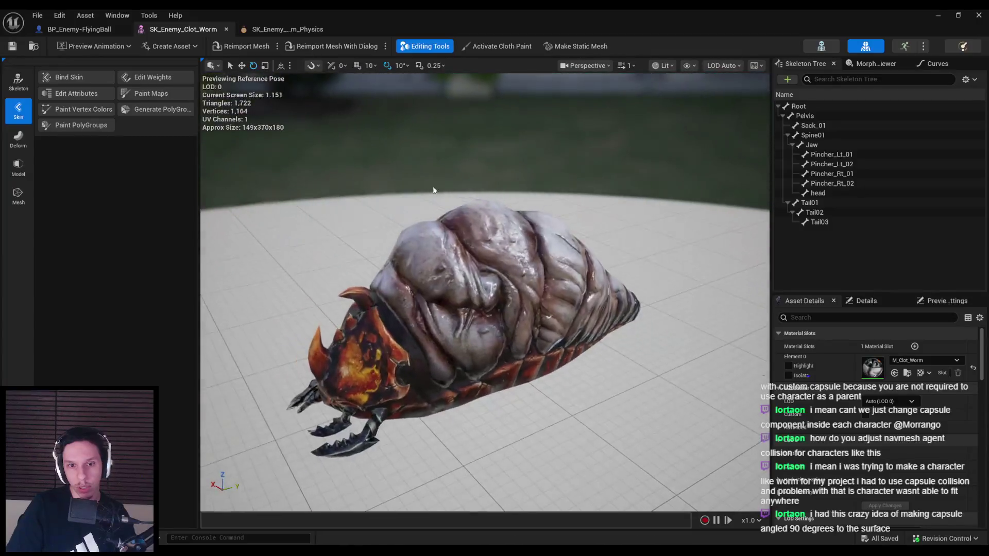
# - Add a headSocket to the head bone of the Clot Worm skeleton
pyautogui.click(821, 46)
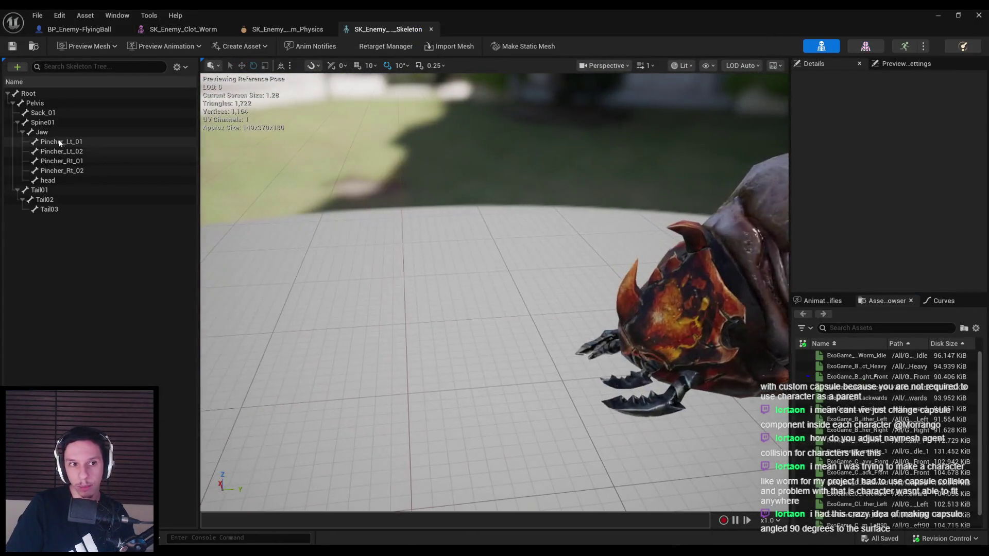
pyautogui.click(42, 132)
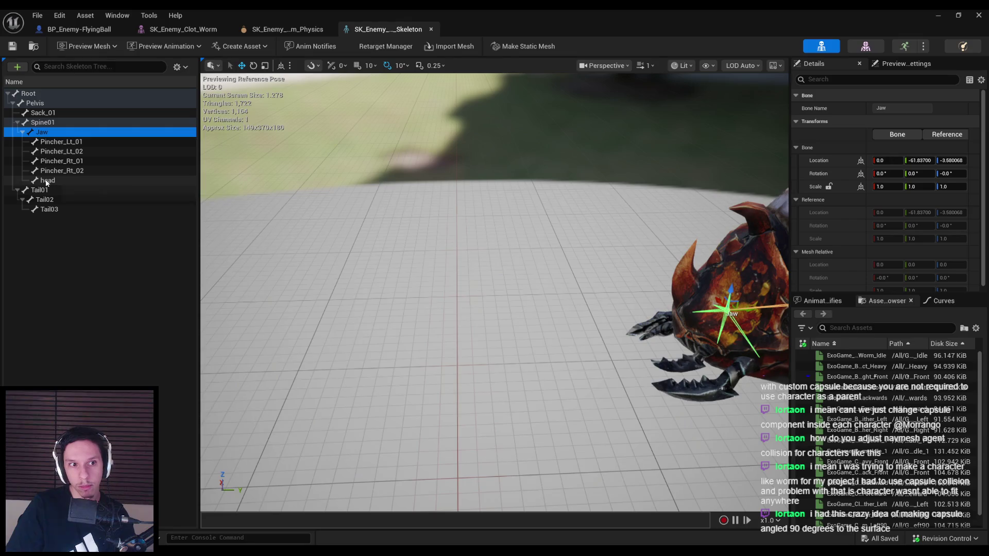
pyautogui.rightClick(52, 183)
pyautogui.moveTo(71, 289)
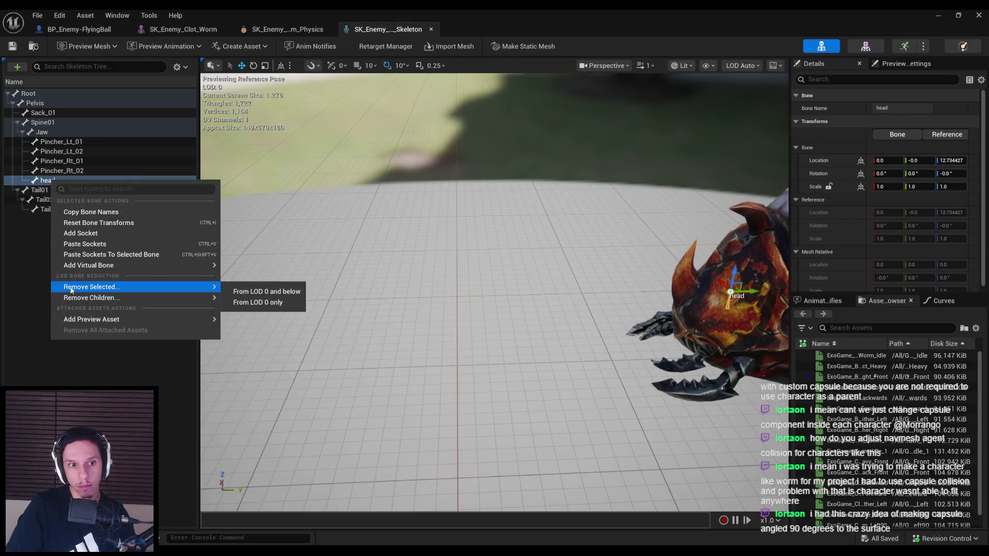
pyautogui.click(84, 234)
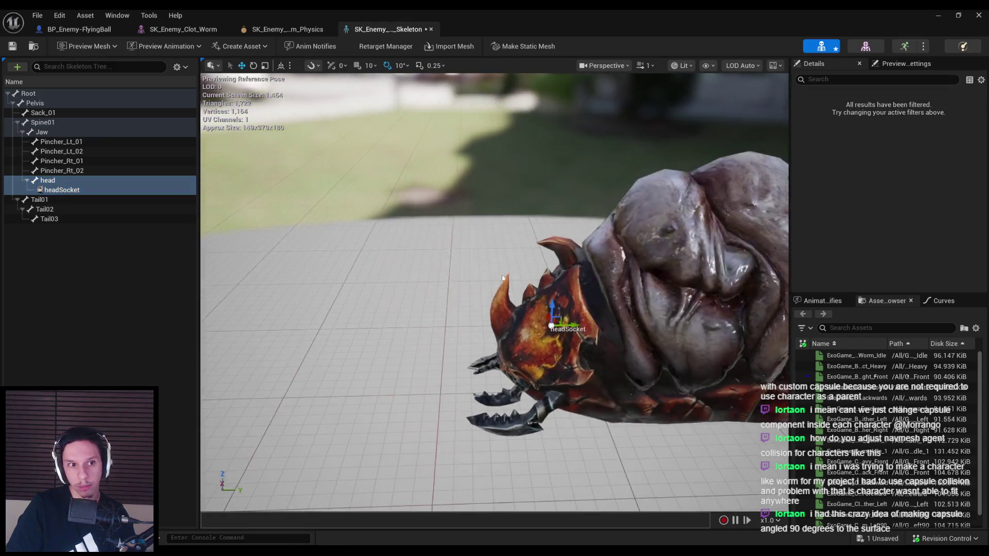
pyautogui.moveTo(467, 371)
pyautogui.mouseDown()
pyautogui.moveTo(577, 365)
pyautogui.moveTo(469, 350)
pyautogui.mouseUp()
pyautogui.moveTo(484, 304); pyautogui.dragTo(504, 299)
# - Back in the BP_Enemy-FlyingBall tab, check out the modified skeleton asset
pyautogui.click(105, 31)
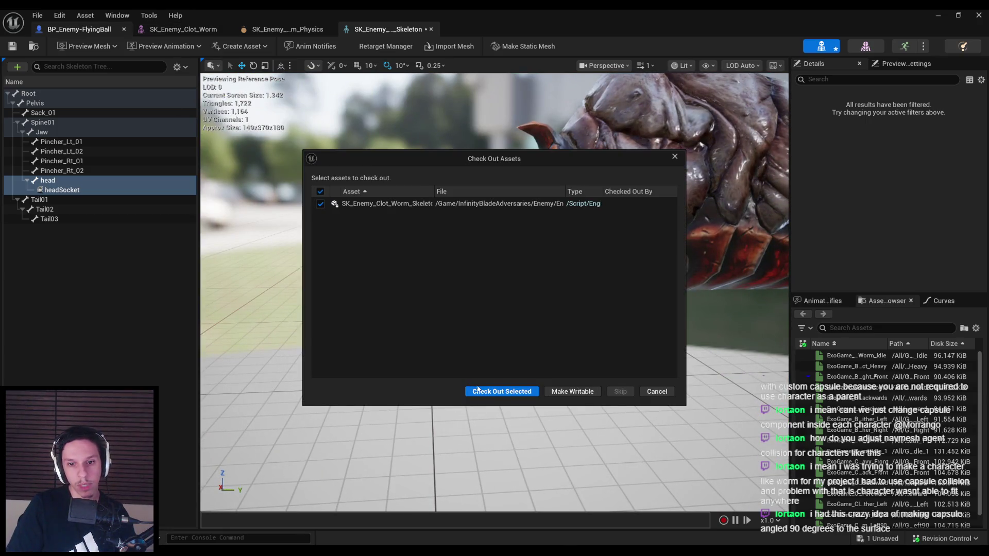
pyautogui.click(478, 391)
pyautogui.scroll(5, 676, 238)
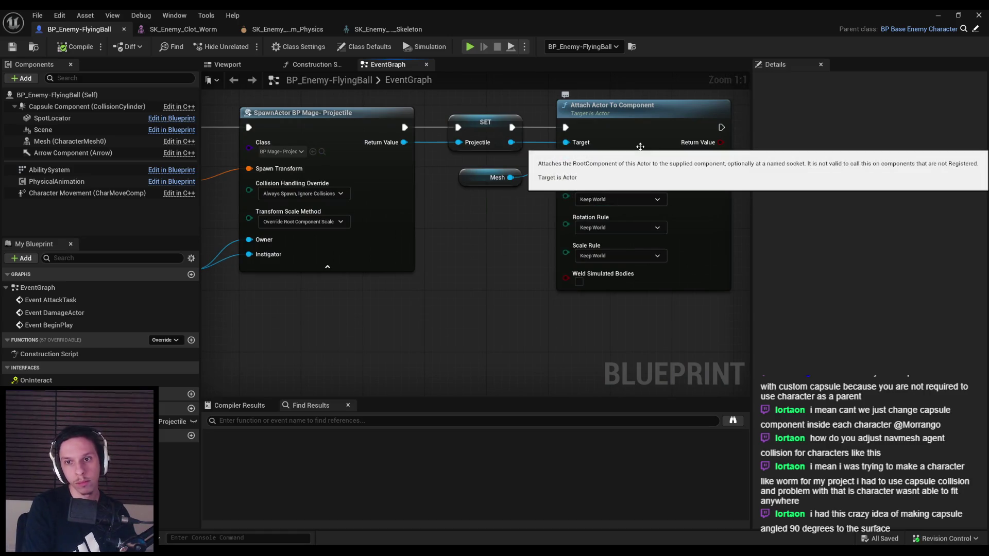
# - Play test the level, swinging the sword at the enemy, then end the session
pyautogui.scroll(-2, 621, 181)
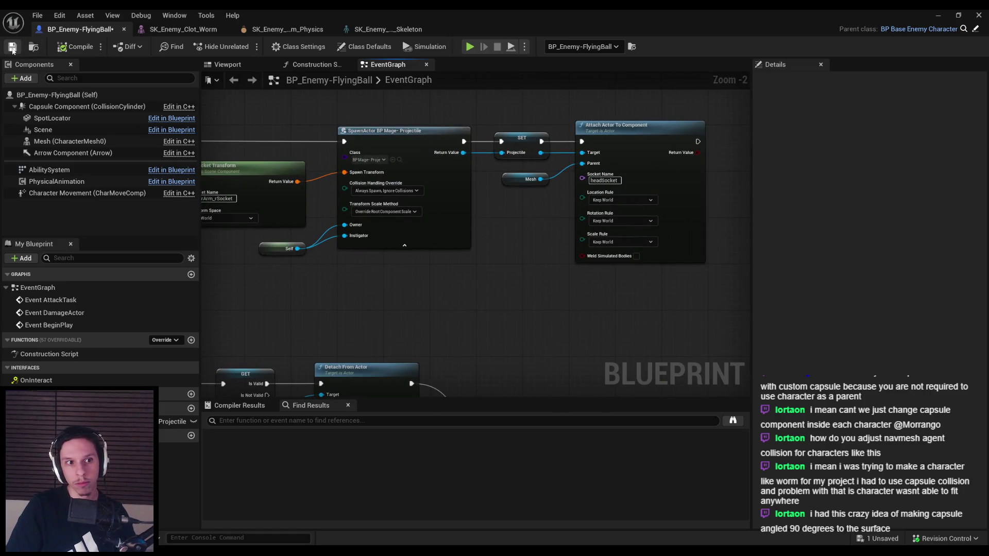
pyautogui.click(938, 15)
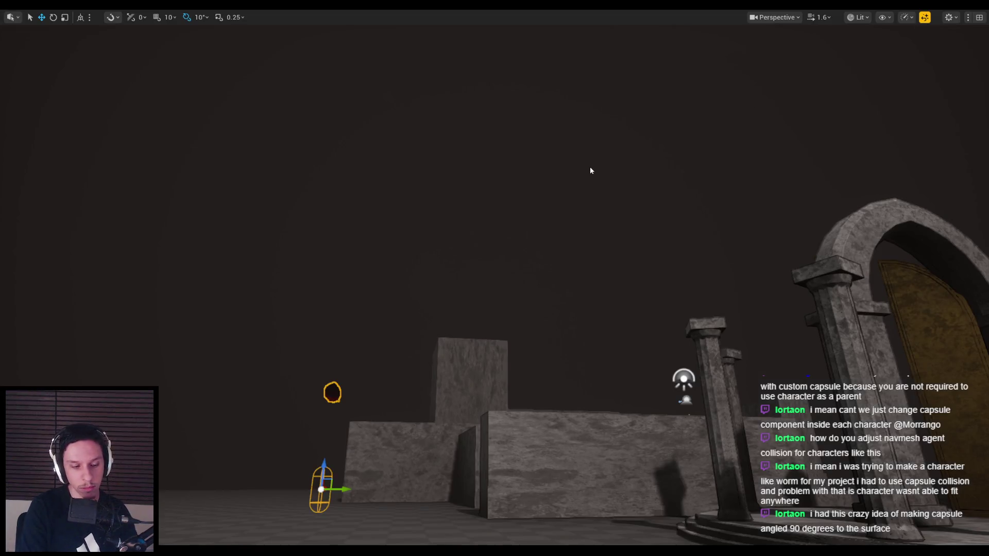
pyautogui.click(589, 166)
pyautogui.press('w')
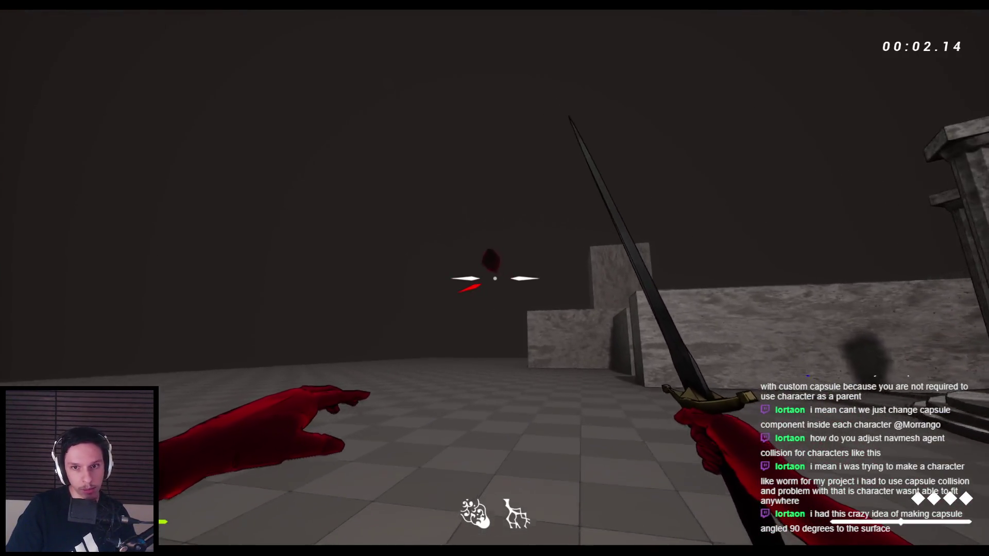
pyautogui.click(494, 278)
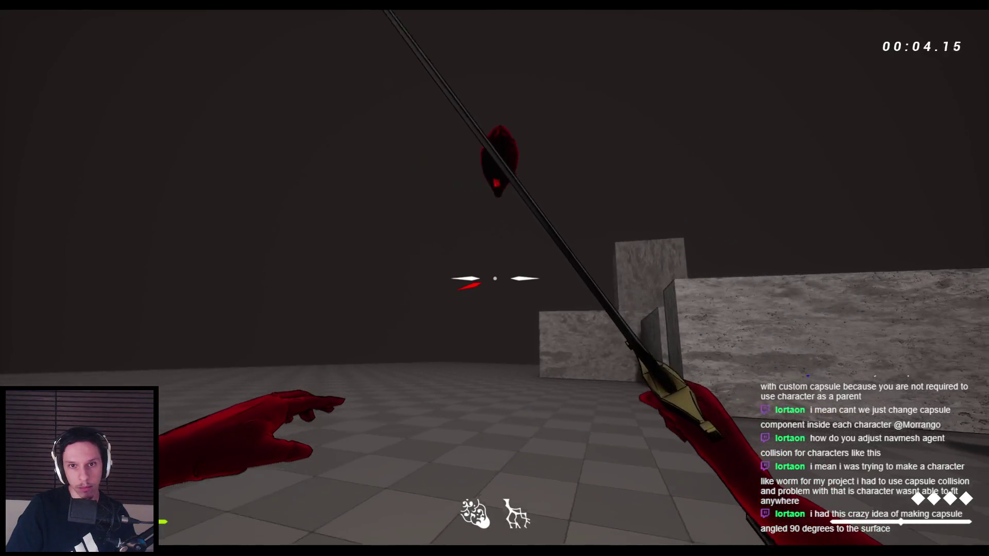
pyautogui.press('Escape')
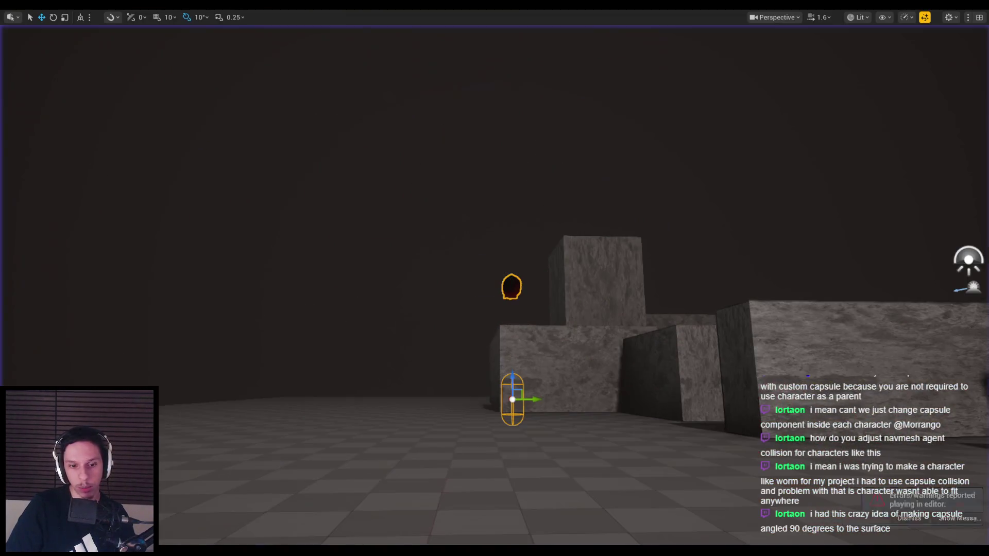
# - Set Get Socket Transform's In Socket Name to headSocket and start a new play session
pyautogui.click(402, 510)
pyautogui.scroll(-2, 394, 299)
pyautogui.scroll(5, 524, 295)
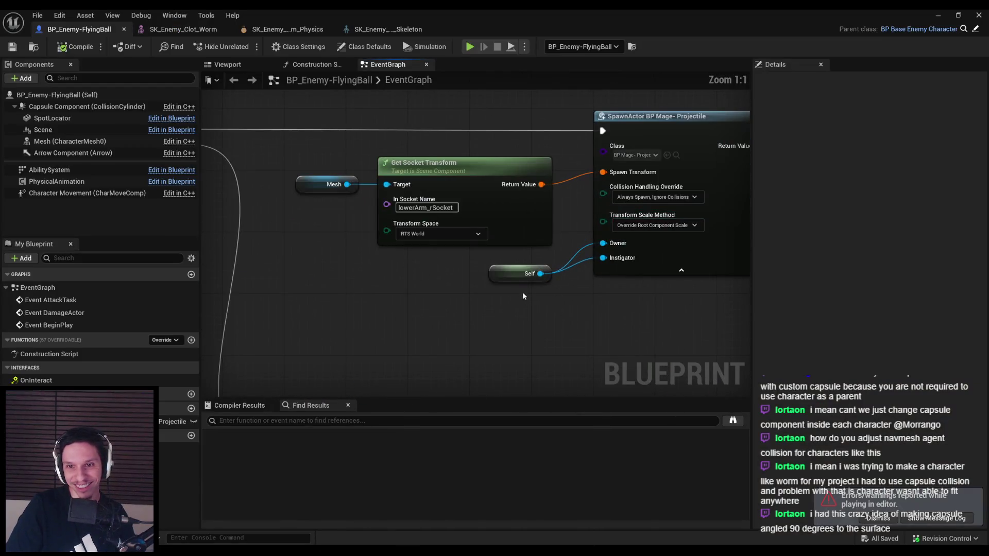
pyautogui.write('dSock')
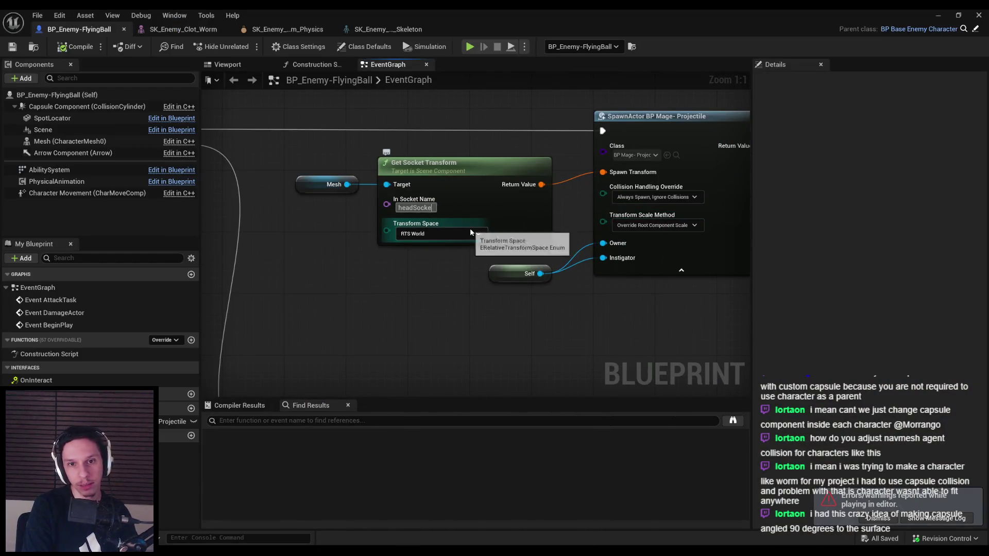
pyautogui.click(873, 519)
pyautogui.scroll(-4, 499, 150)
pyautogui.scroll(4, 421, 302)
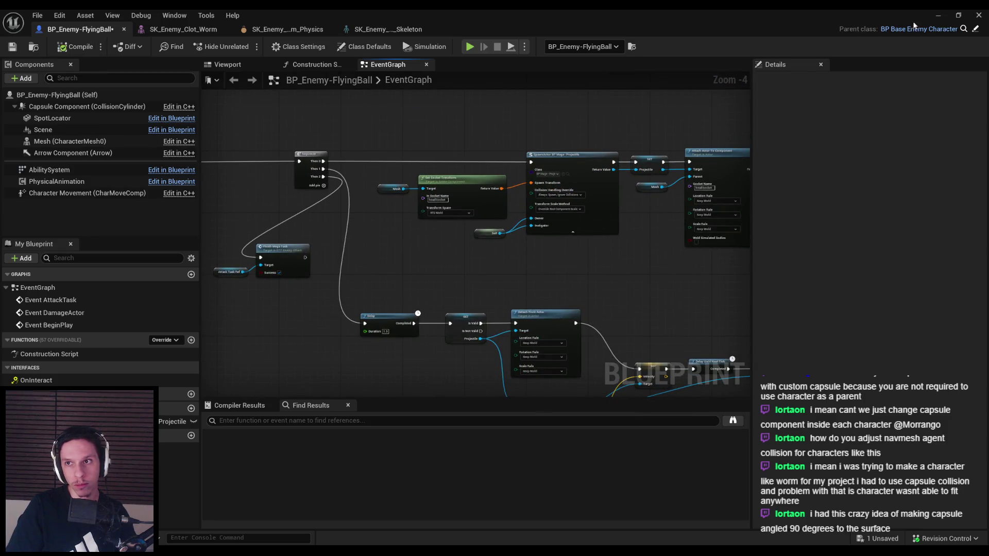
pyautogui.hotkey('alt', 'Tab')
pyautogui.hotkey('alt', 'p')
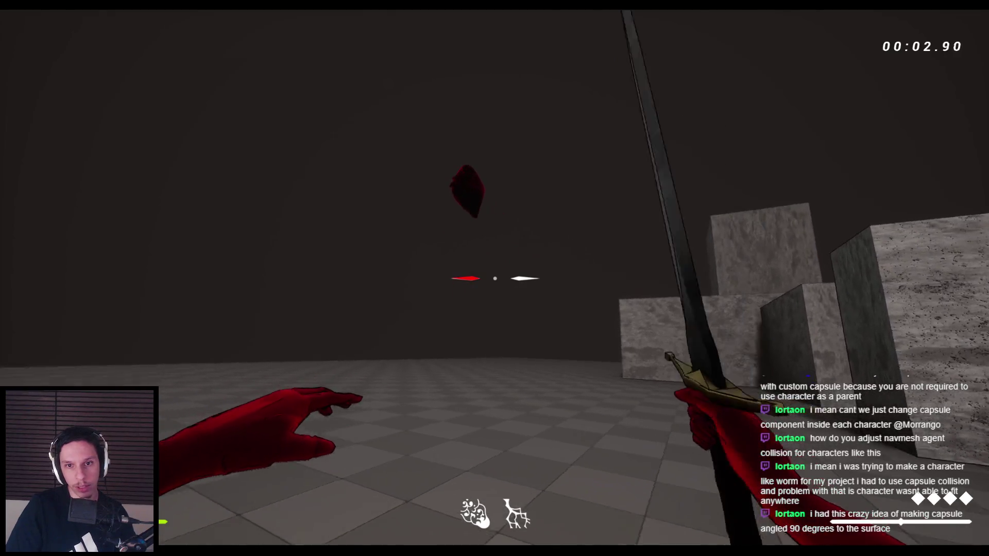
# - Swing the sword at the red flying ball enemy three times, then stop the play session
pyautogui.click(494, 279)
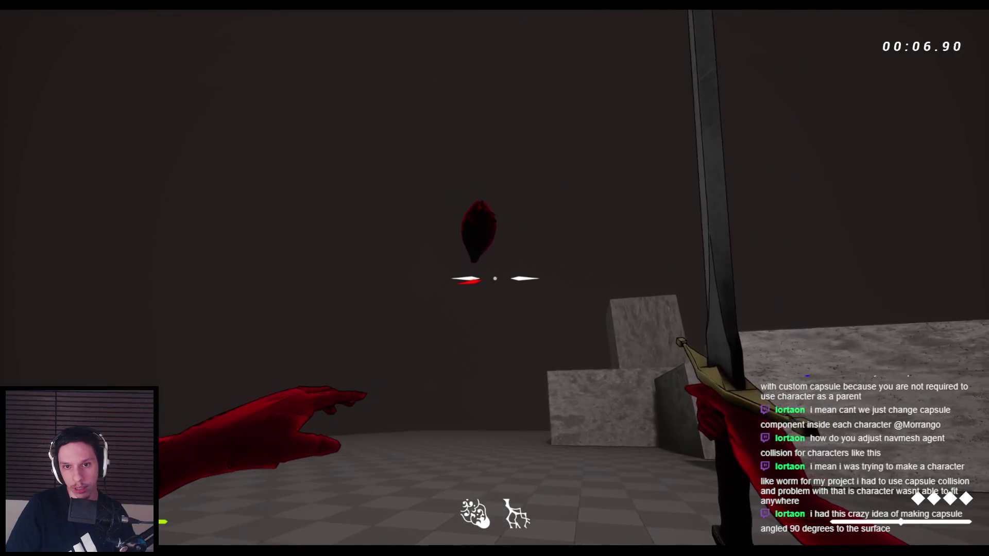
pyautogui.click(494, 278)
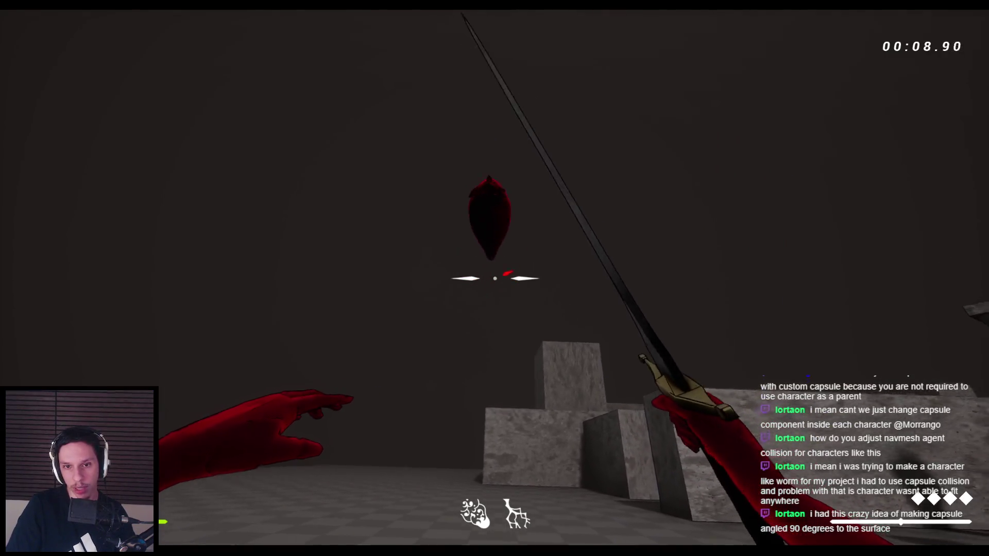
pyautogui.click(494, 279)
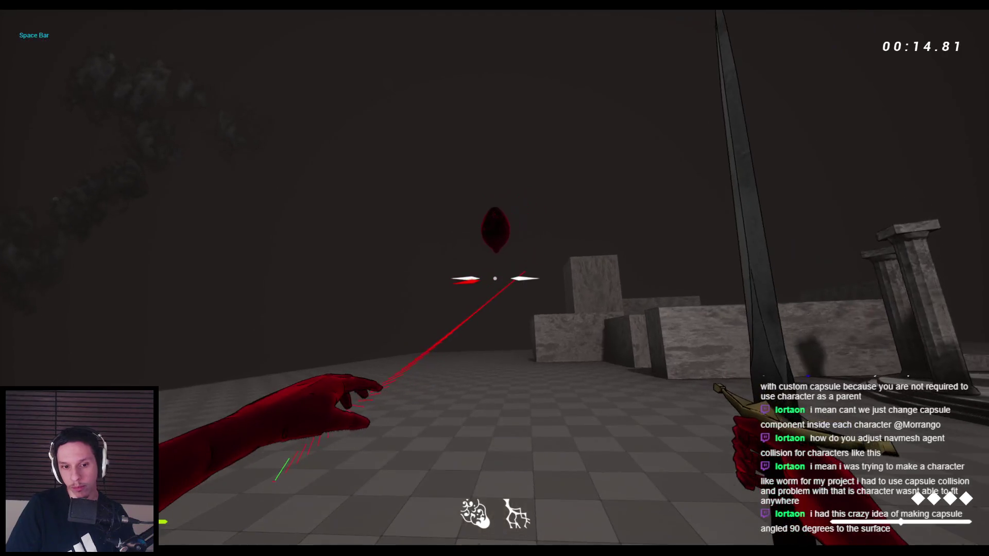
pyautogui.press('Escape')
pyautogui.scroll(3, 512, 254)
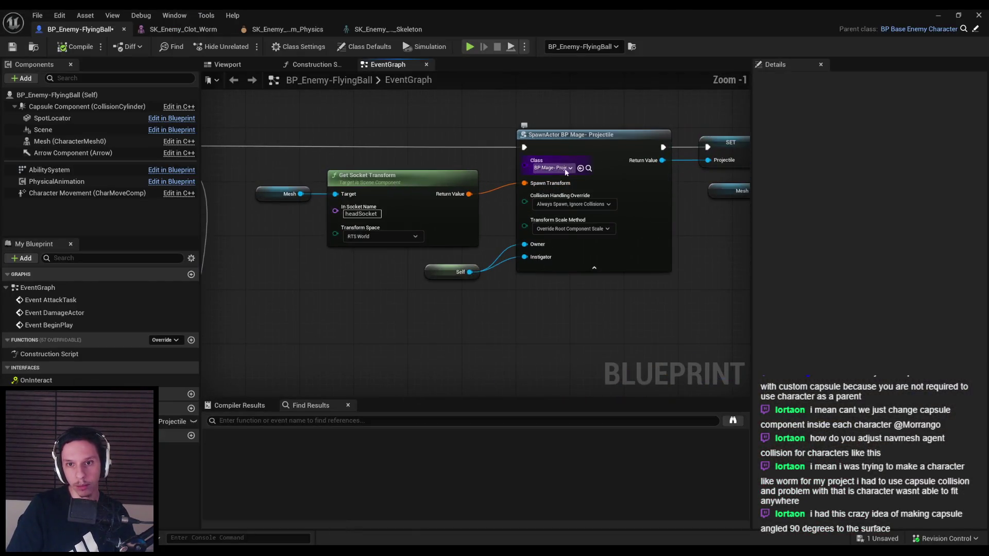
# - Duplicate BP_Mage-Projectile as BP_FlyingBall-Projectile in the Enemy folder and open it
pyautogui.click(940, 15)
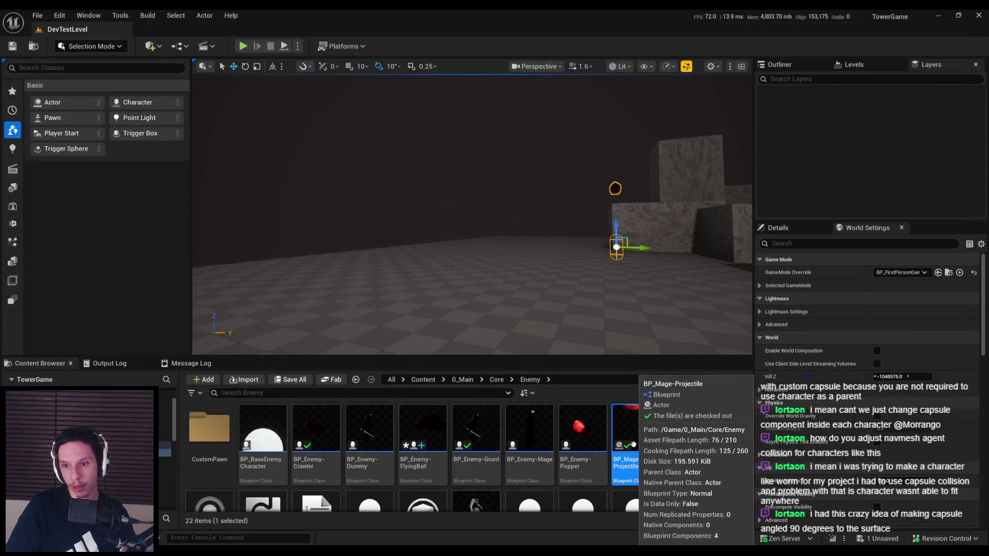
pyautogui.rightClick(634, 434)
pyautogui.click(675, 214)
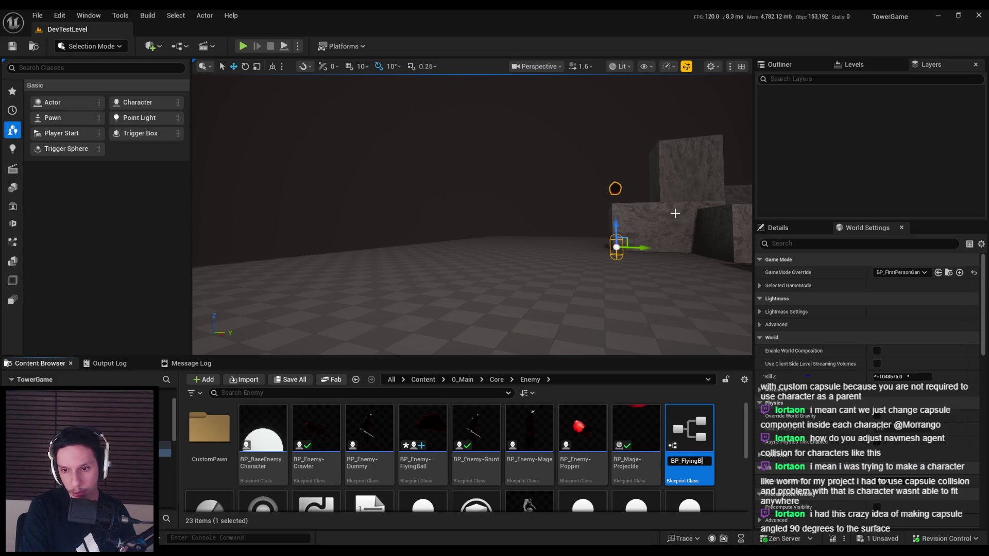
pyautogui.press('Return')
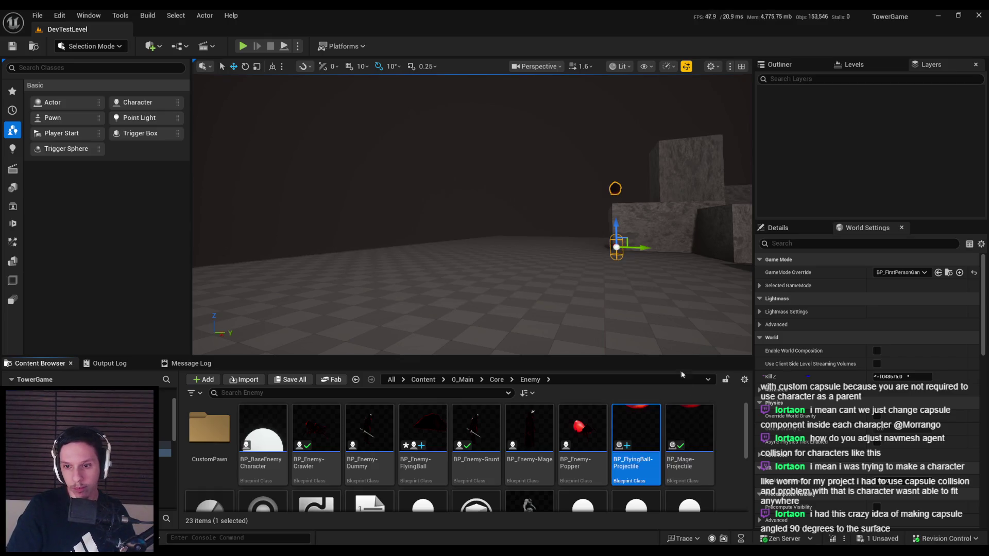
pyautogui.doubleClick(633, 433)
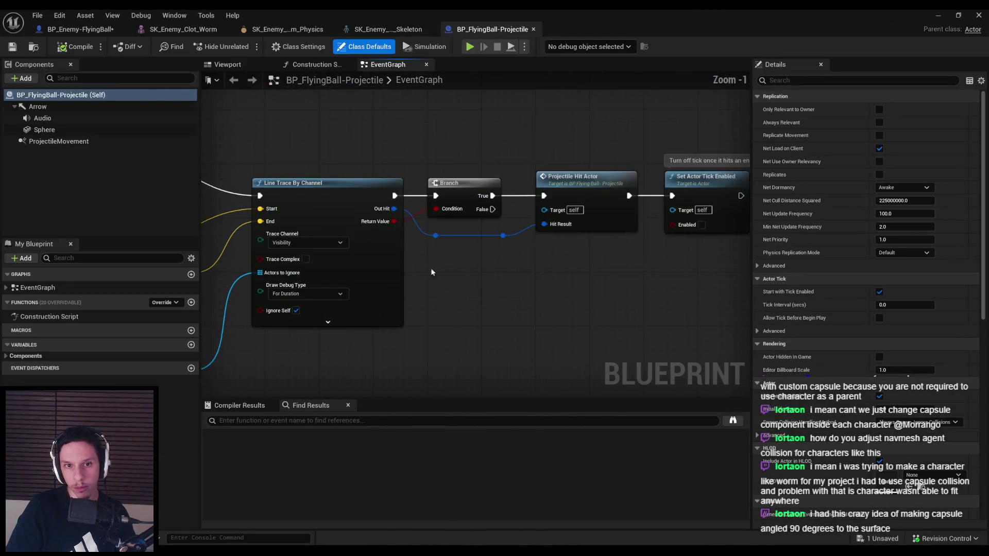
# - Set the Play Sound at Location node's sound to Ancient_Game_Magic_FireBall_Cast_3
pyautogui.scroll(-4, 486, 288)
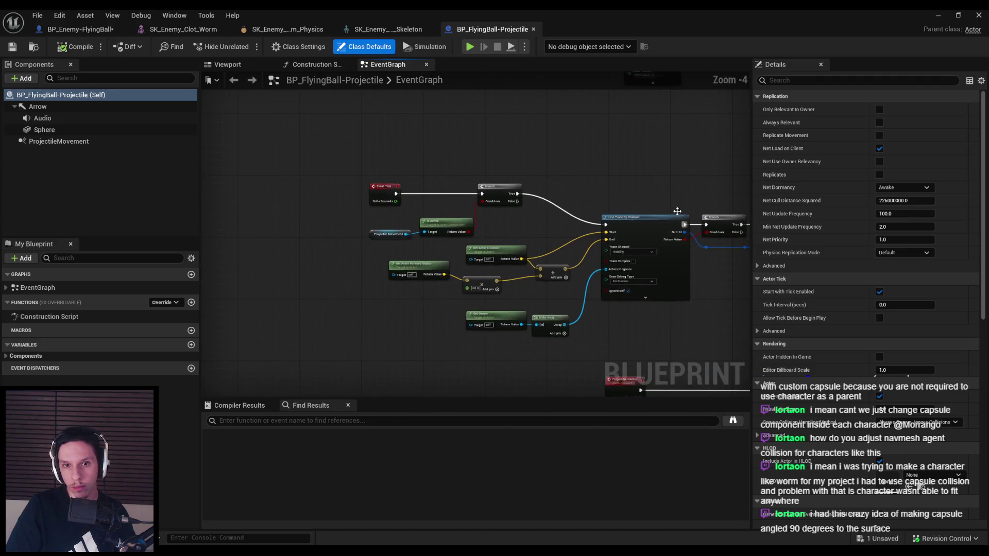
pyautogui.moveTo(609, 339); pyautogui.dragTo(436, 336)
pyautogui.scroll(4, 375, 212)
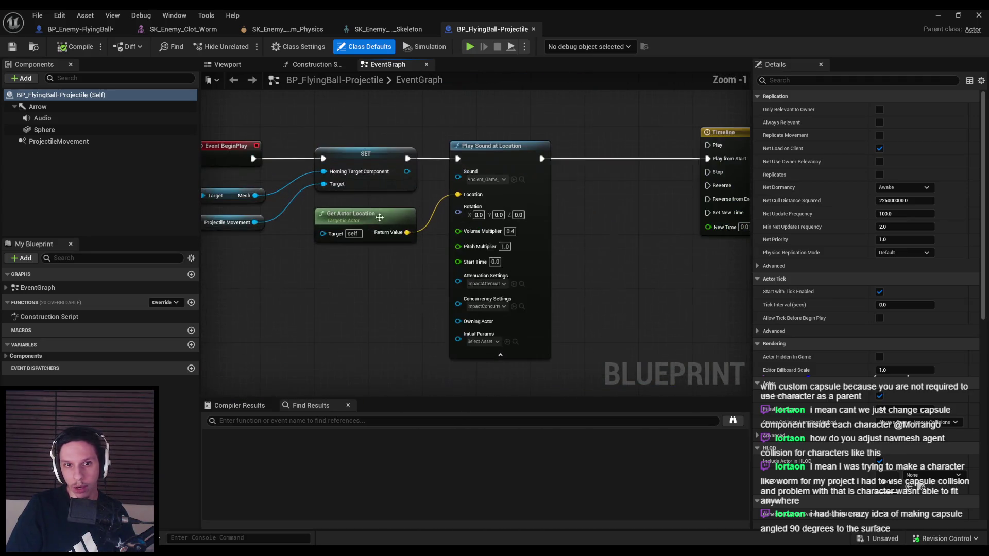
pyautogui.scroll(-1, 638, 279)
pyautogui.moveTo(671, 282); pyautogui.dragTo(361, 300)
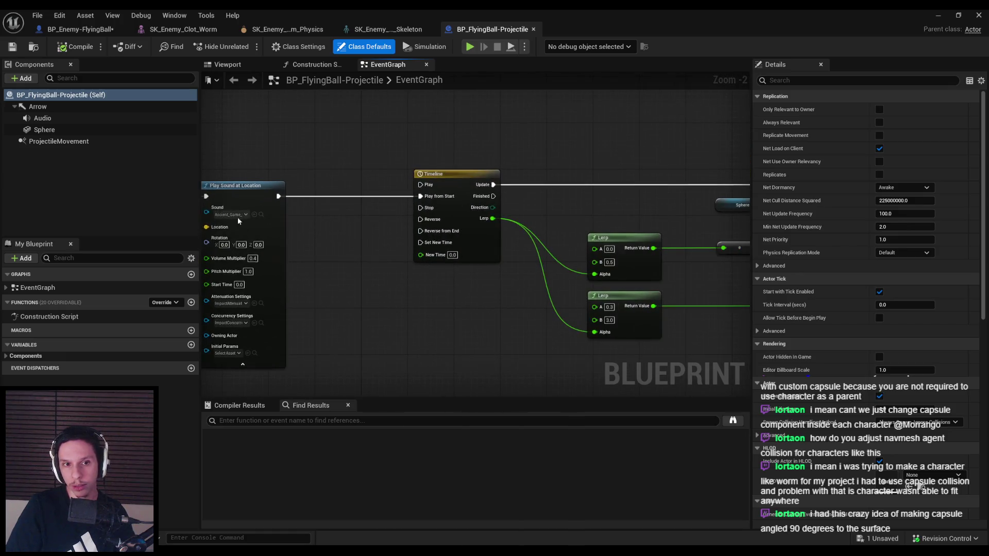
pyautogui.moveTo(237, 216); pyautogui.dragTo(433, 212)
pyautogui.scroll(2, 453, 256)
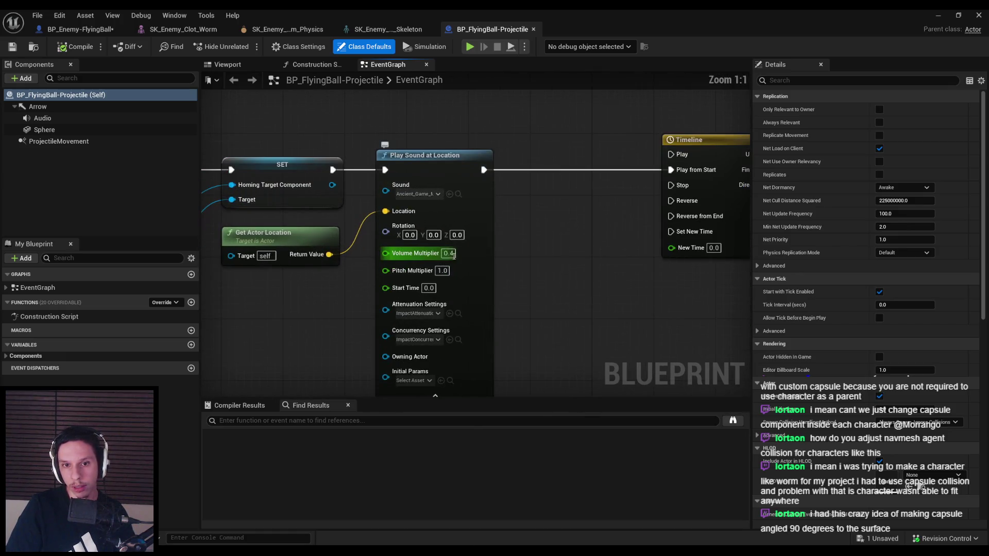
pyautogui.click(418, 194)
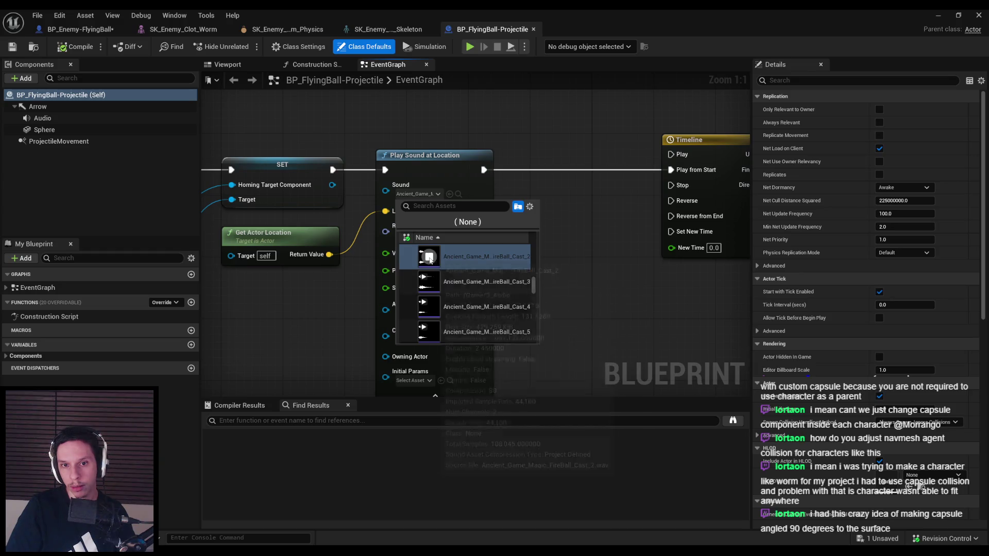
pyautogui.scroll(-1, 432, 308)
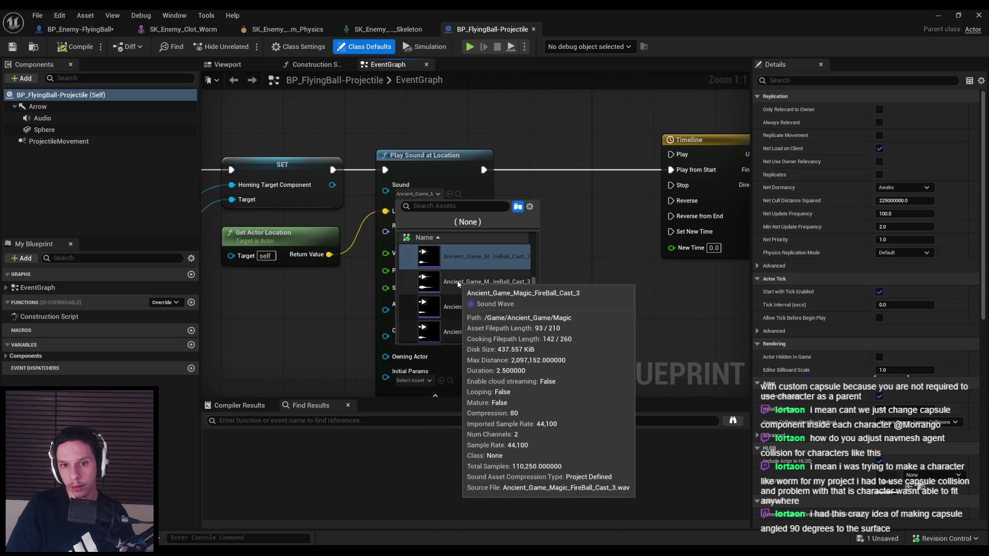
pyautogui.click(474, 281)
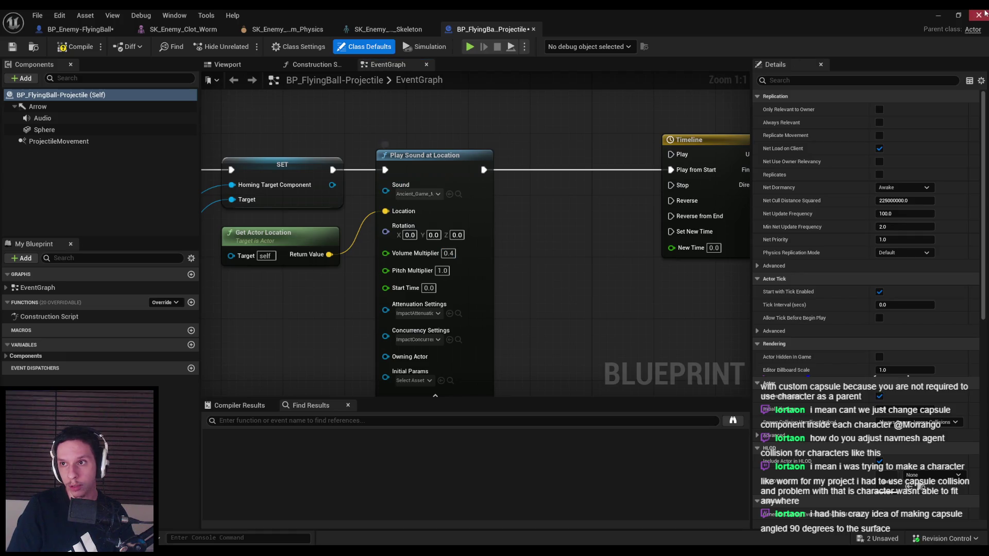
pyautogui.click(978, 14)
# - Give the FireBall_Cast_3 sound wave the SC_SFX class, check it out, and return to the projectile graph
pyautogui.doubleClick(538, 463)
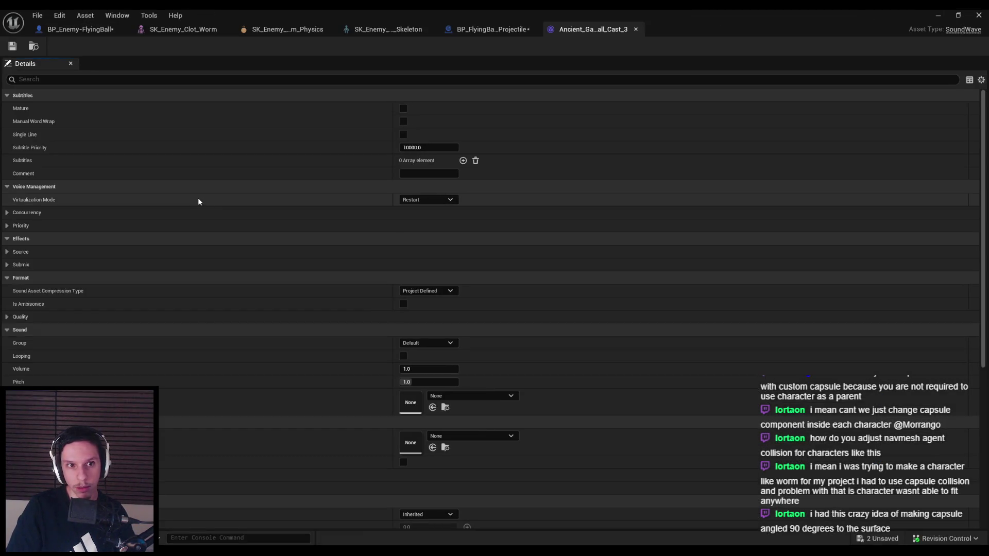
pyautogui.click(472, 396)
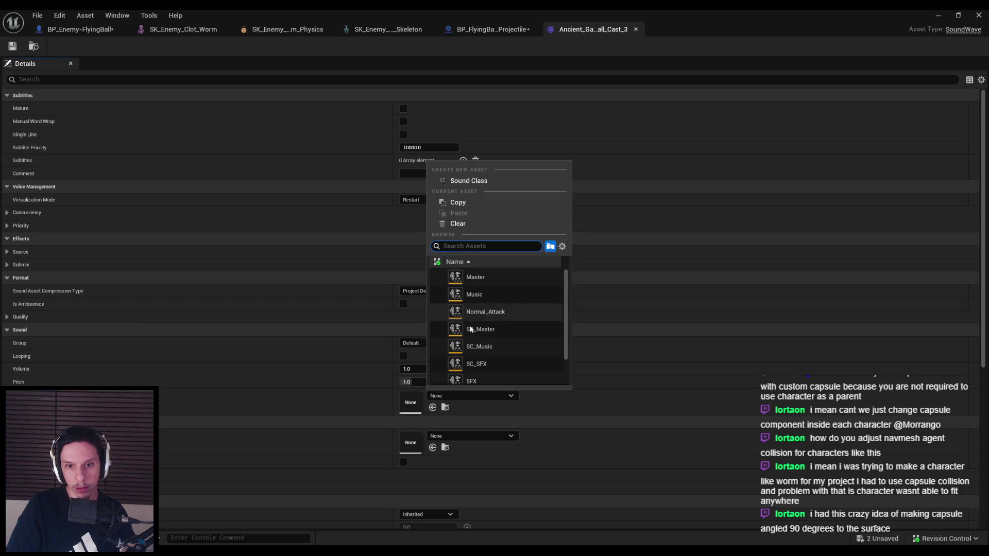
pyautogui.click(470, 364)
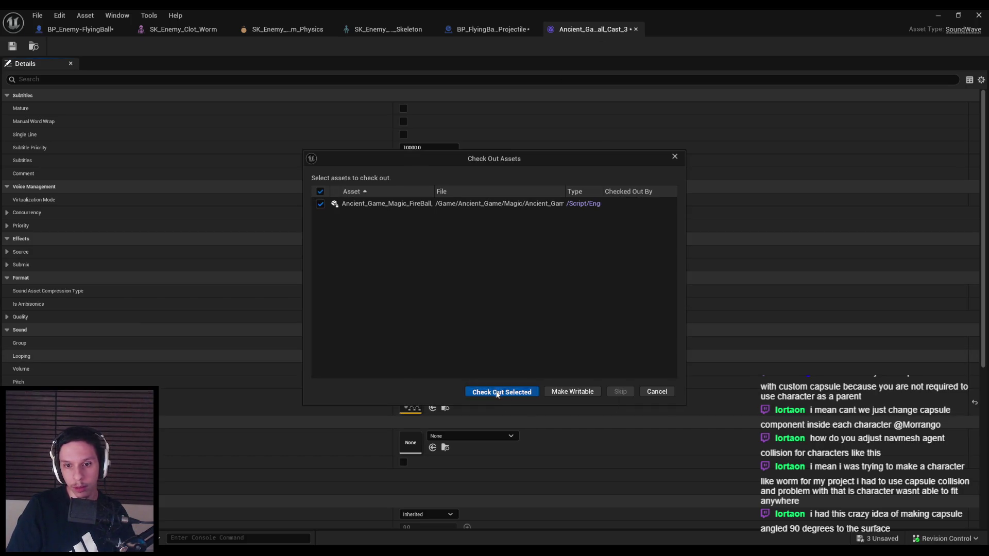
pyautogui.click(498, 392)
pyautogui.click(636, 29)
pyautogui.moveTo(512, 233)
pyautogui.mouseDown()
pyautogui.moveTo(393, 185)
pyautogui.moveTo(336, 227)
pyautogui.moveTo(294, 238)
pyautogui.moveTo(223, 301)
pyautogui.mouseUp()
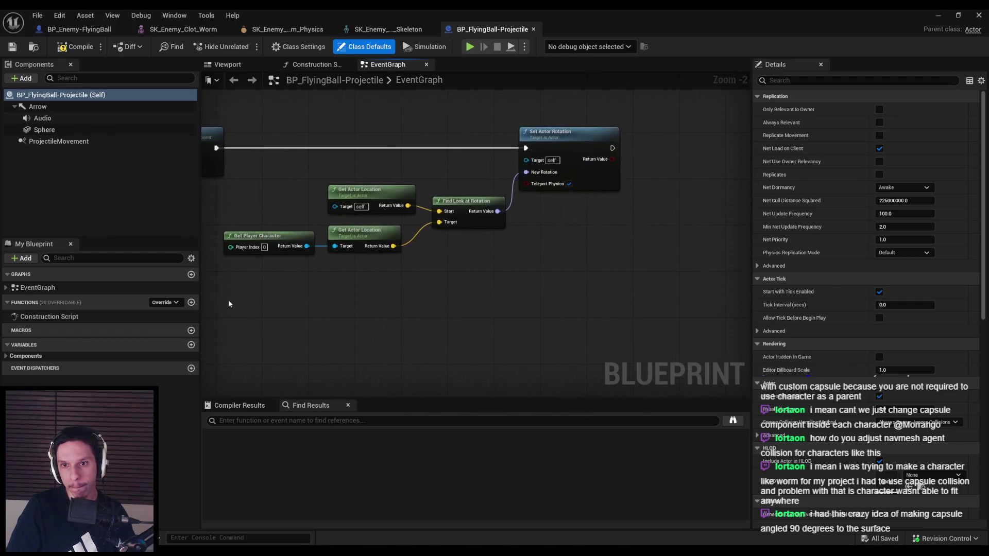
pyautogui.scroll(-3, 356, 314)
pyautogui.scroll(2, 355, 314)
pyautogui.moveTo(355, 314)
pyautogui.mouseDown()
pyautogui.moveTo(668, 288)
pyautogui.moveTo(541, 276)
pyautogui.mouseUp()
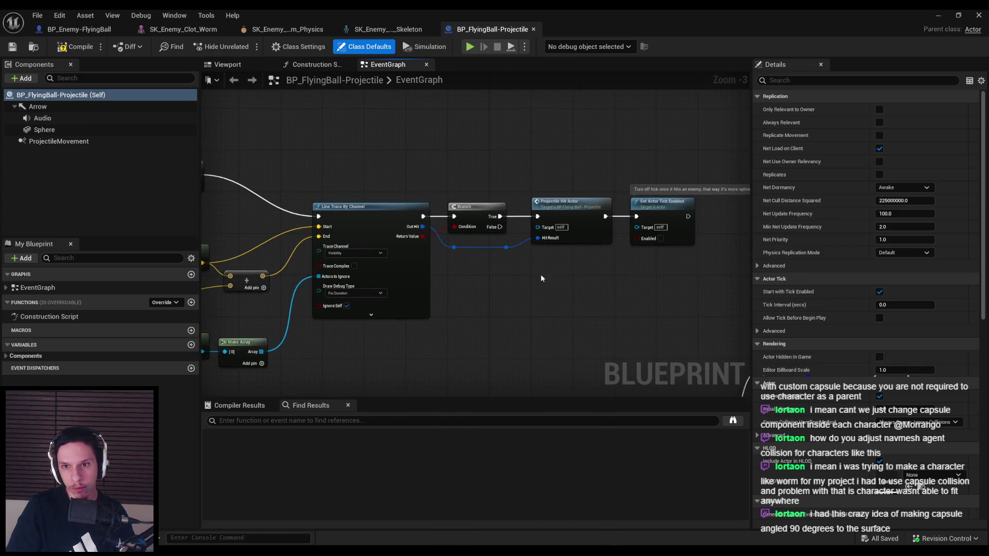
pyautogui.scroll(-1, 499, 306)
pyautogui.scroll(2, 528, 302)
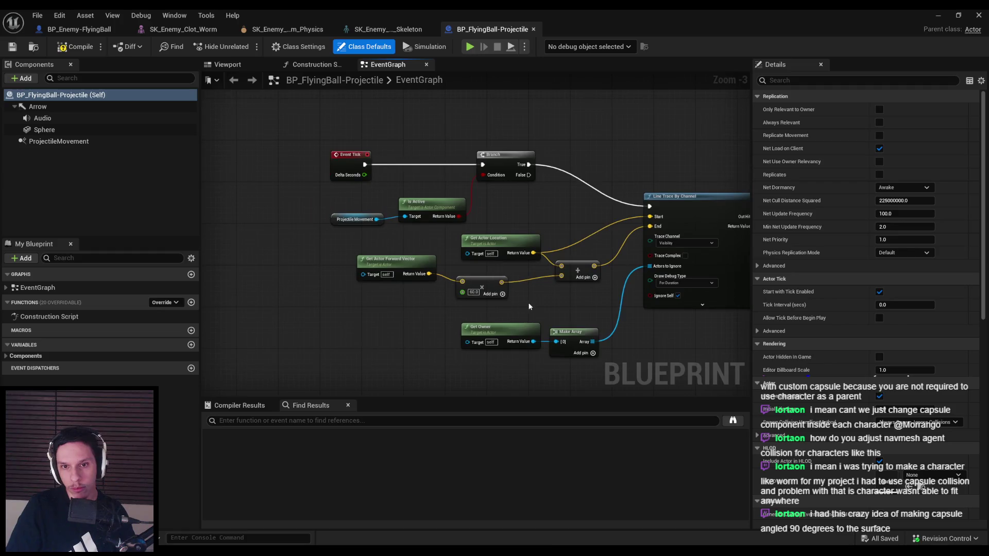
pyautogui.moveTo(488, 309); pyautogui.dragTo(369, 270)
pyautogui.moveTo(489, 289); pyautogui.dragTo(506, 290)
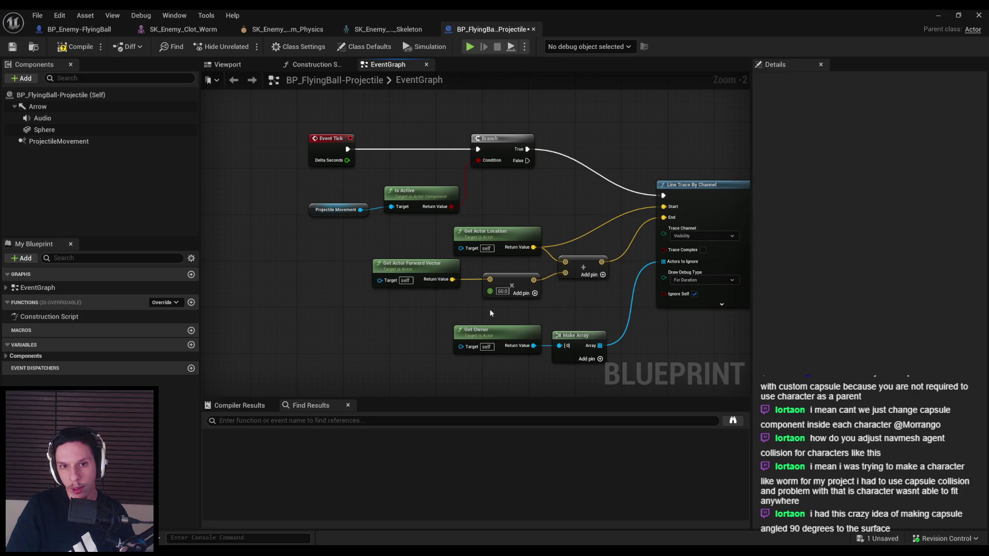
pyautogui.moveTo(484, 308)
pyautogui.mouseDown()
pyautogui.moveTo(272, 289)
pyautogui.moveTo(489, 309)
pyautogui.moveTo(488, 166)
pyautogui.mouseUp()
pyautogui.scroll(-1, 484, 308)
pyautogui.moveTo(472, 220)
pyautogui.mouseDown()
pyautogui.moveTo(508, 282)
pyautogui.moveTo(370, 278)
pyautogui.mouseUp()
pyautogui.scroll(1, 508, 283)
pyautogui.scroll(1, 370, 278)
pyautogui.scroll(1, 269, 221)
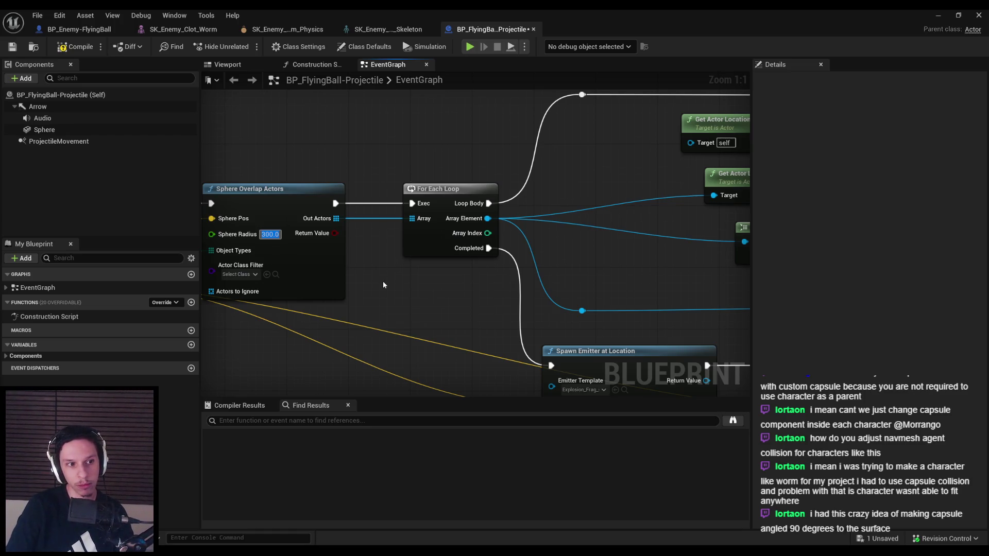
pyautogui.scroll(-2, 383, 284)
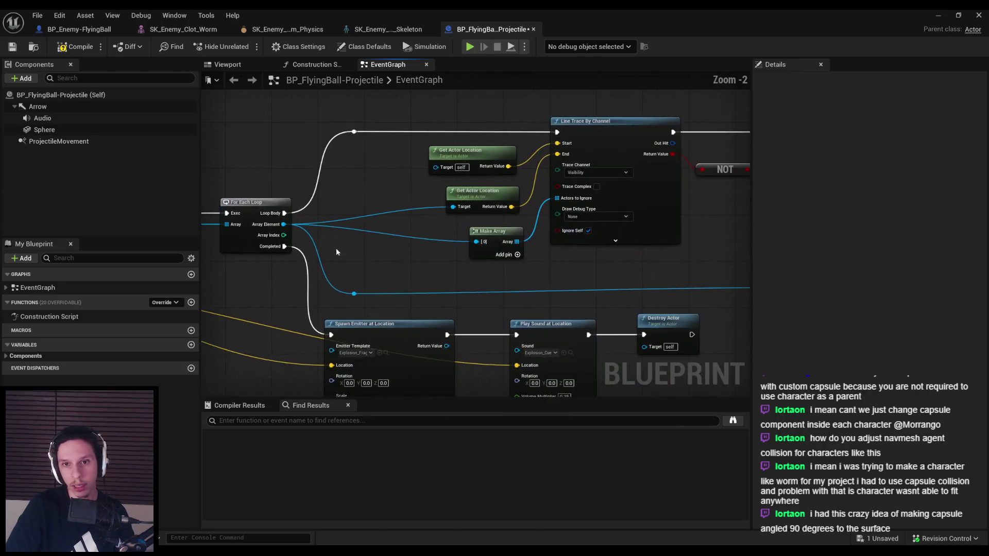
pyautogui.scroll(-1, 326, 253)
pyautogui.moveTo(327, 252); pyautogui.dragTo(632, 221)
pyautogui.scroll(3, 399, 264)
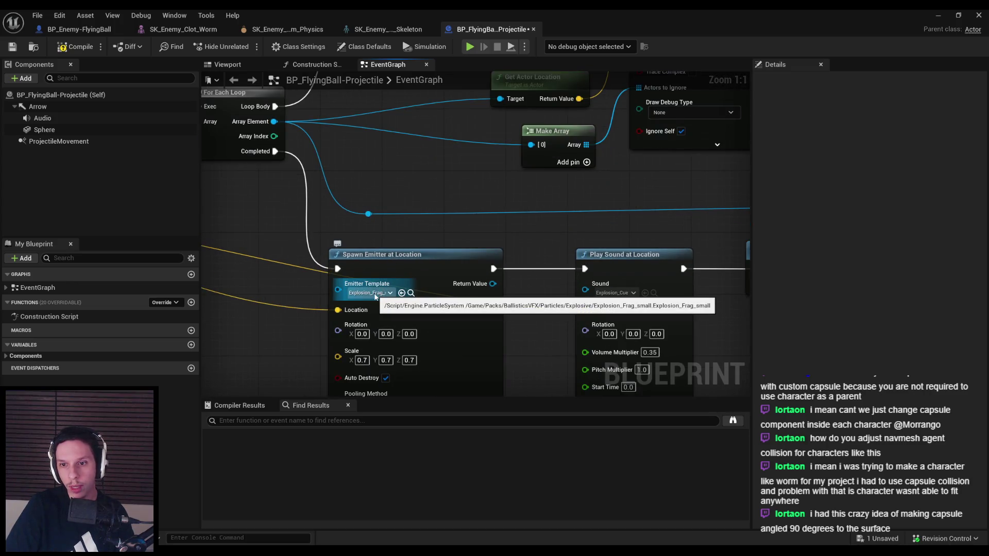
pyautogui.click(370, 293)
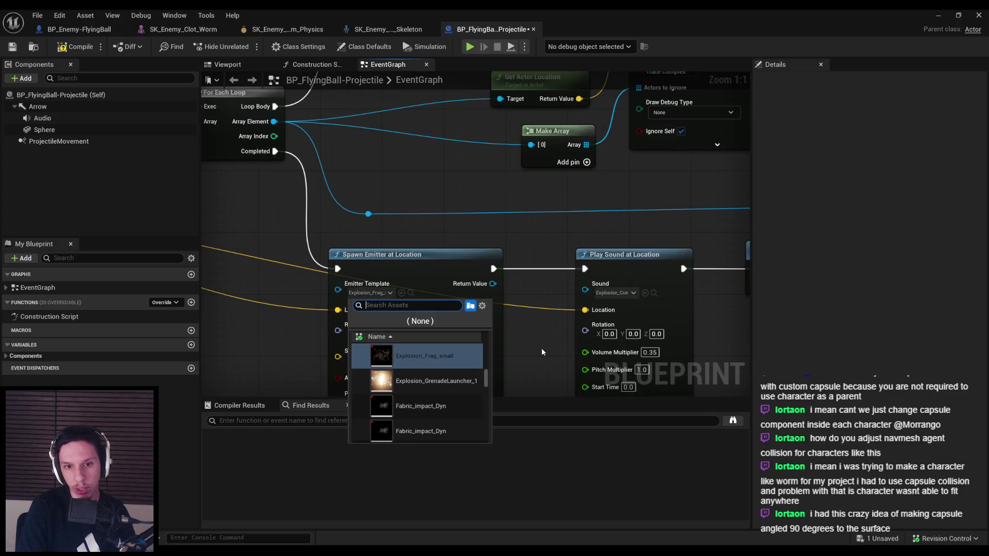
pyautogui.moveTo(287, 354)
pyautogui.mouseDown()
pyautogui.moveTo(316, 338)
pyautogui.moveTo(331, 294)
pyautogui.mouseUp()
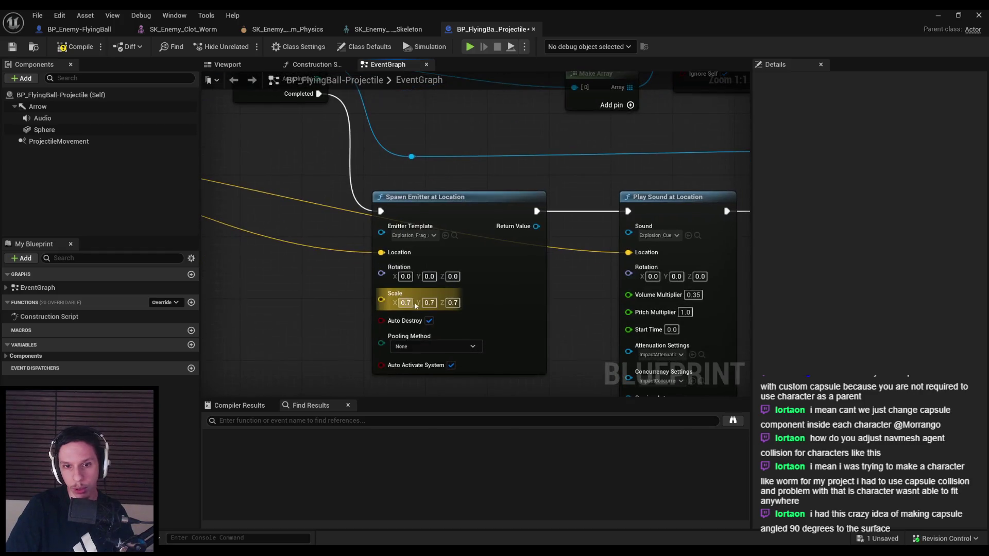
# - Set the Spawn Emitter at Location template to P_Explosion
pyautogui.click(414, 236)
pyautogui.write('explosion')
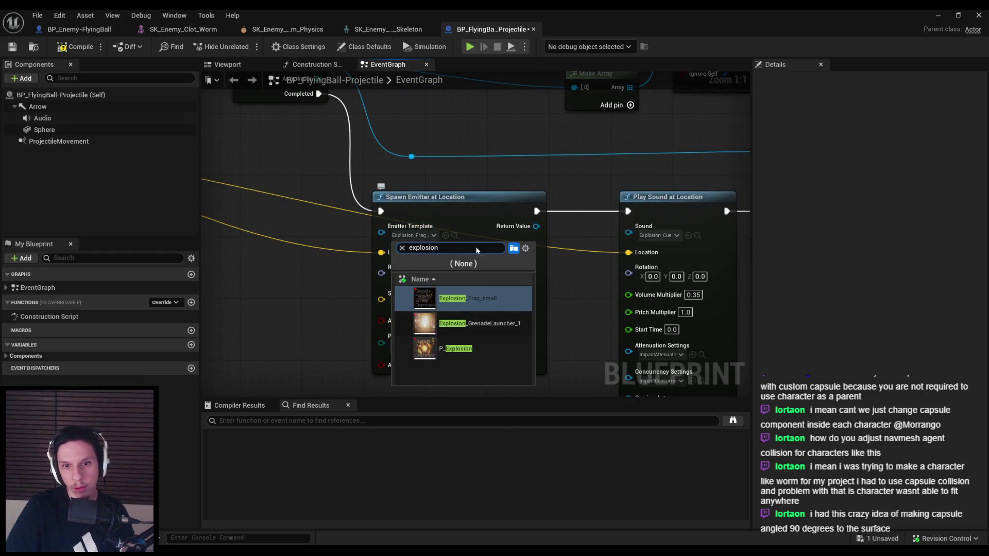
pyautogui.click(463, 348)
pyautogui.scroll(-1, 424, 266)
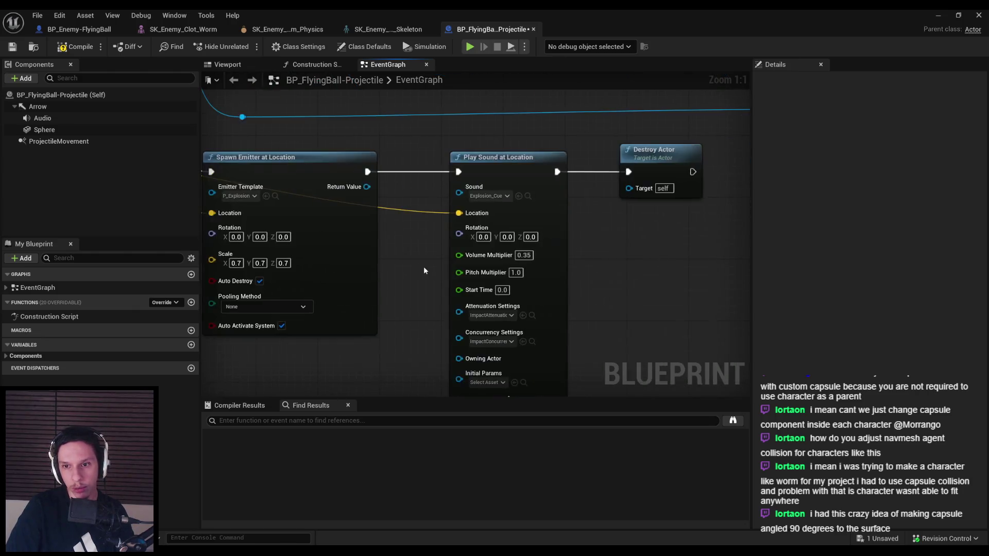
# - Search the hit sound's asset list for 'fireball impact', narrowing it to 'impact'
pyautogui.click(487, 205)
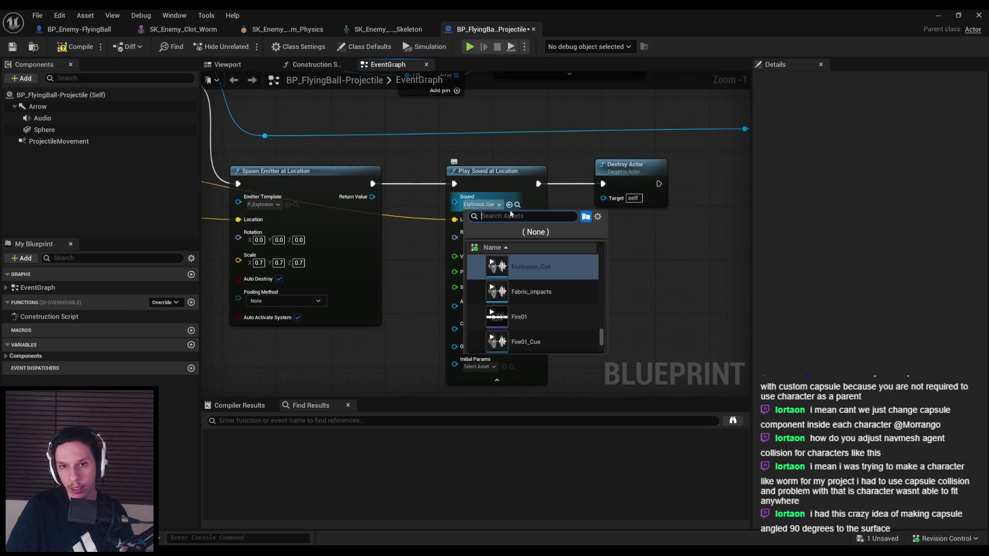
pyautogui.write('fireball impact')
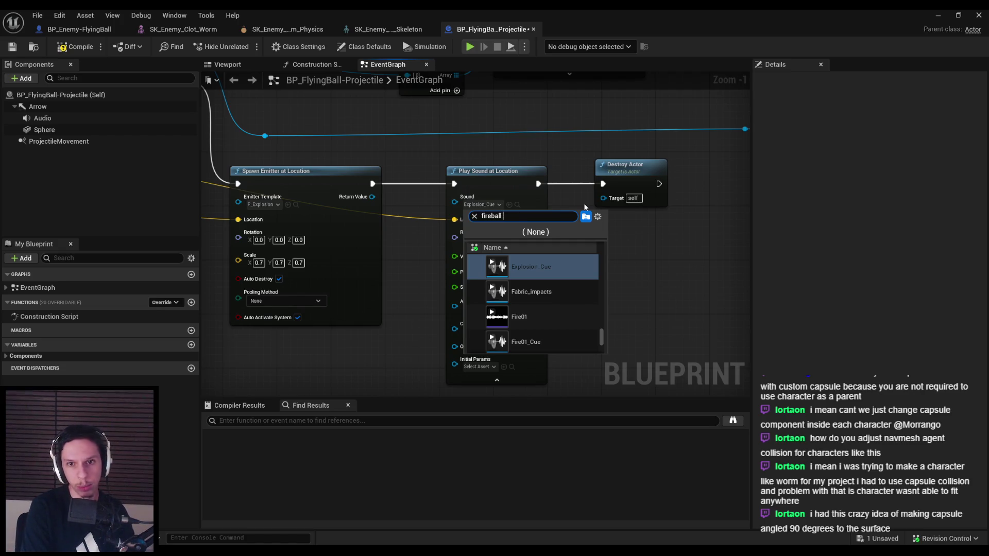
pyautogui.hotkey('ctrl', 'Left')
pyautogui.hotkey('ctrl', 'BackSpace')
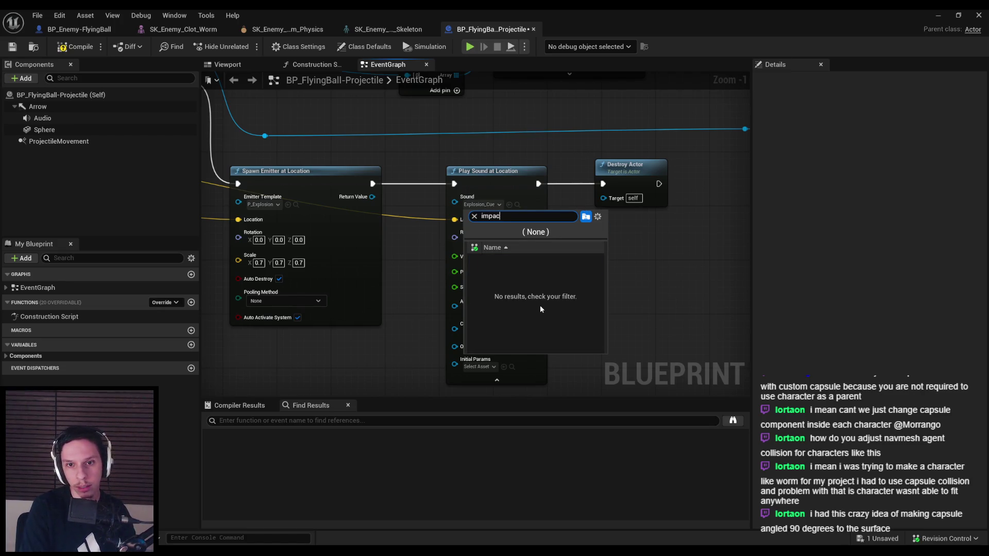
pyautogui.scroll(-5, 536, 298)
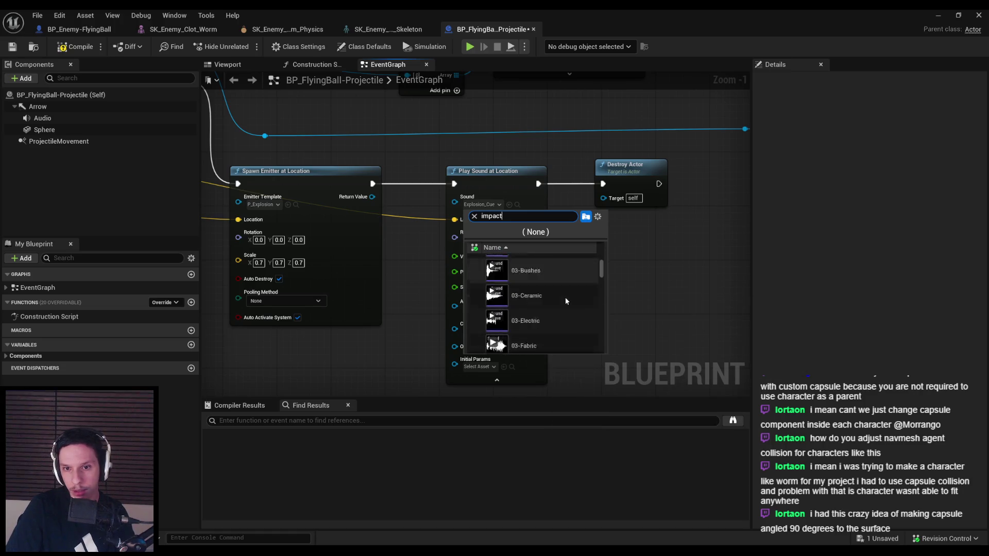
pyautogui.scroll(-8, 566, 297)
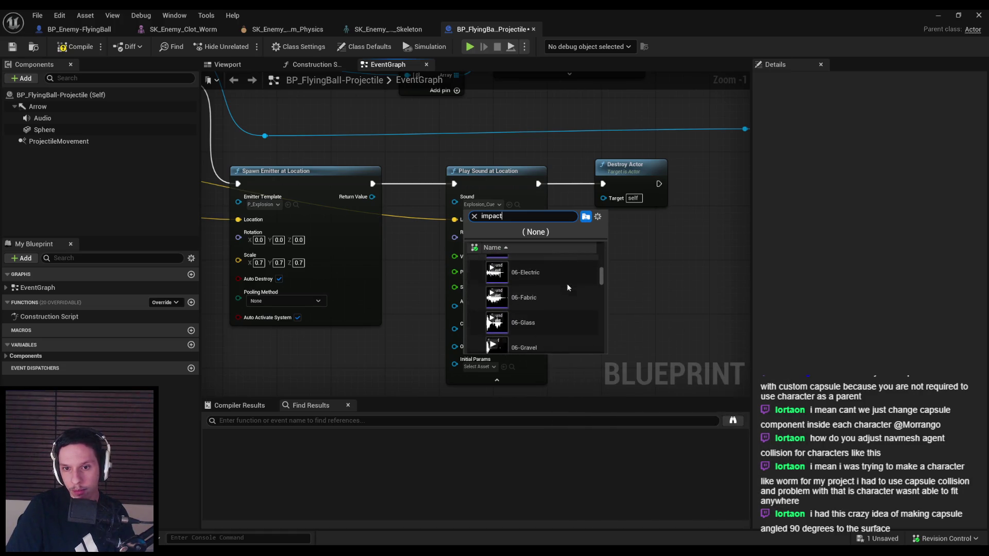
pyautogui.moveTo(601, 282); pyautogui.dragTo(602, 296)
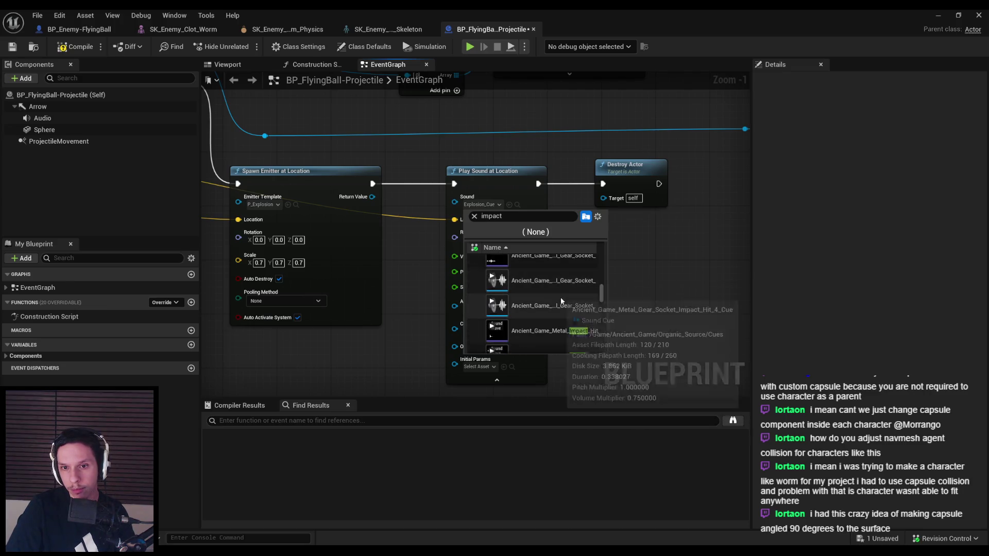
pyautogui.scroll(3, 562, 307)
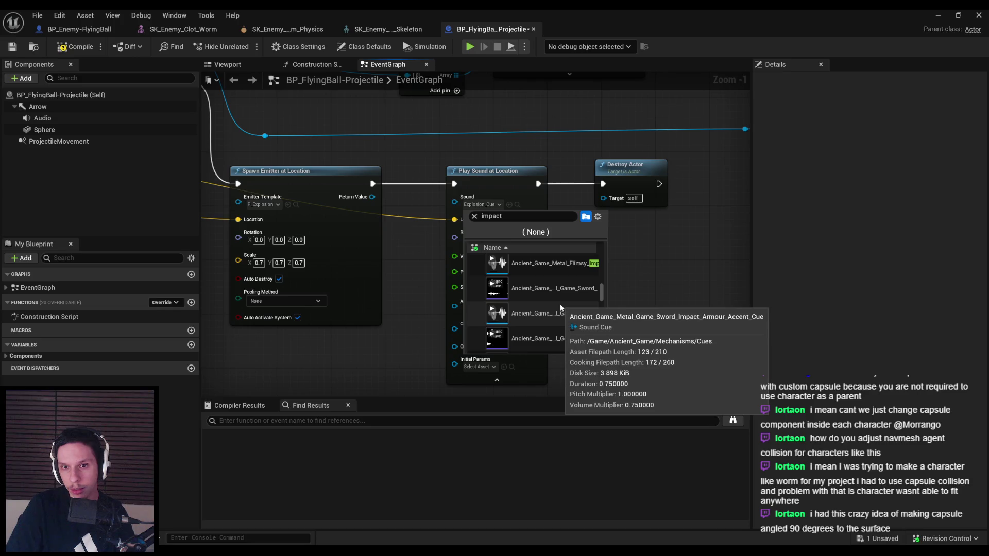
pyautogui.scroll(-5, 560, 306)
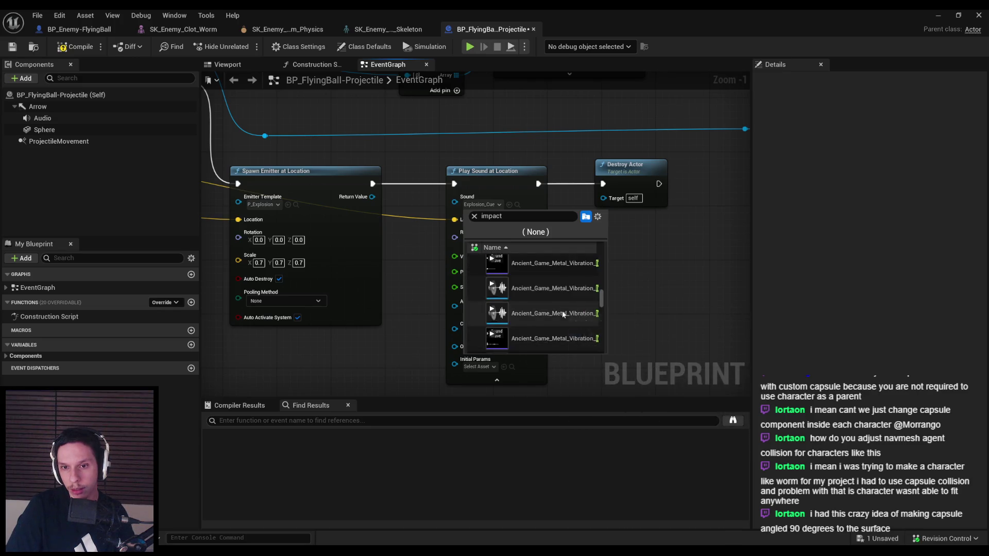
# - Search the hit sound's asset list for 'fireball' cues instead
pyautogui.hotkey('ctrl', 'a')
pyautogui.write('fireball')
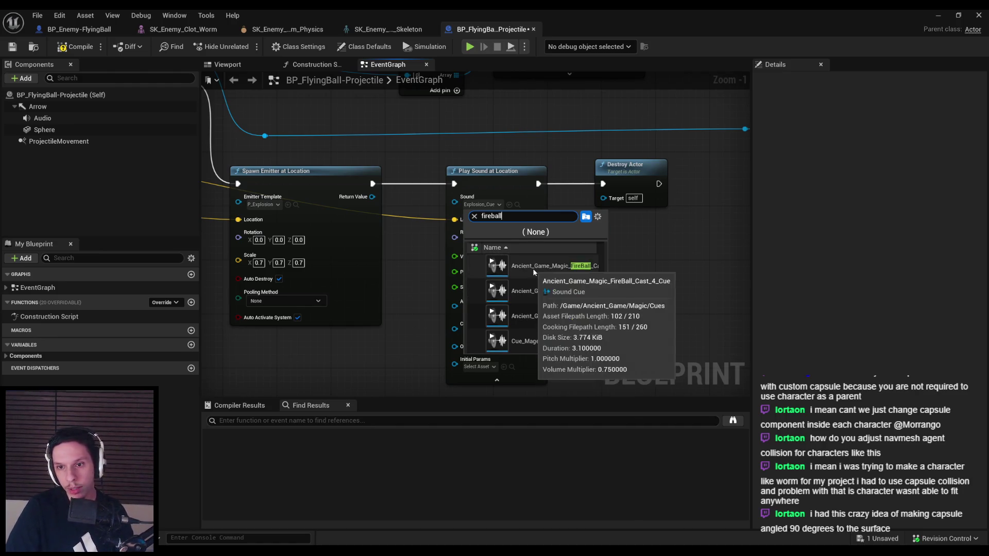
pyautogui.scroll(5, 544, 298)
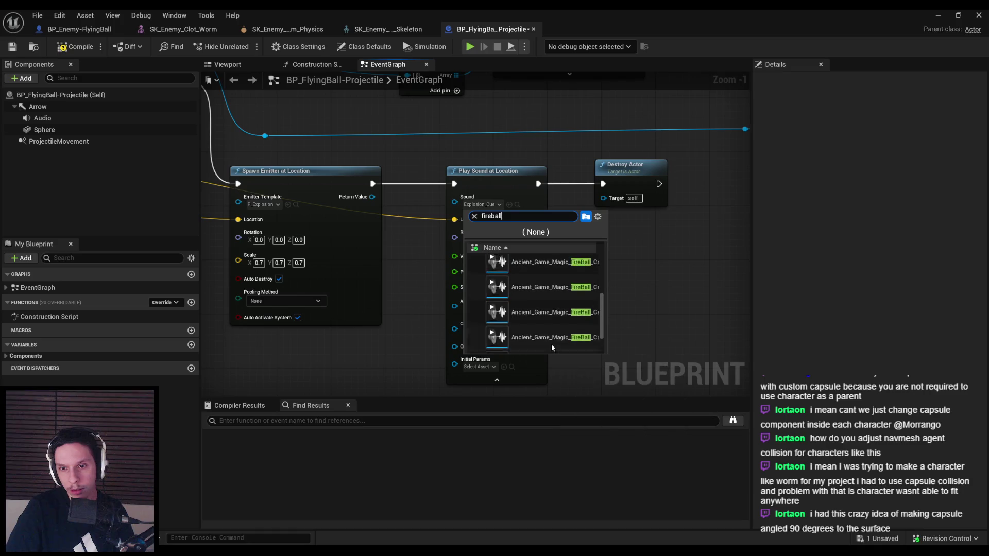
pyautogui.scroll(1, 535, 273)
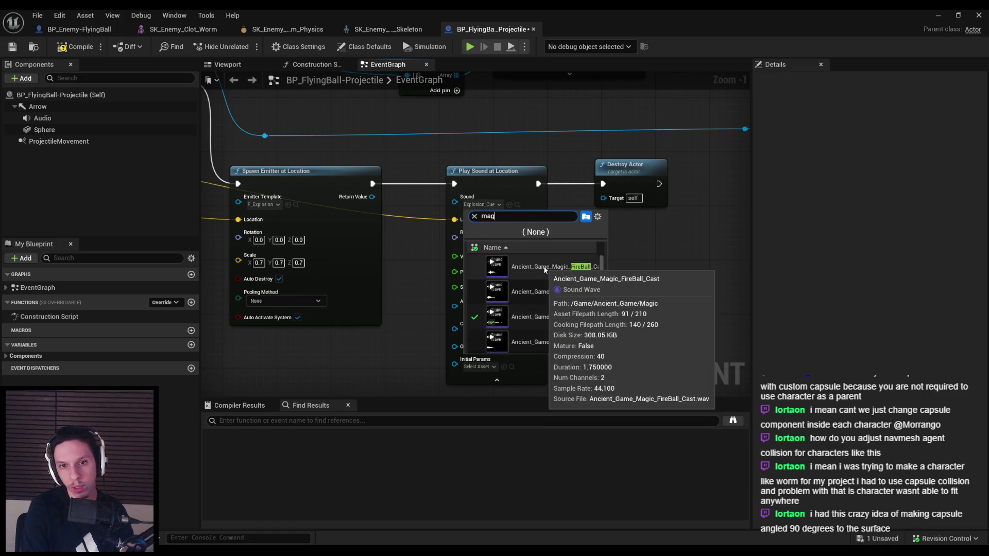
pyautogui.write('ic')
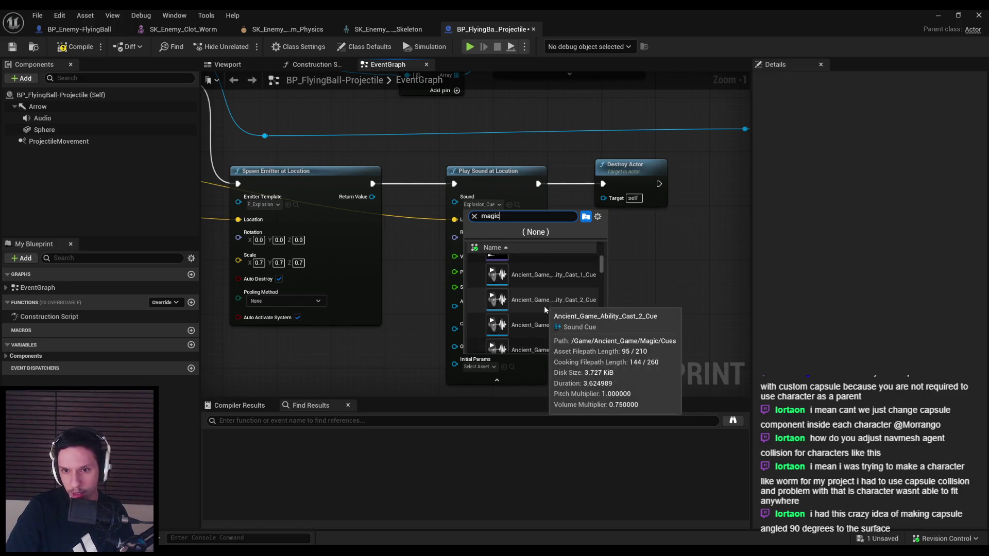
pyautogui.scroll(-3, 544, 304)
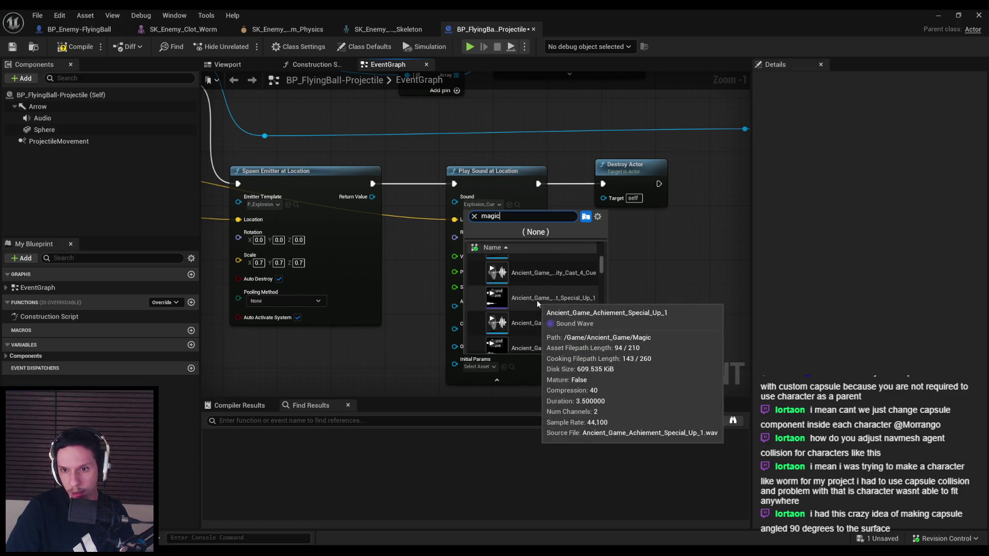
pyautogui.scroll(-2, 542, 325)
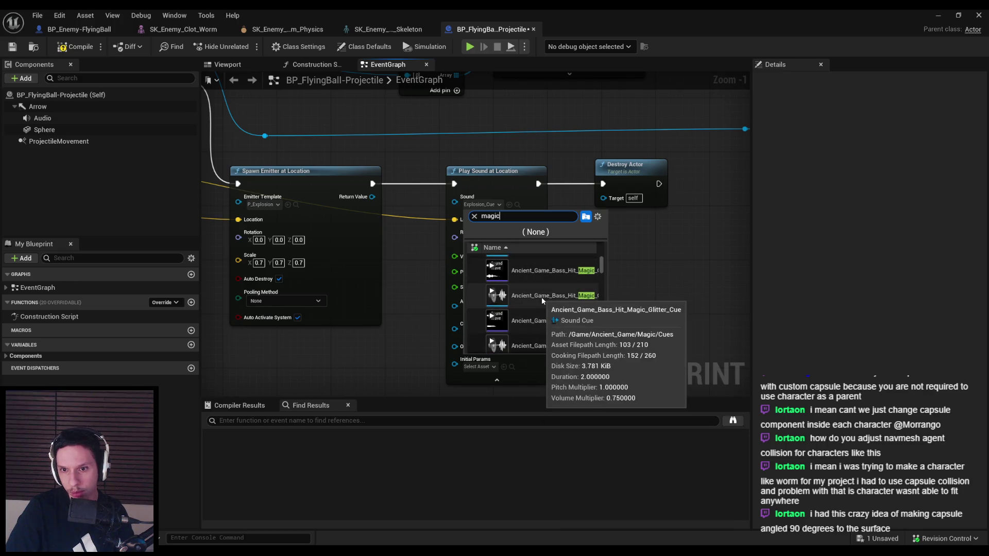
pyautogui.scroll(-2, 542, 298)
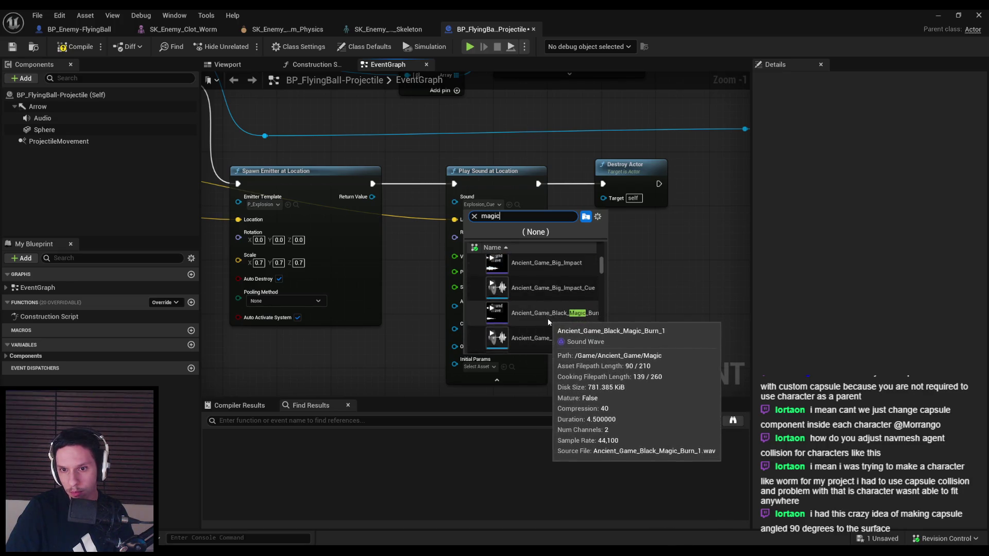
pyautogui.scroll(-1, 549, 318)
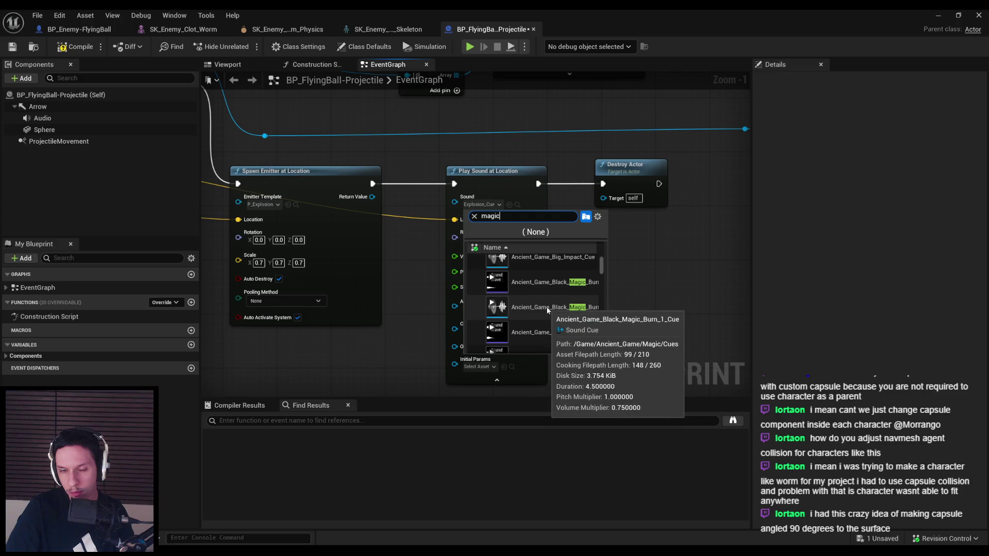
pyautogui.scroll(-2, 547, 324)
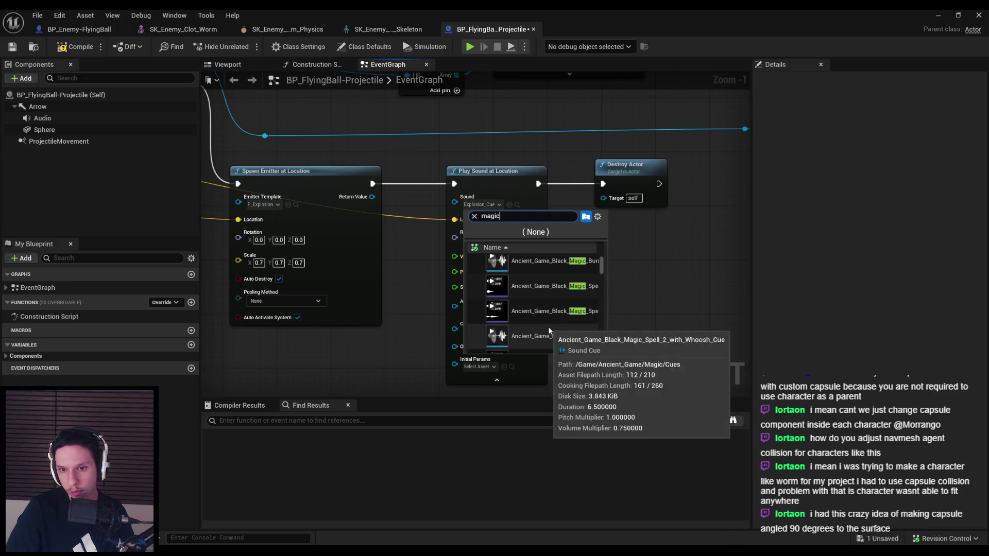
pyautogui.scroll(-2, 548, 328)
pyautogui.scroll(-1, 544, 315)
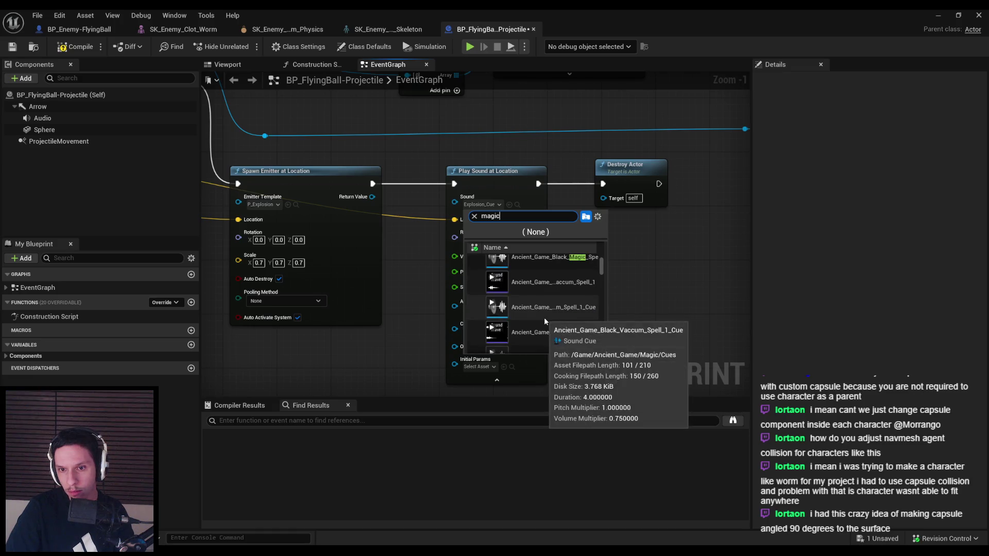
pyautogui.scroll(-3, 544, 311)
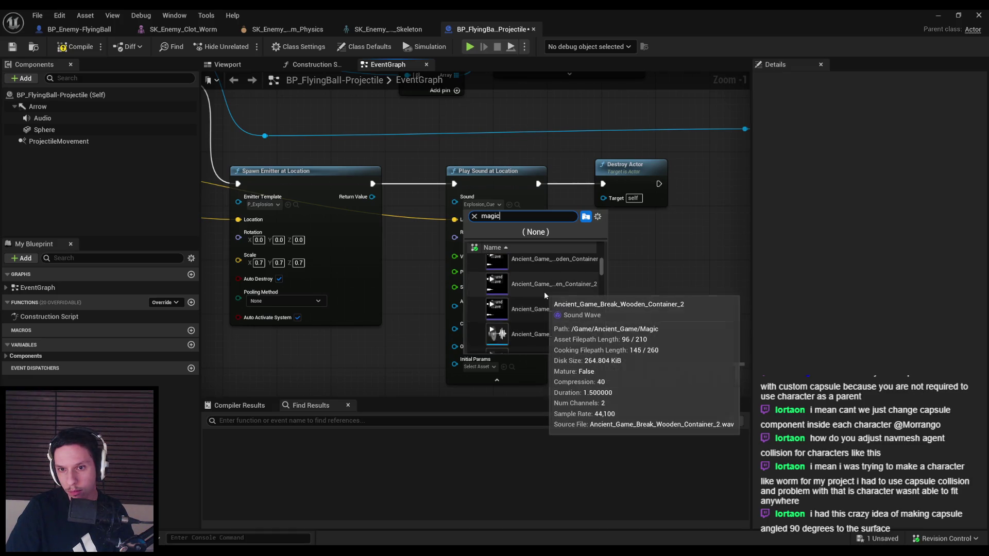
pyautogui.scroll(-3, 545, 298)
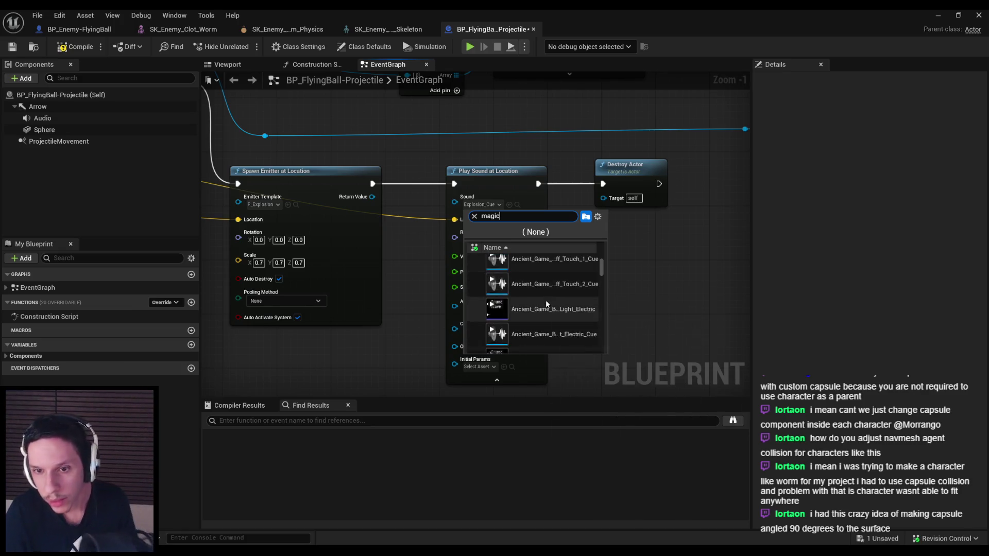
pyautogui.scroll(-2, 556, 307)
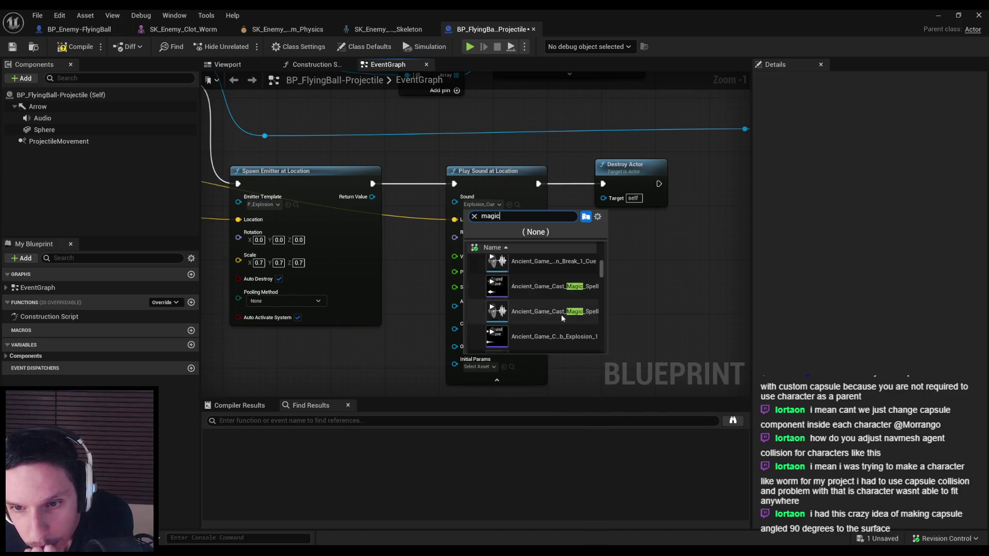
pyautogui.scroll(-2, 560, 312)
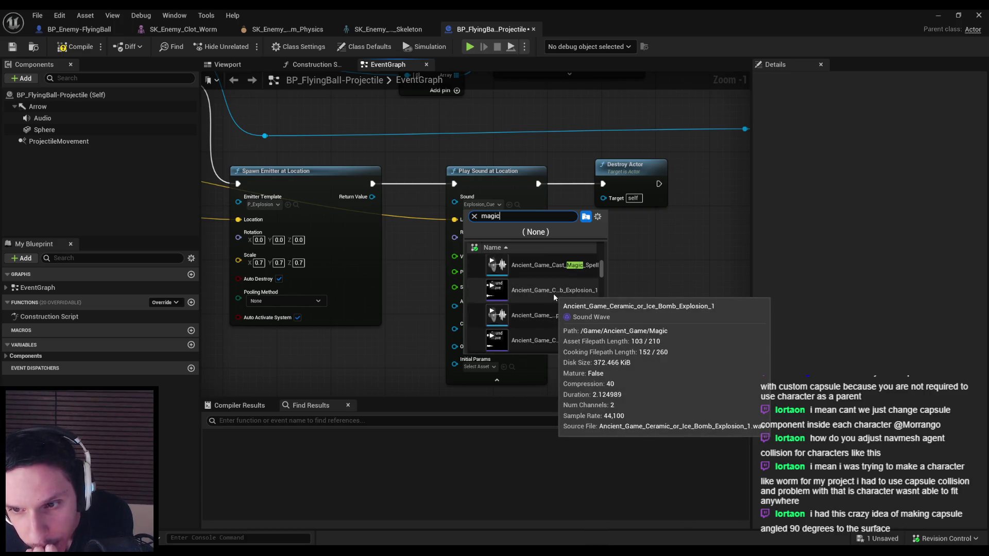
pyautogui.scroll(-2, 554, 294)
pyautogui.scroll(-5, 551, 301)
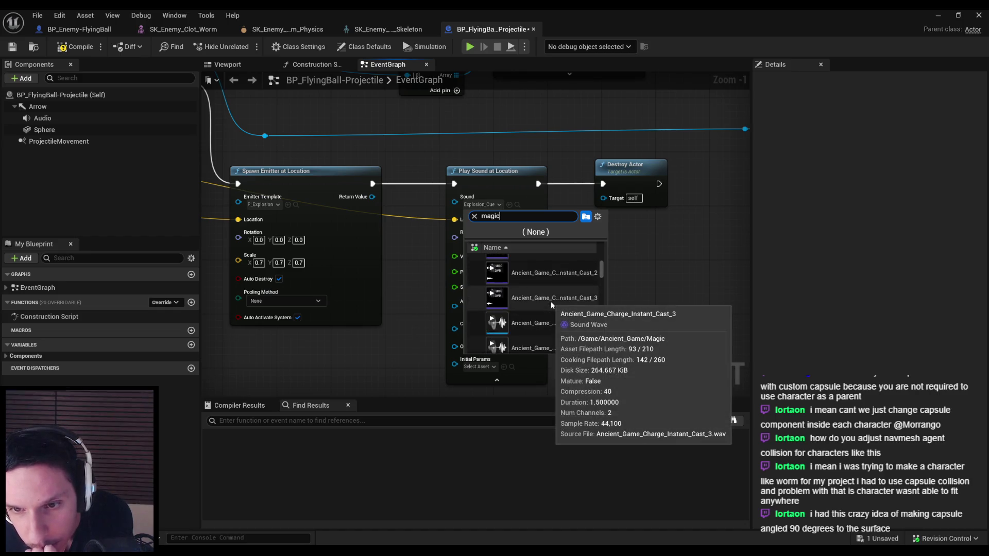
pyautogui.scroll(-1, 549, 305)
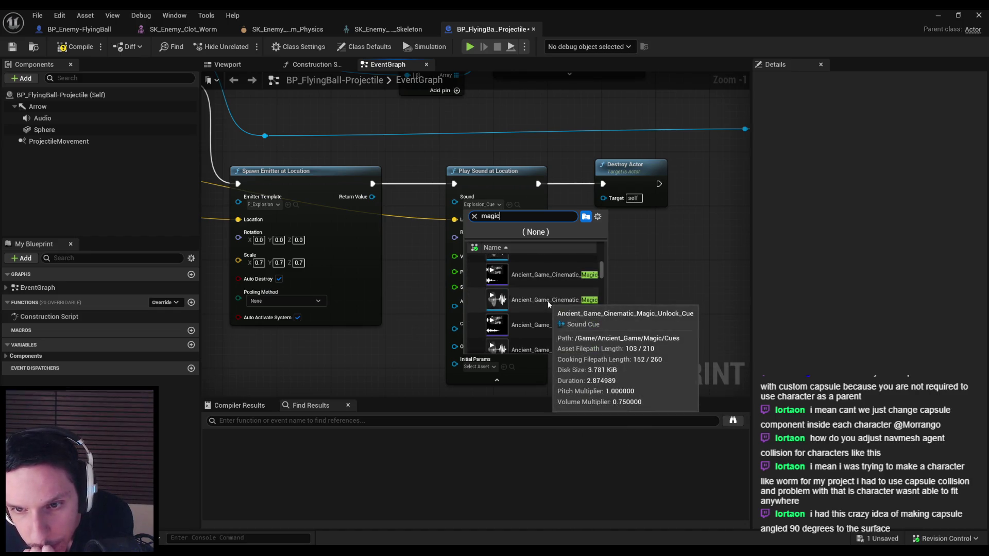
pyautogui.scroll(-3, 549, 301)
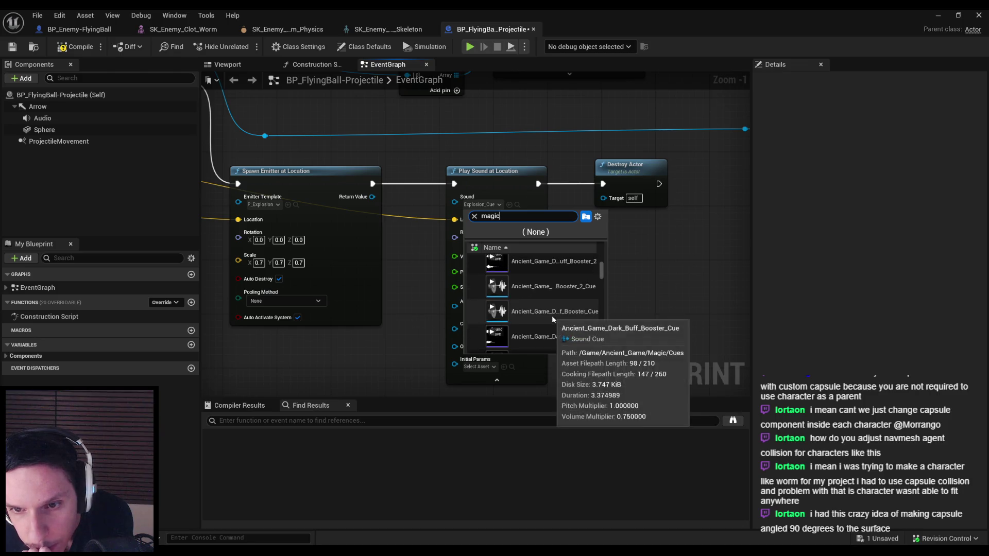
pyautogui.scroll(-3, 547, 312)
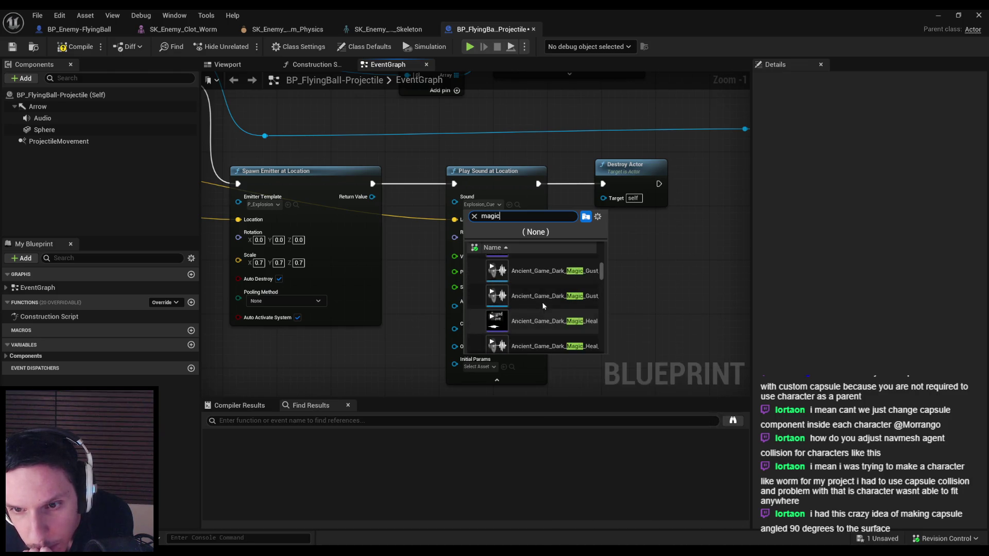
pyautogui.scroll(-2, 542, 299)
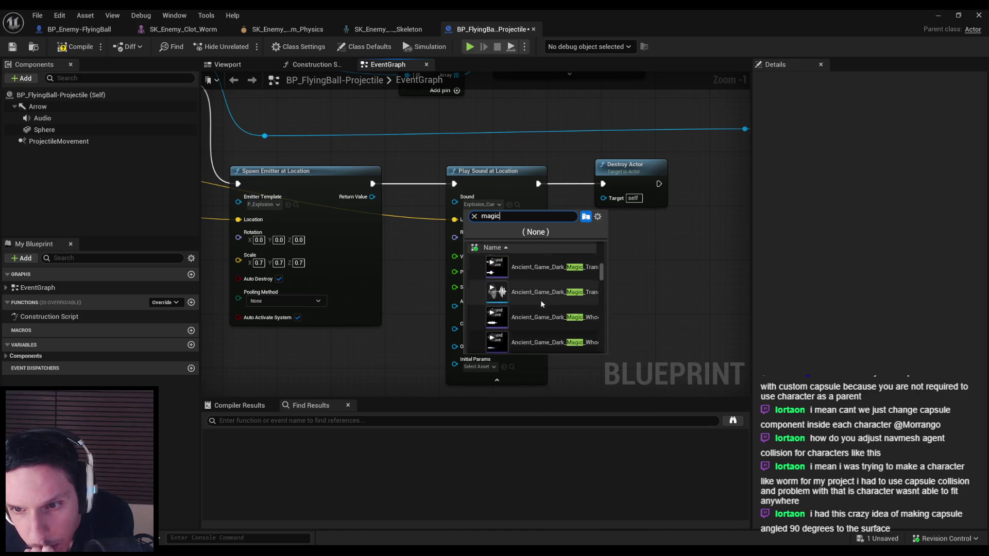
pyautogui.scroll(-2, 540, 301)
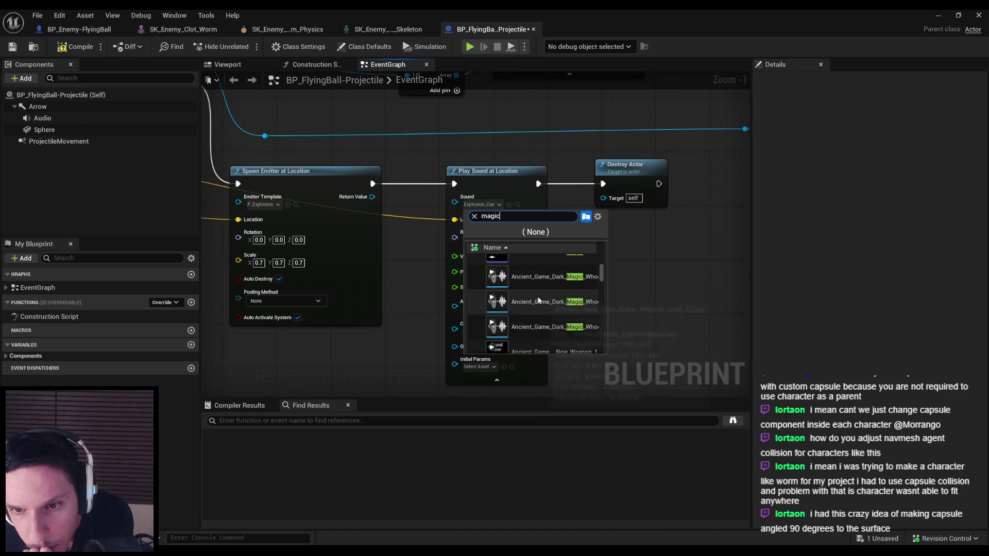
pyautogui.scroll(-2, 540, 302)
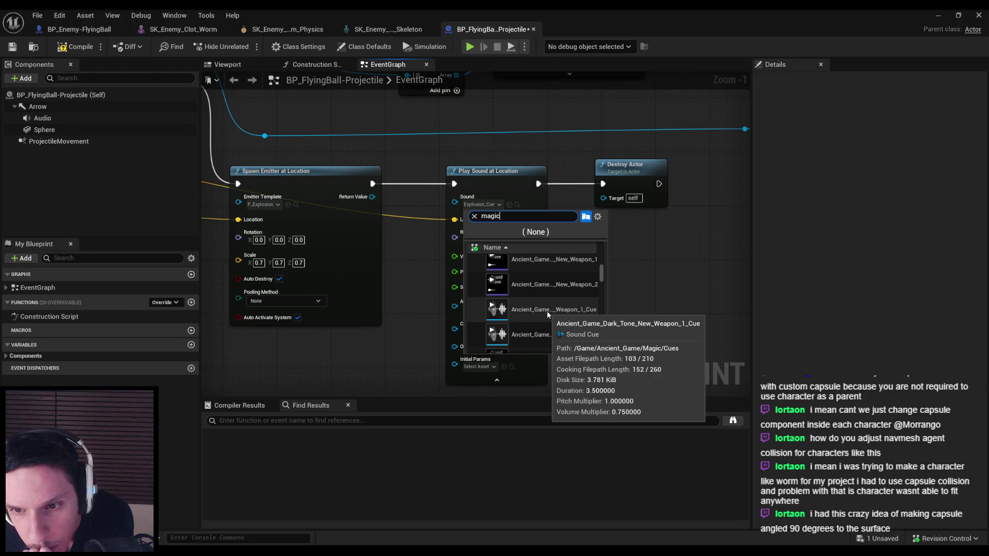
pyautogui.scroll(-2, 546, 311)
pyautogui.scroll(-3, 543, 311)
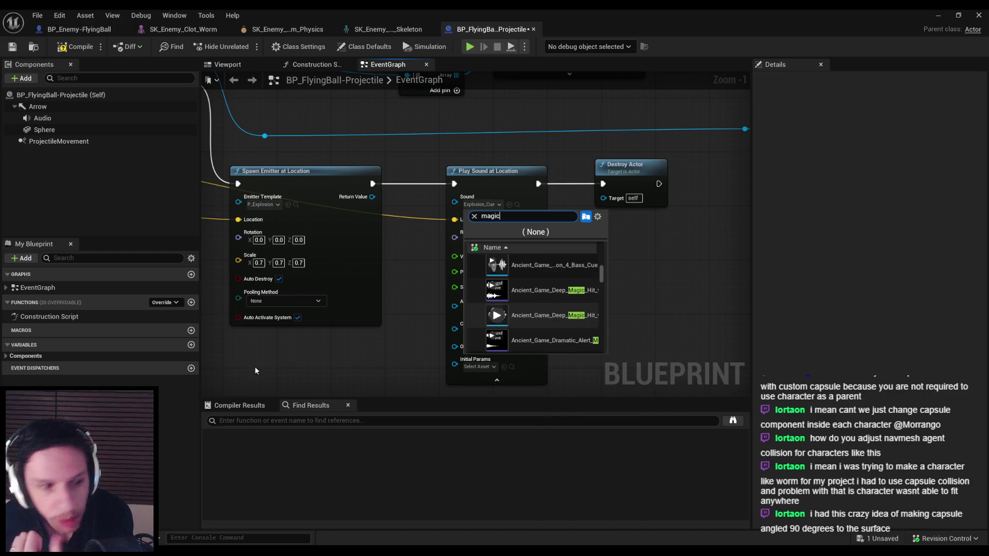
pyautogui.press('Escape')
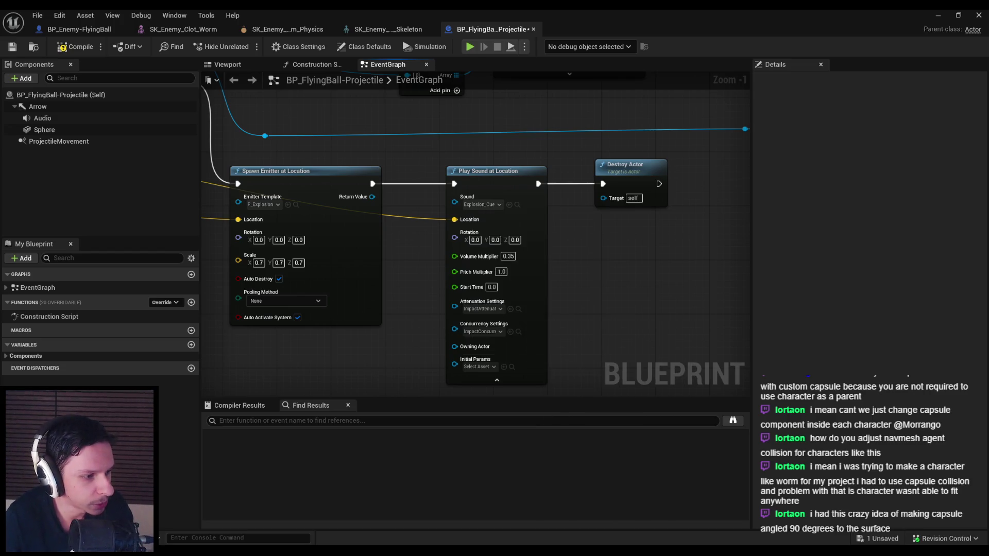
# - Search the Play Sound at Location sound picker for a new hit sound
pyautogui.click(490, 205)
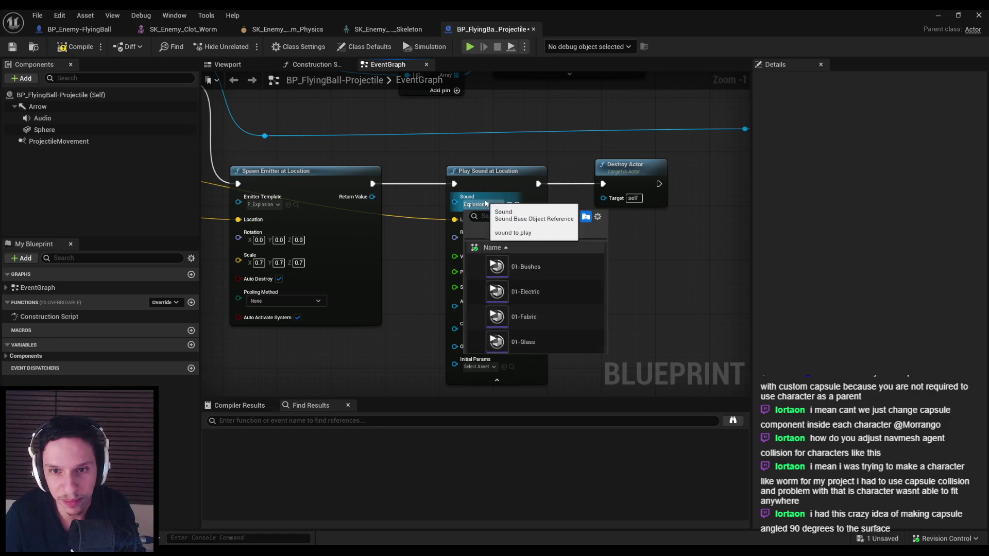
pyautogui.write('deep')
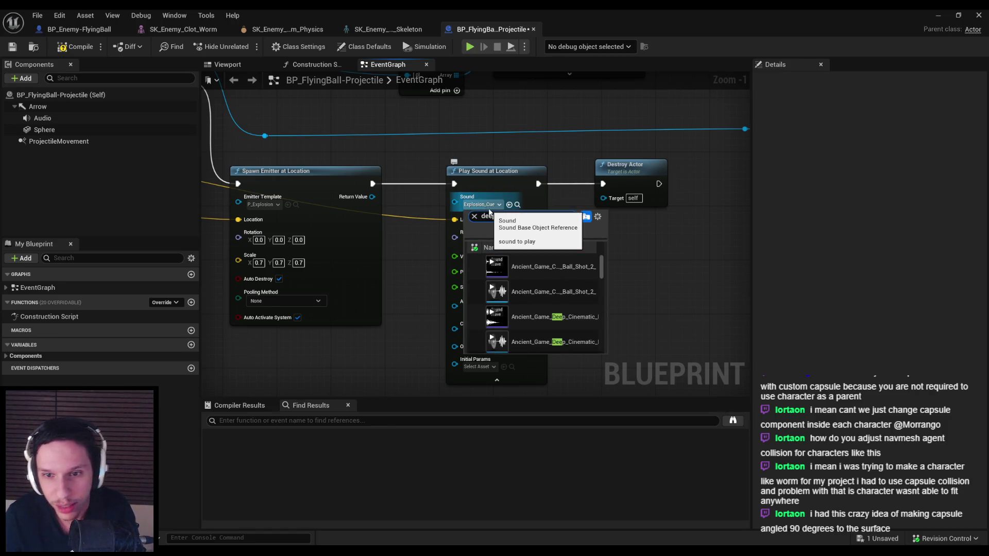
pyautogui.write(' bass')
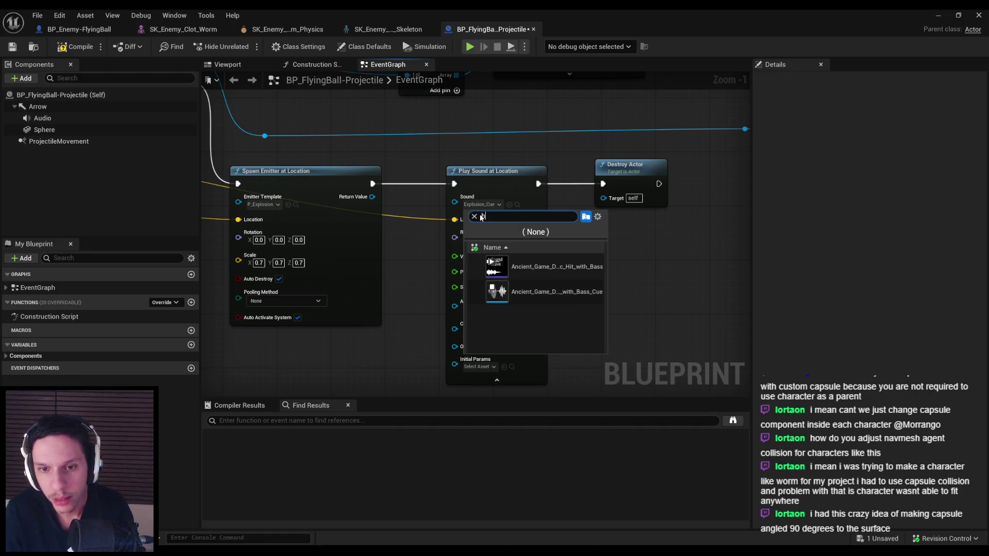
pyautogui.write('t')
pyautogui.moveTo(600, 261); pyautogui.dragTo(603, 308)
pyautogui.scroll(-3, 546, 299)
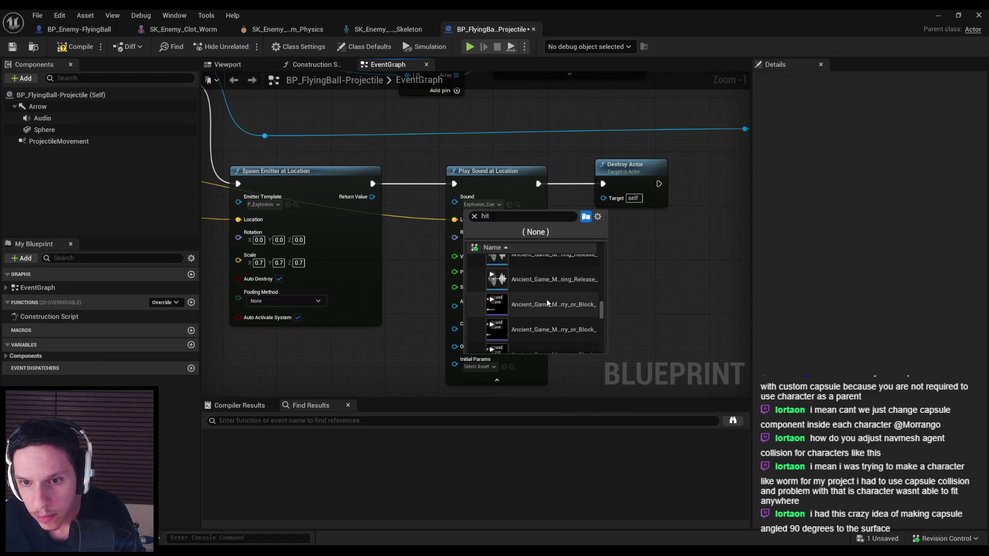
pyautogui.scroll(-5, 548, 300)
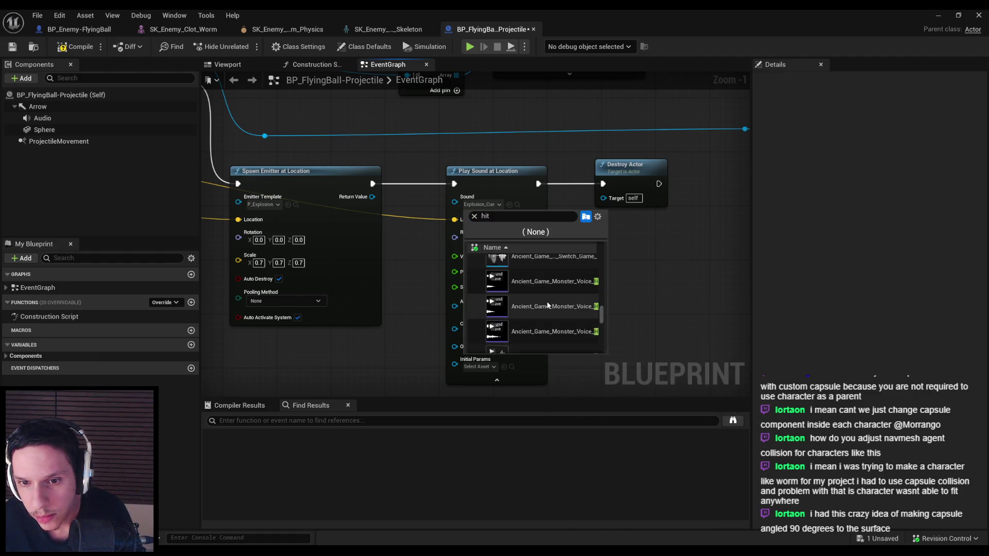
pyautogui.scroll(1, 545, 296)
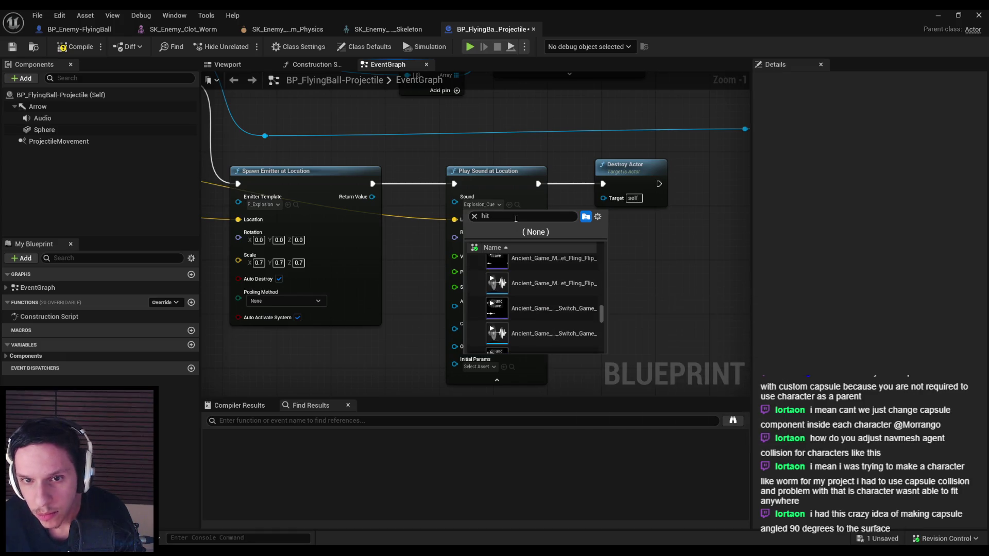
pyautogui.write('t')
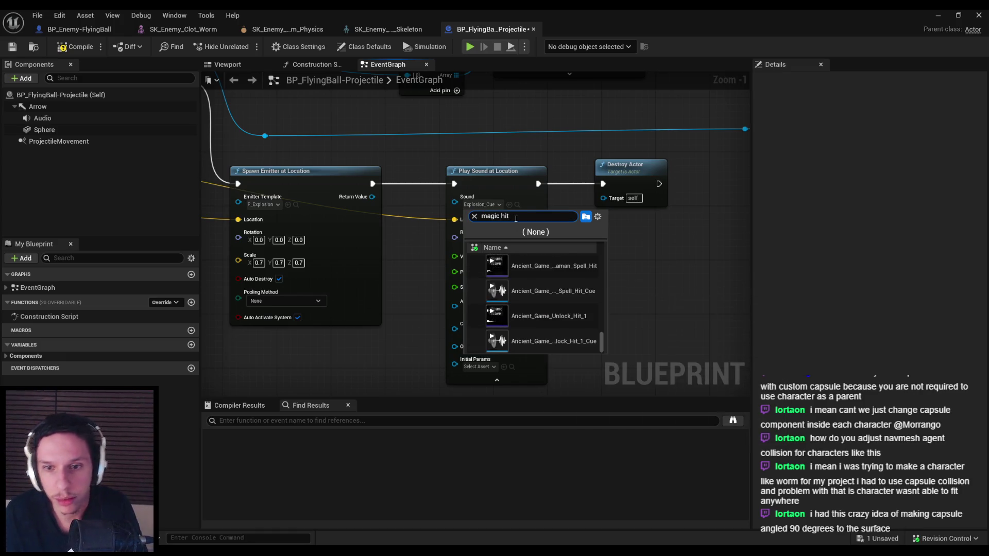
# - Pick Ancient_Game_Magic_Fire_Hit_1_Cue as the impact sound and return to the level editor
pyautogui.scroll(-5, 497, 292)
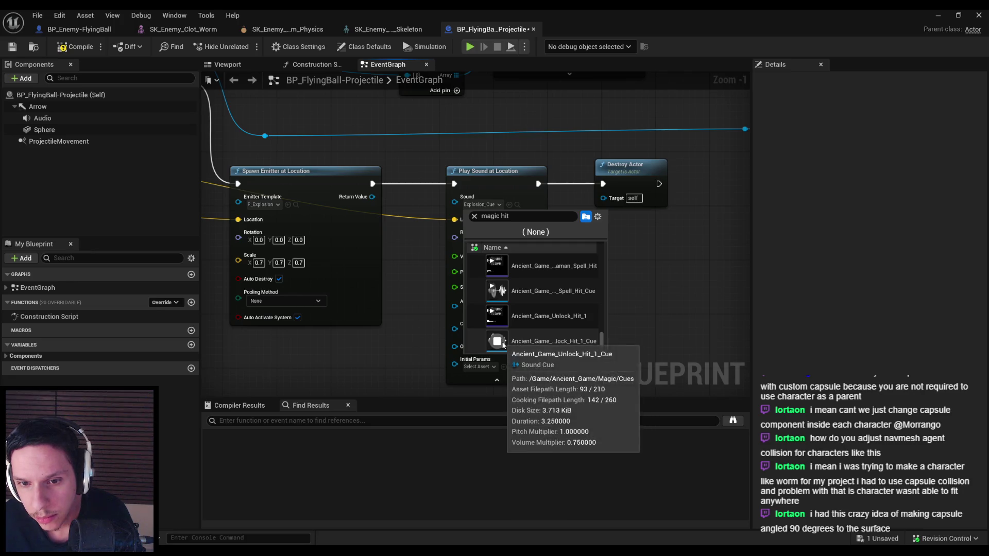
pyautogui.scroll(2, 527, 340)
pyautogui.scroll(3, 526, 335)
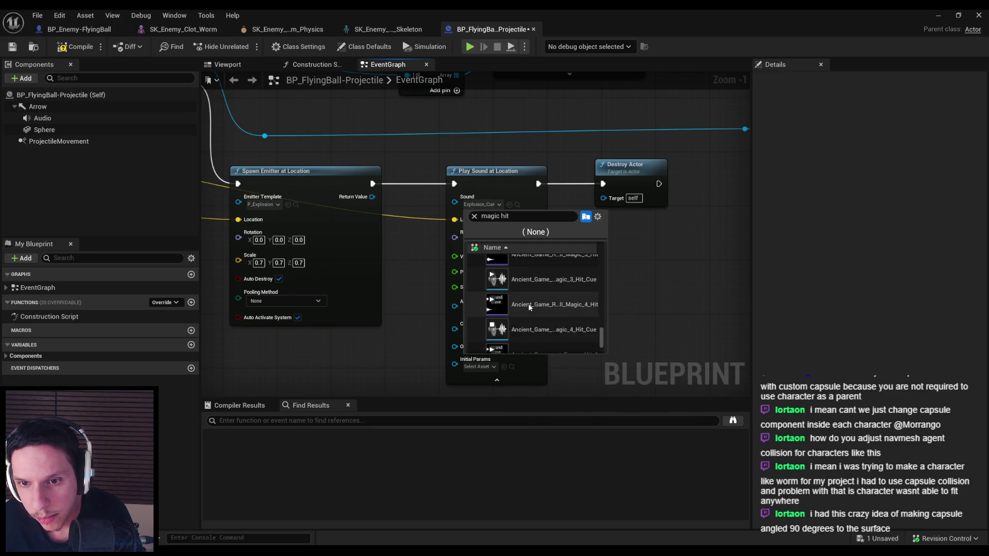
pyautogui.scroll(2, 510, 296)
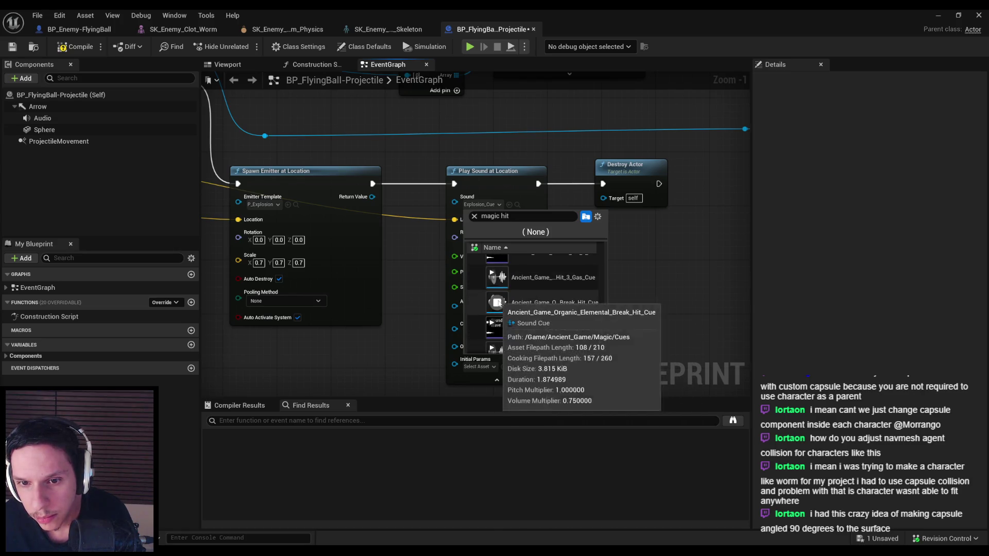
pyautogui.scroll(1, 533, 305)
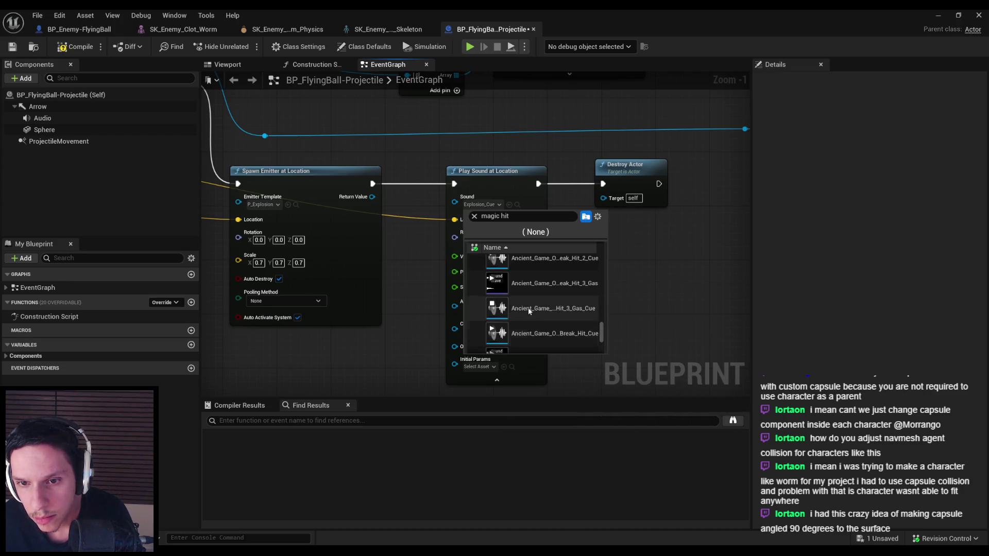
pyautogui.scroll(1, 527, 307)
pyautogui.scroll(3, 546, 293)
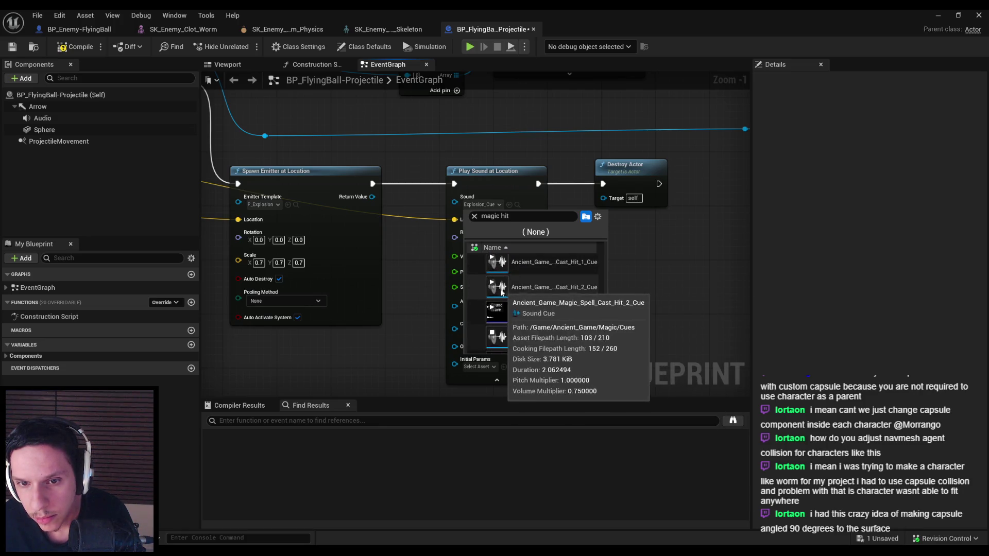
pyautogui.scroll(3, 510, 296)
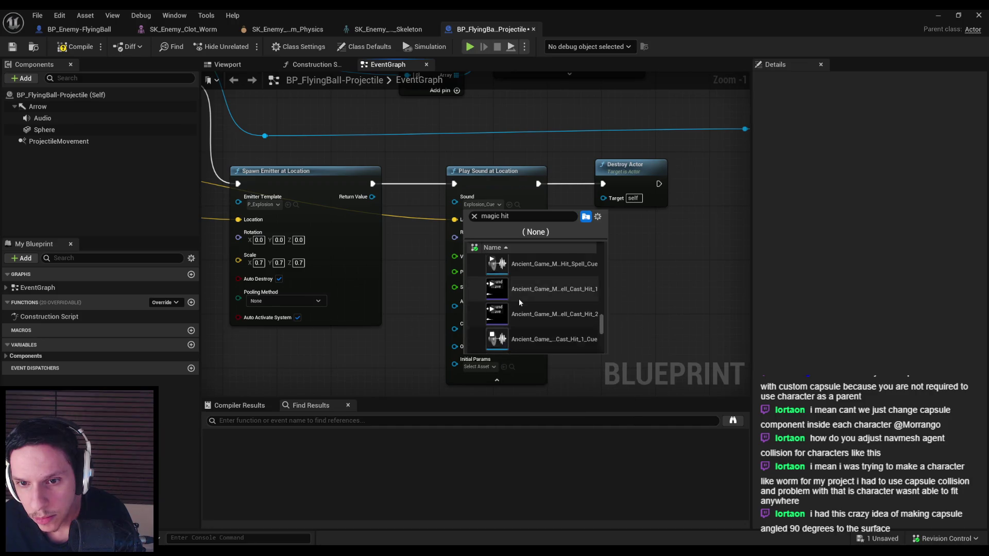
pyautogui.scroll(3, 518, 302)
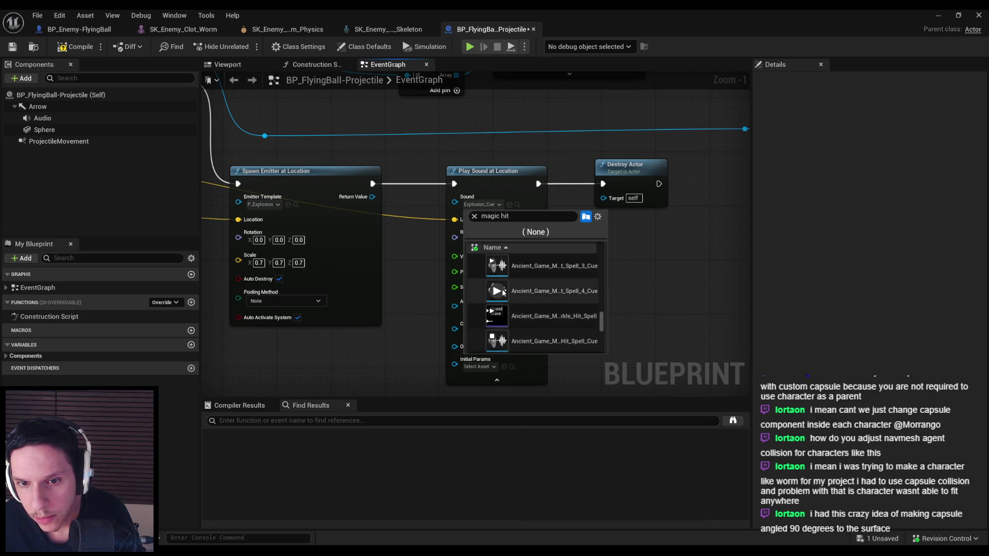
pyautogui.scroll(3, 502, 299)
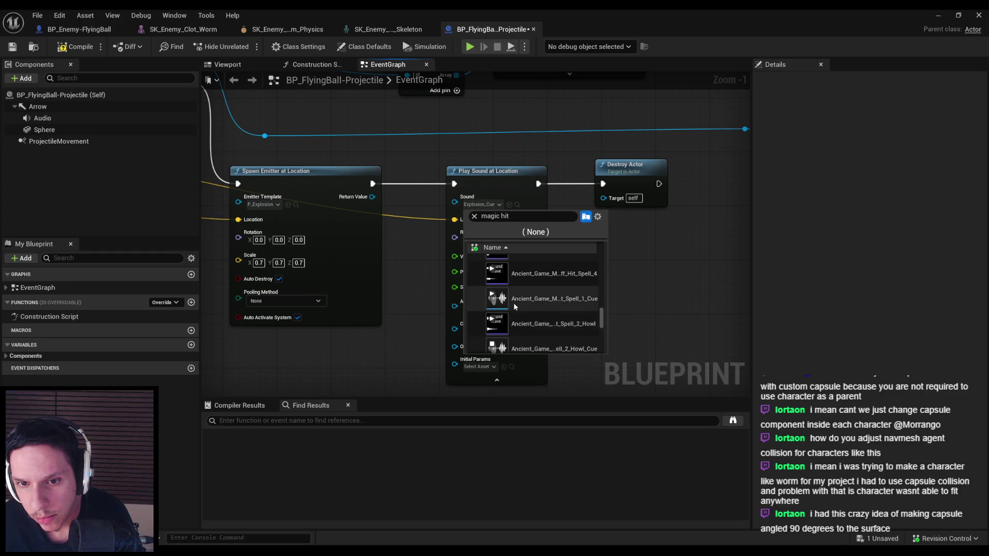
pyautogui.scroll(3, 515, 306)
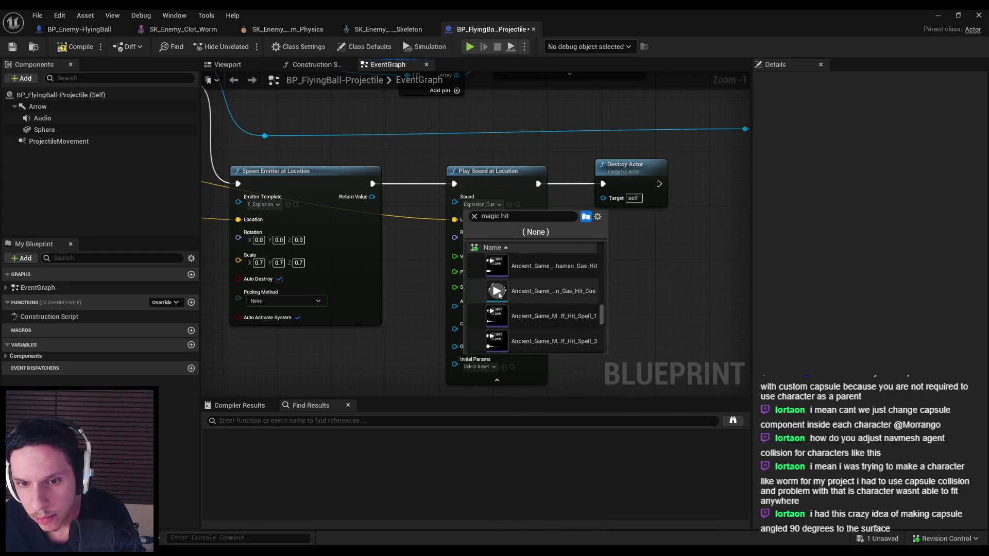
pyautogui.scroll(-3, 502, 299)
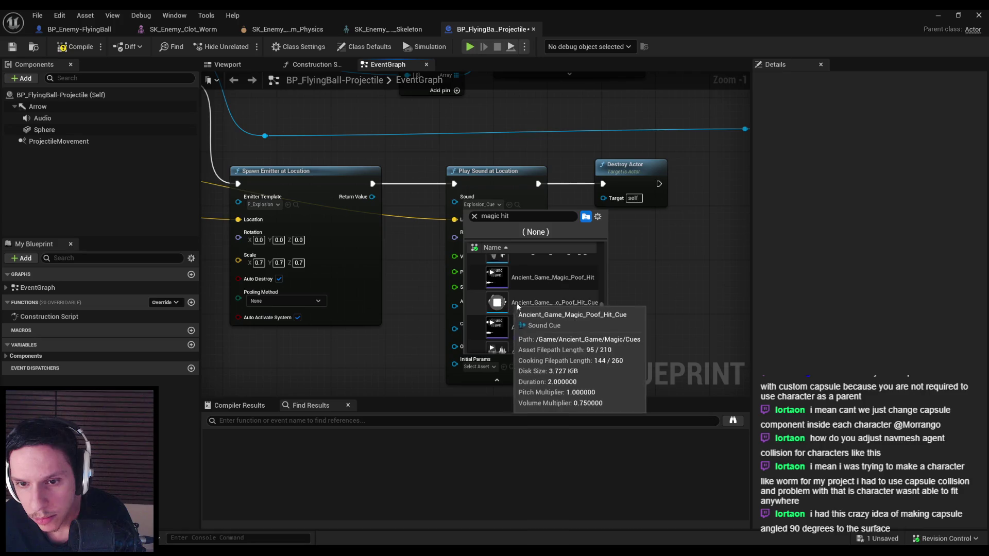
pyautogui.scroll(1, 502, 292)
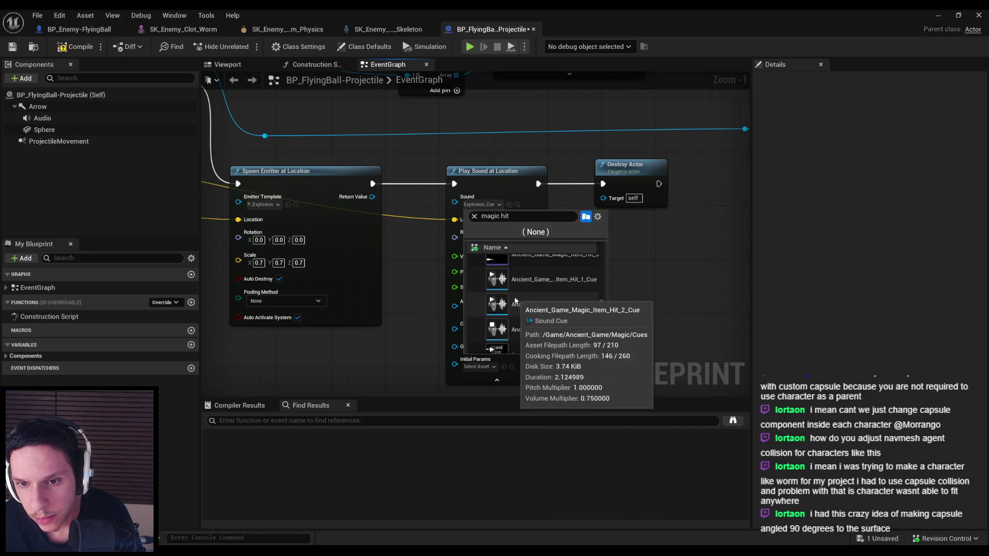
pyautogui.scroll(2, 498, 286)
pyautogui.scroll(4, 535, 303)
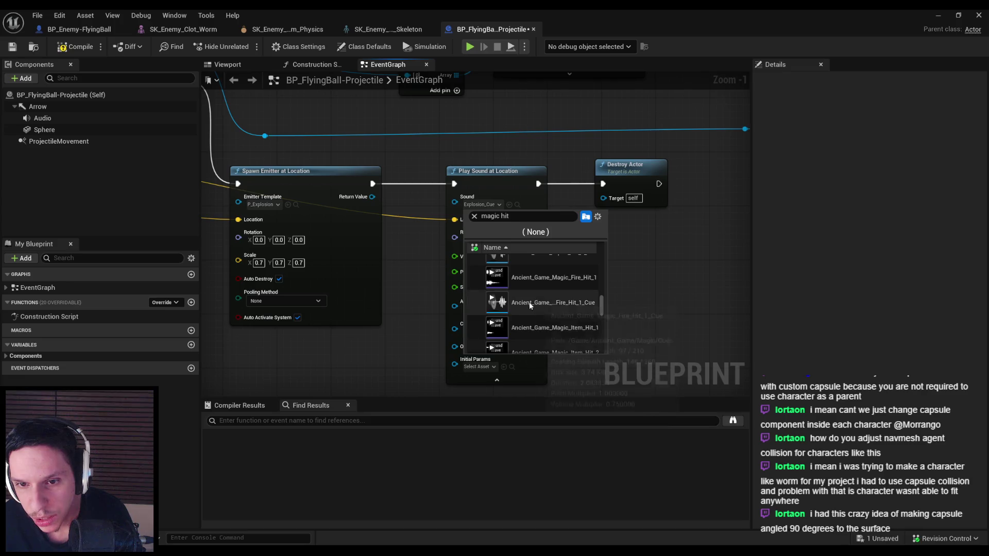
pyautogui.click(531, 303)
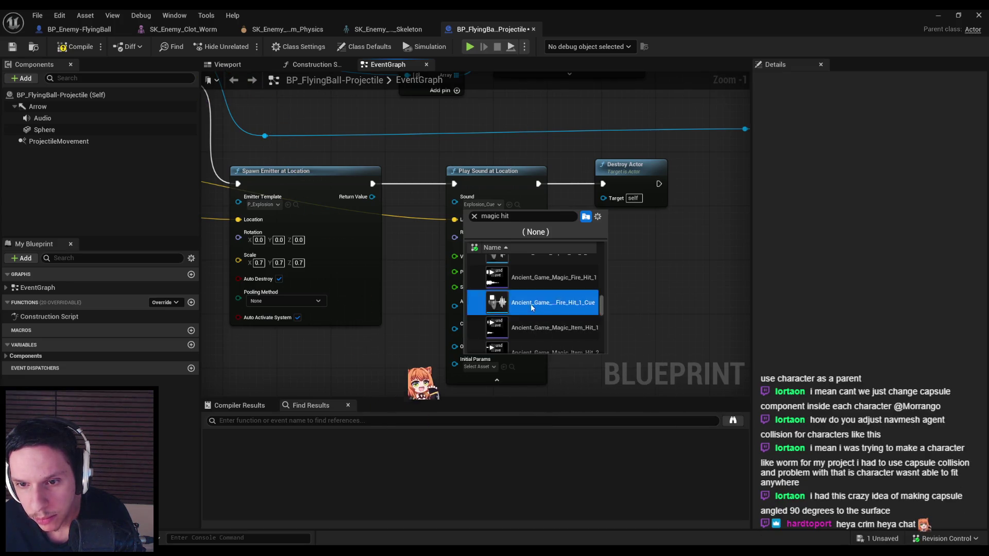
pyautogui.click(940, 14)
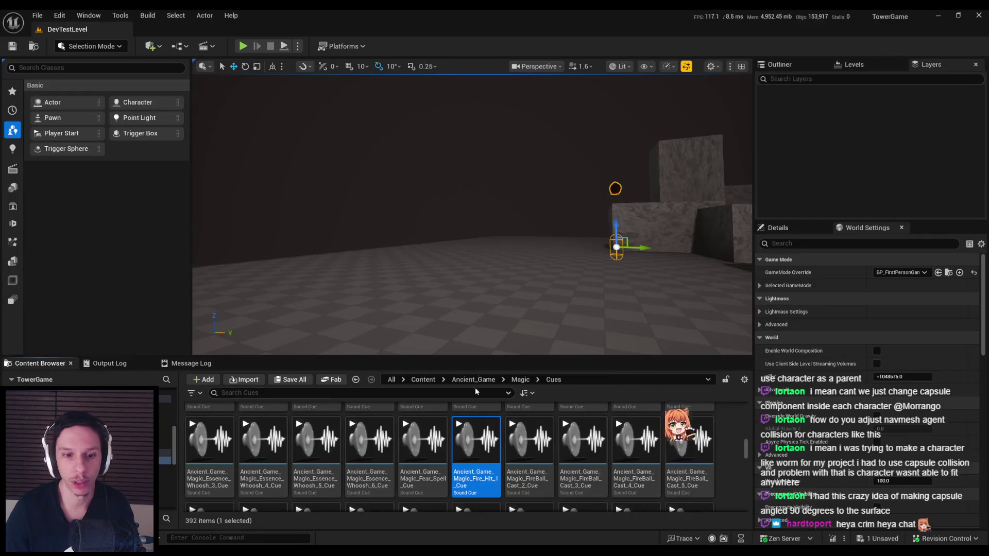
# - Set the Fire_Hit_1 cue's sound class to SC_SFX and check it out
pyautogui.doubleClick(470, 484)
pyautogui.click(158, 123)
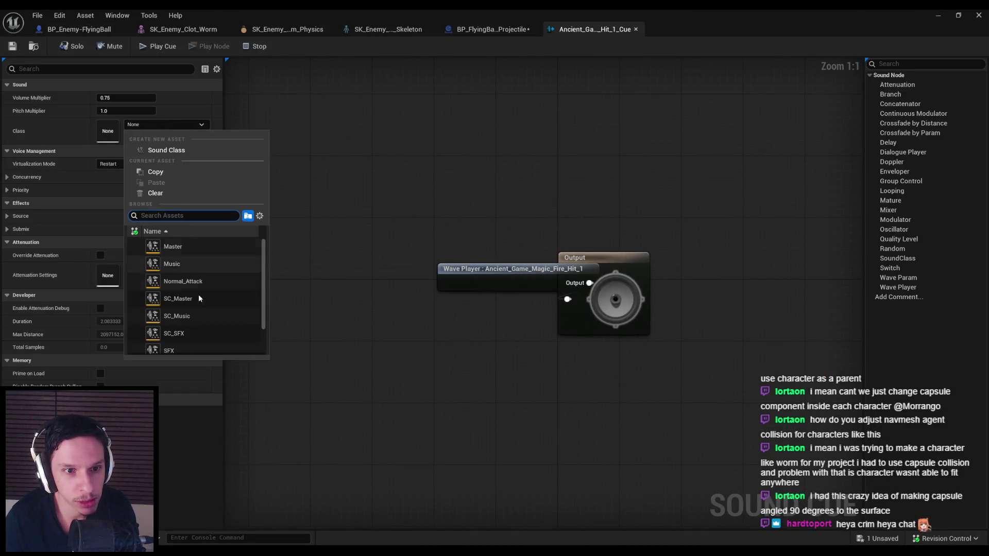
pyautogui.click(191, 332)
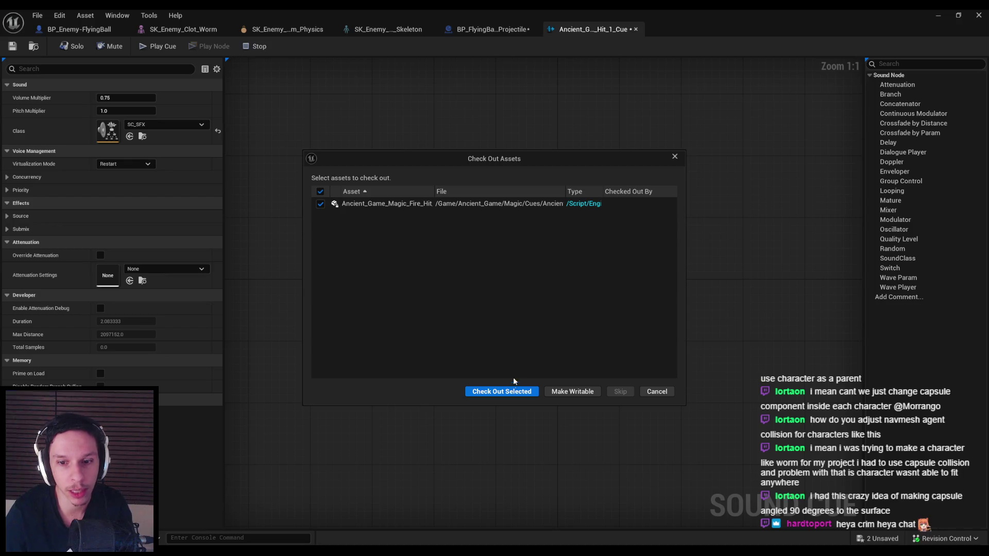
pyautogui.click(474, 392)
# - Return to the BP_FlyingBall-Projectile graph and the level editor
pyautogui.click(493, 29)
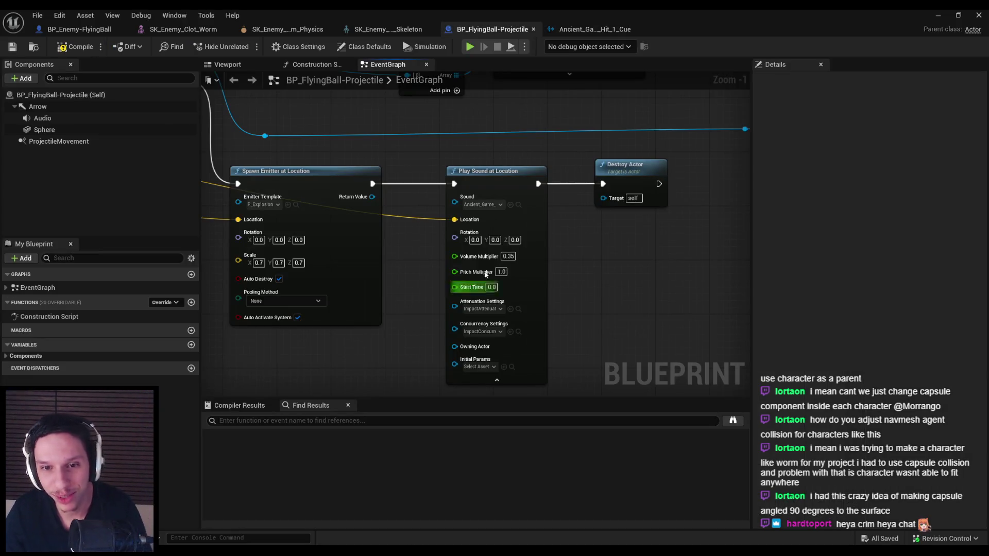
pyautogui.moveTo(402, 287); pyautogui.dragTo(420, 294)
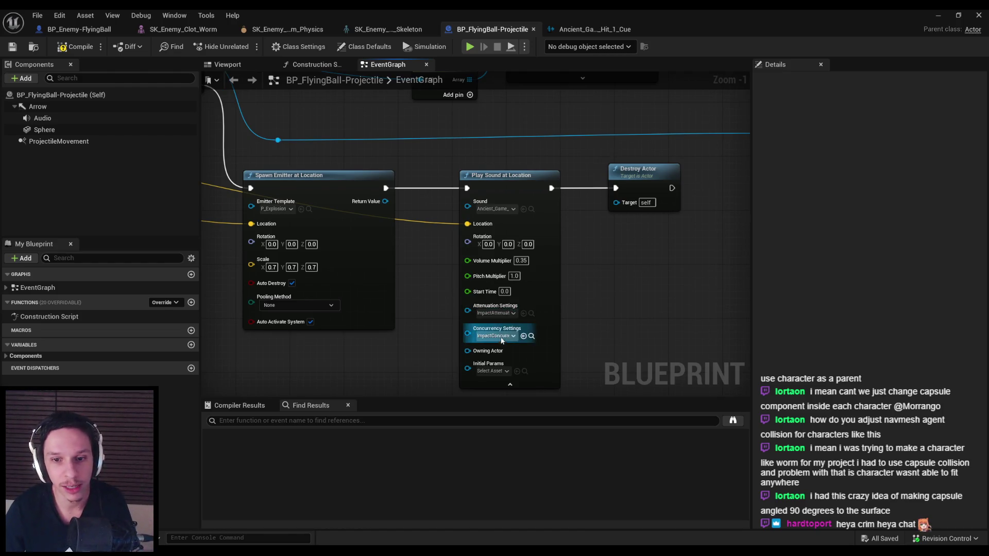
pyautogui.scroll(-2, 485, 317)
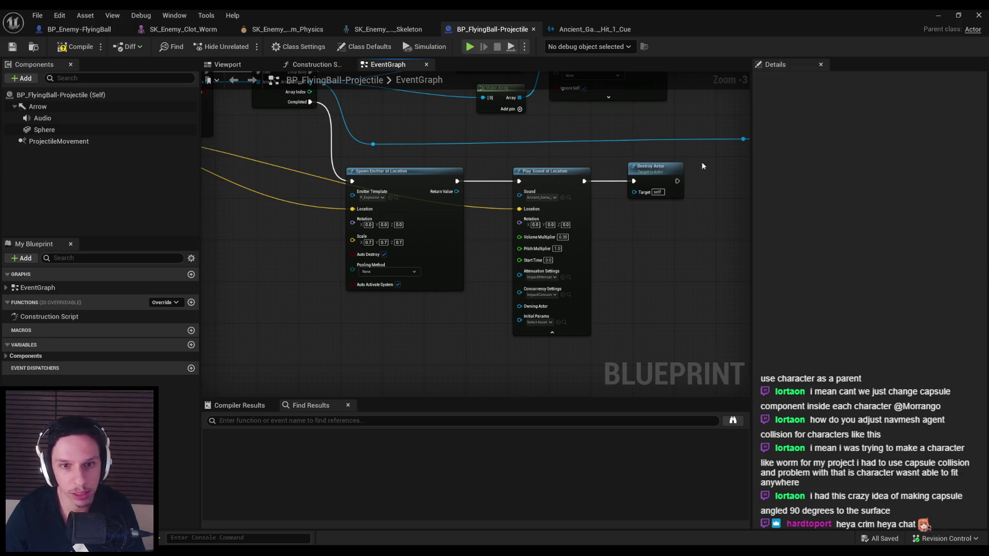
pyautogui.click(941, 15)
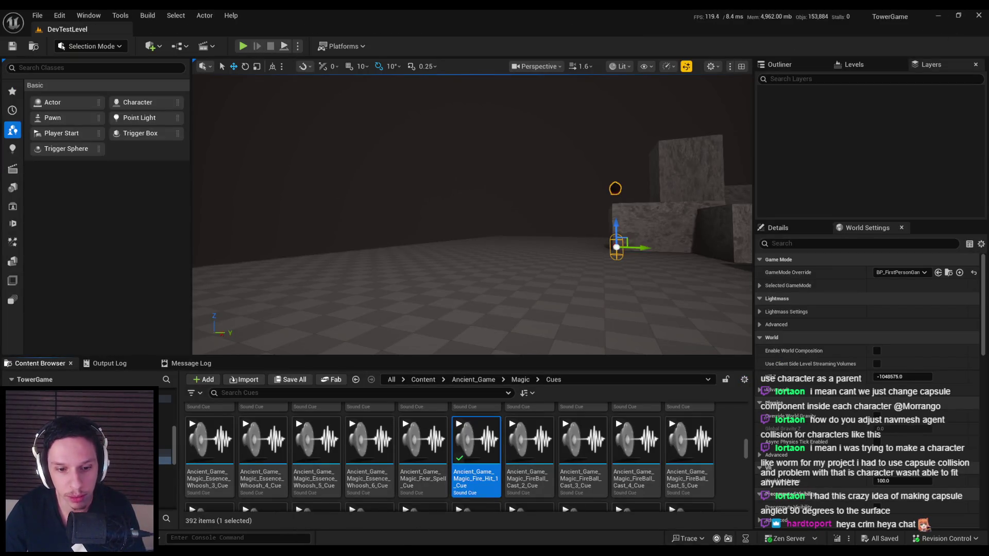
pyautogui.hotkey('alt', 'Tab')
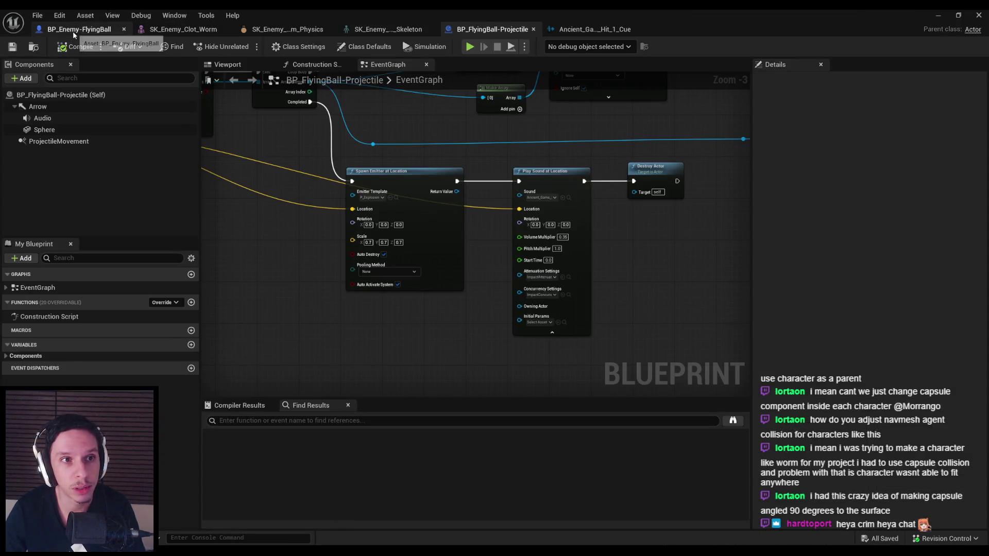
# - Set the FlyingBall enemy's SpawnActor class to BP_FlyingBall-Projectile
pyautogui.click(76, 30)
pyautogui.click(561, 168)
pyautogui.write('proj')
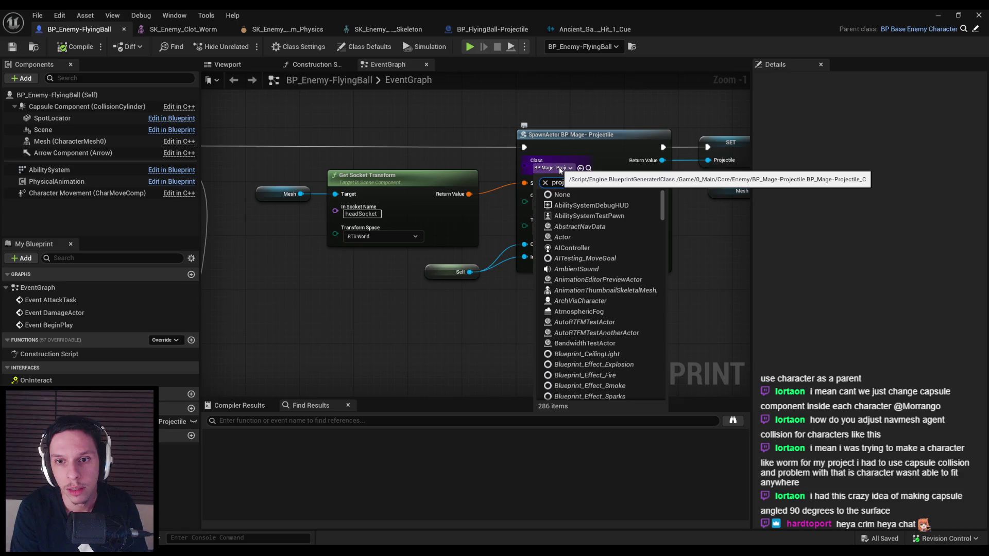
pyautogui.write('ectile')
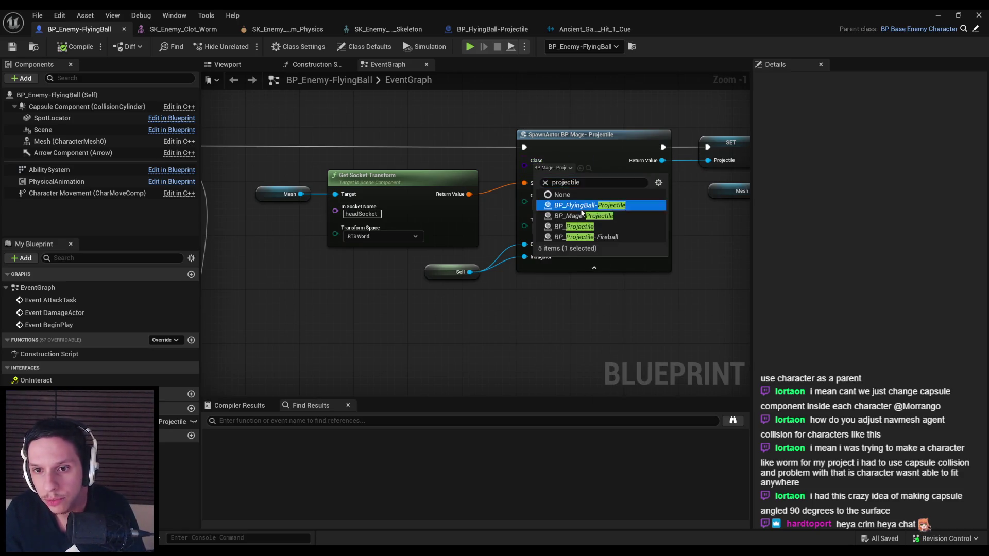
pyautogui.press('Return')
# - Run a full-screen play test of the level, then stop it
pyautogui.click(938, 16)
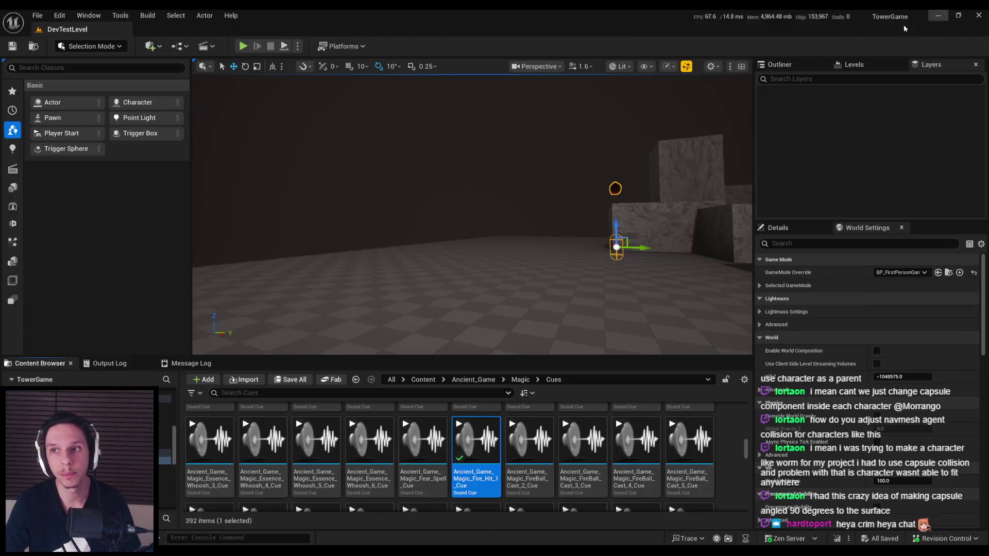
pyautogui.hotkey('alt', 'p')
pyautogui.press('F11')
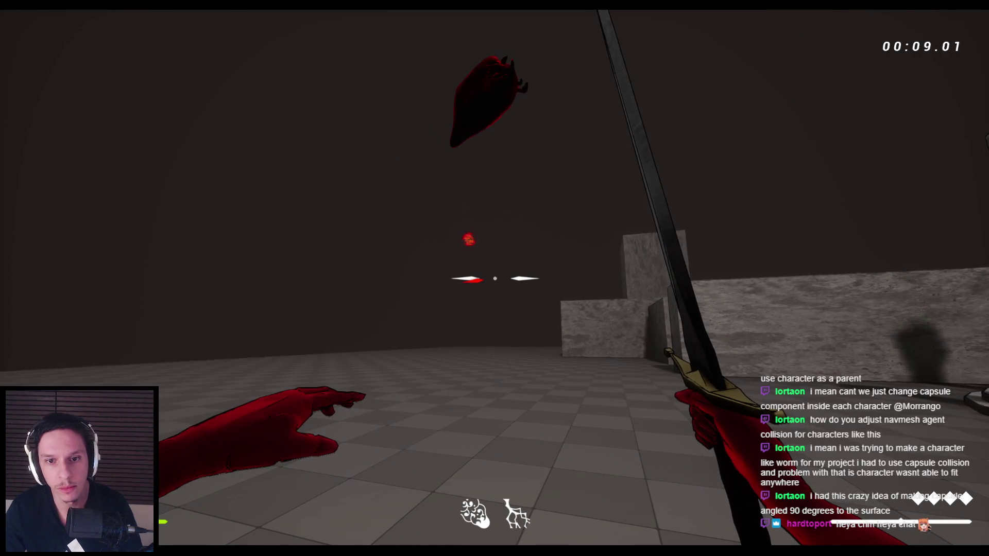
pyautogui.press('Escape')
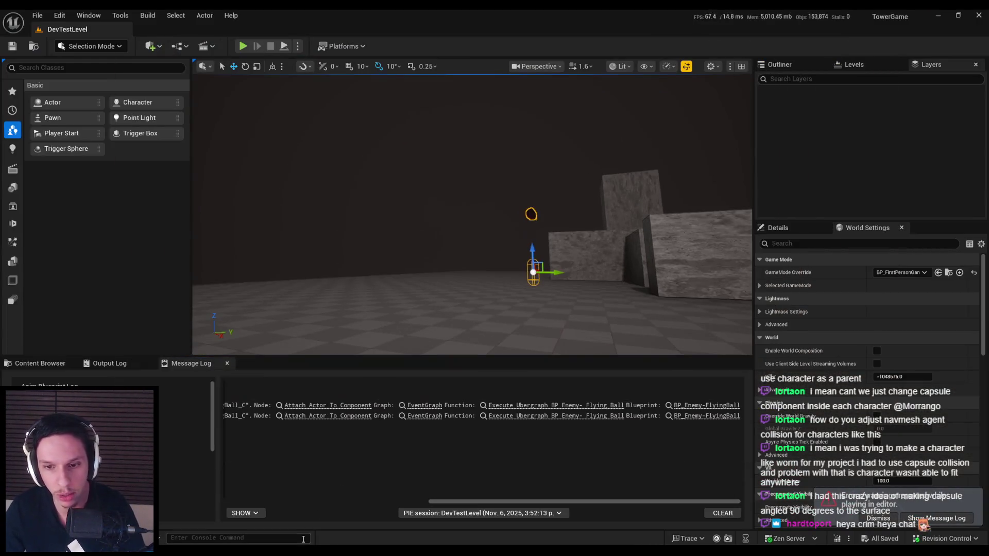
# - Follow the message log error to the spawn and attach nodes in the FlyingBall enemy graph
pyautogui.click(680, 415)
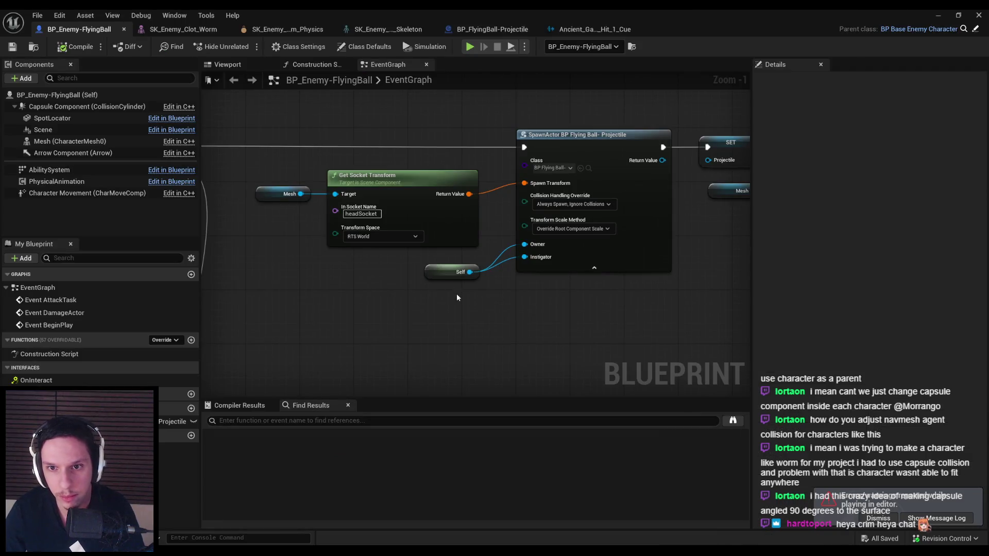
pyautogui.scroll(-3, 456, 297)
pyautogui.scroll(1, 467, 324)
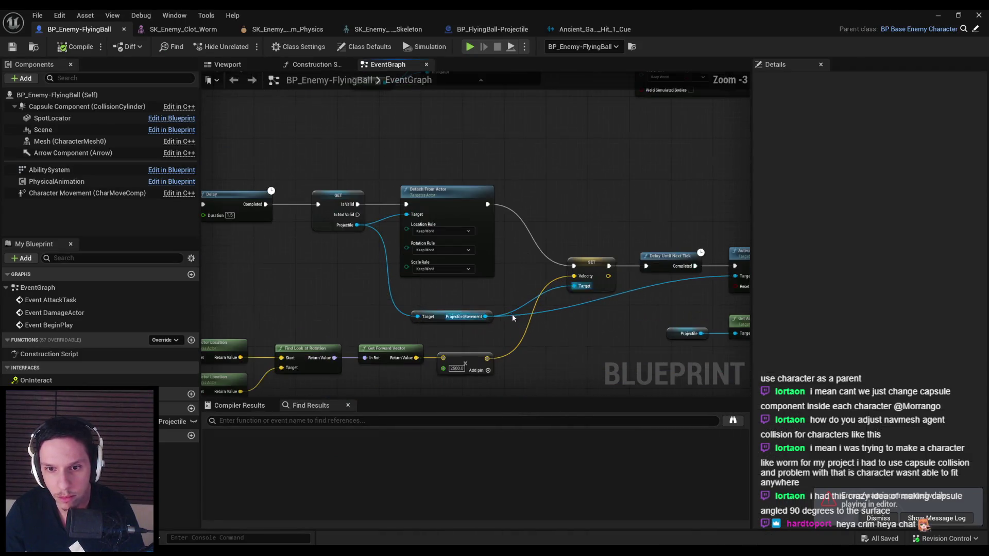
pyautogui.moveTo(465, 331); pyautogui.dragTo(379, 302)
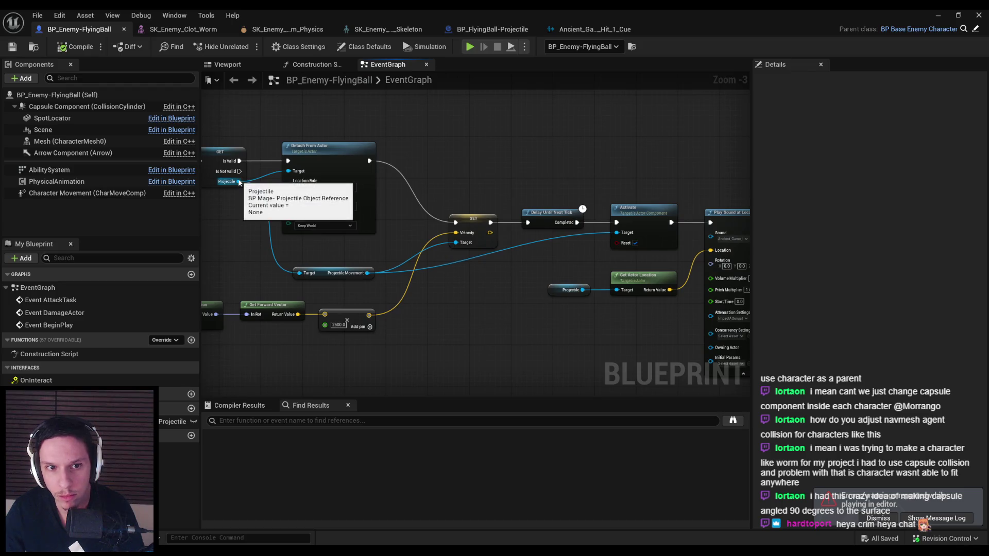
pyautogui.moveTo(291, 186); pyautogui.dragTo(280, 401)
# - Change the Projectile variable's type to BP Flying Ball-Projectile Object Reference
pyautogui.click(456, 161)
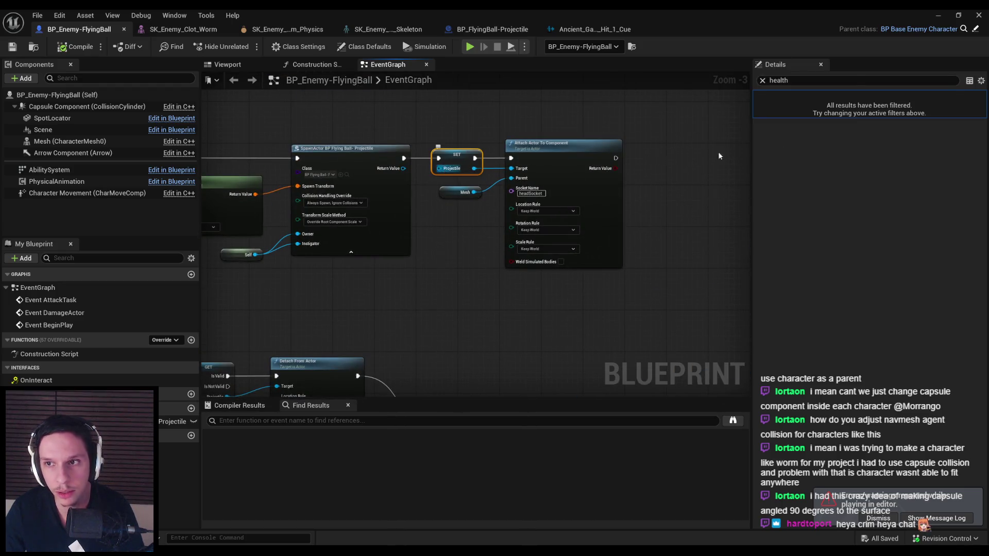
pyautogui.click(763, 81)
pyautogui.click(764, 96)
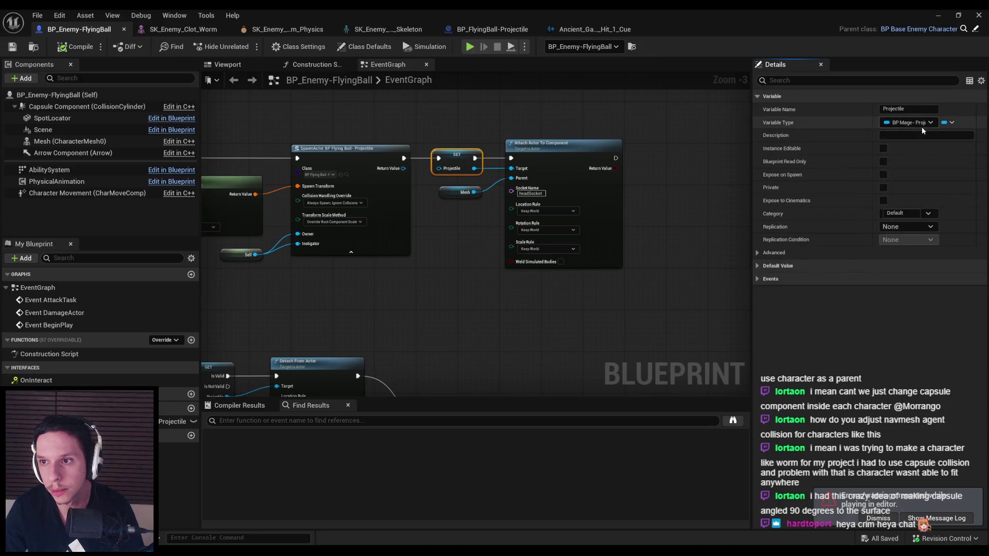
pyautogui.click(920, 123)
pyautogui.write('fly')
pyautogui.write('ll')
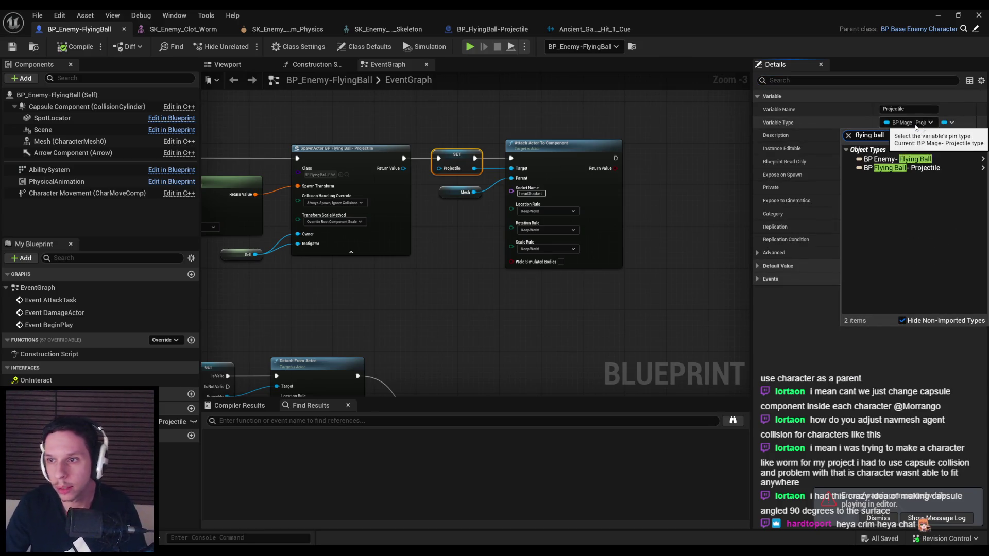
pyautogui.moveTo(901, 159)
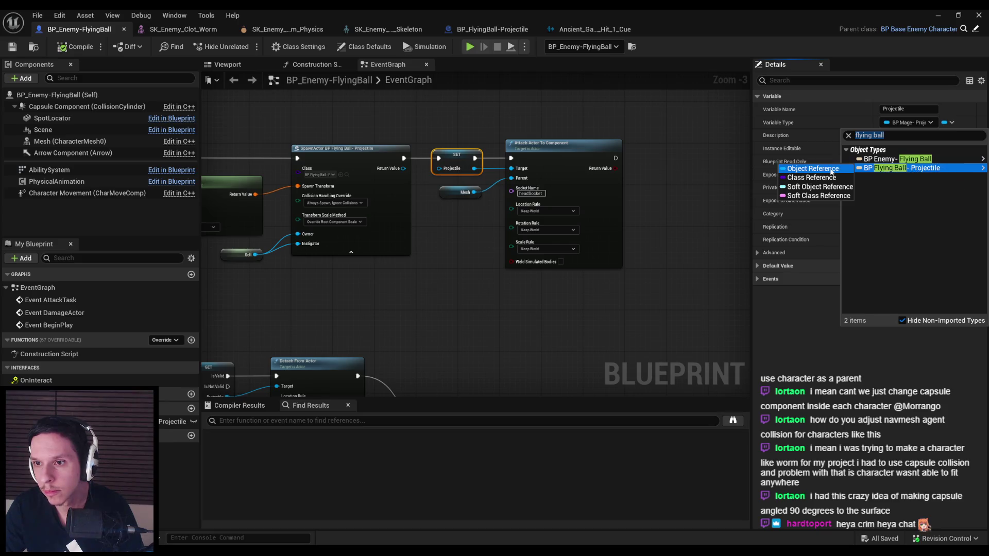
pyautogui.click(830, 169)
pyautogui.click(526, 305)
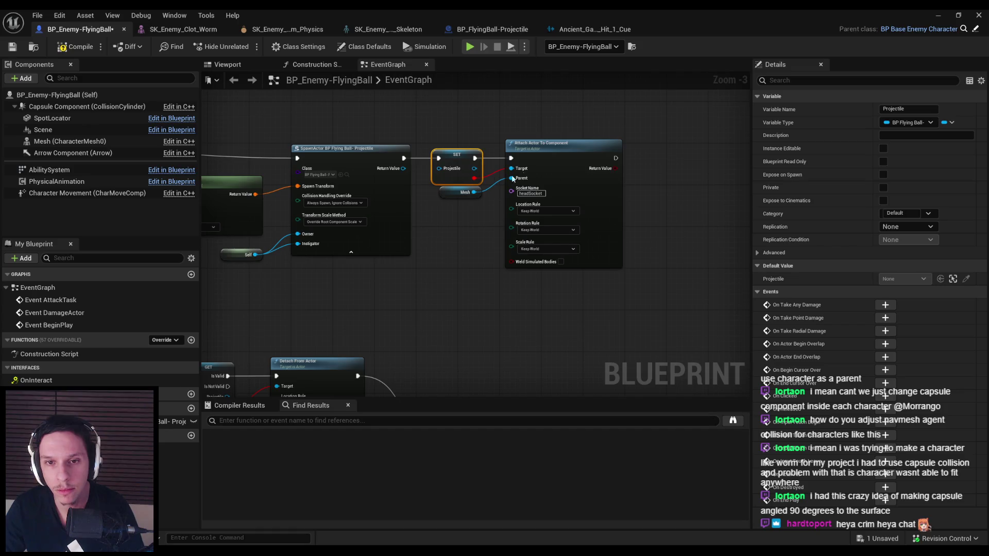
pyautogui.click(495, 177)
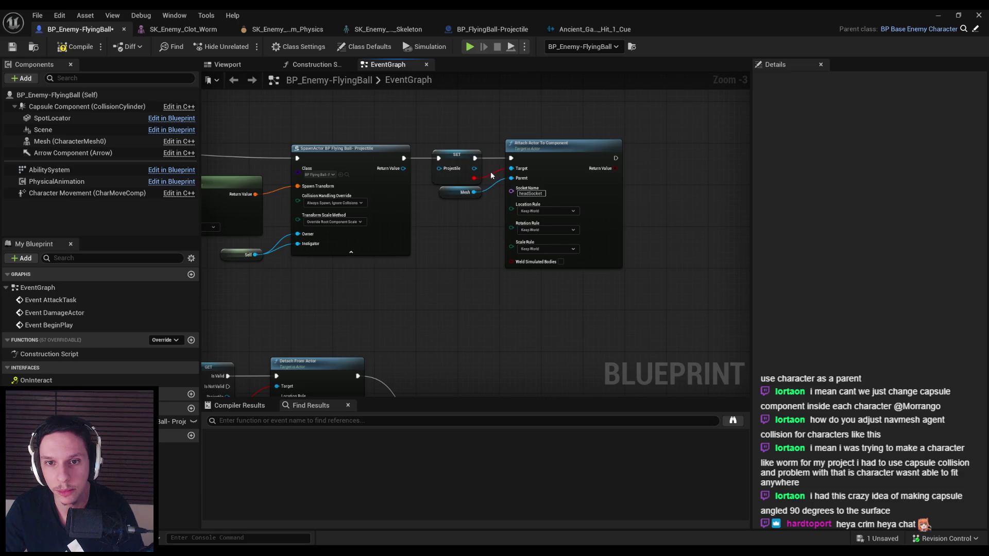
# - Wire Projectile into the Target pins of the attach and Detach From Actor nodes
pyautogui.rightClick(475, 246)
pyautogui.press('Escape')
pyautogui.scroll(3, 429, 245)
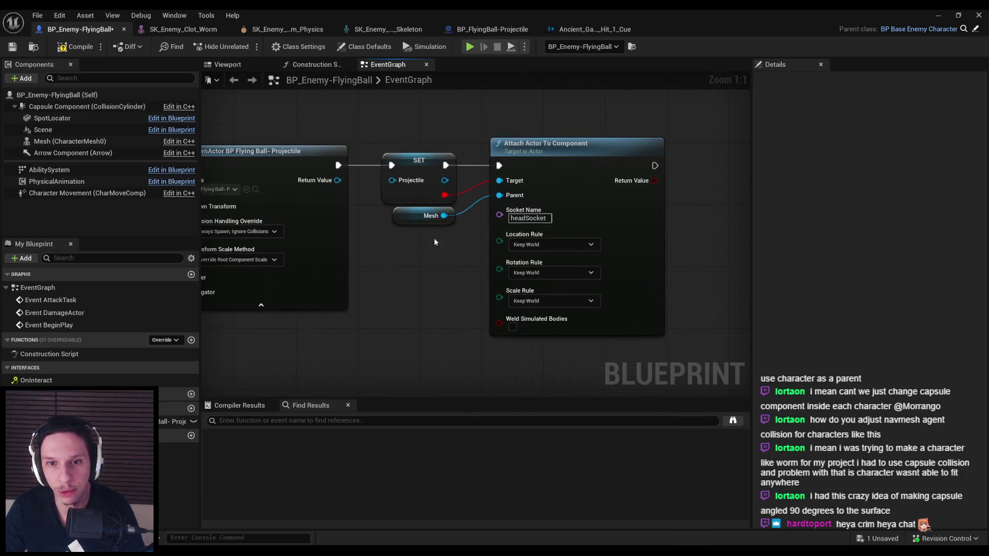
pyautogui.moveTo(485, 179); pyautogui.dragTo(499, 180)
pyautogui.press('Escape')
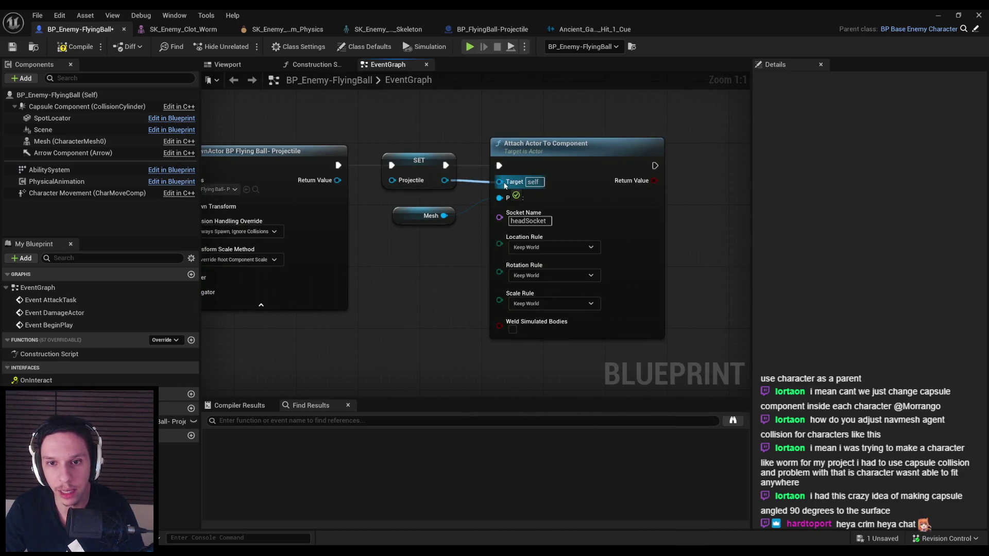
pyautogui.scroll(-5, 331, 186)
pyautogui.scroll(4, 424, 267)
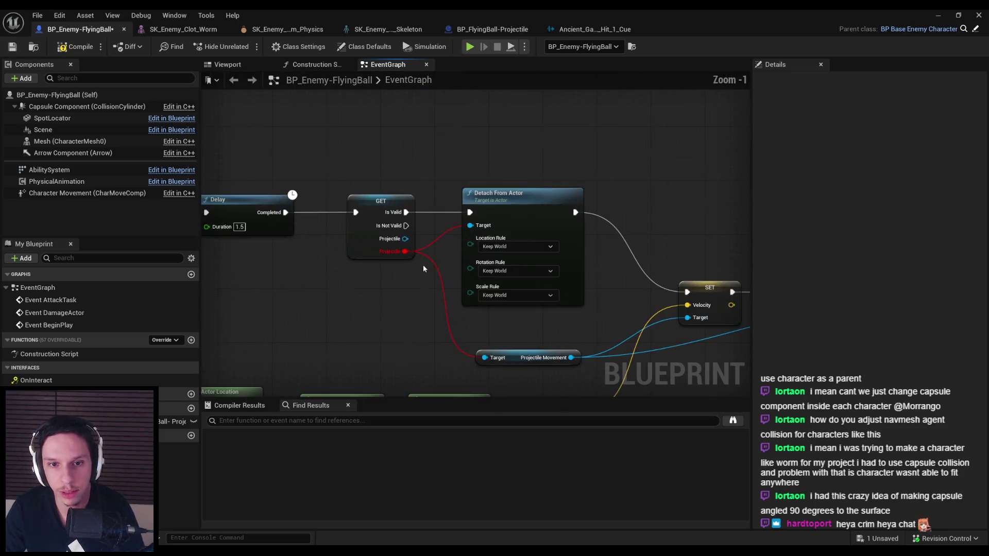
pyautogui.moveTo(472, 233); pyautogui.dragTo(471, 230)
# - Add a Projectile Movement getter from Projectile and delete the duplicate getter
pyautogui.moveTo(380, 212); pyautogui.dragTo(464, 334)
pyautogui.moveTo(412, 312); pyautogui.dragTo(454, 306)
pyautogui.write('propj')
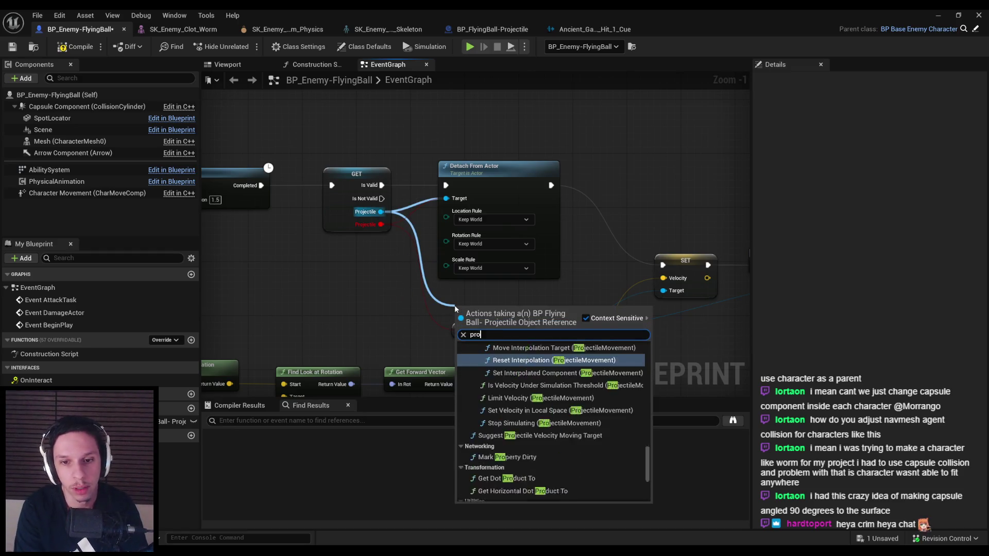
pyautogui.press('BackSpace')
pyautogui.press('BackSpace')
pyautogui.press('BackSpace')
pyautogui.write('ojectile movement')
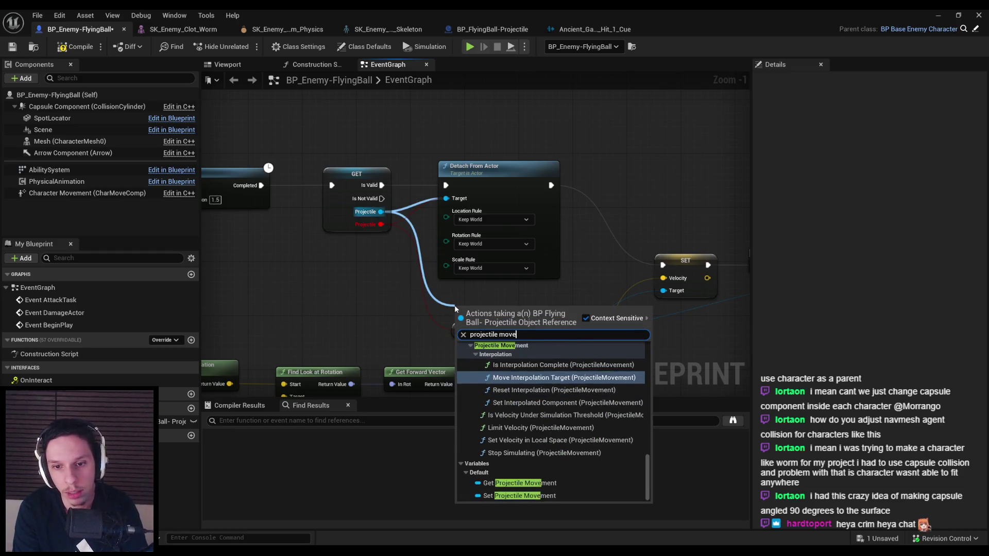
pyautogui.click(517, 484)
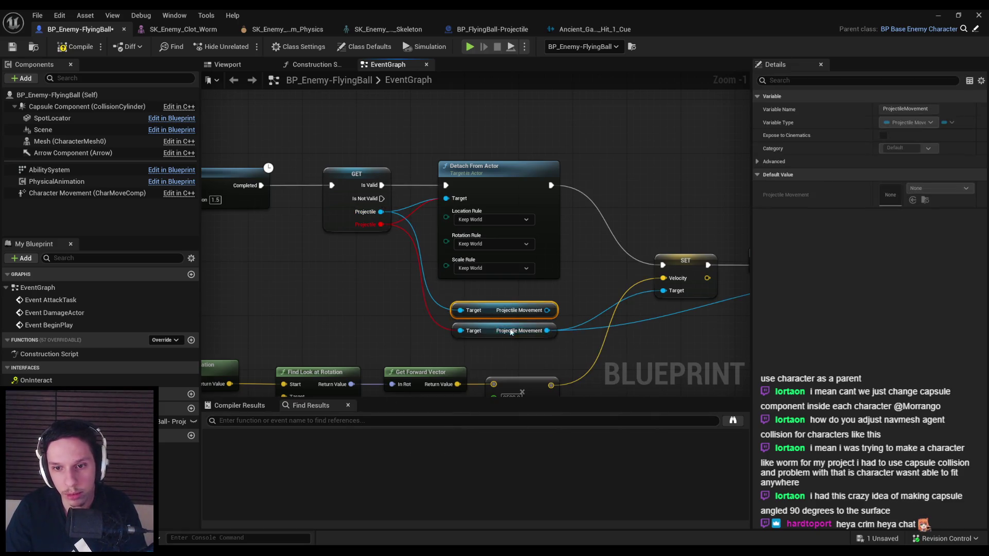
pyautogui.scroll(-2, 369, 310)
pyautogui.moveTo(338, 306); pyautogui.dragTo(487, 310)
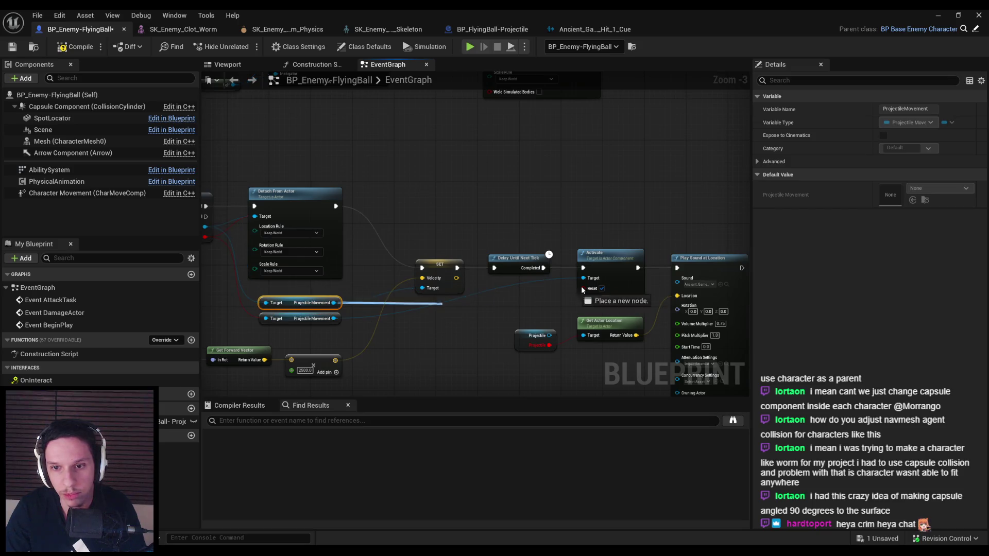
pyautogui.press('Delete')
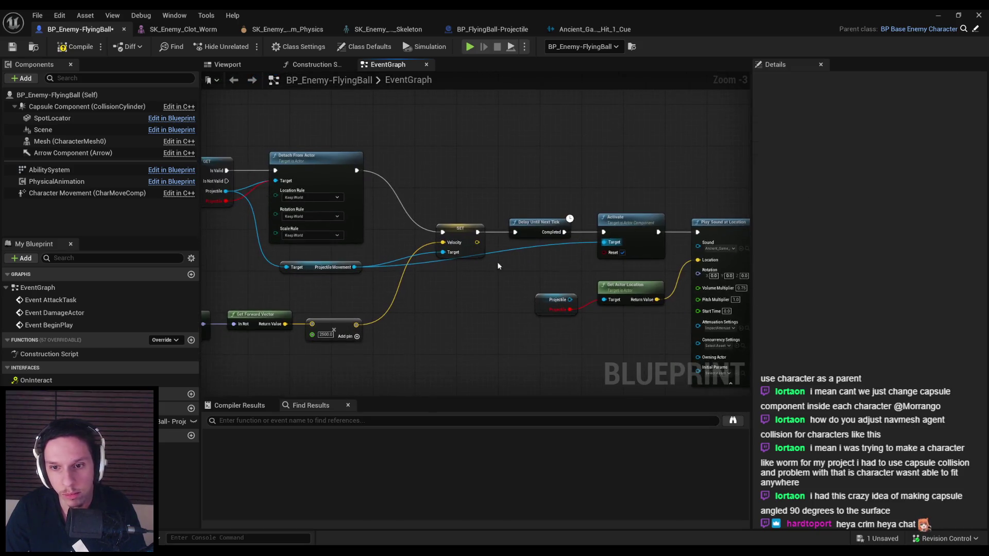
# - Remove the orphaned Projectile link, wire Projectile to Get Actor Location's Target, and compile
pyautogui.rightClick(586, 310)
pyautogui.keyDown('alt'); pyautogui.click(570, 309); pyautogui.keyUp('alt')
pyautogui.moveTo(570, 300); pyautogui.dragTo(609, 302)
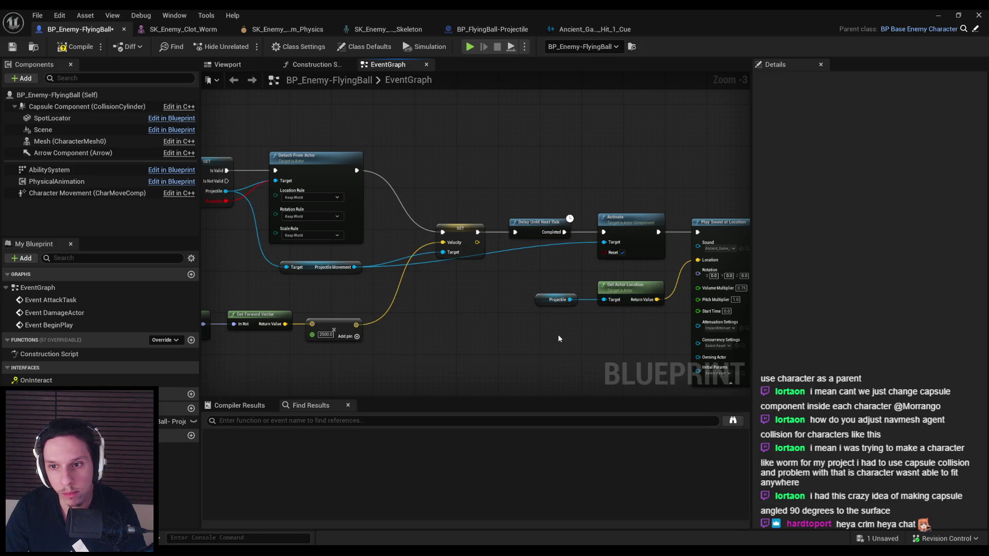
pyautogui.click(87, 45)
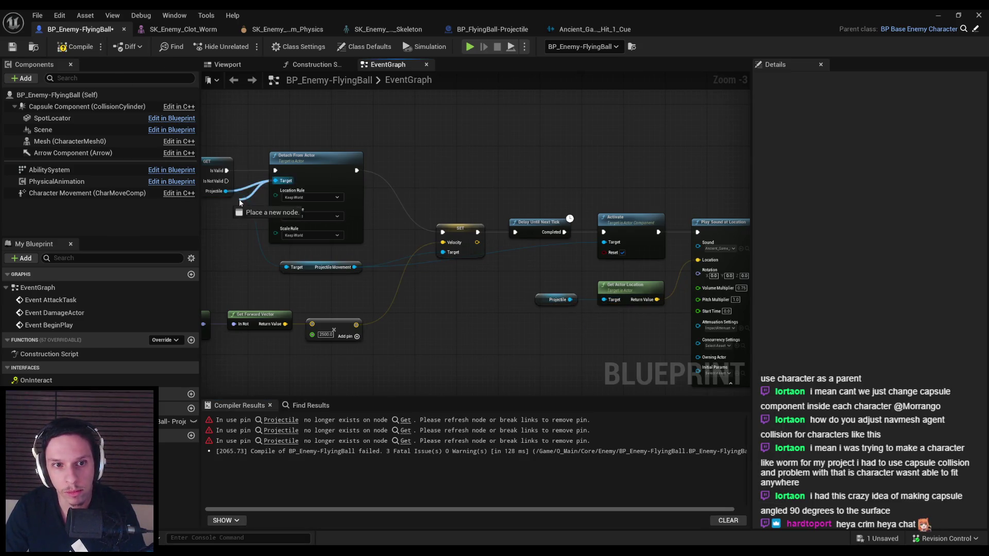
pyautogui.scroll(2, 213, 236)
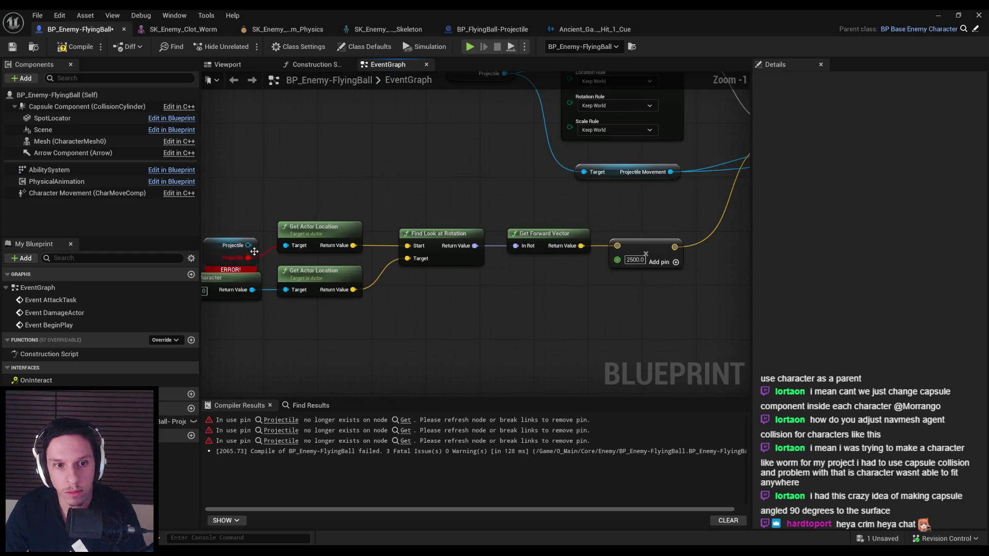
pyautogui.moveTo(288, 248); pyautogui.dragTo(286, 245)
pyautogui.scroll(-2, 271, 268)
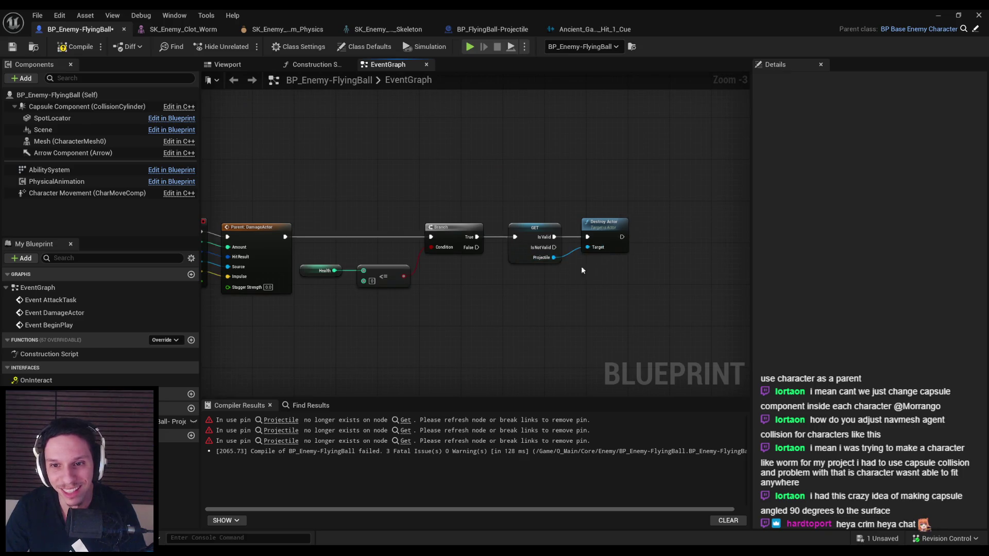
pyautogui.scroll(-2, 421, 274)
pyautogui.scroll(2, 421, 258)
pyautogui.press('F7')
pyautogui.scroll(-2, 587, 254)
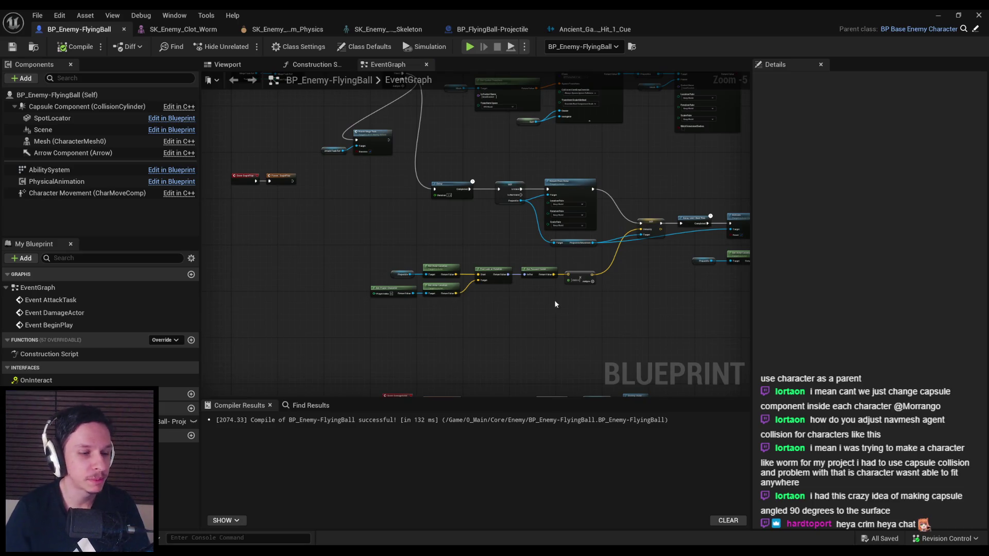
# - Play-test the level full screen with the two-handed weapon, then stop
pyautogui.moveTo(440, 282)
pyautogui.mouseDown()
pyautogui.moveTo(462, 295)
pyautogui.moveTo(356, 288)
pyautogui.mouseUp()
pyautogui.click(938, 15)
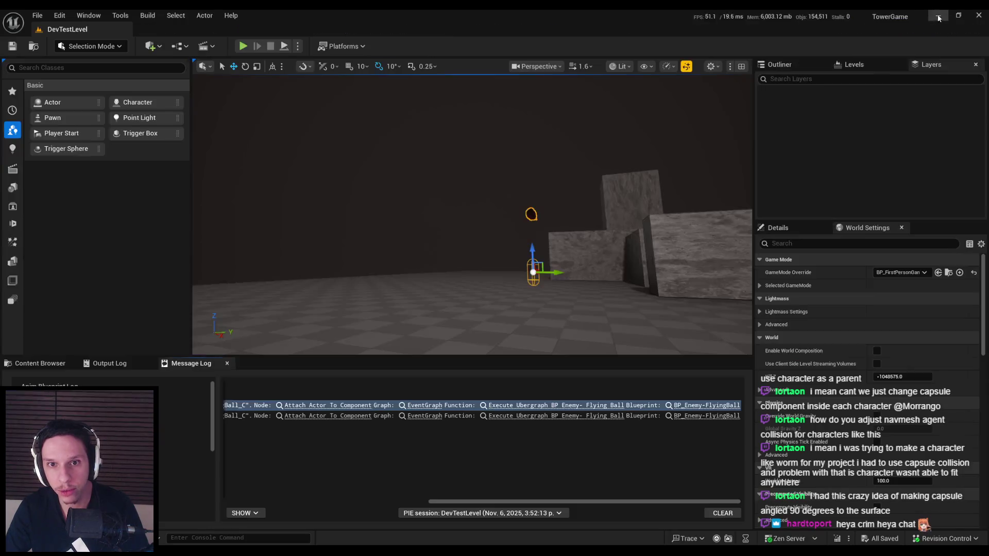
pyautogui.hotkey('alt', 'p')
pyautogui.press('F11')
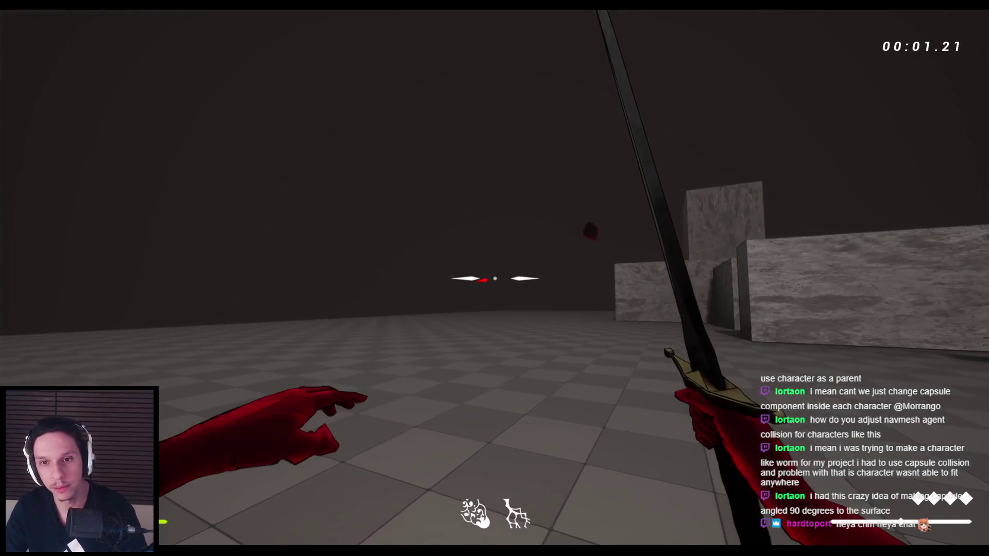
pyautogui.press('2')
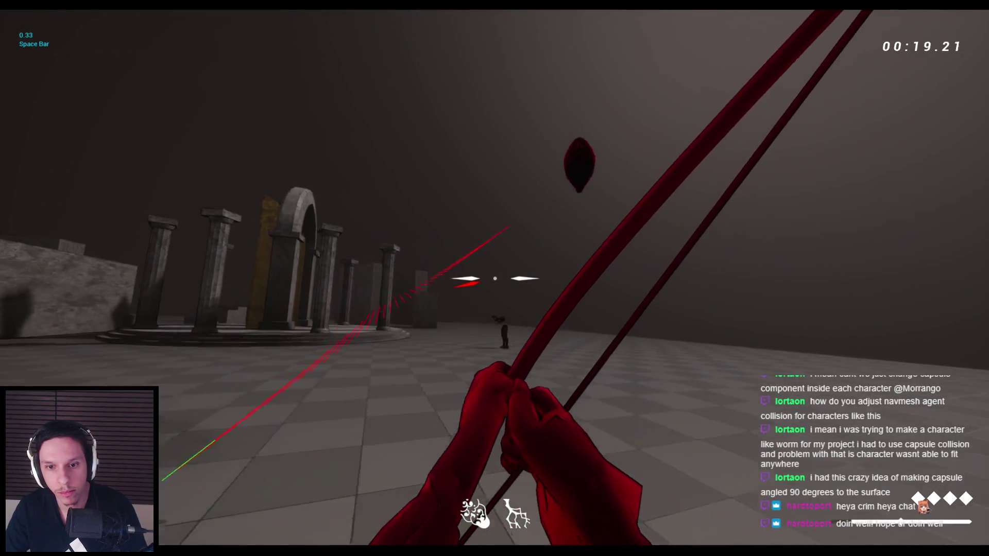
pyautogui.press('Escape')
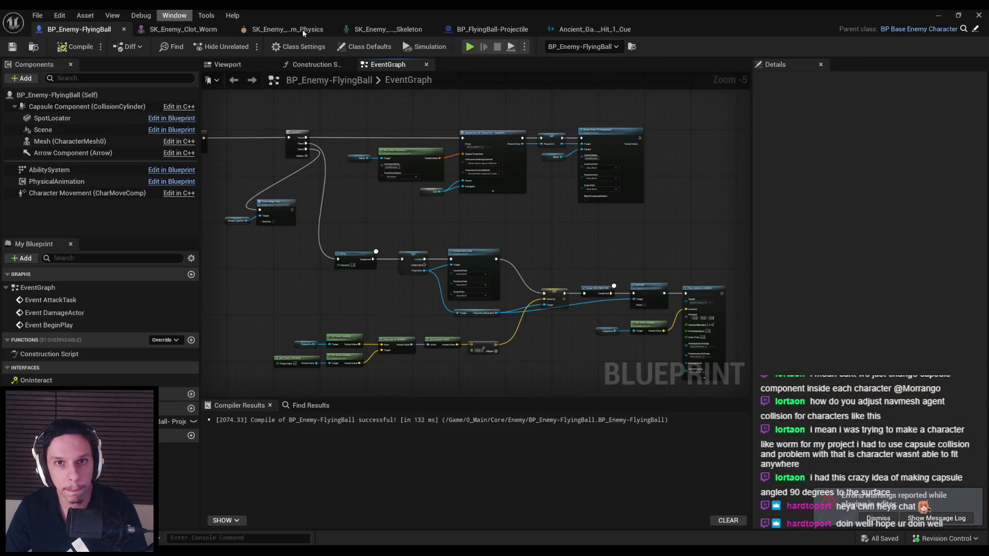
# - Set the projectile's Audio component sound to Ancient_Game_Wizard_Spell_Loop_Cue and open the cue
pyautogui.click(510, 31)
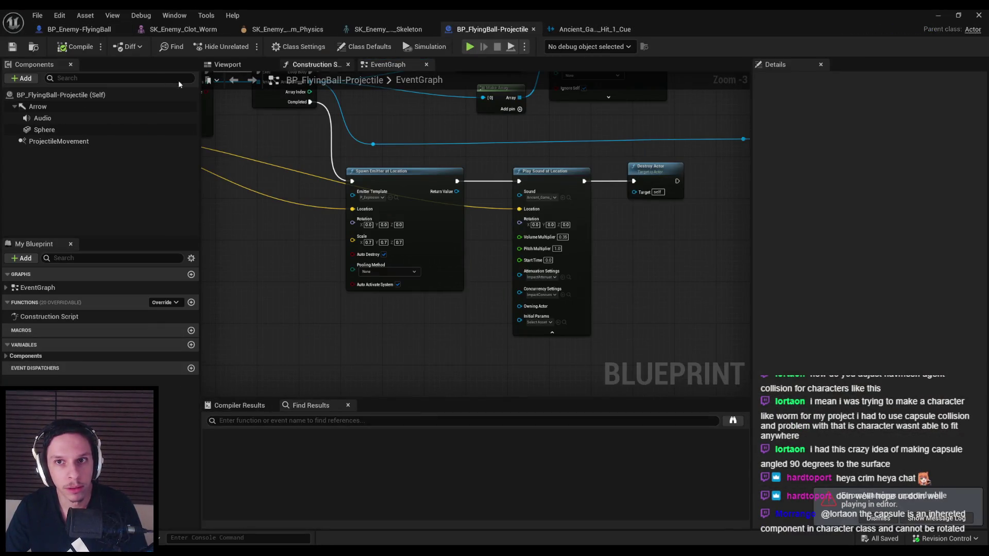
pyautogui.click(58, 123)
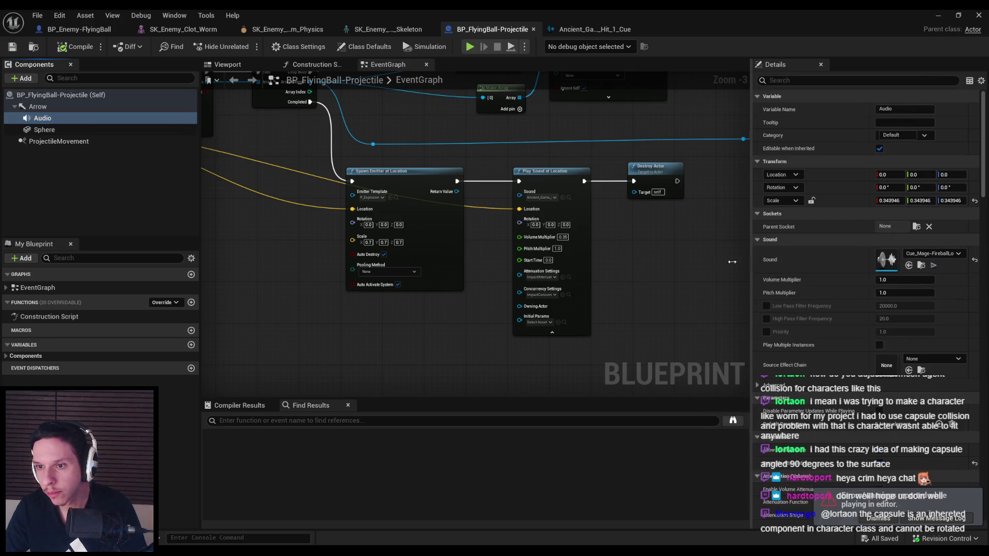
pyautogui.moveTo(753, 261); pyautogui.dragTo(610, 261)
pyautogui.click(856, 254)
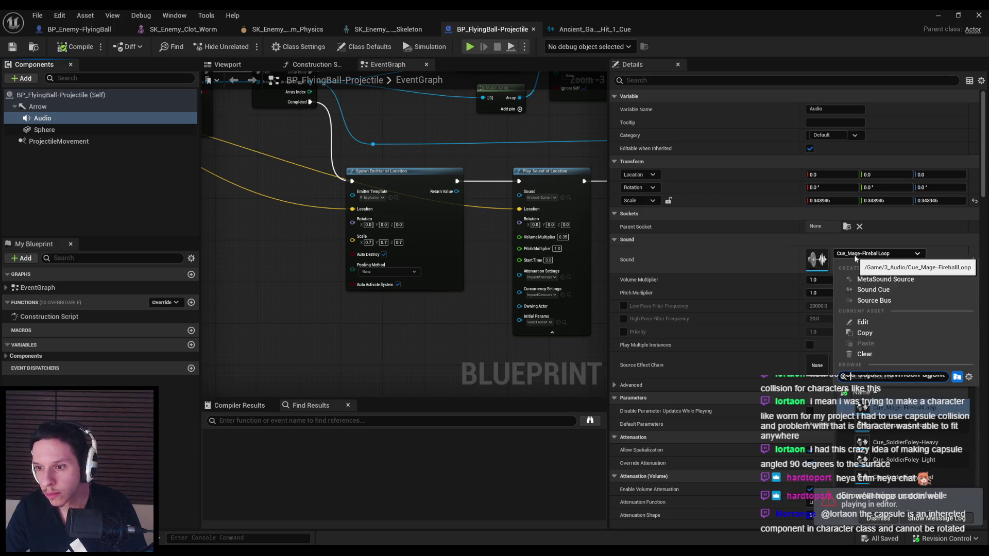
pyautogui.click(768, 273)
pyautogui.click(863, 254)
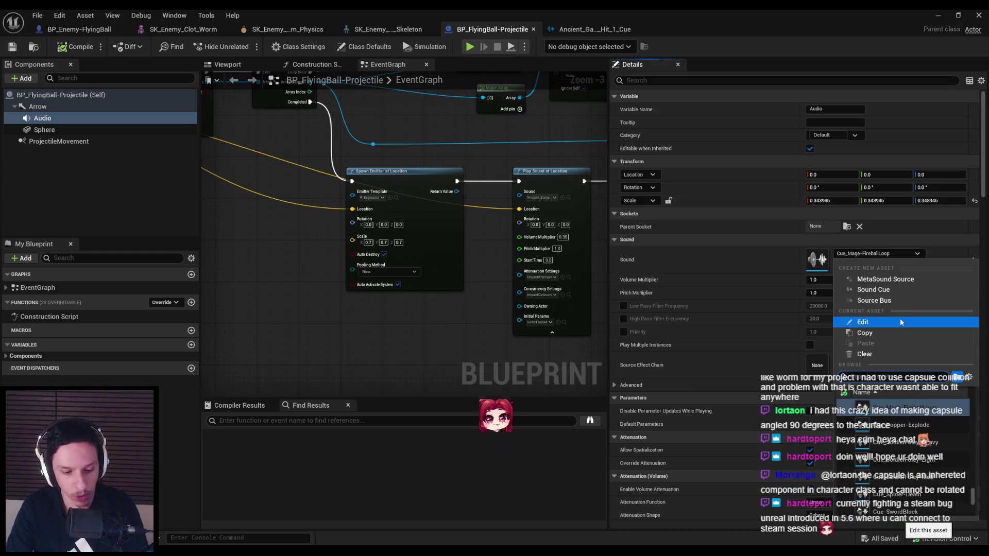
pyautogui.write('spell')
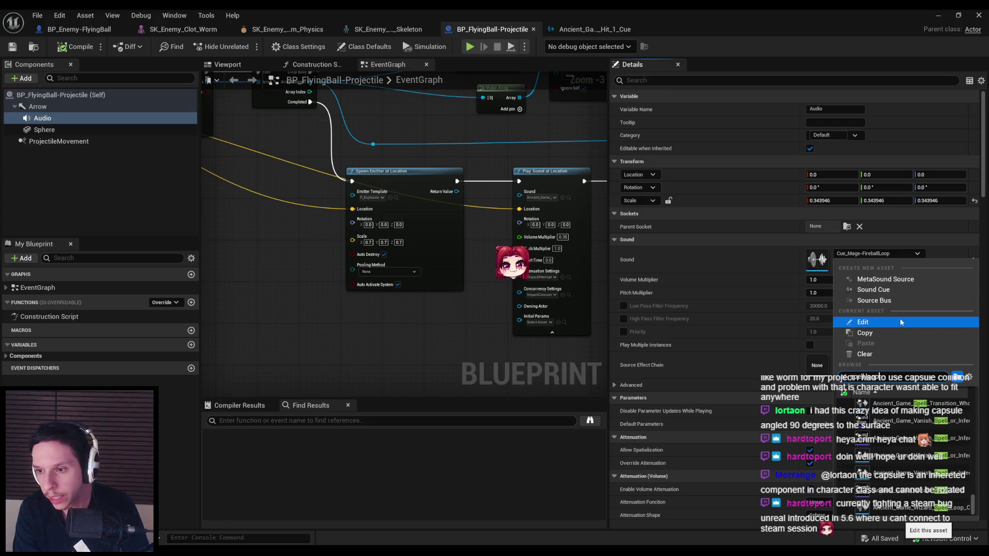
pyautogui.write('loop')
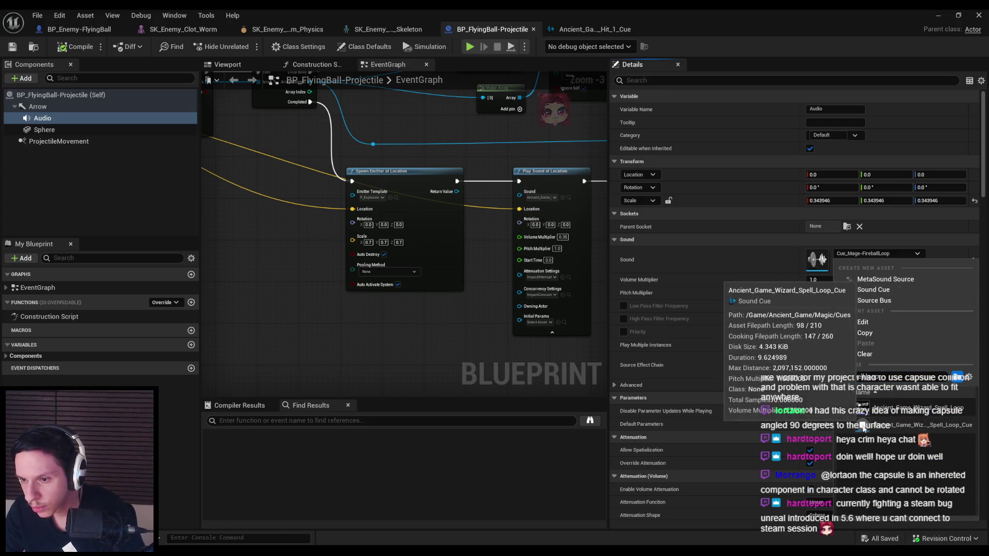
pyautogui.doubleClick(863, 429)
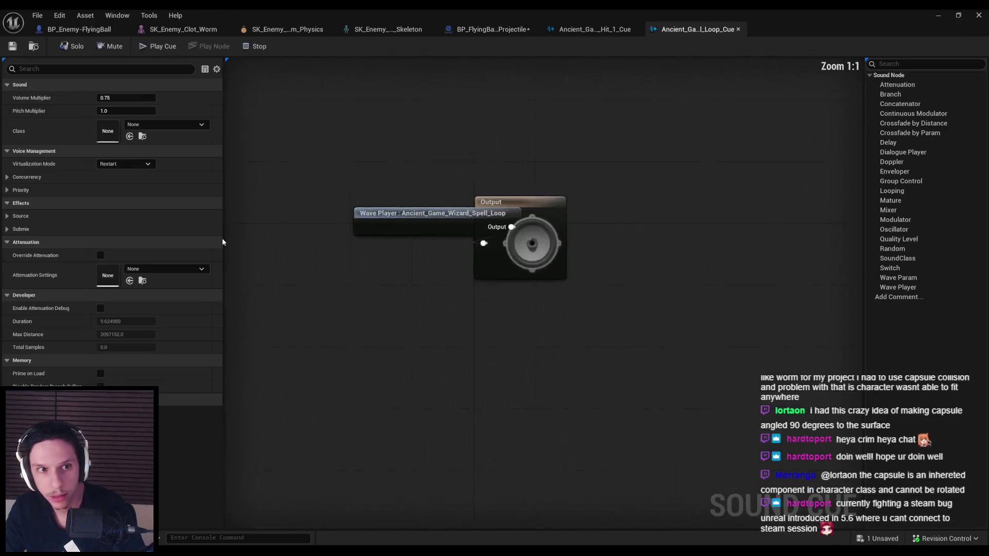
# - Assign the SC_SFX sound class to Ancient_Game_Wizard_Spell_Loop_Cue, check it out, save it, and close the cue tabs
pyautogui.click(155, 124)
pyautogui.click(174, 333)
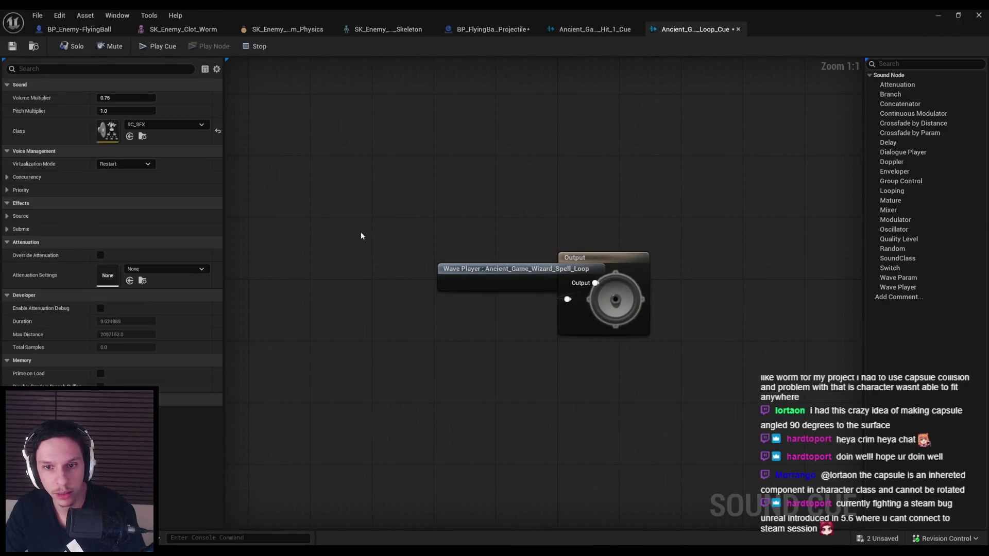
pyautogui.click(515, 391)
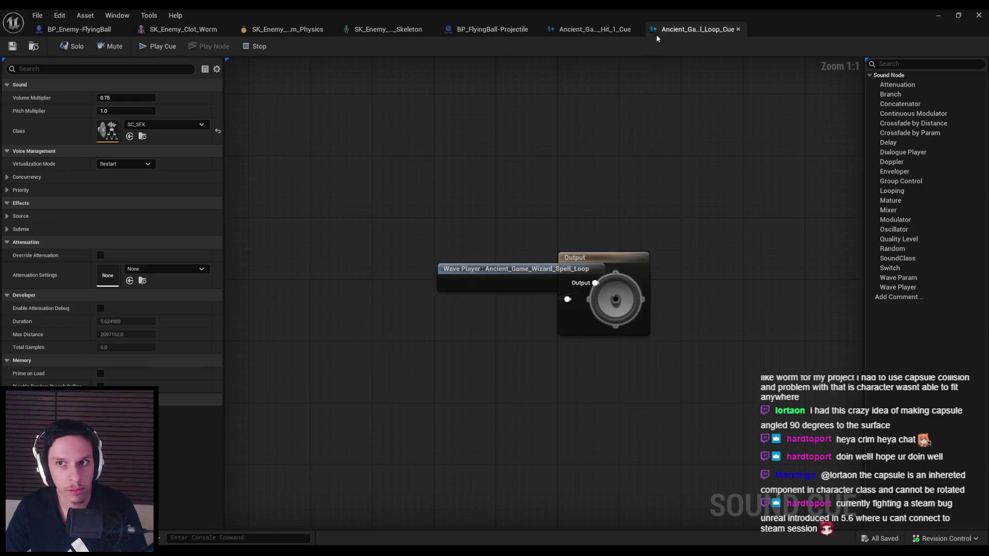
pyautogui.middleClick(615, 30)
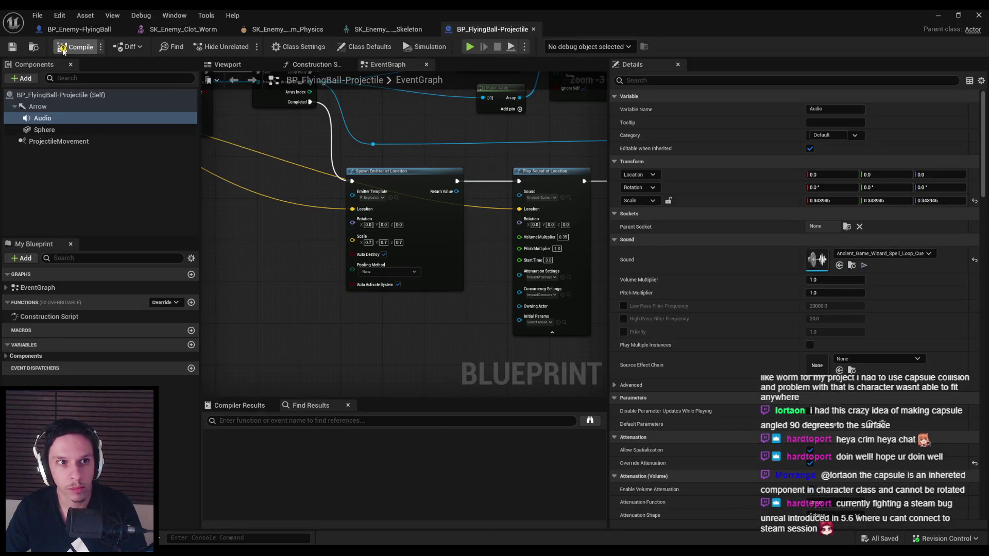
pyautogui.click(95, 30)
# - Start a play-in-editor test and jump toward the pillared platform while the FlyingBall fires
pyautogui.click(941, 16)
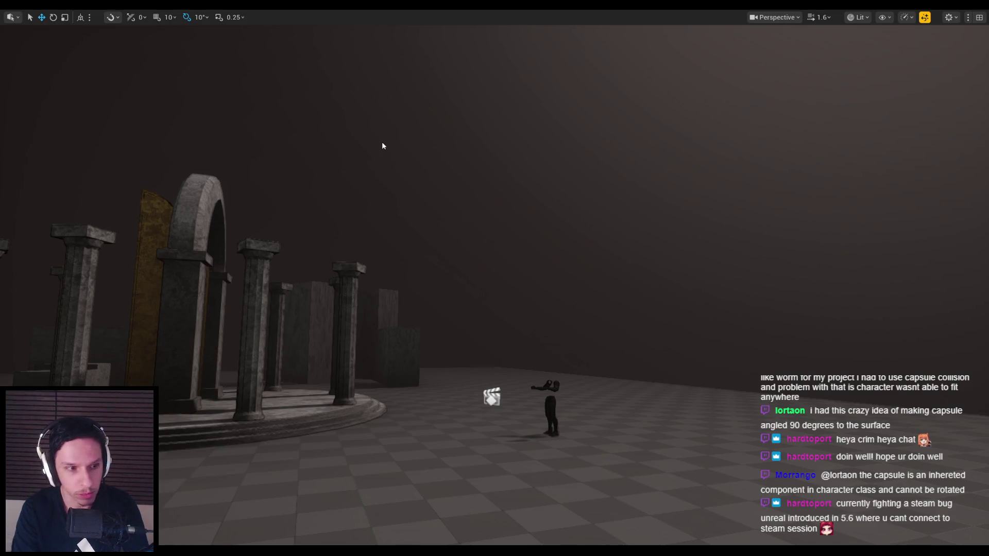
pyautogui.hotkey('alt', 'p')
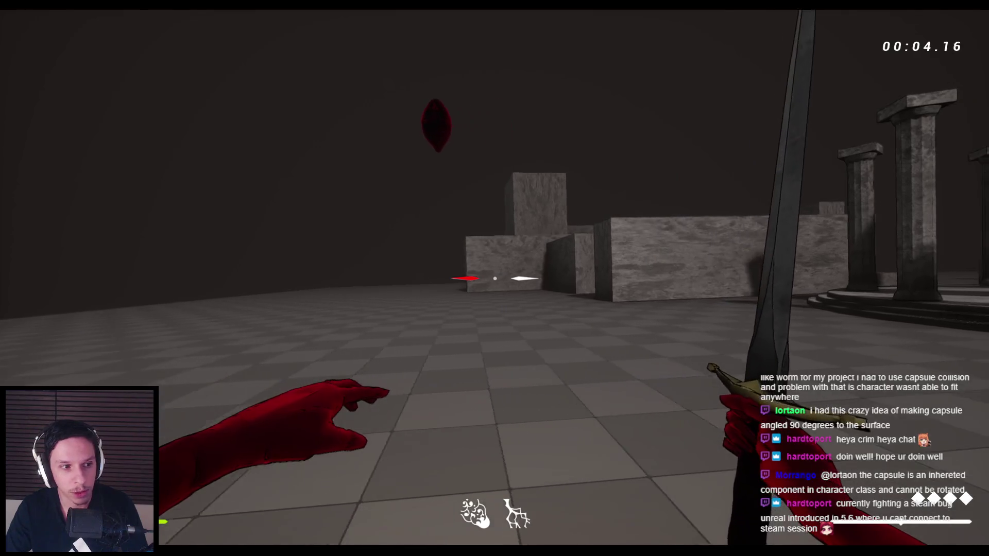
pyautogui.press('space')
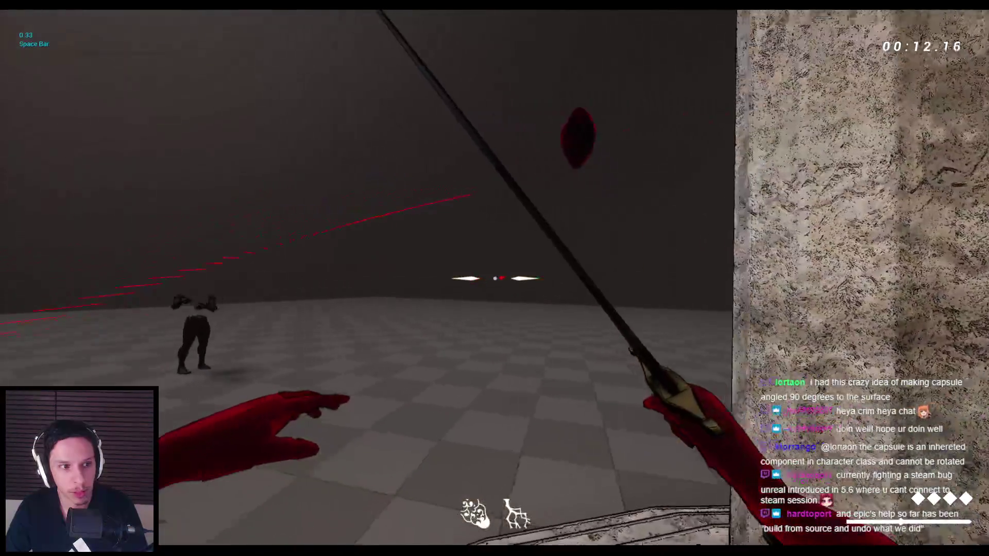
pyautogui.press('space')
pyautogui.press('space')
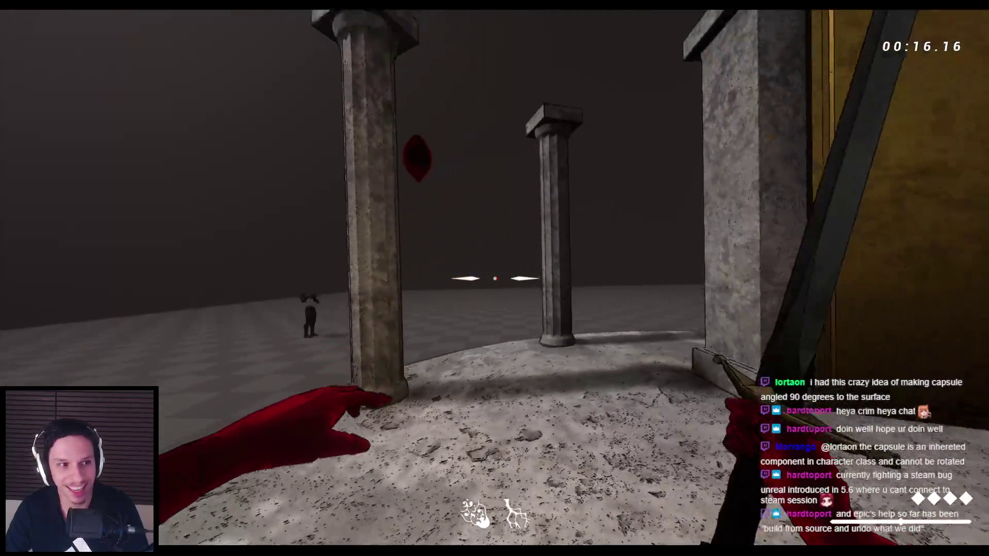
pyautogui.press('space')
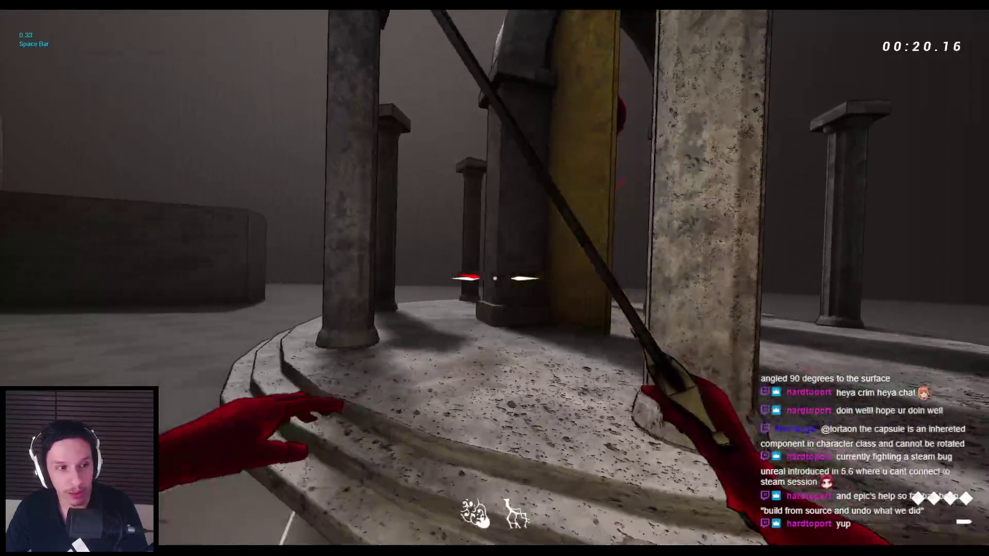
pyautogui.press('space')
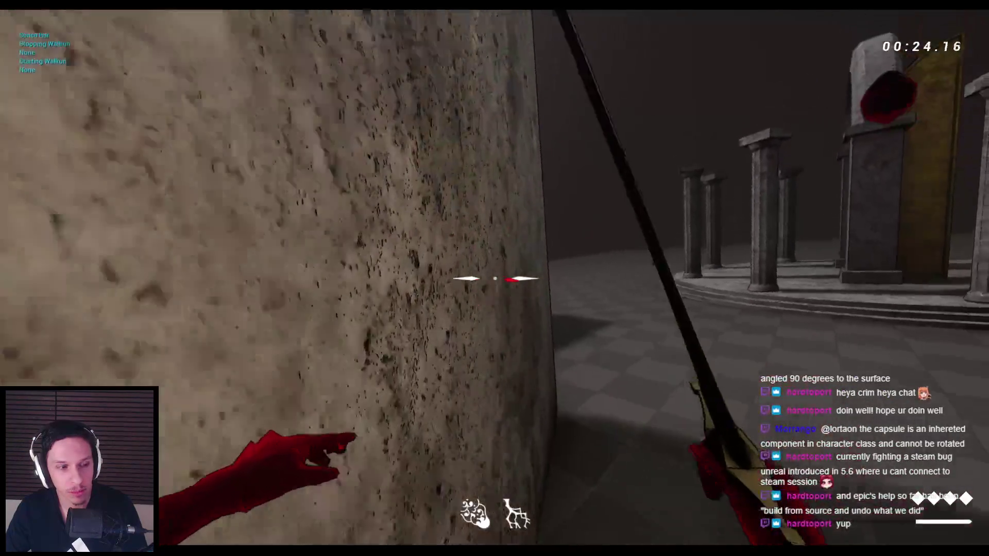
pyautogui.press('space')
pyautogui.press('space')
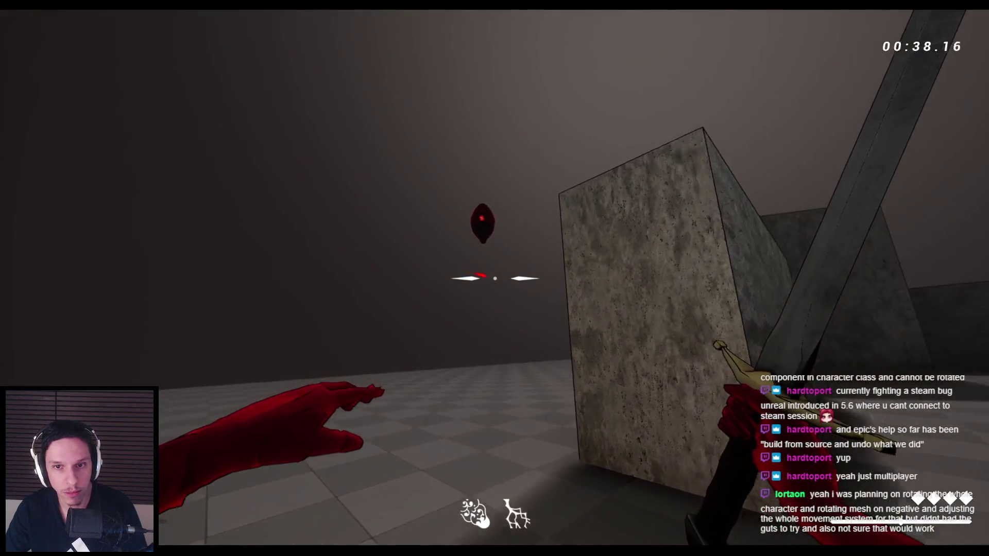
pyautogui.press('space')
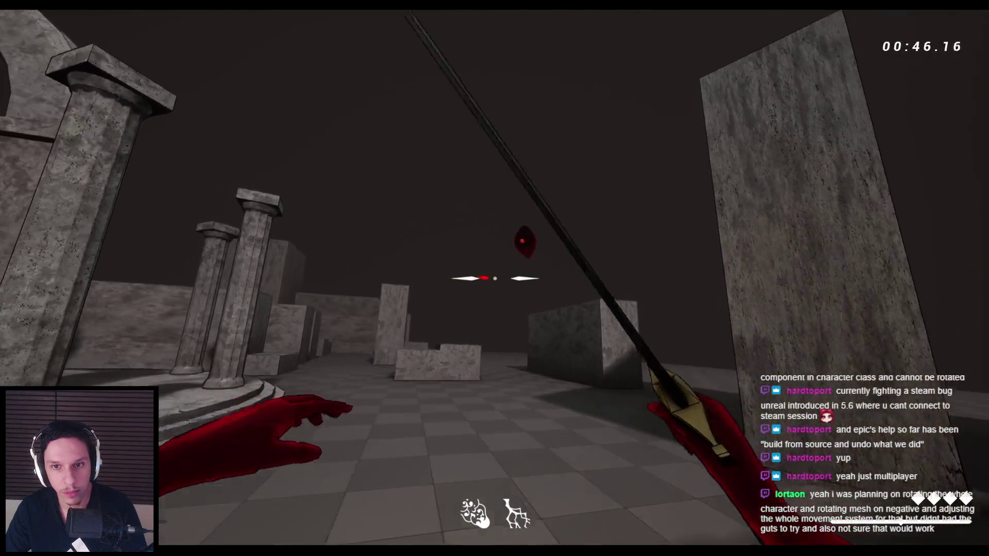
pyautogui.press('space')
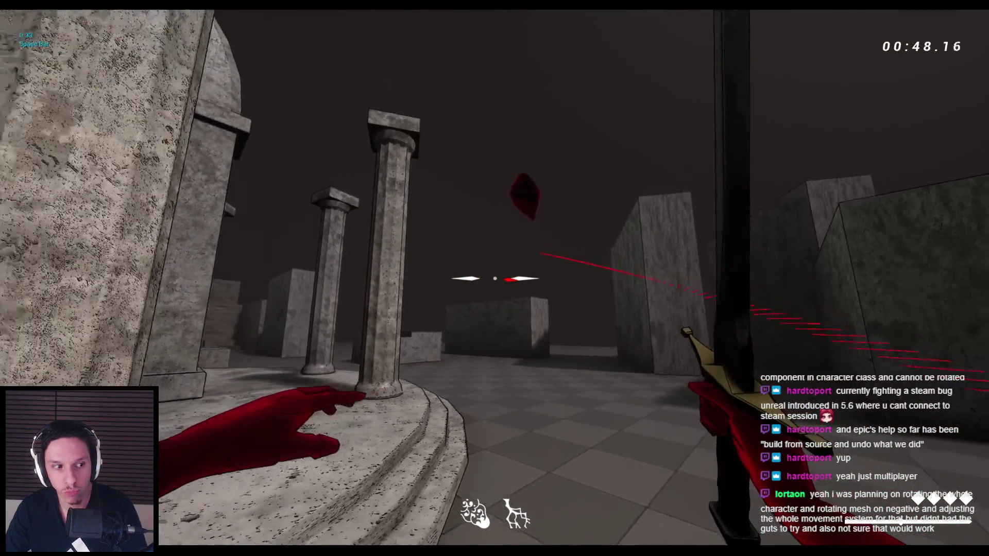
# - Jump across the stone blocks dodging the red projectiles, then stop the play test
pyautogui.press('space')
pyautogui.press('space')
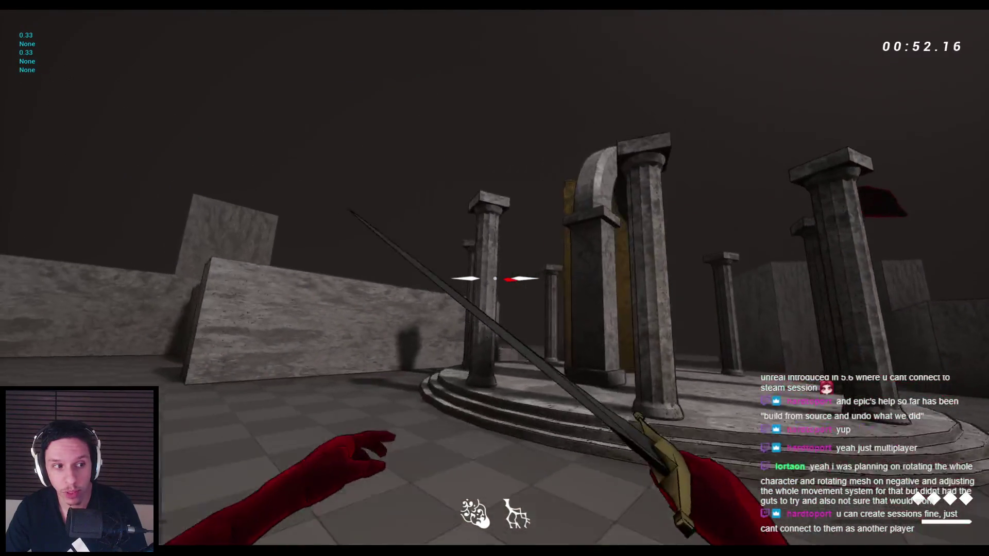
pyautogui.press('space')
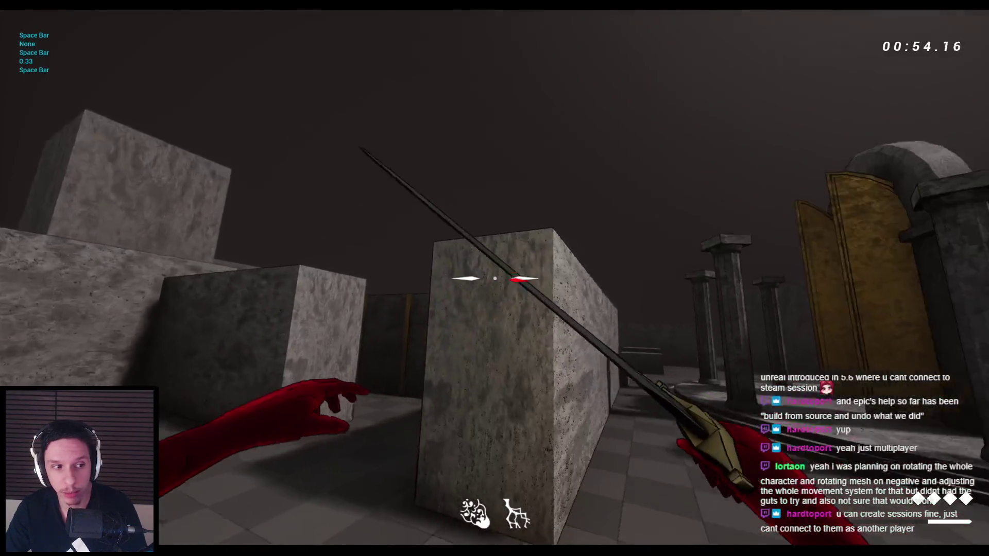
pyautogui.press('space')
pyautogui.press('space')
pyautogui.press('space')
pyautogui.press('space')
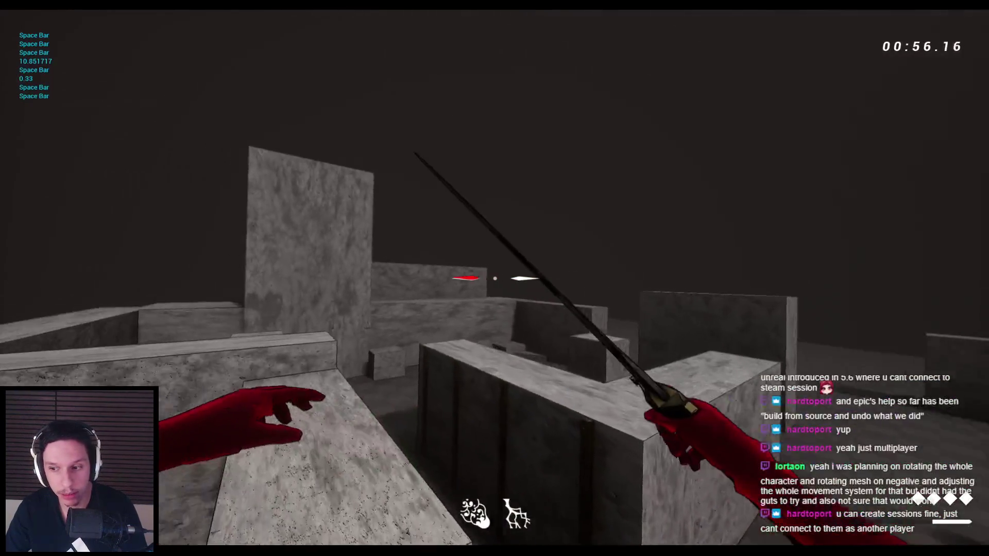
pyautogui.press('space')
pyautogui.press('space')
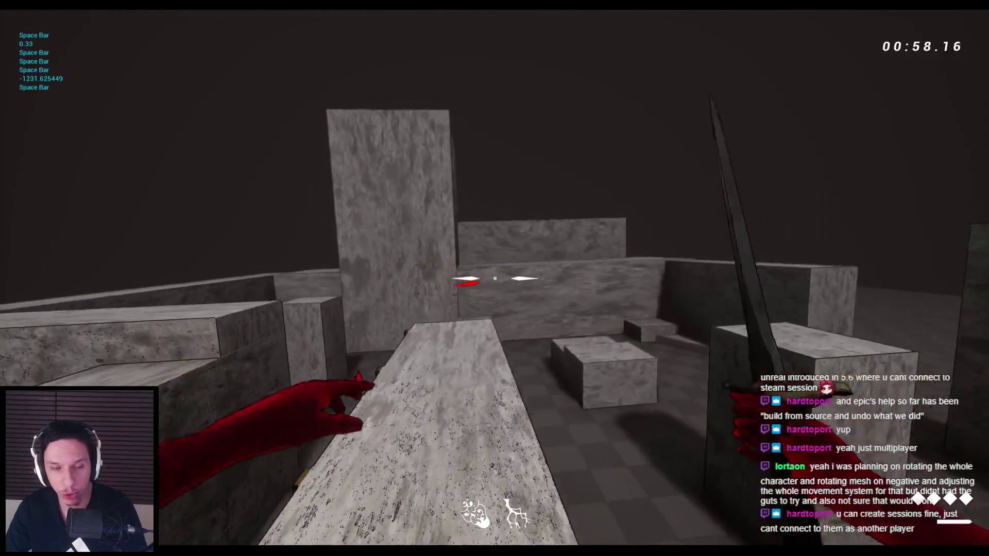
pyautogui.press('space')
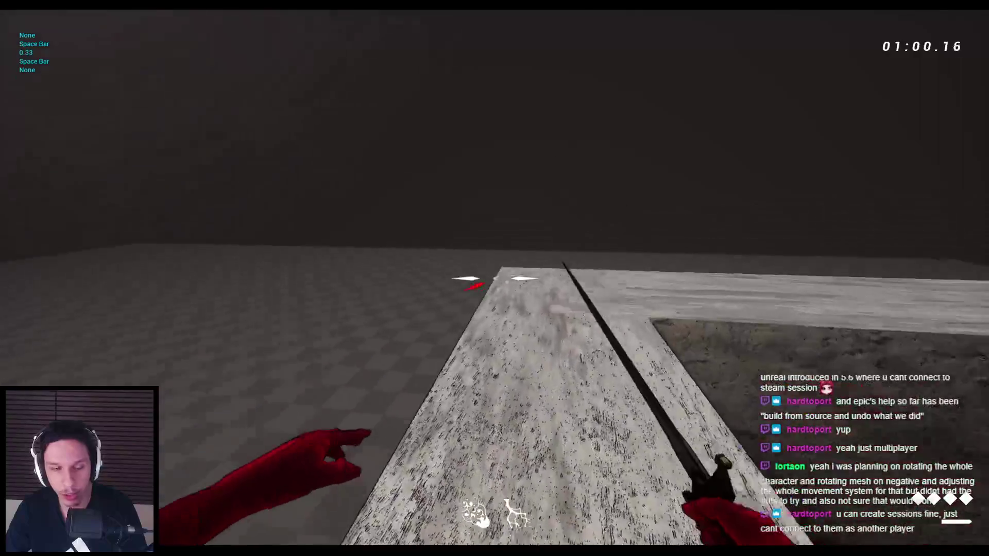
pyautogui.press('space')
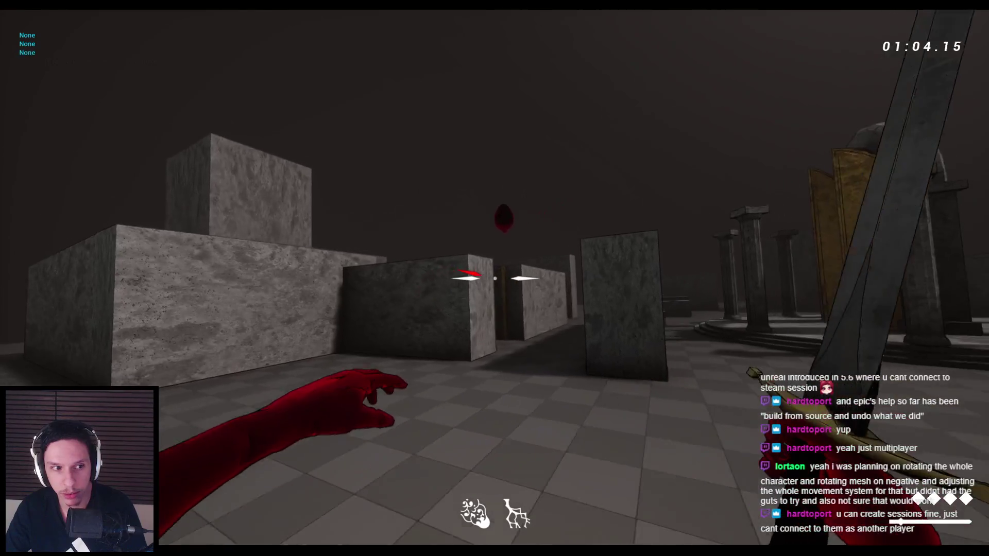
pyautogui.press('space')
pyautogui.press('space')
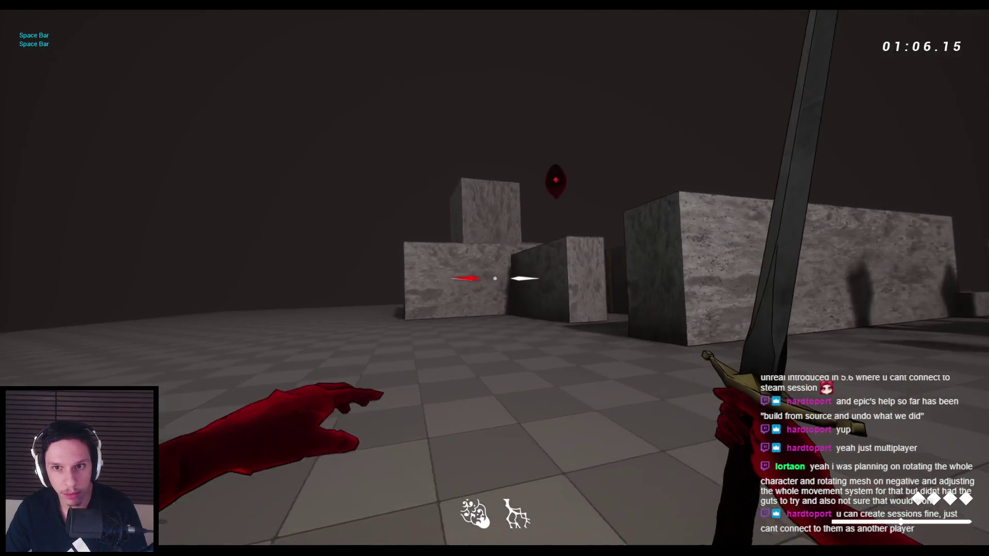
pyautogui.press('space')
pyautogui.press('space')
pyautogui.press('space')
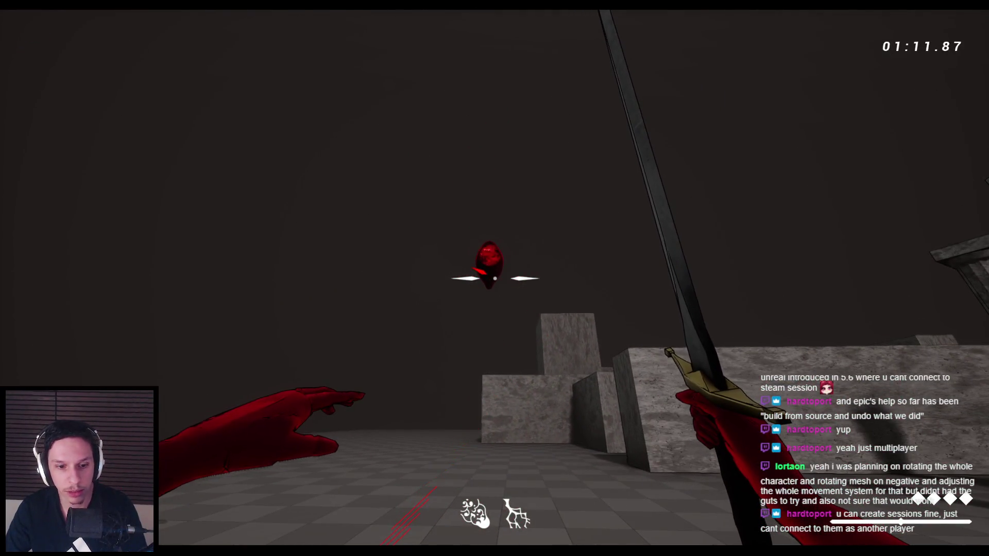
pyautogui.press('Escape')
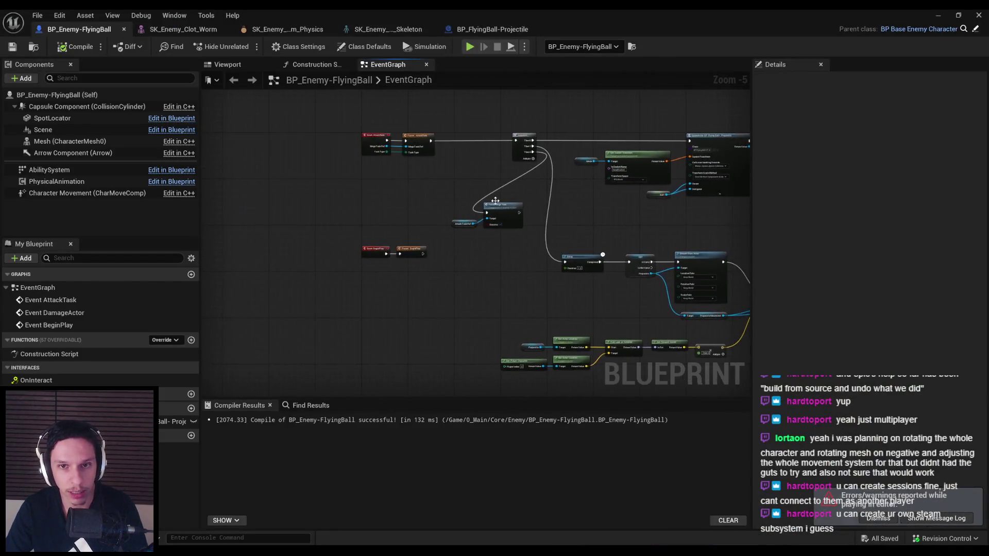
# - Delete the Parent: BeginPlay node and save BP_Enemy-FlyingBall
pyautogui.scroll(2, 390, 197)
pyautogui.scroll(-2, 392, 197)
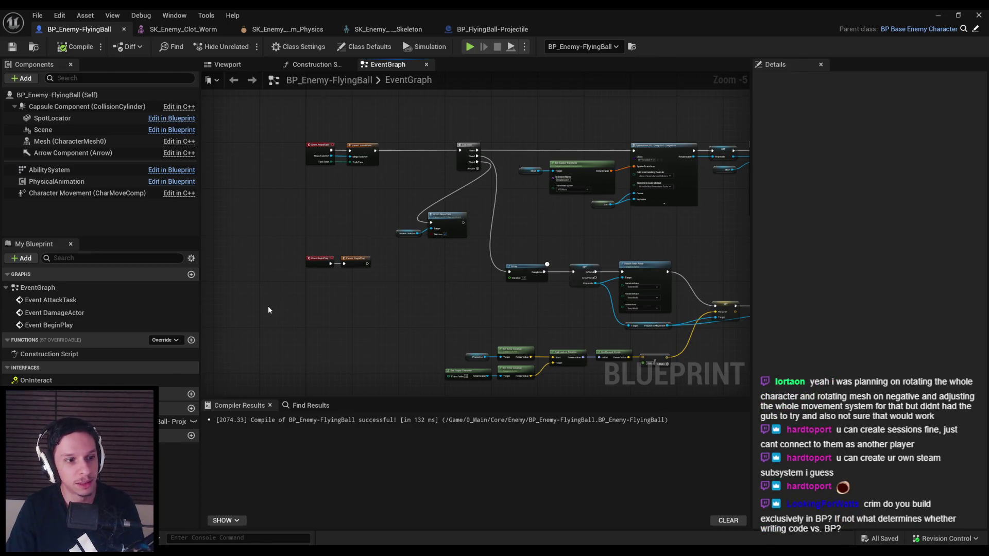
pyautogui.moveTo(269, 244)
pyautogui.mouseDown()
pyautogui.moveTo(360, 272)
pyautogui.moveTo(353, 291)
pyautogui.mouseUp()
pyautogui.click(353, 292)
pyautogui.press('Delete')
pyautogui.hotkey('ctrl', 's')
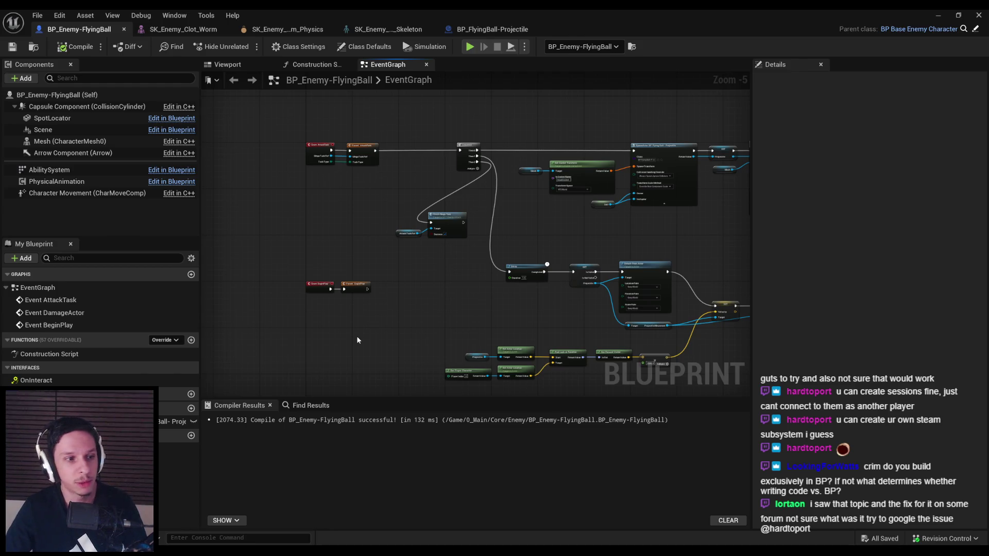
# - Shift the Sequence, Finish Mega Task and Attack Task Ref nodes left, then compile
pyautogui.scroll(4, 347, 249)
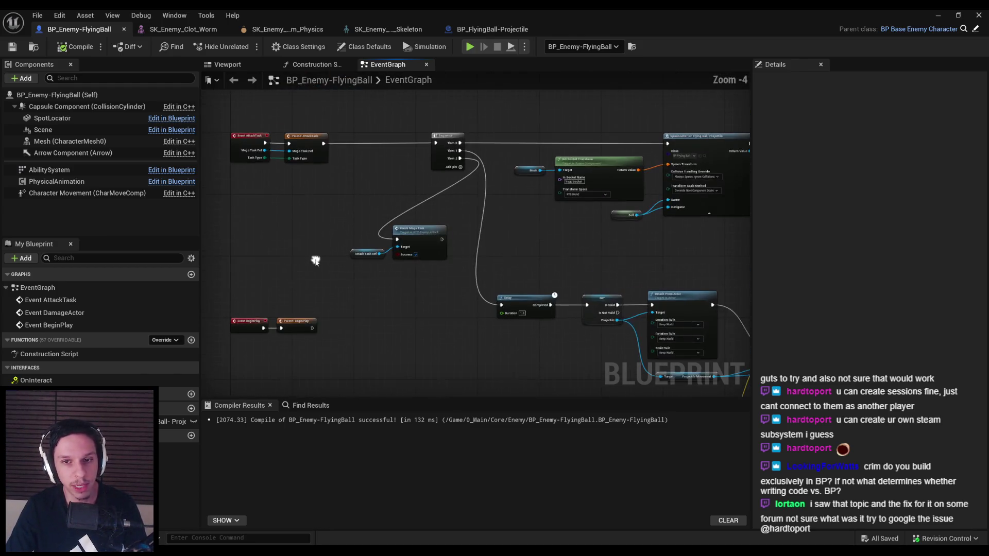
pyautogui.moveTo(439, 150); pyautogui.dragTo(304, 150)
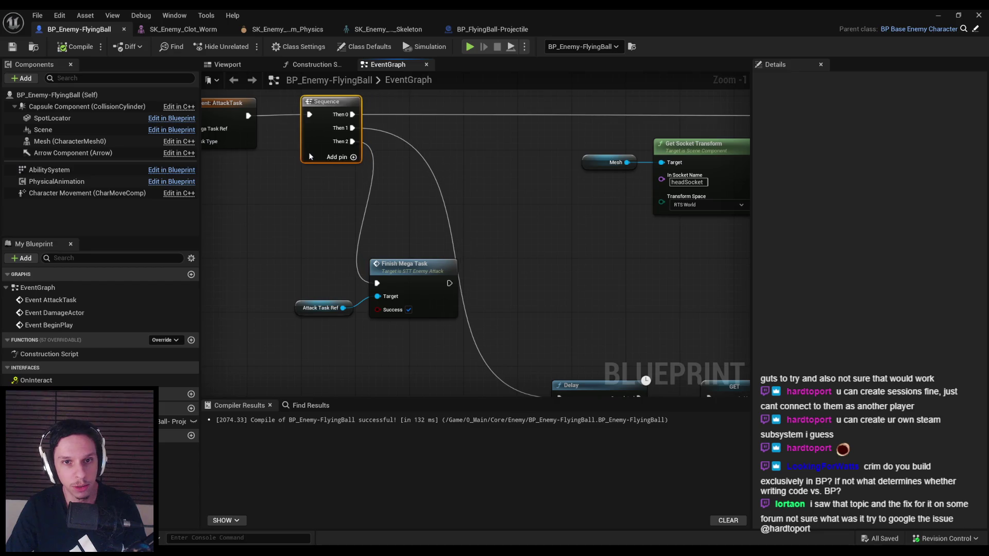
pyautogui.moveTo(273, 248); pyautogui.dragTo(407, 304)
pyautogui.moveTo(404, 295); pyautogui.dragTo(337, 293)
pyautogui.scroll(-4, 357, 246)
pyautogui.click(77, 46)
# - Add a reroute point on the Projectile Movement-to-Activate wire
pyautogui.moveTo(547, 306)
pyautogui.mouseDown()
pyautogui.moveTo(448, 264)
pyautogui.moveTo(477, 261)
pyautogui.moveTo(518, 322)
pyautogui.moveTo(436, 265)
pyautogui.mouseUp()
pyautogui.scroll(2, 532, 282)
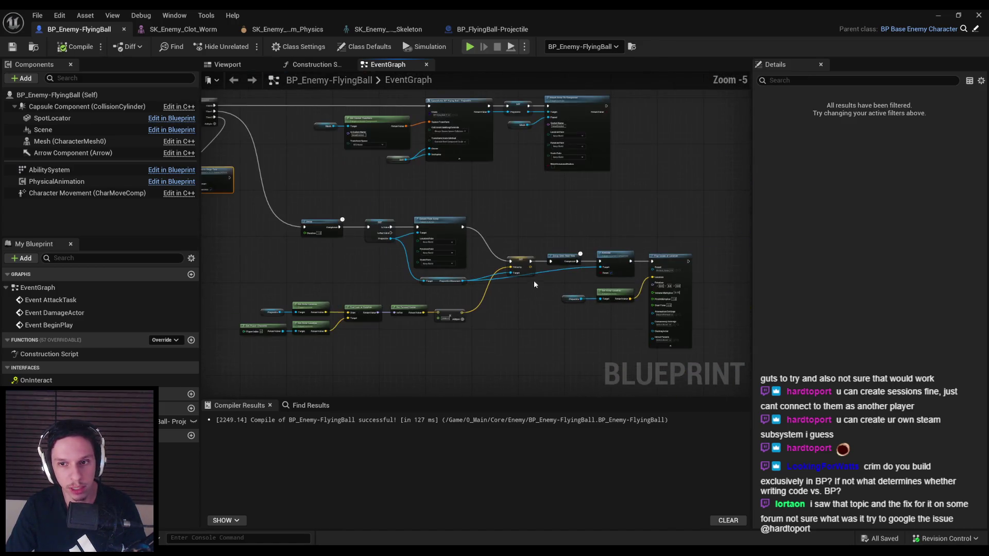
pyautogui.moveTo(574, 302)
pyautogui.mouseDown()
pyautogui.moveTo(402, 296)
pyautogui.moveTo(530, 276)
pyautogui.moveTo(400, 286)
pyautogui.moveTo(474, 273)
pyautogui.moveTo(626, 284)
pyautogui.mouseUp()
pyautogui.scroll(2, 474, 277)
pyautogui.doubleClick(451, 274)
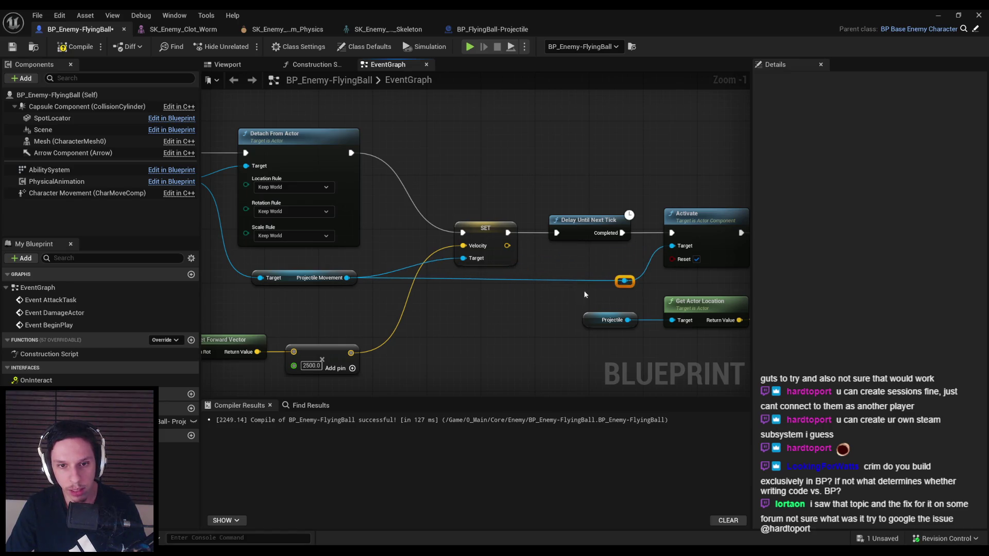
pyautogui.moveTo(320, 278); pyautogui.dragTo(320, 281)
pyautogui.click(486, 310)
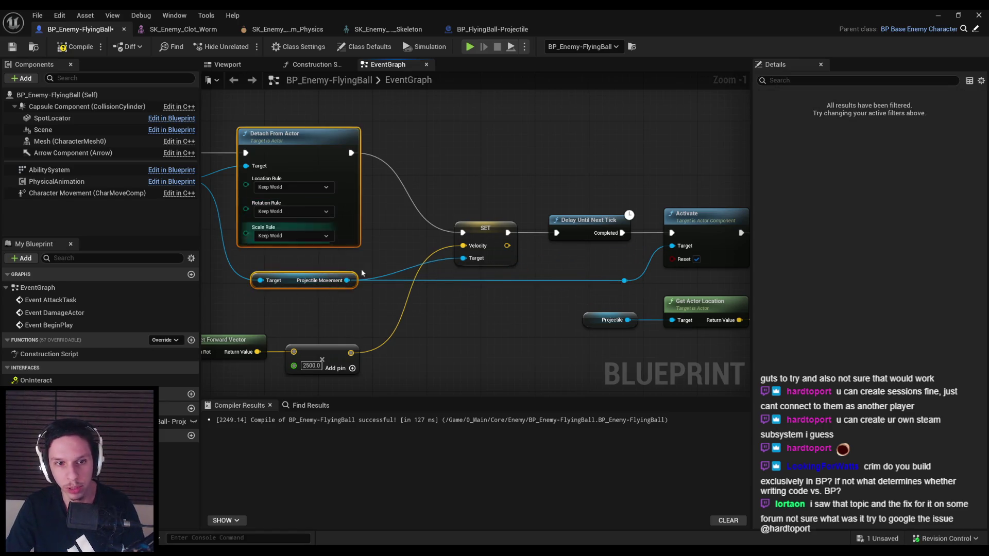
# - Pan over the Delay, Find Look at Rotation and Get Player Character nodes, then switch to the Steam sessions forum thread
pyautogui.scroll(-1, 472, 310)
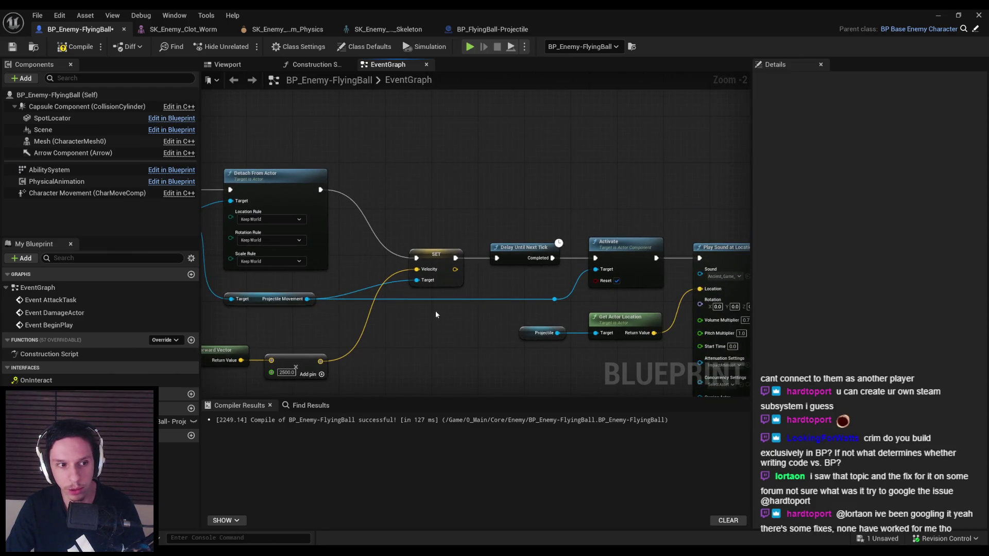
pyautogui.scroll(-1, 436, 310)
pyautogui.moveTo(436, 310); pyautogui.dragTo(621, 277)
pyautogui.moveTo(394, 295)
pyautogui.mouseDown()
pyautogui.moveTo(418, 224)
pyautogui.moveTo(406, 237)
pyautogui.mouseUp()
pyautogui.scroll(-1, 467, 245)
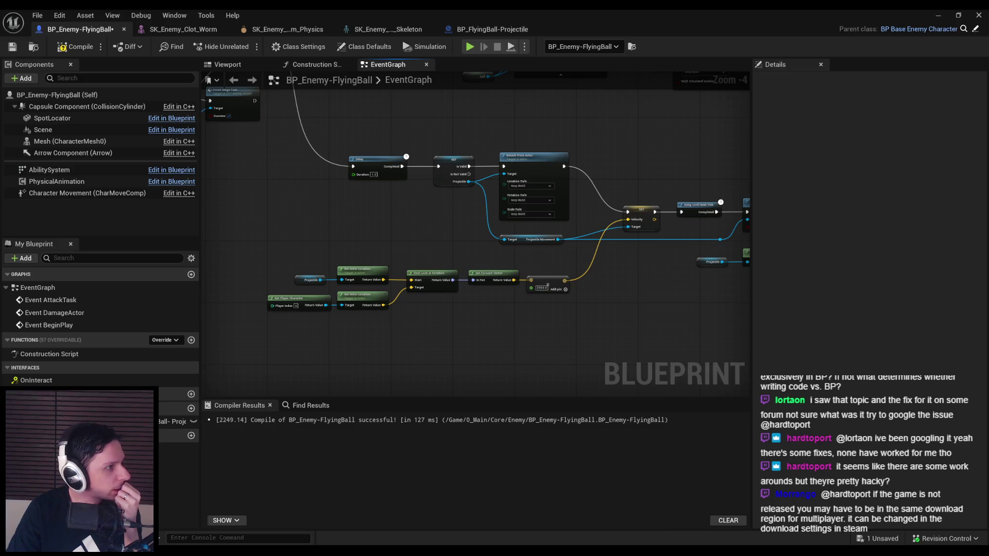
pyautogui.hotkey('alt', 'Tab')
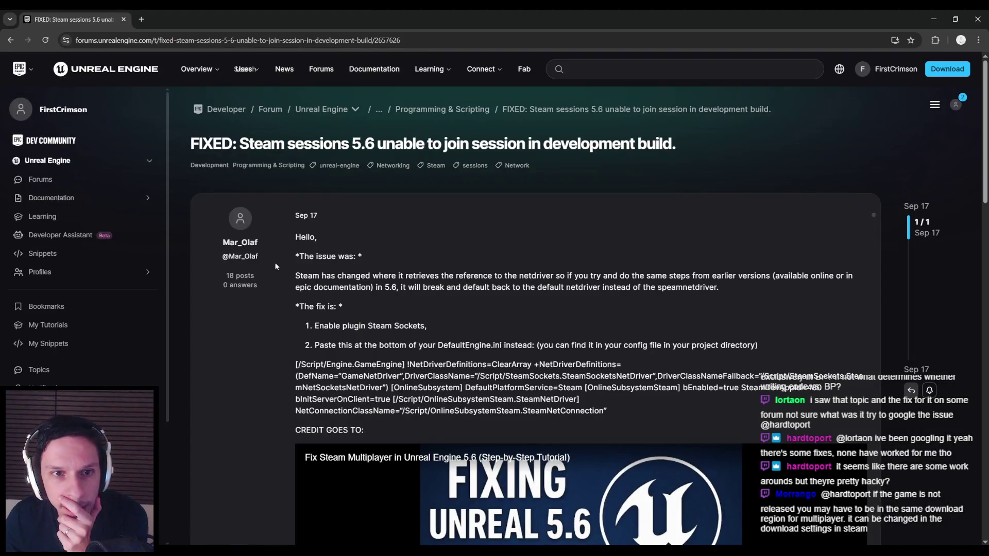
pyautogui.scroll(-2, 283, 270)
pyautogui.scroll(-3, 285, 274)
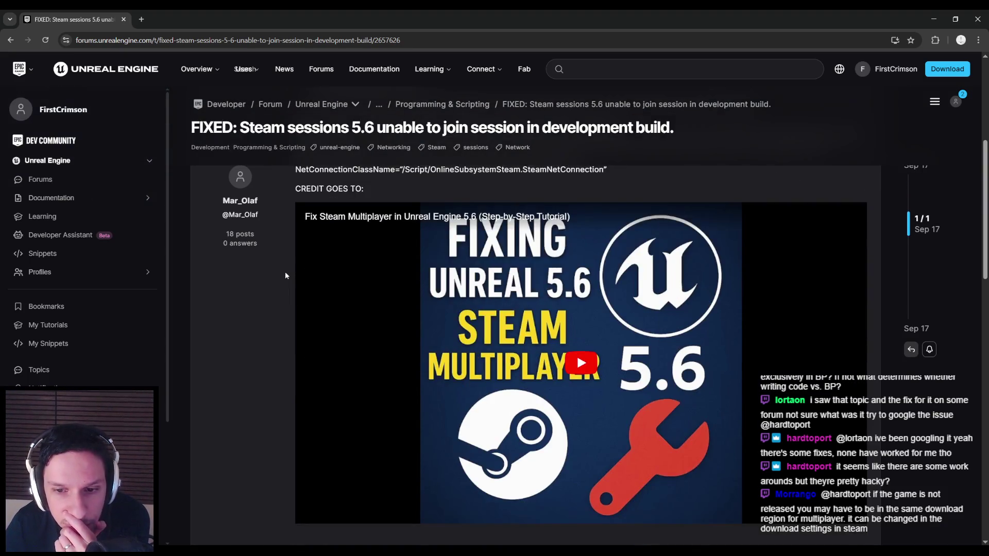
pyautogui.scroll(4, 285, 275)
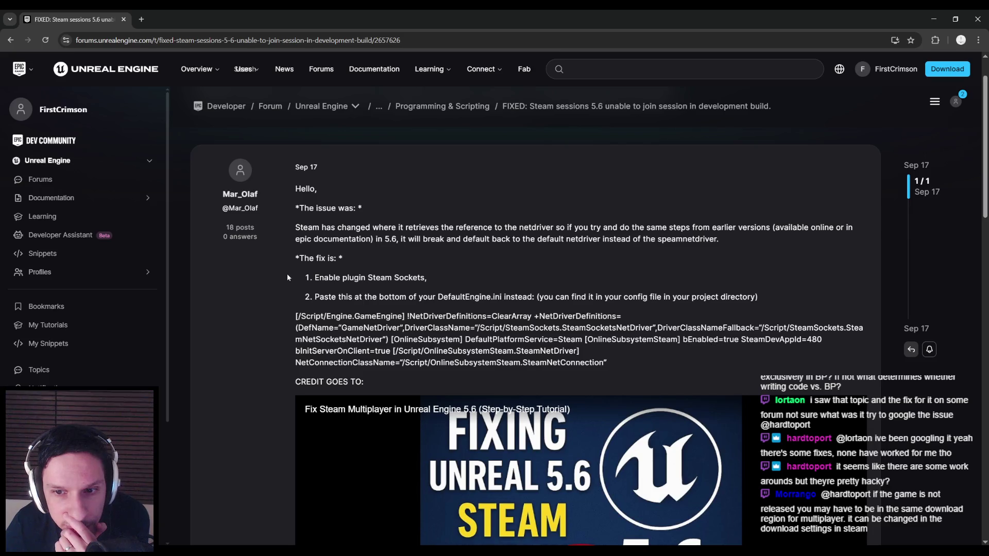
pyautogui.scroll(-10, 292, 282)
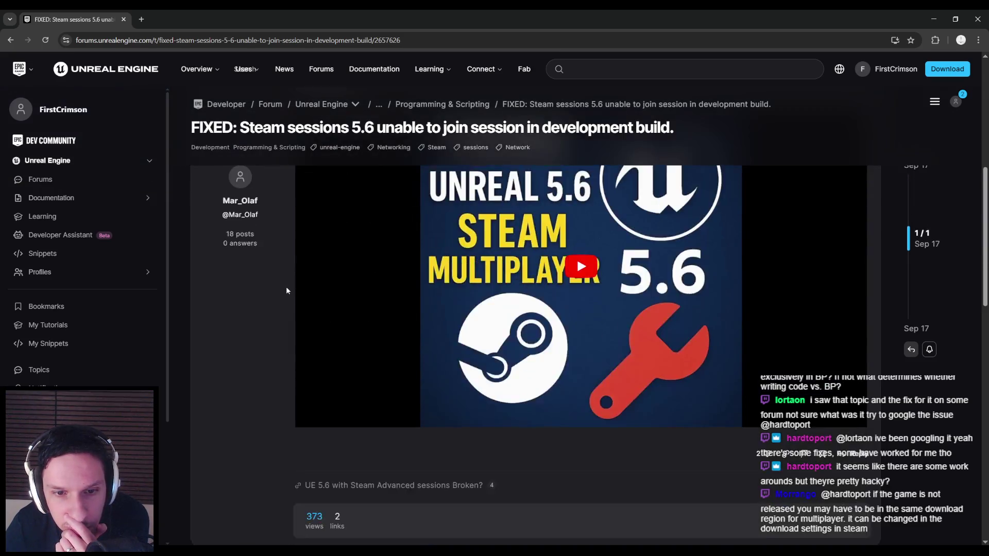
pyautogui.scroll(9, 286, 286)
pyautogui.scroll(3, 286, 287)
pyautogui.hotkey('alt', 'Tab')
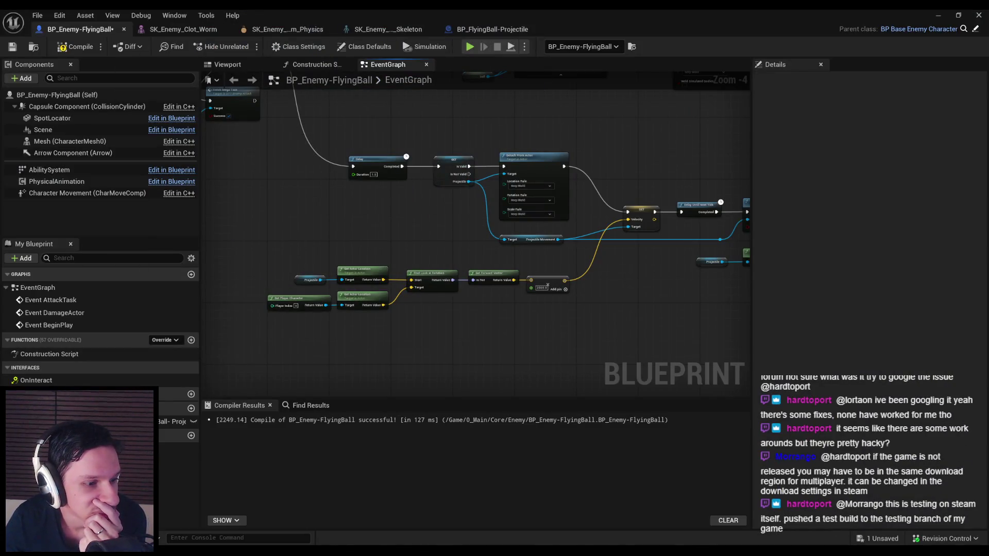
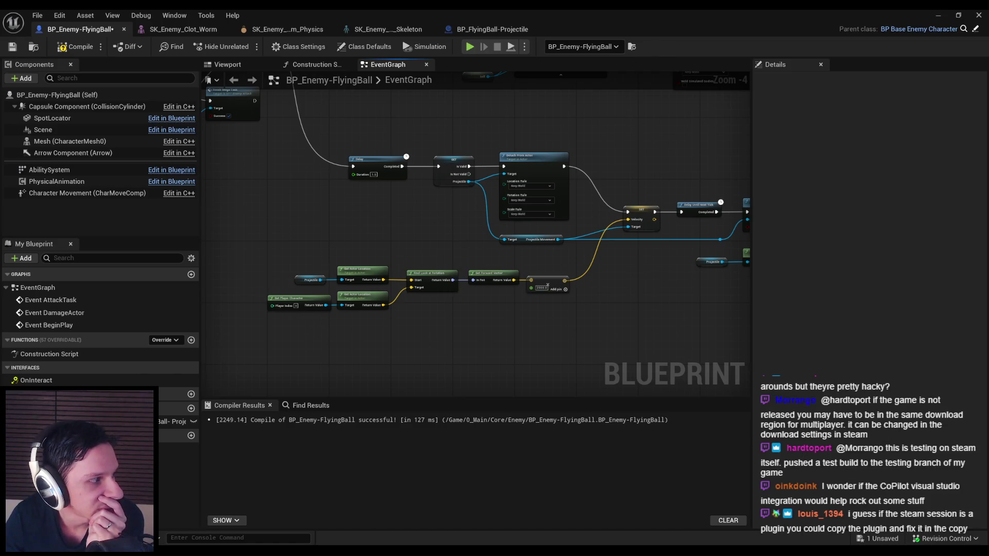
# - Read the Reddit post on broken UE 5.6 Steam multiplayer, highlighting key lines, then scroll to its comments
pyautogui.hotkey('alt', 'Tab')
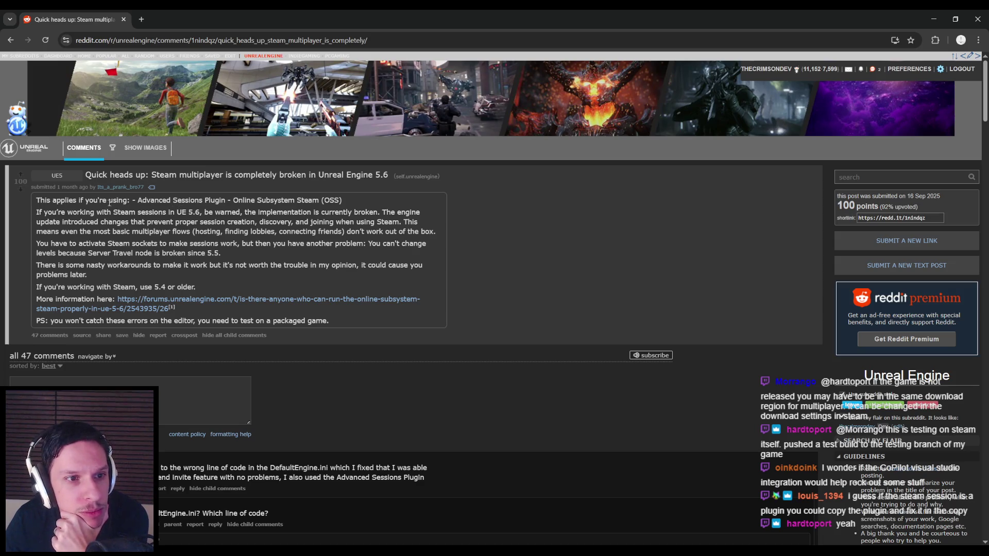
pyautogui.moveTo(137, 201); pyautogui.dragTo(277, 204)
pyautogui.click(278, 207)
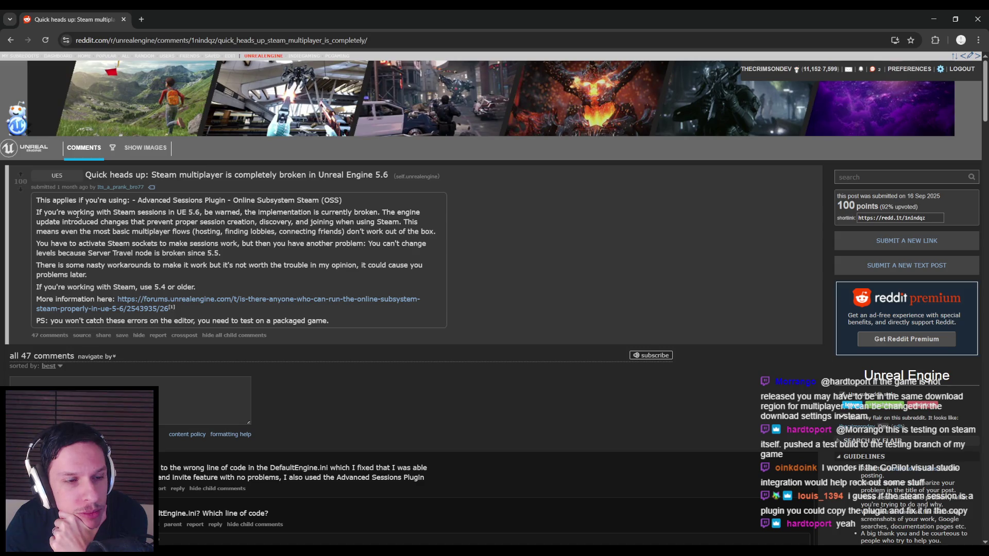
pyautogui.moveTo(104, 212)
pyautogui.mouseDown()
pyautogui.moveTo(380, 212)
pyautogui.moveTo(62, 221)
pyautogui.moveTo(334, 222)
pyautogui.moveTo(69, 233)
pyautogui.moveTo(256, 239)
pyautogui.moveTo(130, 244)
pyautogui.moveTo(176, 245)
pyautogui.moveTo(150, 245)
pyautogui.moveTo(376, 245)
pyautogui.moveTo(87, 253)
pyautogui.moveTo(221, 257)
pyautogui.mouseUp()
pyautogui.click(222, 257)
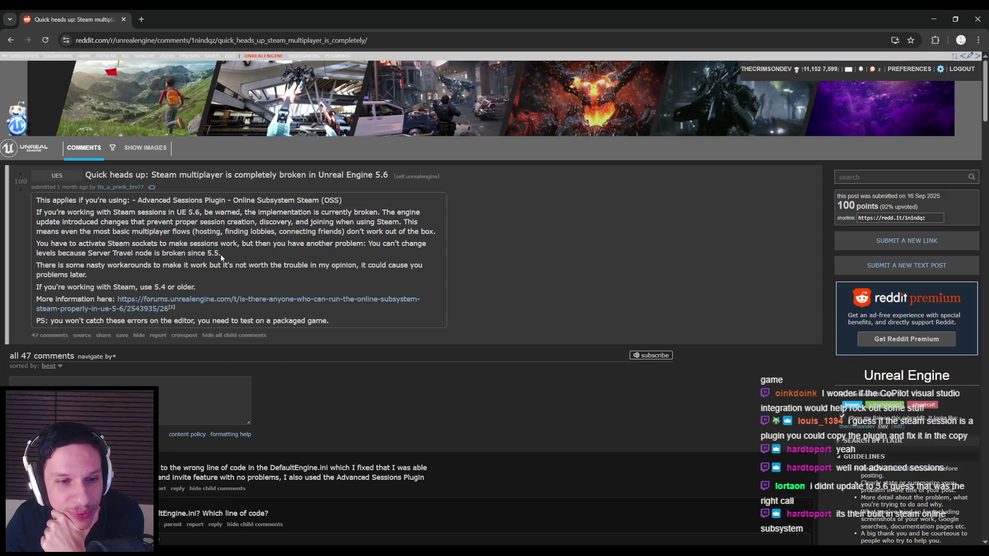
pyautogui.moveTo(98, 267); pyautogui.dragTo(273, 265)
pyautogui.moveTo(314, 264)
pyautogui.mouseDown()
pyautogui.moveTo(107, 266)
pyautogui.moveTo(90, 277)
pyautogui.mouseUp()
pyautogui.click(90, 277)
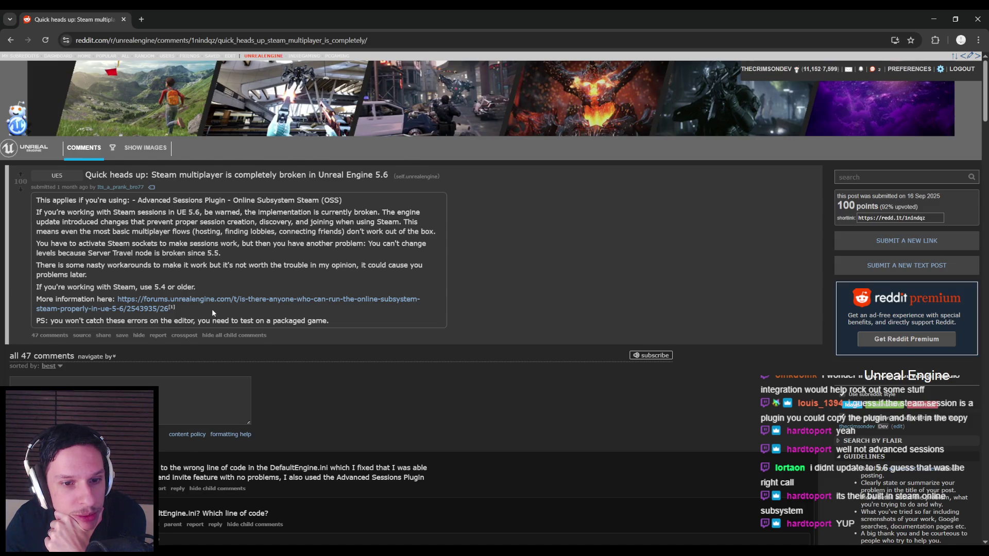
pyautogui.scroll(-1, 212, 309)
pyautogui.scroll(-2, 212, 309)
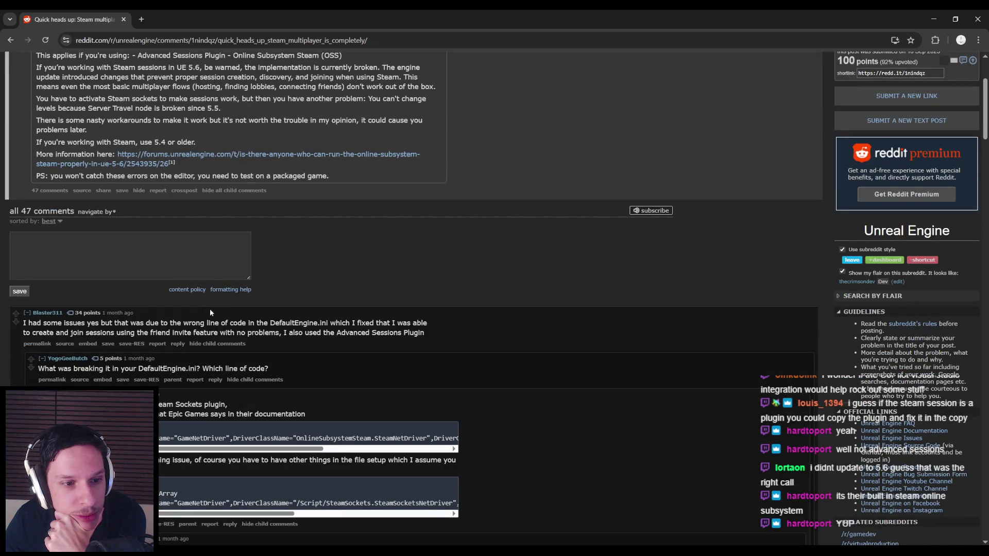
# - Scroll down through the post's comments, reading them
pyautogui.scroll(-1, 210, 313)
pyautogui.scroll(-1, 210, 313)
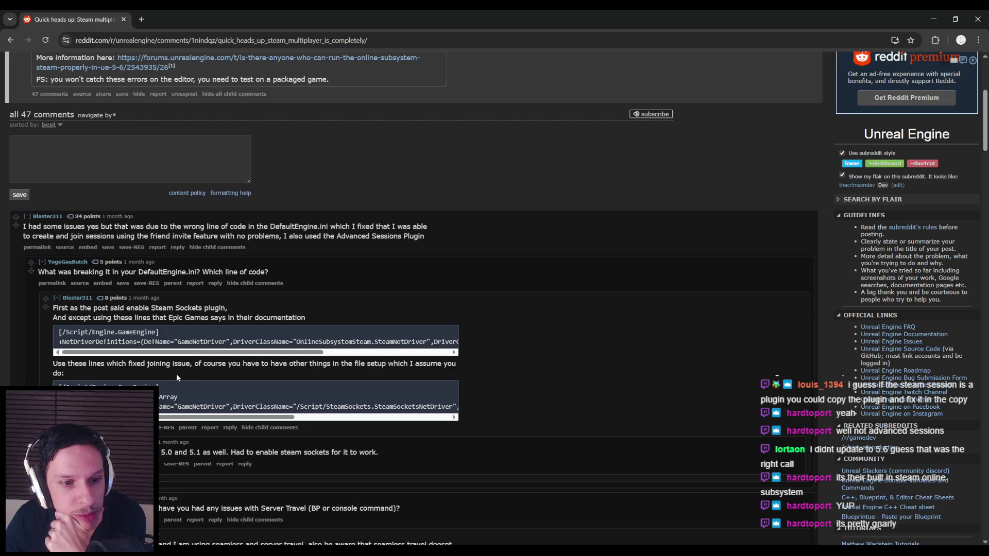
pyautogui.scroll(-1, 198, 353)
pyautogui.moveTo(180, 370); pyautogui.dragTo(347, 375)
pyautogui.scroll(-1, 347, 376)
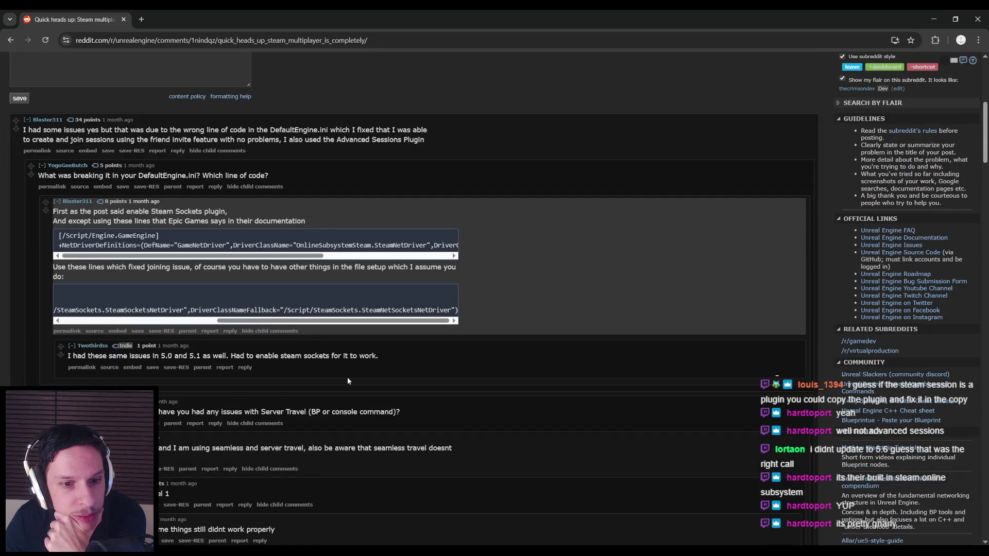
pyautogui.scroll(-1, 347, 380)
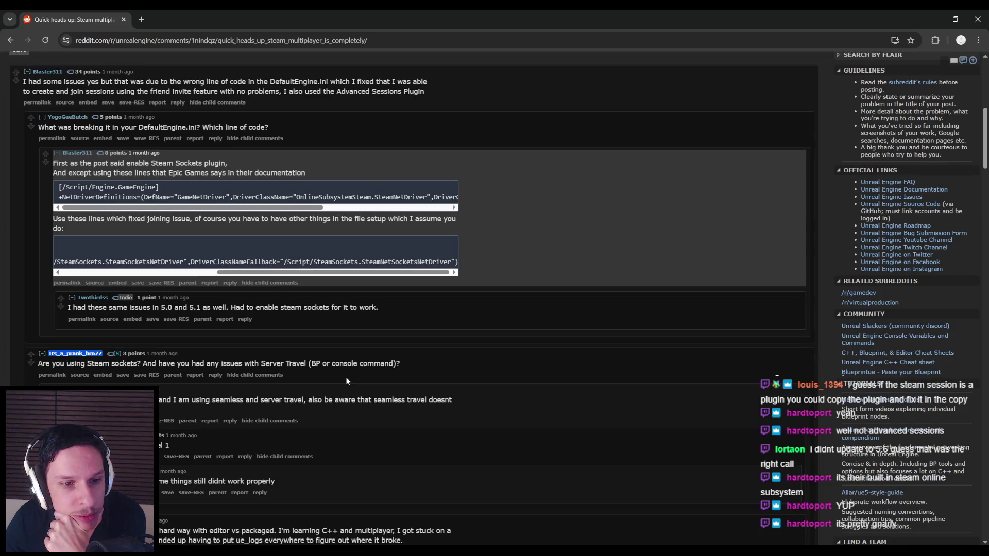
pyautogui.scroll(-1, 343, 378)
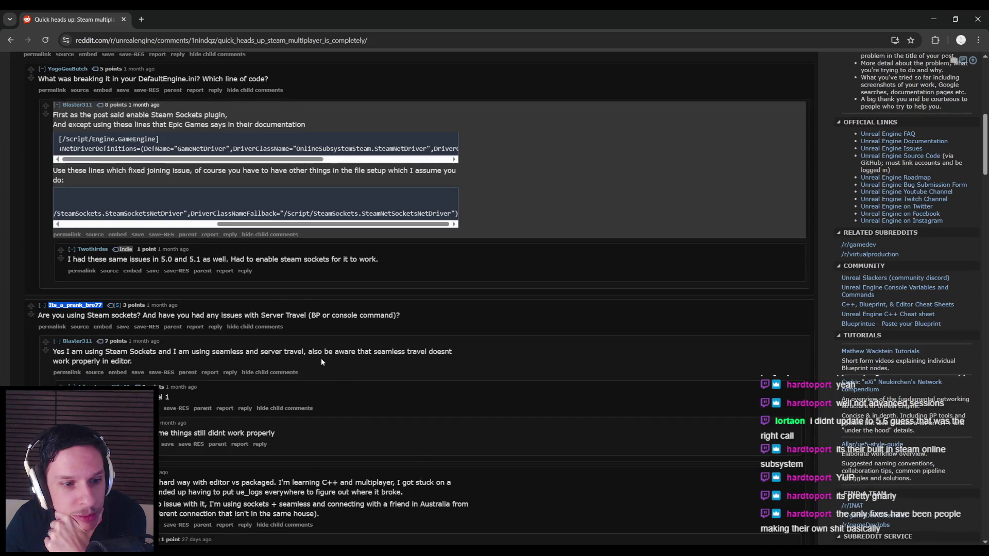
pyautogui.scroll(-1, 321, 362)
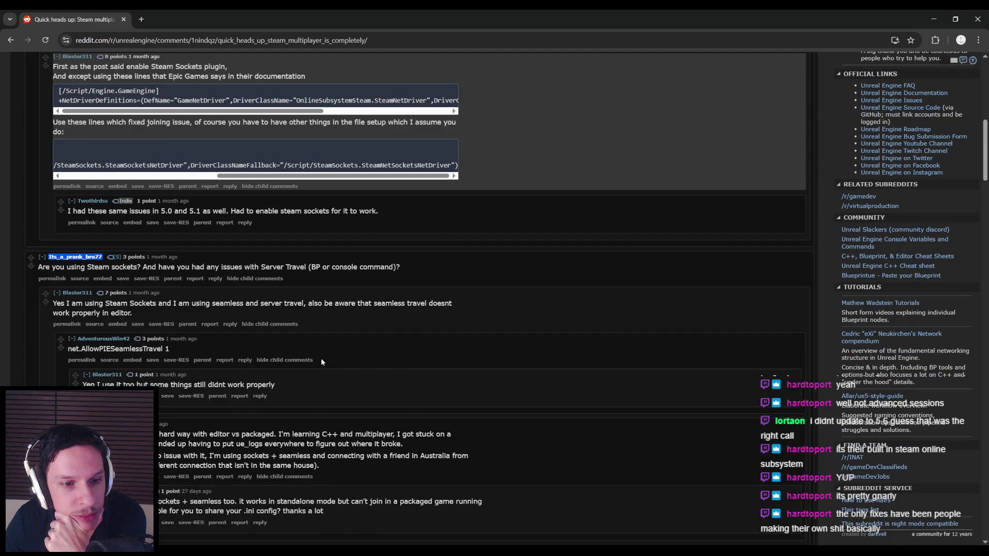
pyautogui.scroll(-3, 321, 361)
pyautogui.scroll(-2, 322, 360)
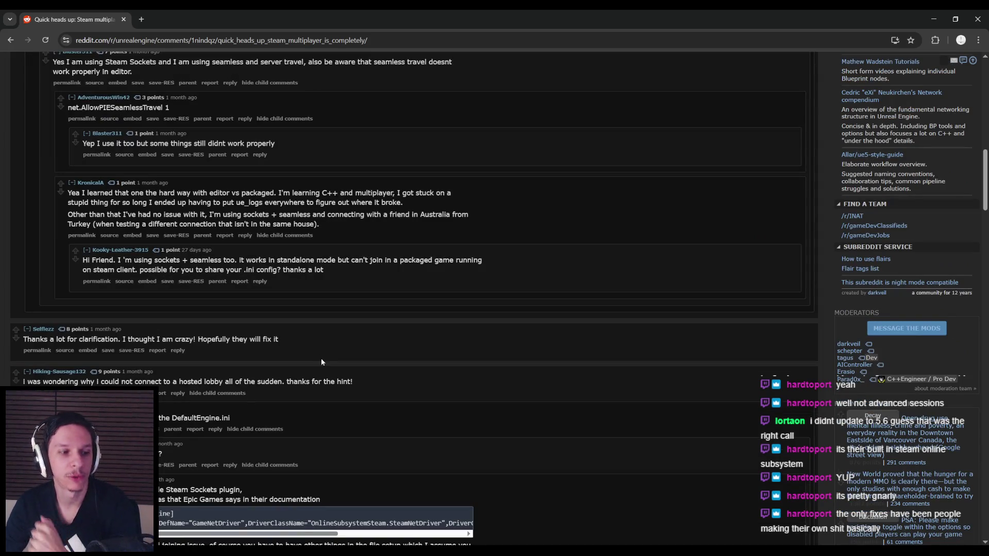
pyautogui.scroll(-2, 314, 360)
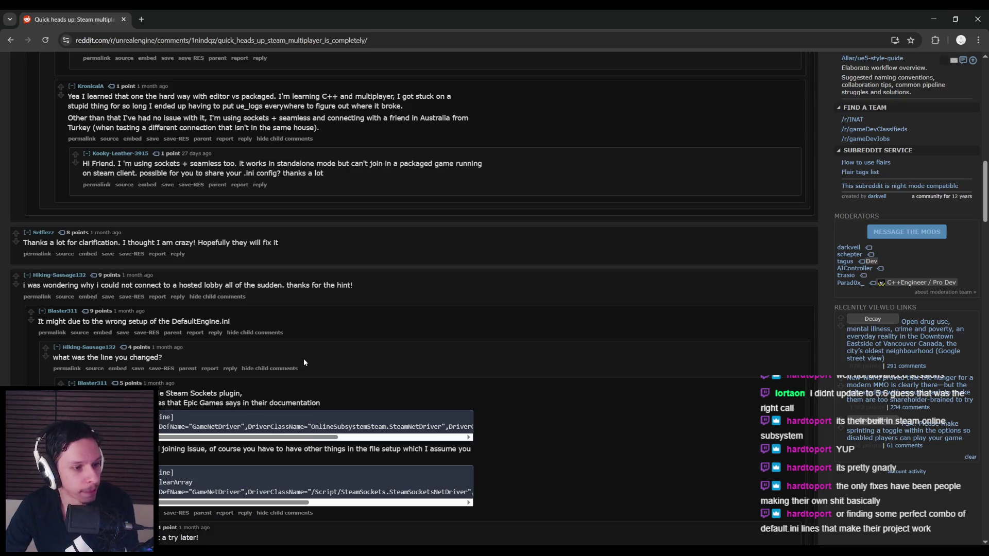
pyautogui.scroll(-1, 301, 359)
pyautogui.scroll(-5, 297, 361)
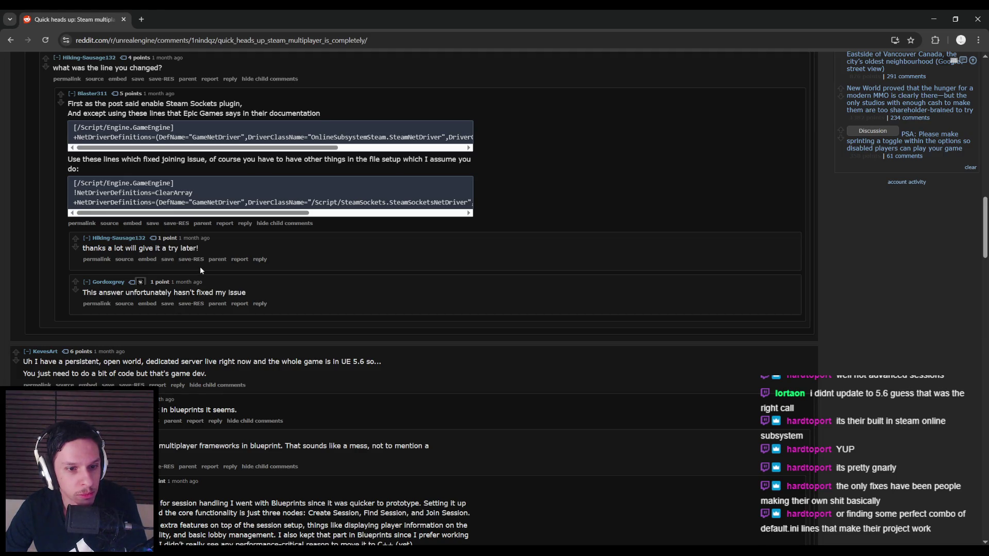
# - Open the Server Travel comment's own thread, read it, then return to Unreal Engine
pyautogui.moveTo(145, 410); pyautogui.dragTo(246, 416)
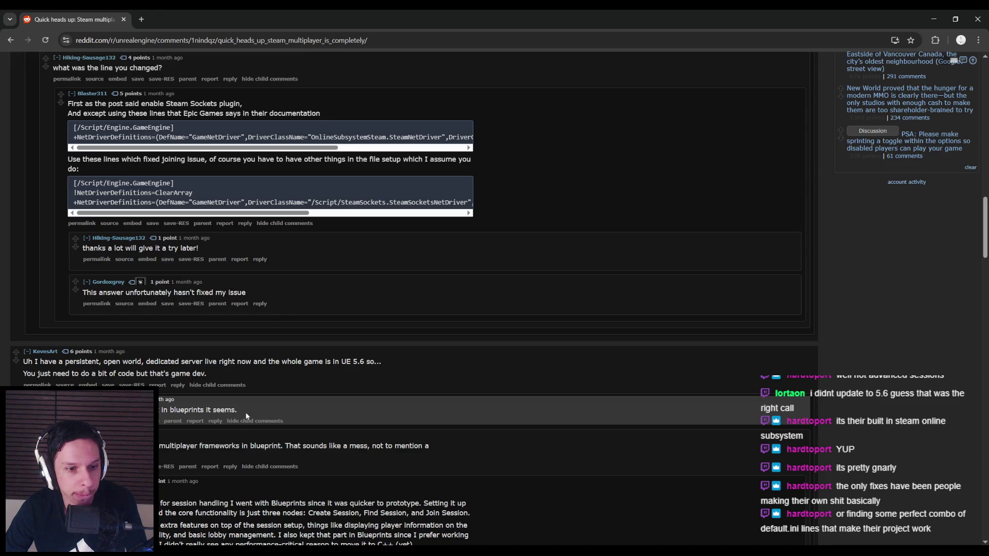
pyautogui.scroll(-4, 246, 416)
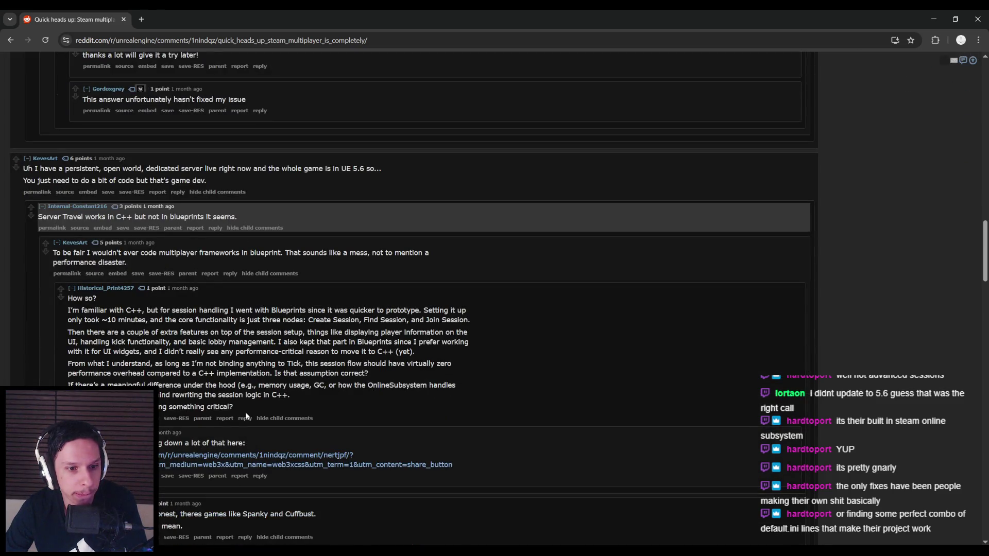
pyautogui.scroll(-1, 246, 417)
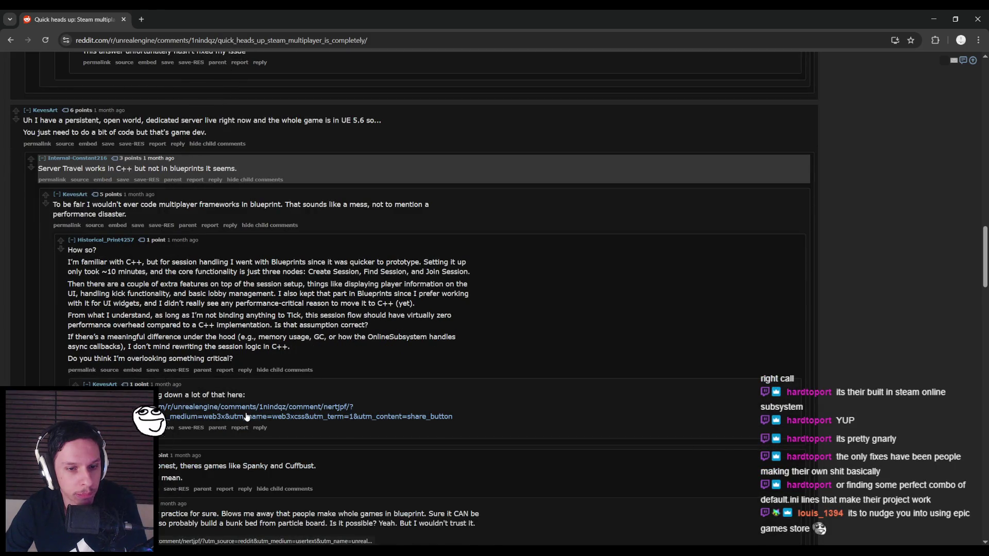
pyautogui.click(246, 417)
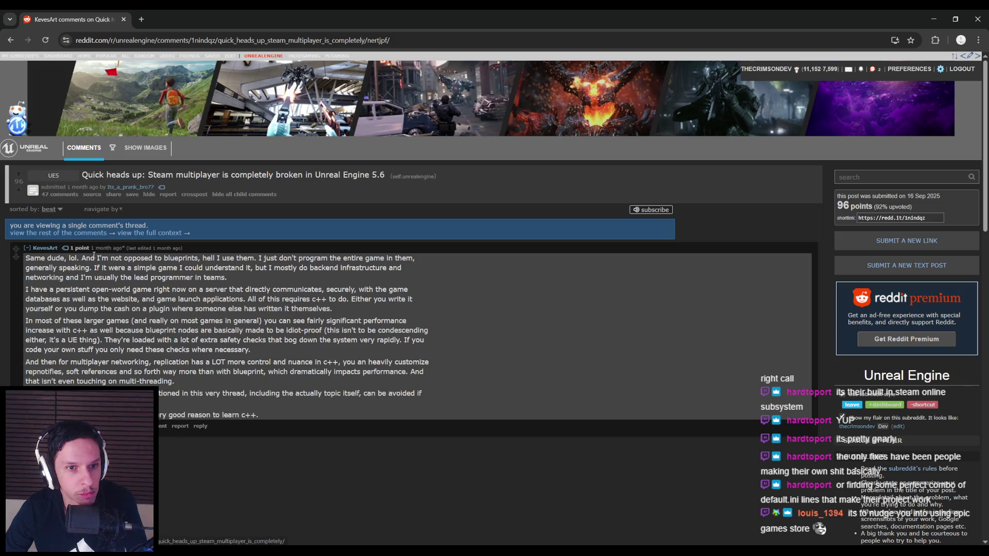
pyautogui.moveTo(216, 259)
pyautogui.mouseDown()
pyautogui.moveTo(130, 290)
pyautogui.moveTo(355, 291)
pyautogui.moveTo(428, 333)
pyautogui.moveTo(175, 382)
pyautogui.mouseUp()
pyautogui.click(175, 382)
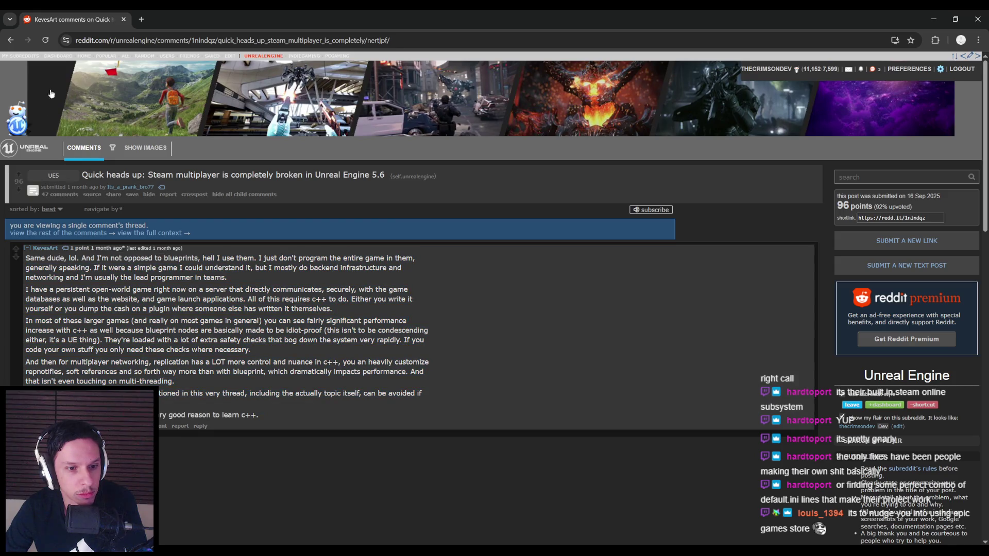
pyautogui.hotkey('alt', 'Tab')
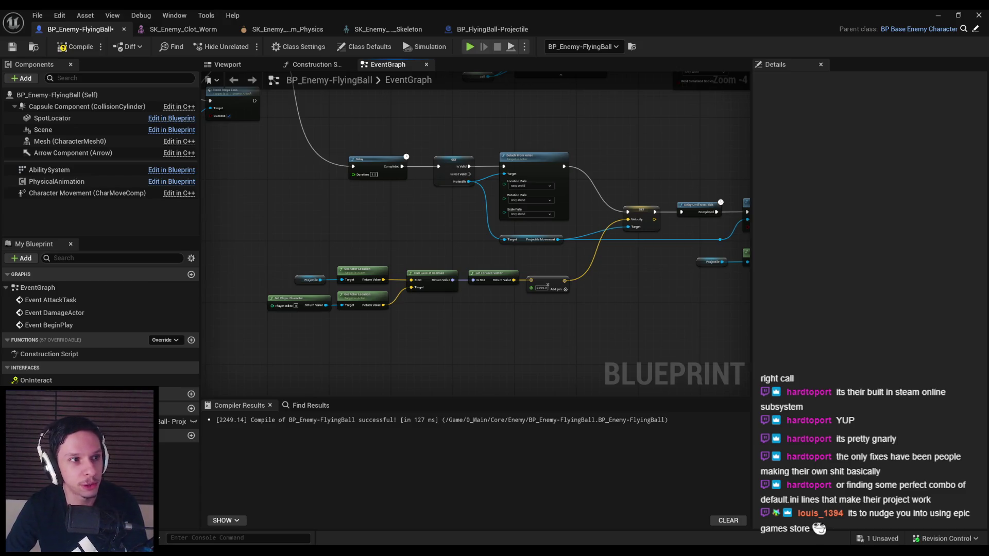
# - Align the Detach, Projectile Movement and multiply launch nodes, then compile and save BP_Enemy-FlyingBall
pyautogui.scroll(1, 359, 240)
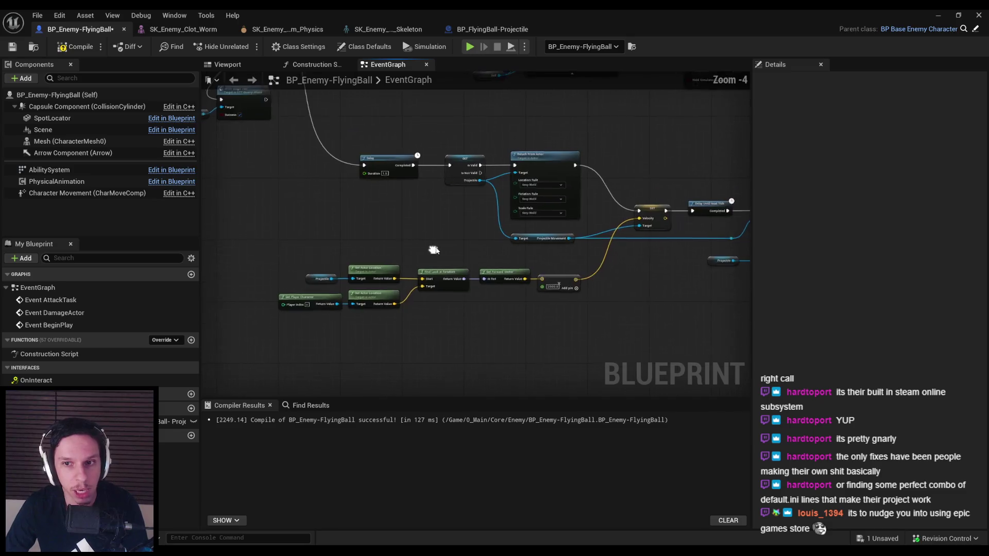
pyautogui.moveTo(206, 247)
pyautogui.mouseDown()
pyautogui.moveTo(577, 283)
pyautogui.moveTo(564, 255)
pyautogui.mouseUp()
pyautogui.scroll(1, 577, 283)
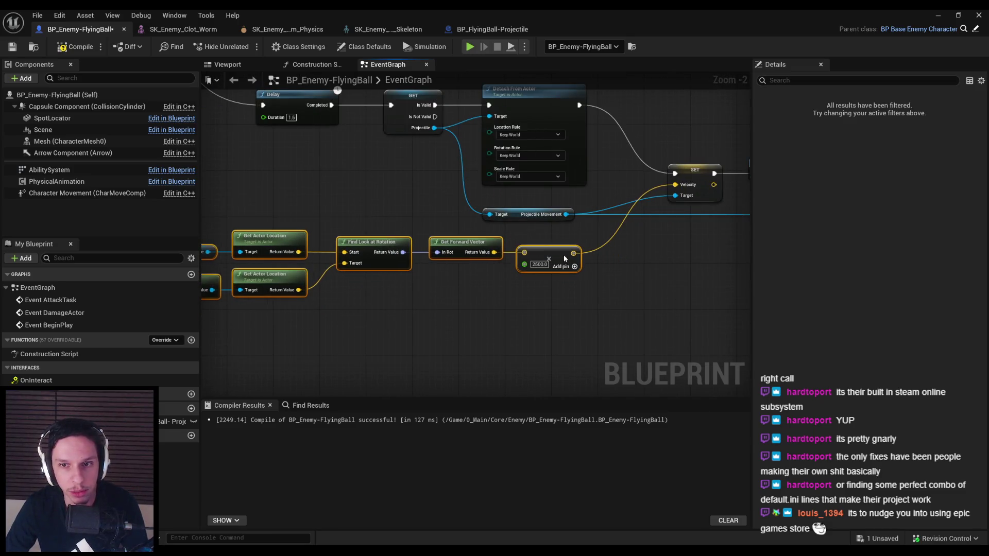
pyautogui.moveTo(590, 301); pyautogui.dragTo(542, 148)
pyautogui.hotkey('shift', 'd')
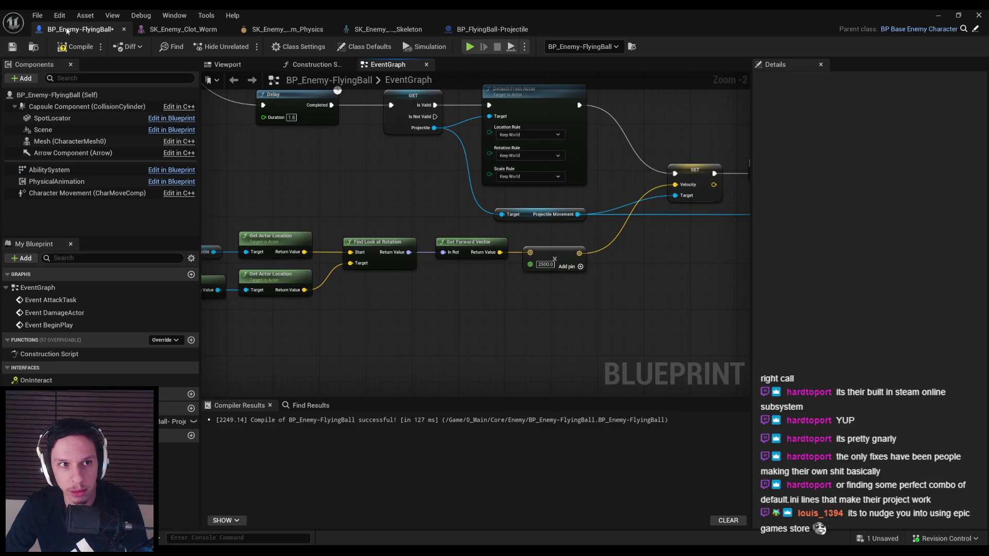
pyautogui.click(67, 47)
pyautogui.click(11, 48)
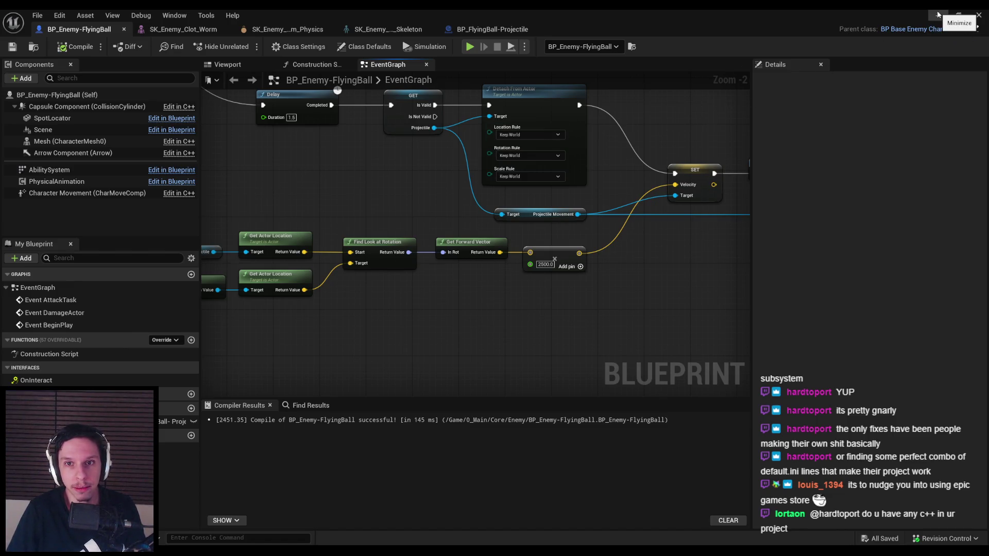
# - Change the launch multiplier from 2500 to 1500, compile, save, and play-test the level
pyautogui.moveTo(539, 278)
pyautogui.mouseDown()
pyautogui.moveTo(506, 279)
pyautogui.moveTo(572, 310)
pyautogui.moveTo(558, 313)
pyautogui.mouseUp()
pyautogui.click(567, 307)
pyautogui.write('1500')
pyautogui.press('Return')
pyautogui.click(62, 48)
pyautogui.click(12, 46)
pyautogui.scroll(-1, 462, 293)
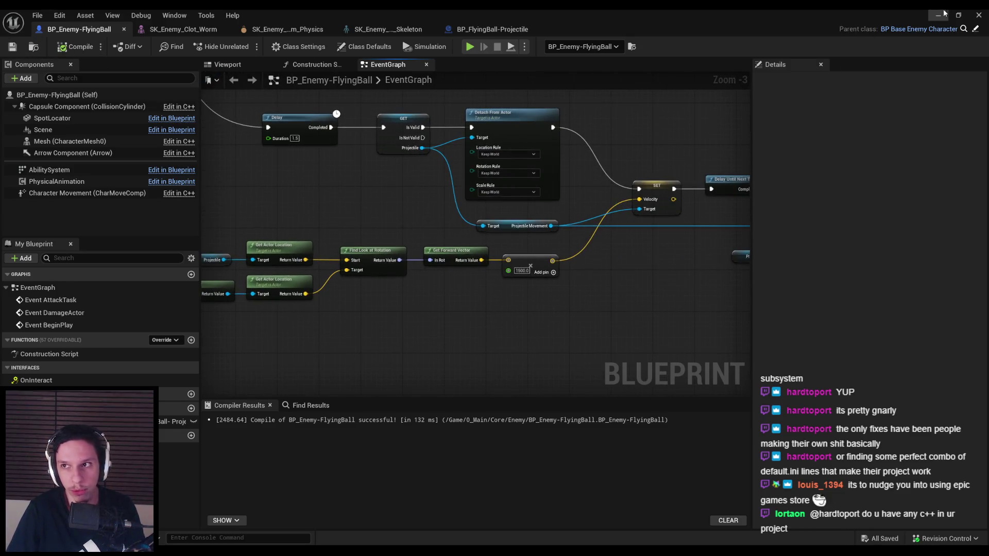
pyautogui.hotkey('alt', 'Tab')
pyautogui.click(766, 131)
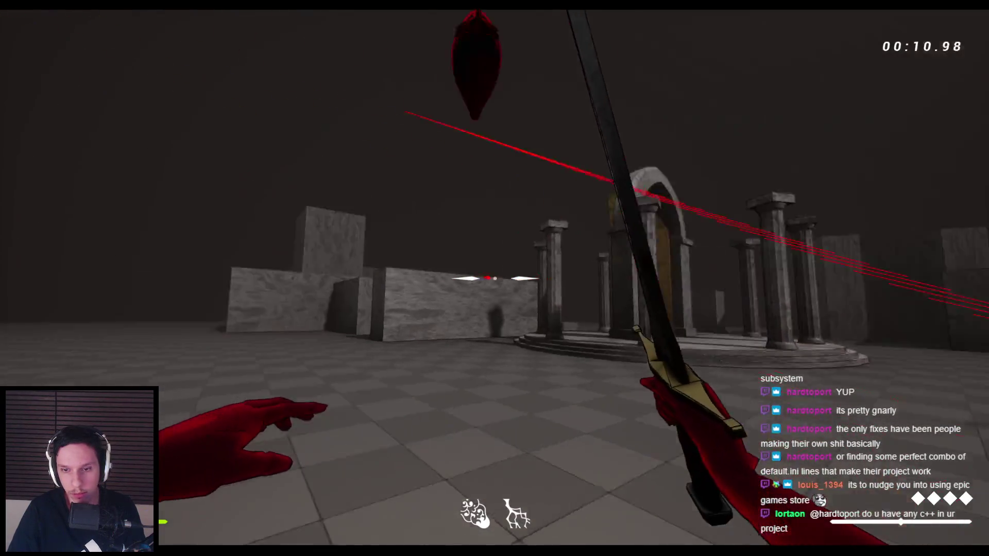
pyautogui.press('Escape')
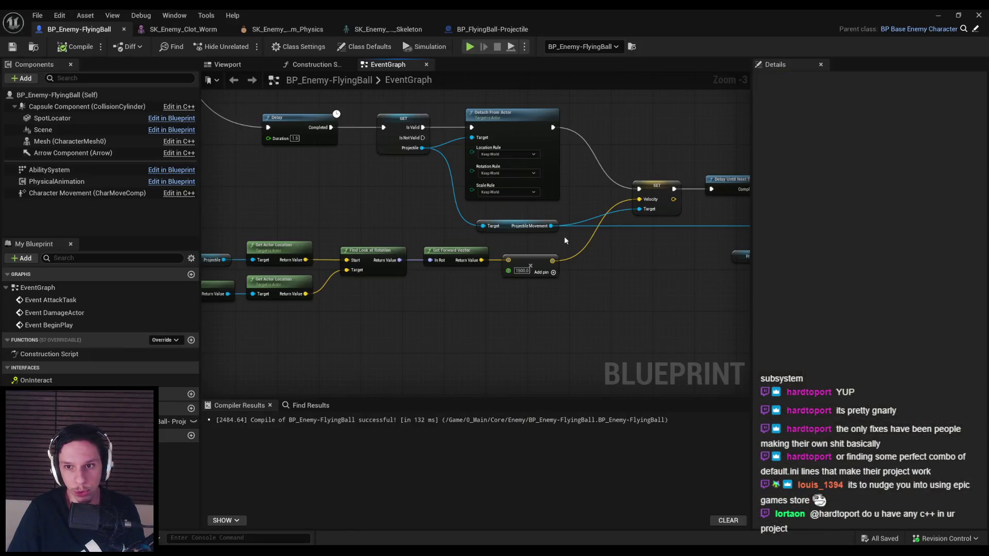
# - Lower the launch multiplier to 800, then compile and save the enemy blueprint
pyautogui.scroll(3, 521, 271)
pyautogui.click(518, 272)
pyautogui.write('800')
pyautogui.press('Return')
pyautogui.scroll(-2, 310, 267)
pyautogui.click(75, 47)
pyautogui.click(12, 46)
# - Set BP_FlyingBall-Projectile's ProjectileMovement Initial Speed and Max Speed to 1200, then compile
pyautogui.click(509, 31)
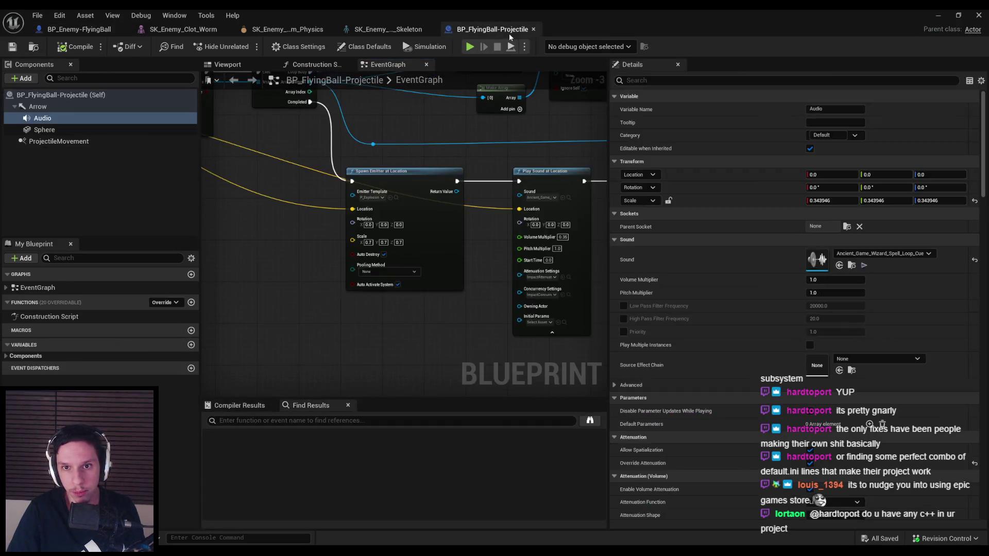
pyautogui.click(59, 141)
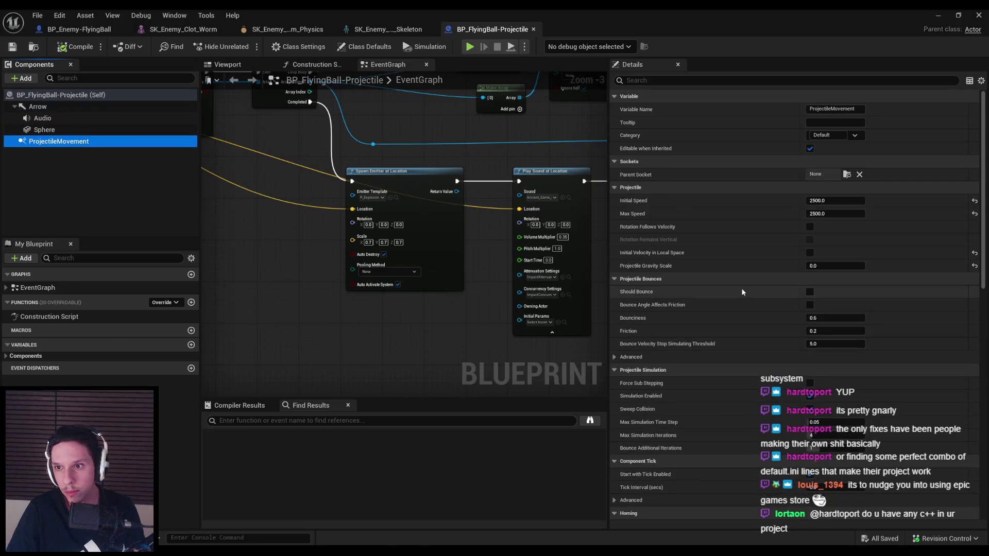
pyautogui.click(829, 200)
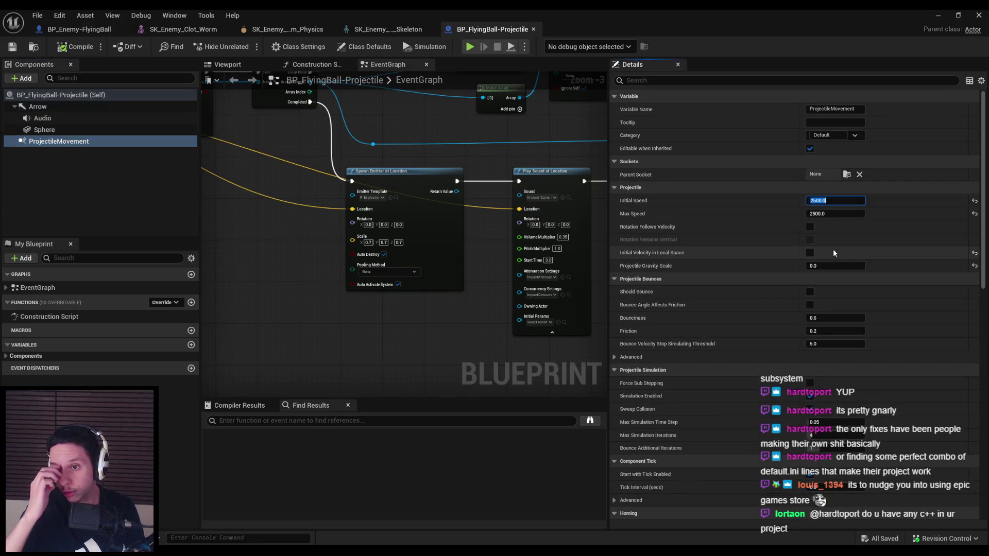
pyautogui.write('1200')
pyautogui.press('Tab')
pyautogui.write('1200')
pyautogui.press('Return')
pyautogui.click(59, 48)
# - Return to the level editor and play-test, strafing and swinging the sword at the flying enemy
pyautogui.click(938, 15)
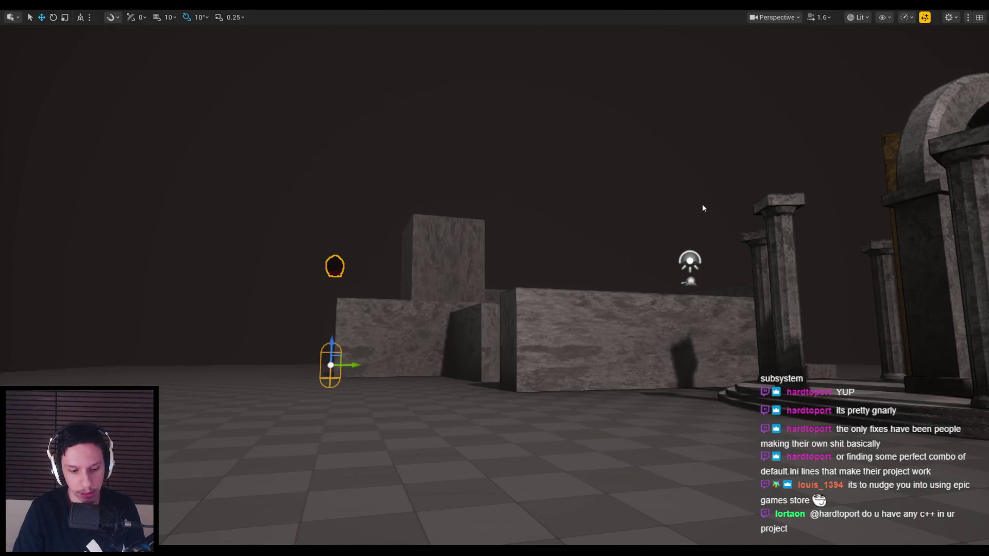
pyautogui.hotkey('alt', 'p')
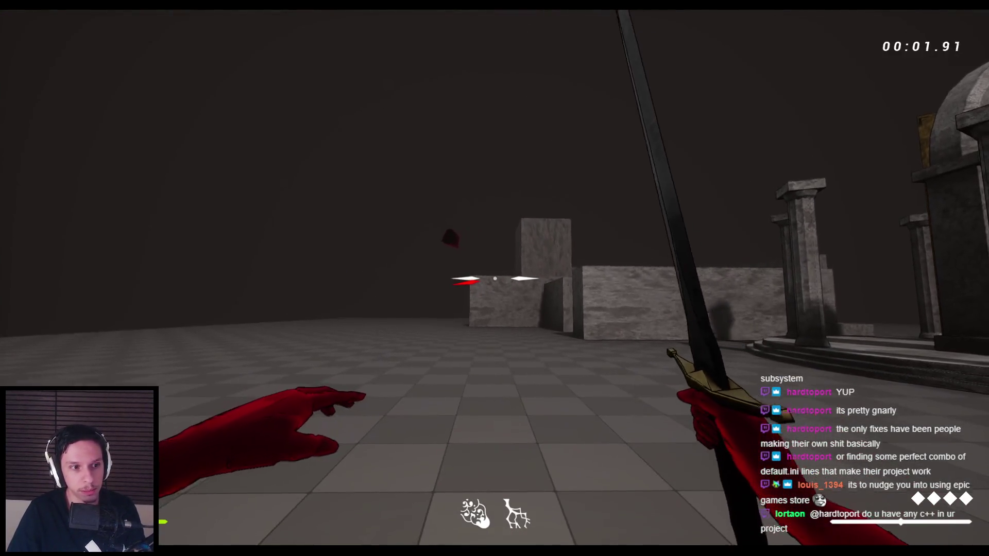
pyautogui.press('a')
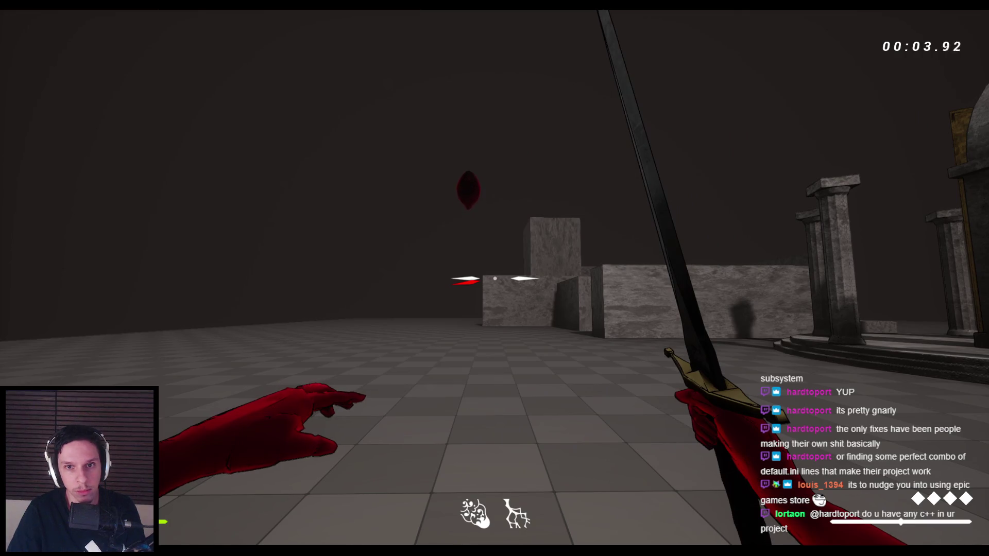
pyautogui.press('a')
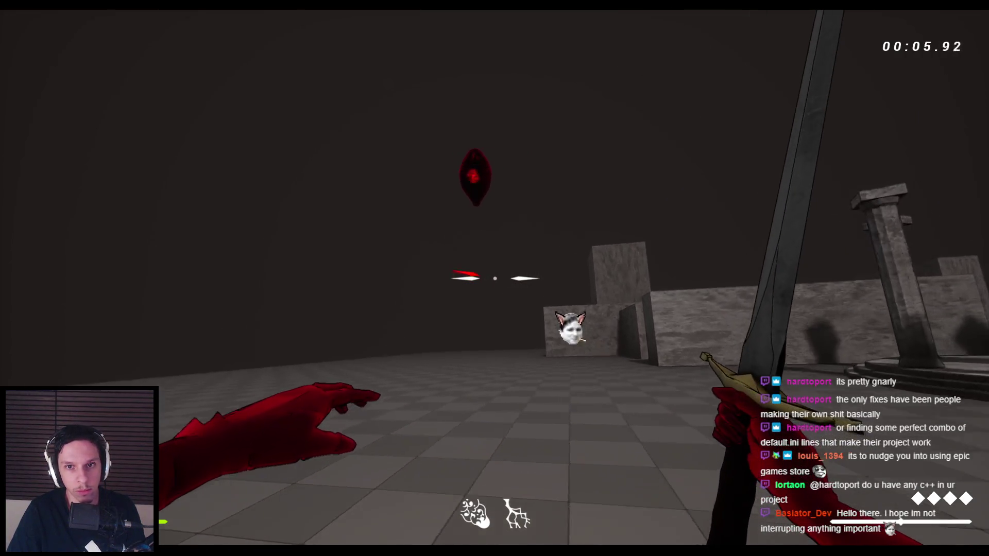
pyautogui.click(495, 279)
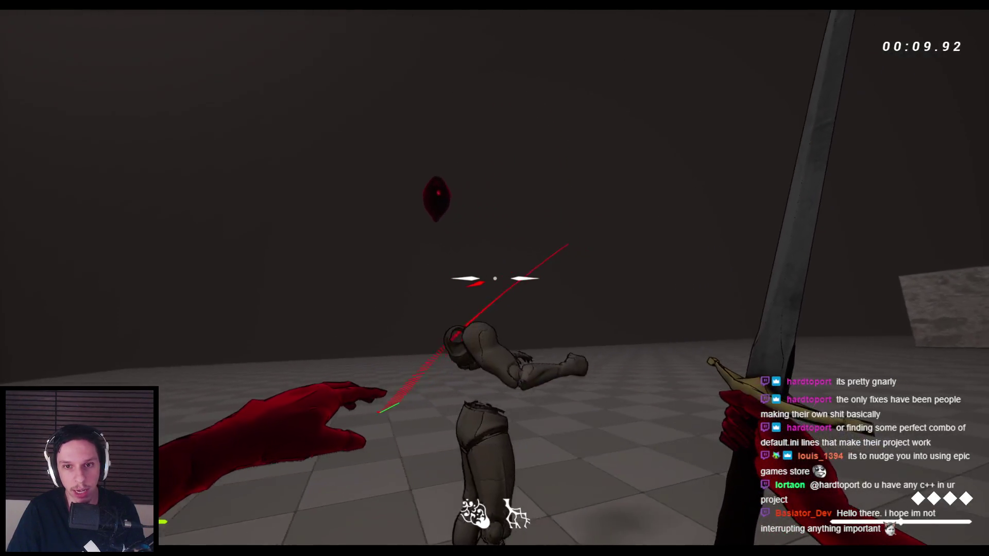
pyautogui.click(494, 278)
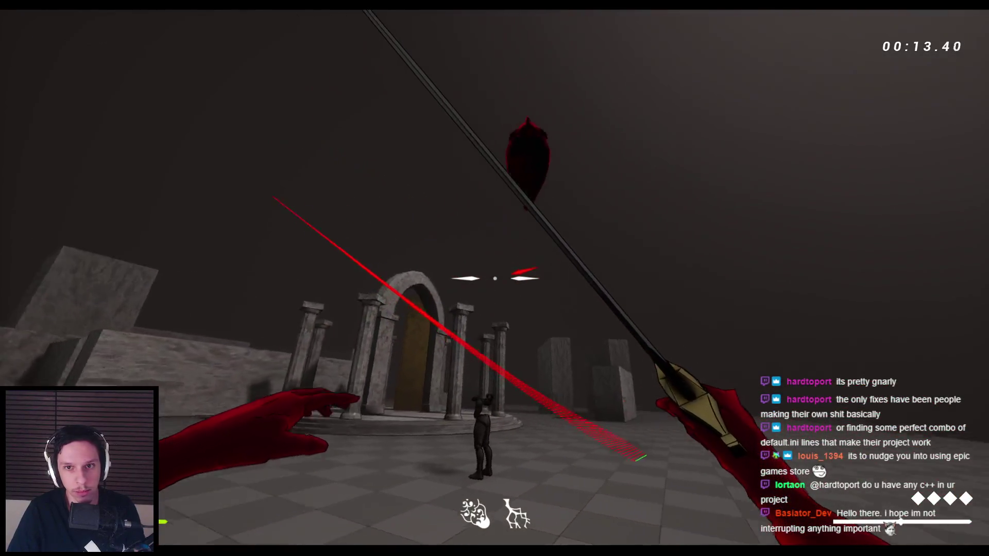
# - Shoot two arrows at the flying enemy, stop the session, and nudge the capsule actor
pyautogui.rightClick(494, 278)
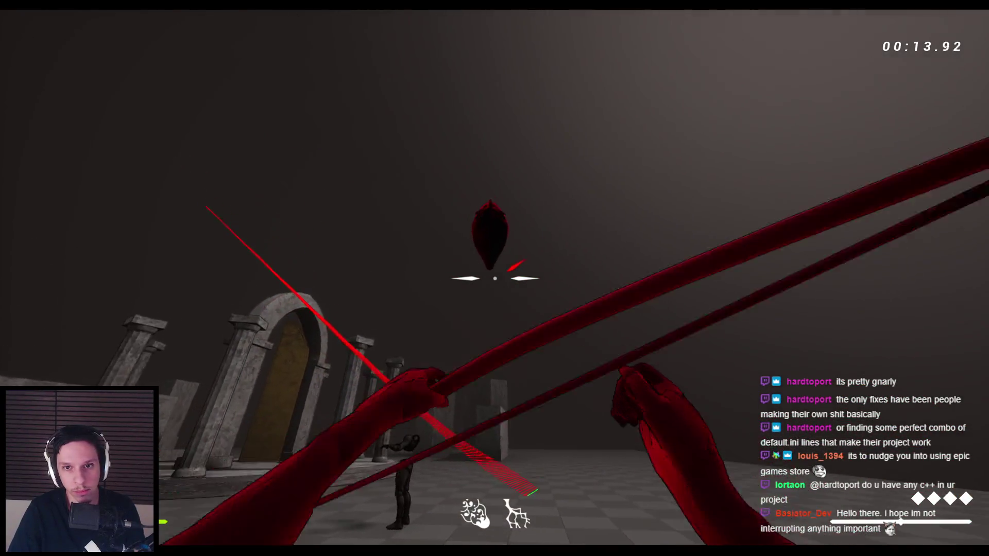
pyautogui.click(495, 278)
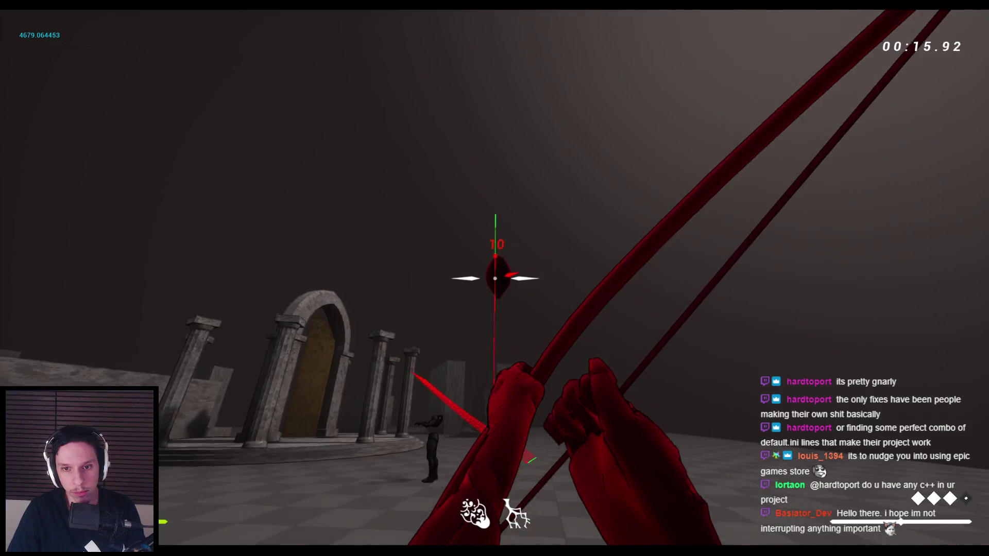
pyautogui.click(495, 278)
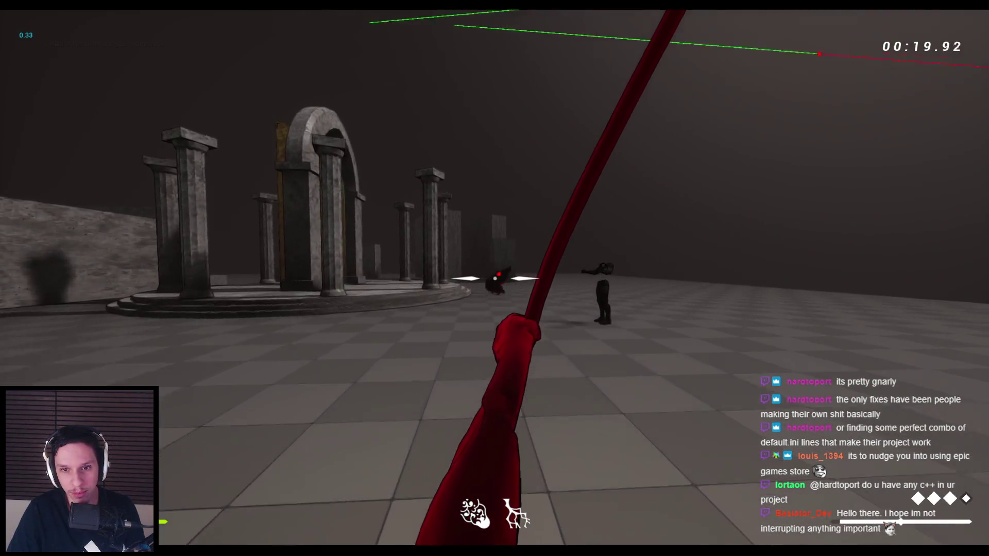
pyautogui.press('1')
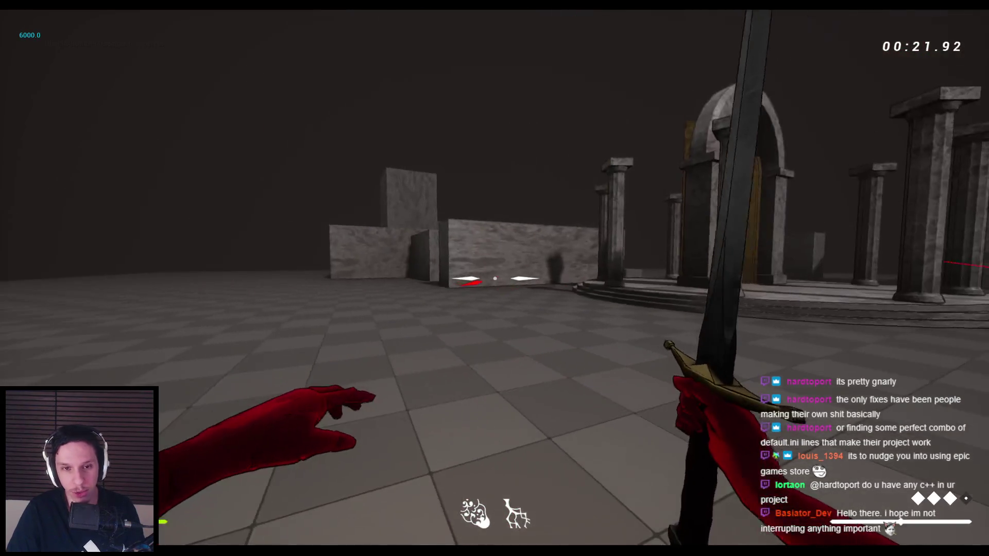
pyautogui.press('Escape')
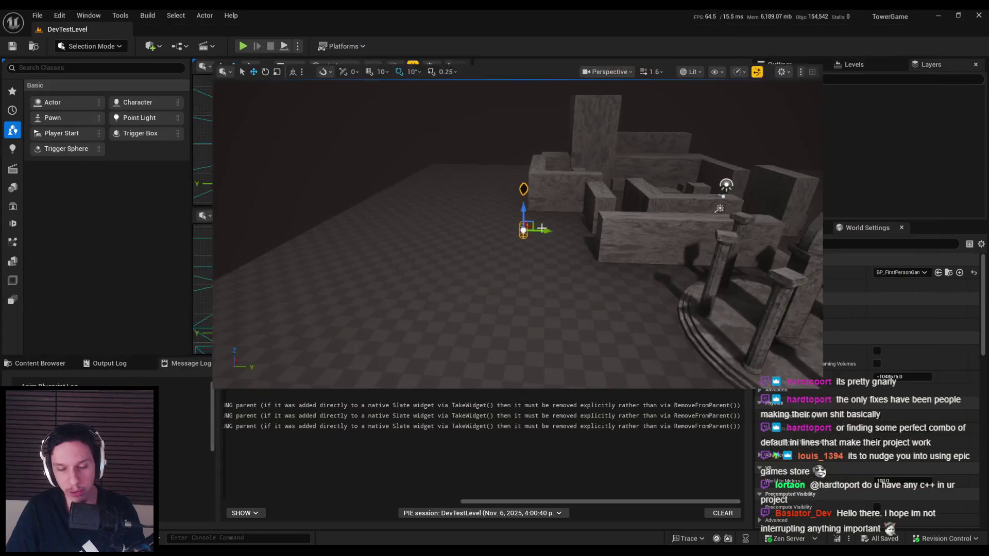
pyautogui.moveTo(456, 199); pyautogui.dragTo(500, 235)
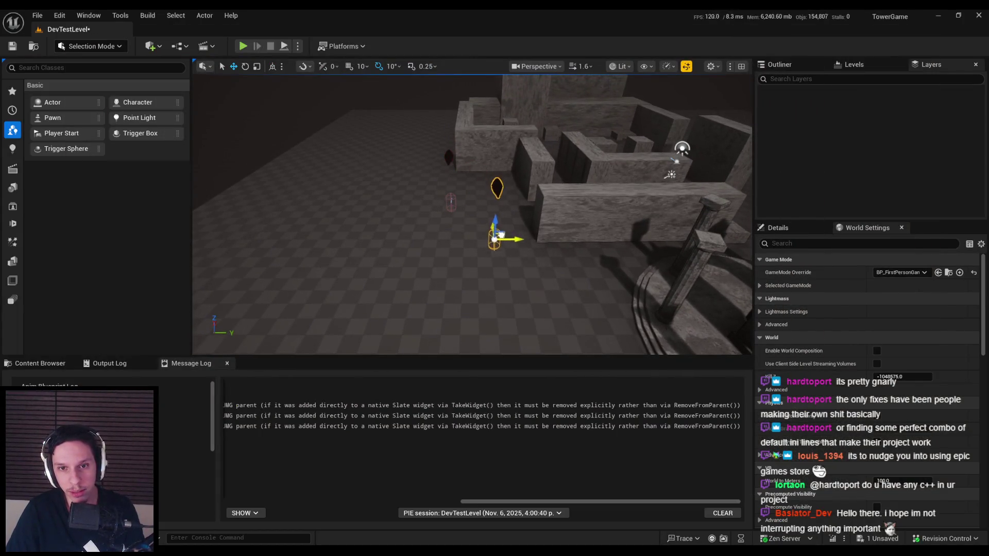
# - Place two Grunt enemies and a Crawler from the Content Browser into DevTestLevel and start playing
pyautogui.hotkey('ctrl', 'space')
pyautogui.moveTo(476, 430); pyautogui.dragTo(375, 308)
pyautogui.moveTo(489, 438); pyautogui.dragTo(497, 263)
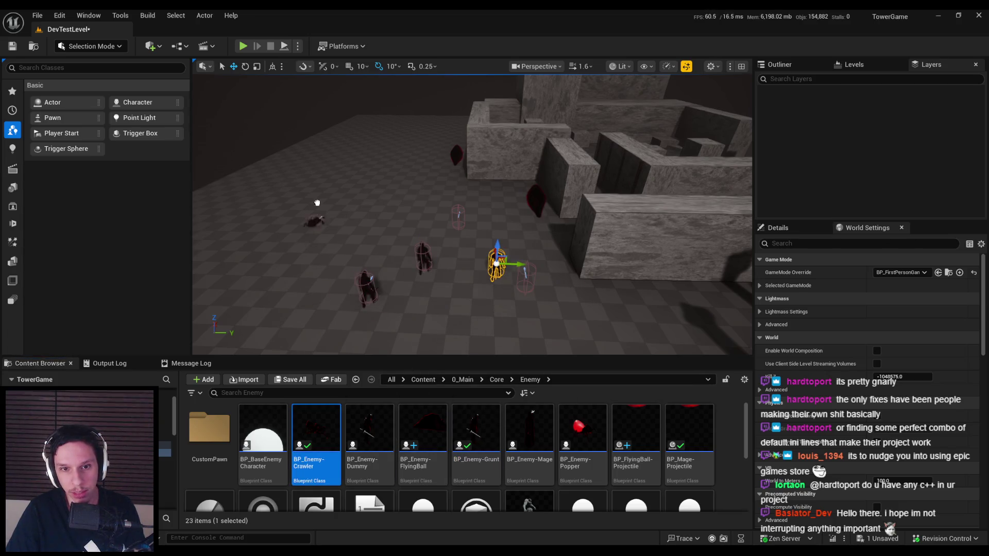
pyautogui.moveTo(316, 205); pyautogui.dragTo(317, 206)
pyautogui.click(241, 47)
pyautogui.press('F11')
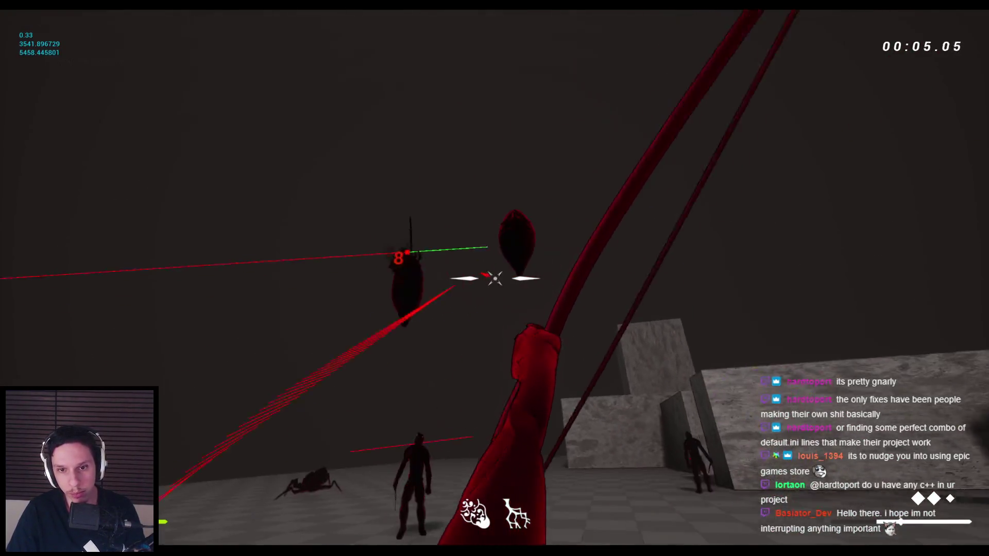
# - Fight the flying enemies by swapping weapons and jumping, then stop the play session
pyautogui.press('2')
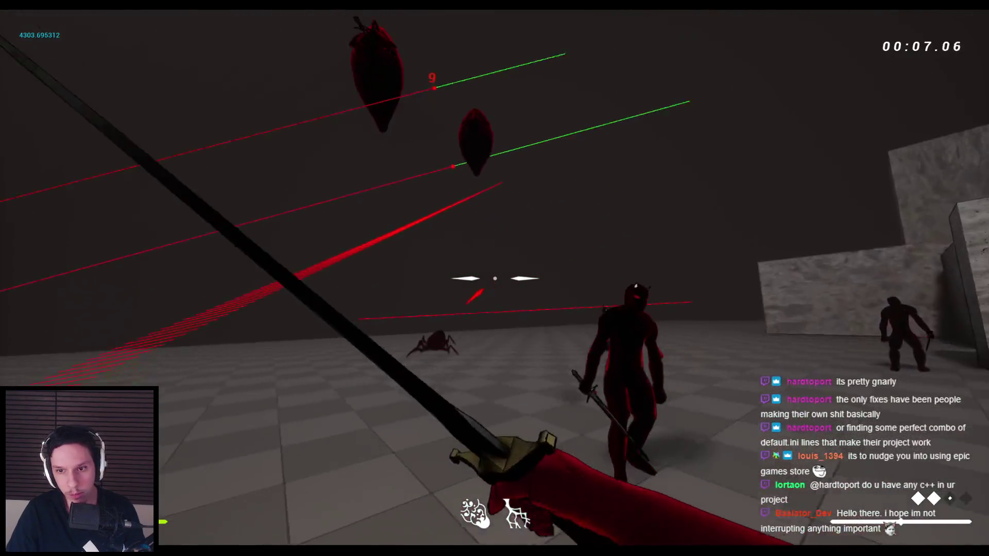
pyautogui.press('space')
pyautogui.press('1')
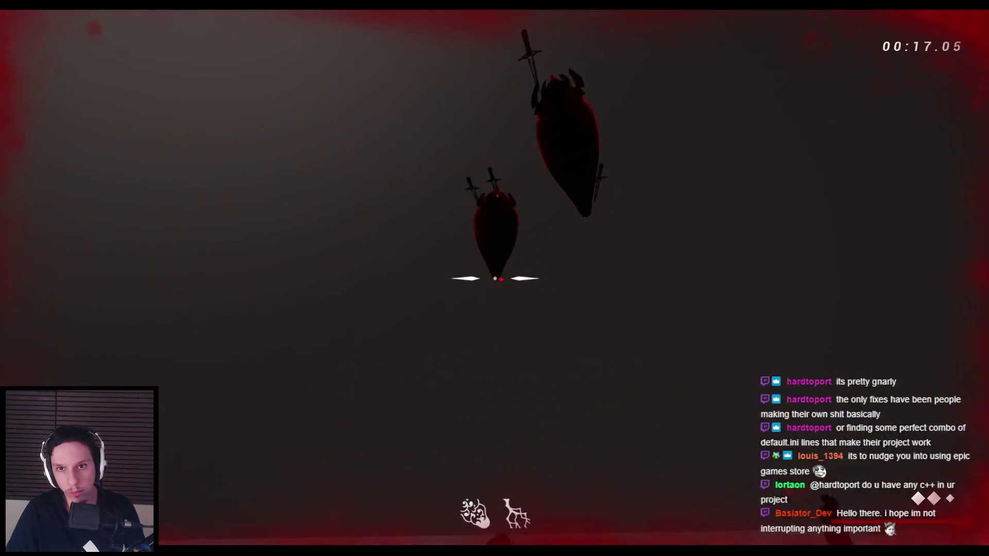
pyautogui.press('Escape')
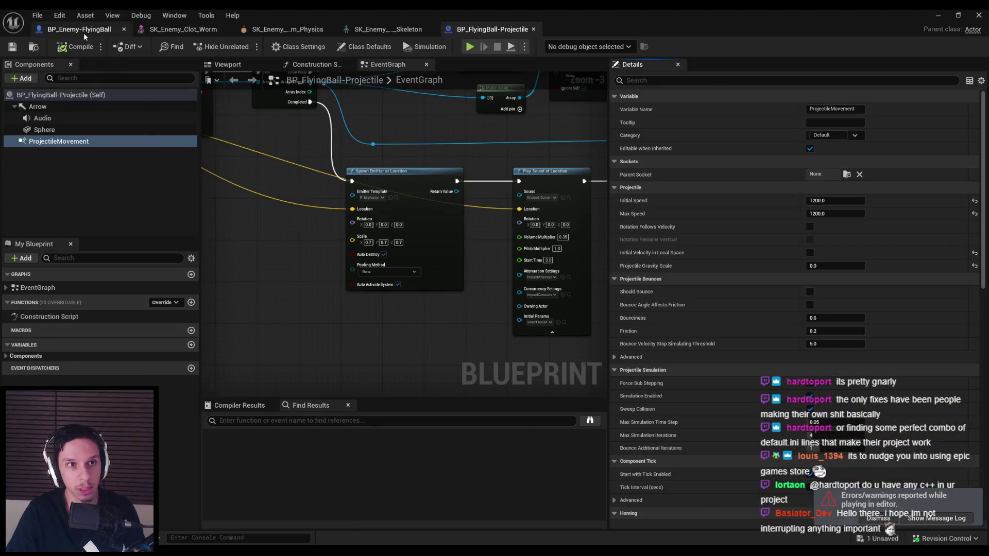
# - Set BP_Enemy-FlyingBall's Capsule Component Pawn and PhysicsBody responses to Ignore, minimize it, and start a play-test
pyautogui.click(84, 32)
pyautogui.click(227, 64)
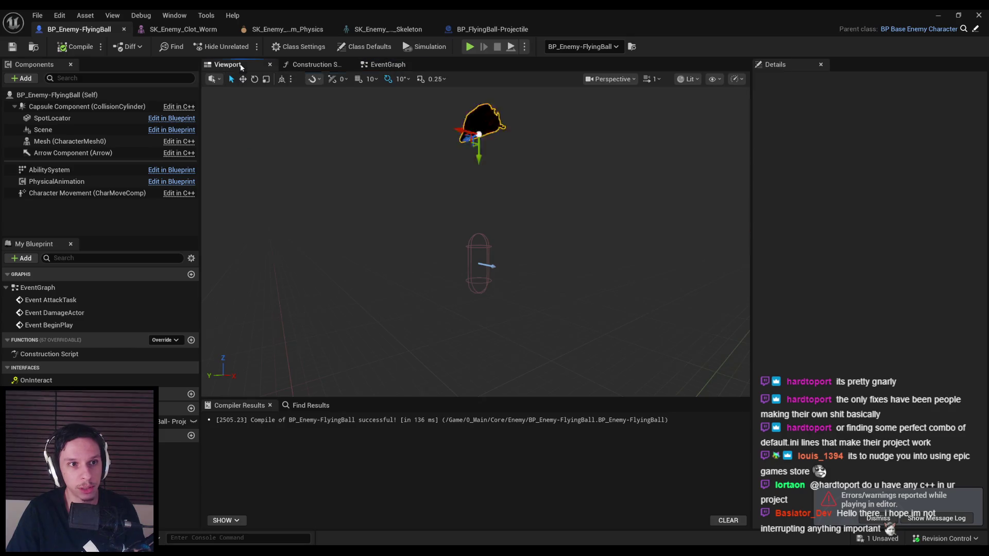
pyautogui.click(106, 106)
pyautogui.scroll(-10, 873, 366)
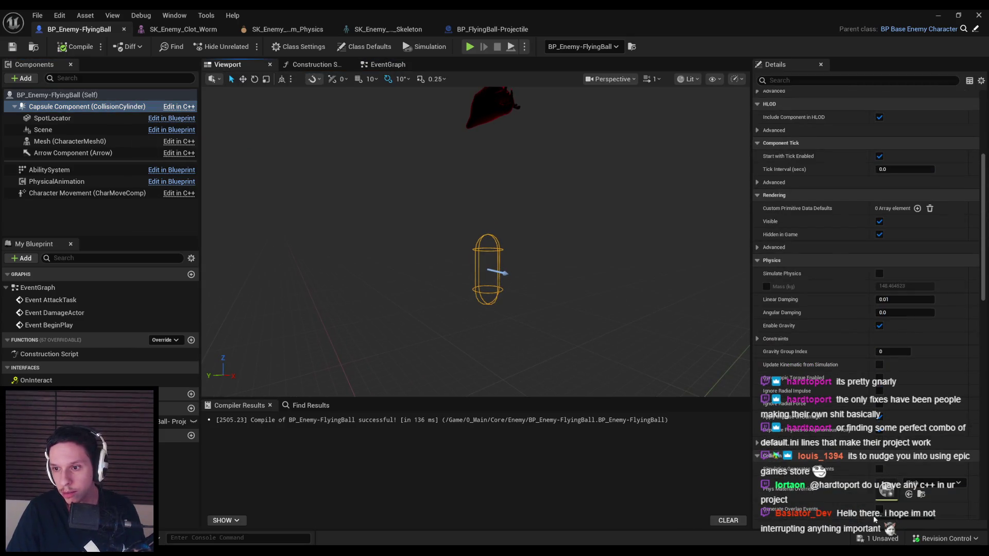
pyautogui.scroll(-10, 809, 364)
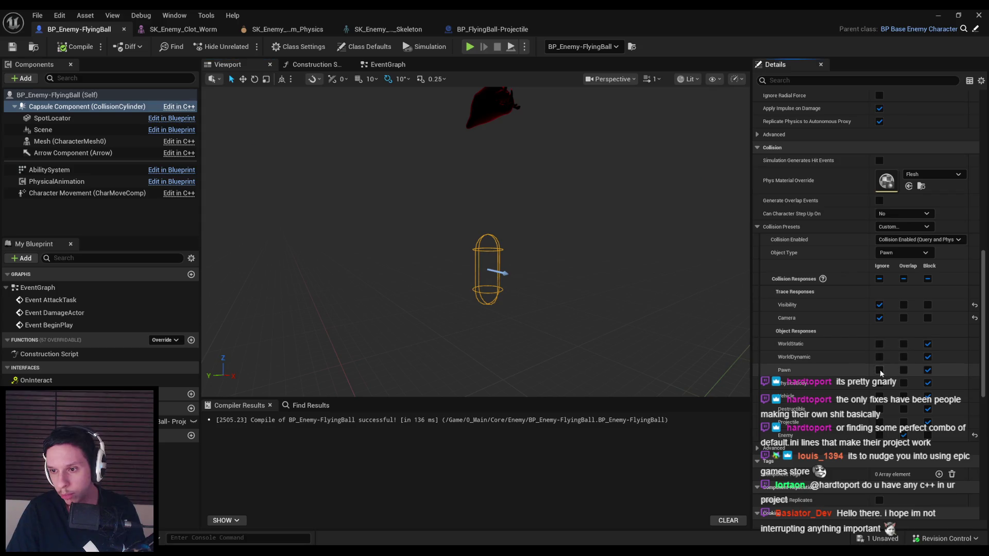
pyautogui.click(880, 369)
pyautogui.click(880, 384)
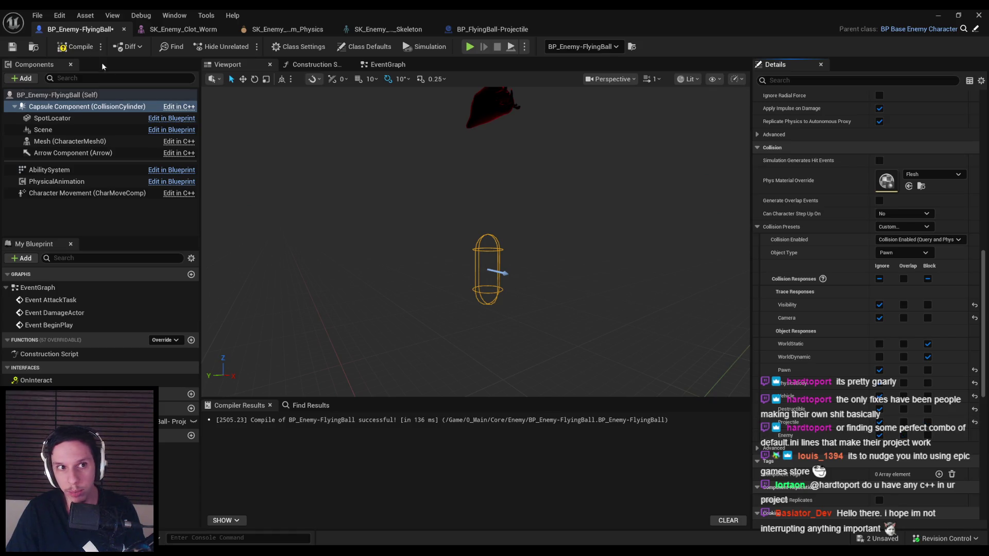
pyautogui.click(933, 16)
pyautogui.hotkey('alt', 'p')
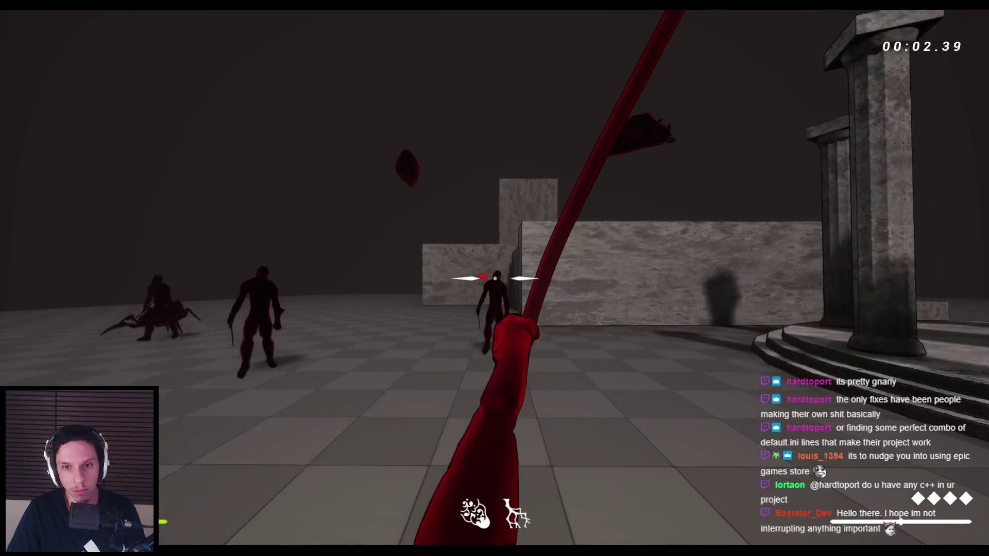
# - Wall-run across the arena and fire bow shots at the flying enemies
pyautogui.press('2')
pyautogui.press('1')
pyautogui.press('space')
pyautogui.press('2')
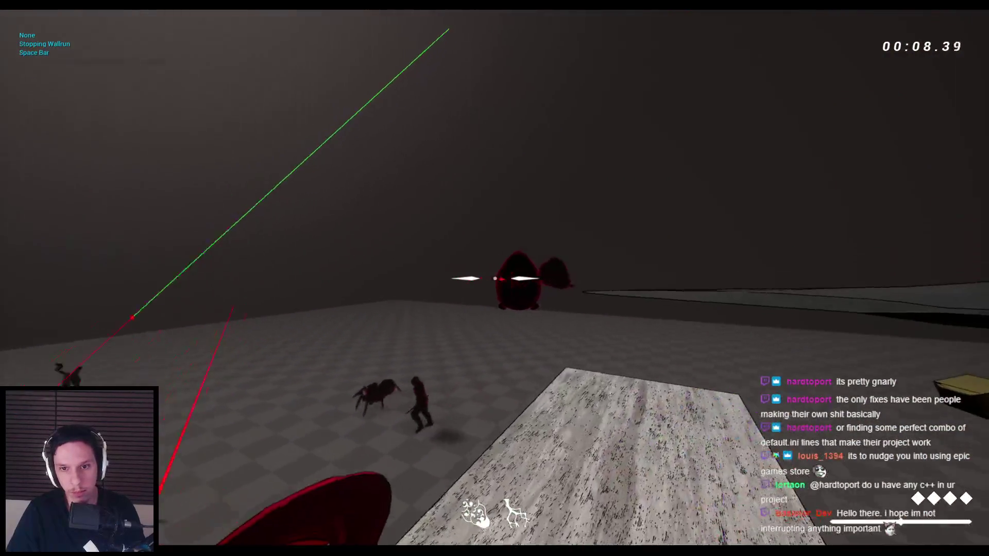
pyautogui.press('space')
pyautogui.press('1')
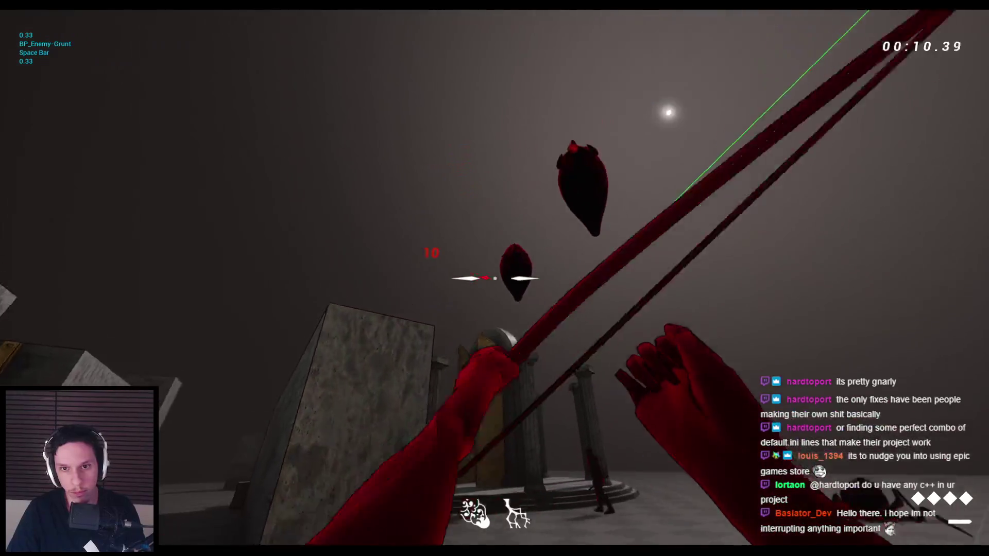
pyautogui.click(495, 278)
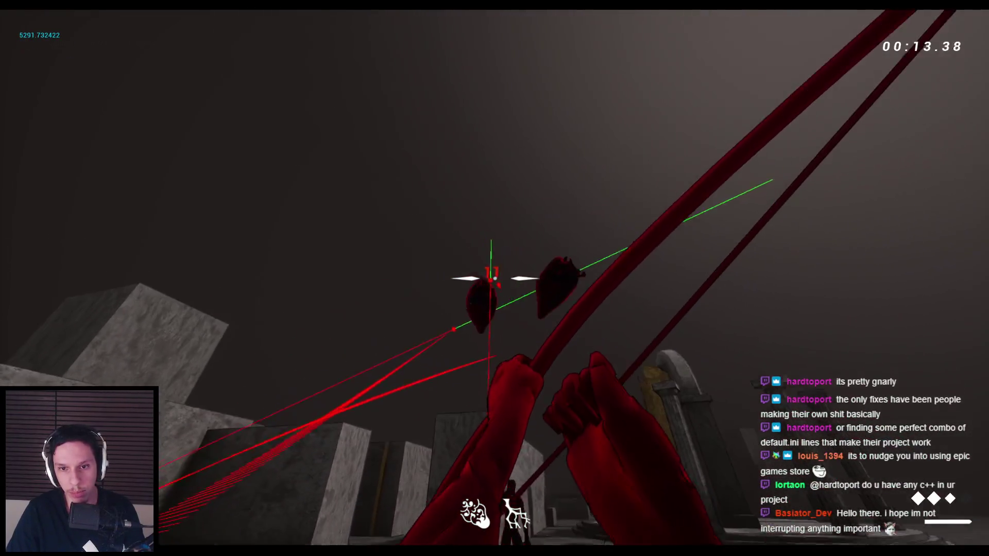
pyautogui.click(494, 278)
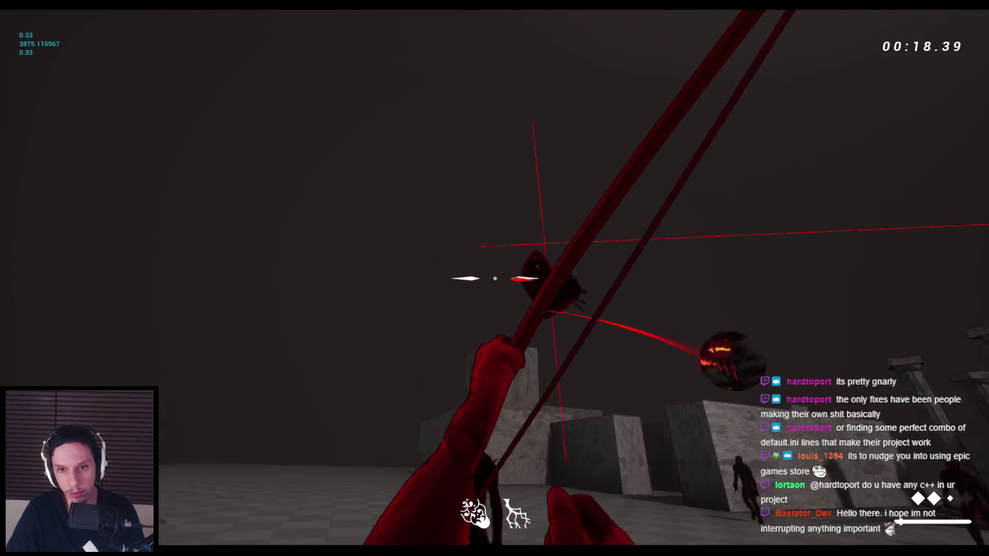
pyautogui.click(494, 278)
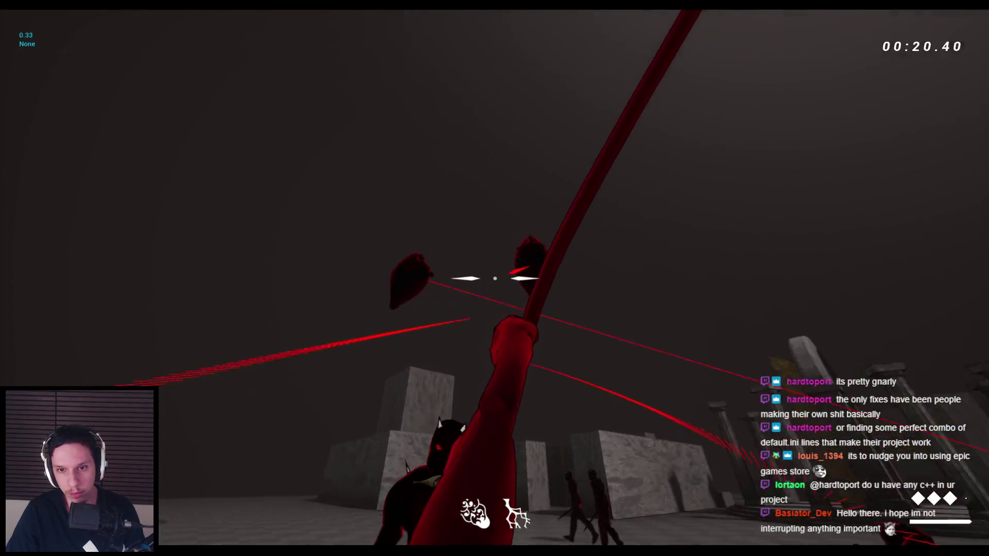
# - Switch to the sword and slash the flying enemy and the grunts, jumping between attacks
pyautogui.press('q')
pyautogui.click(495, 279)
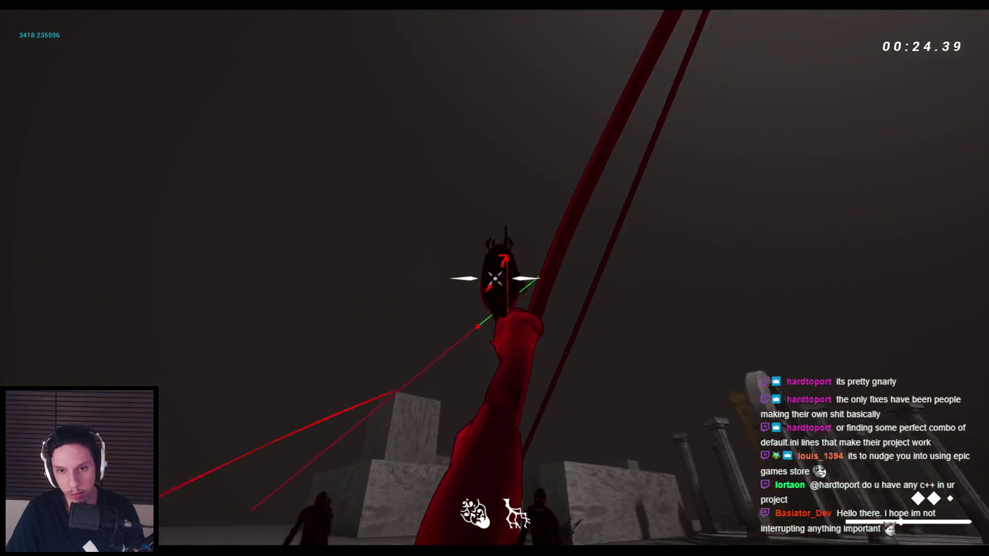
pyautogui.press('space')
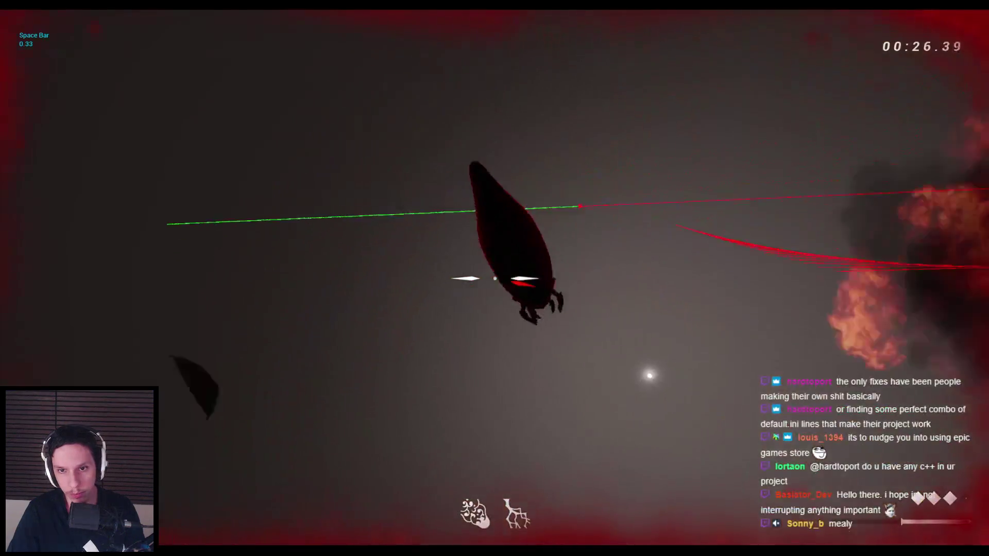
pyautogui.click(495, 278)
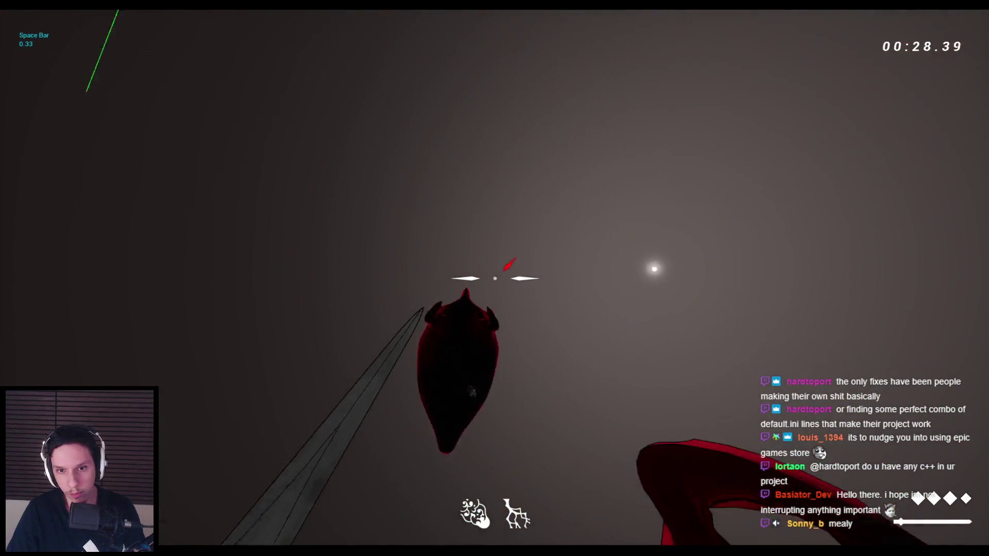
pyautogui.click(494, 278)
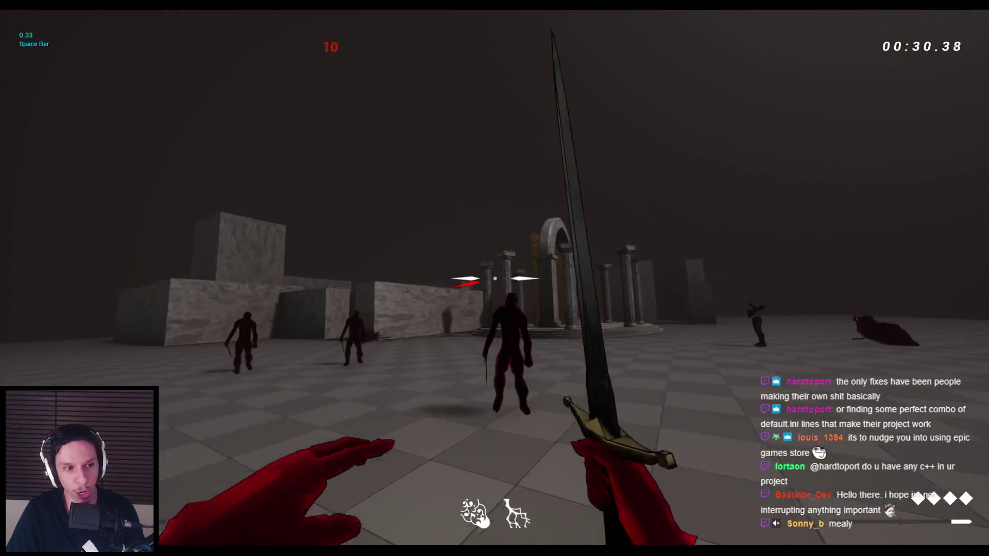
pyautogui.click(494, 278)
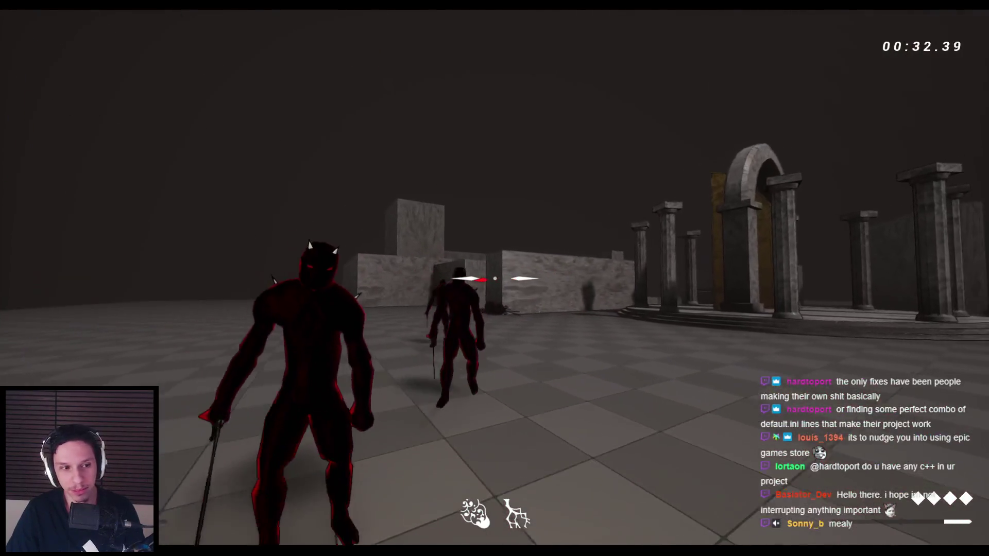
pyautogui.click(494, 278)
pyautogui.press('space')
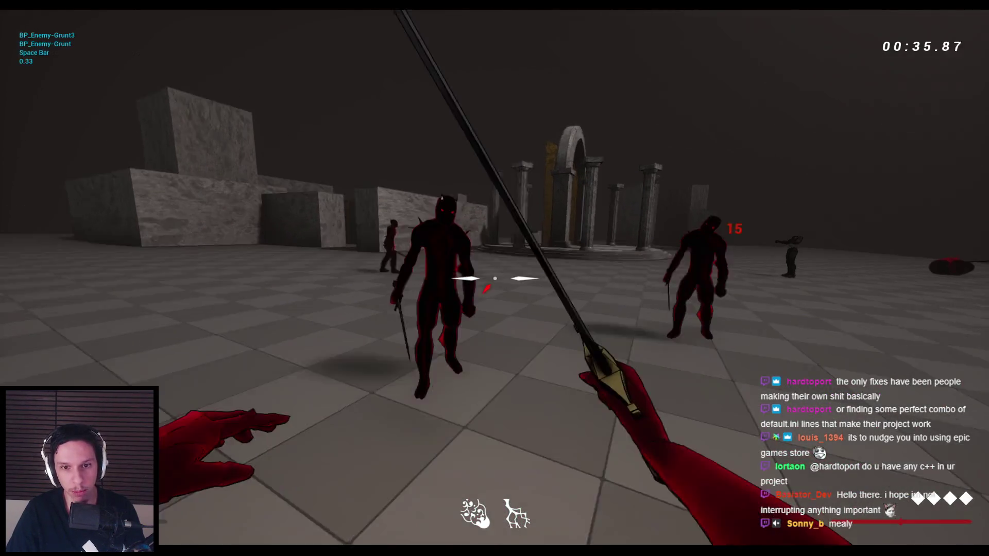
pyautogui.click(494, 278)
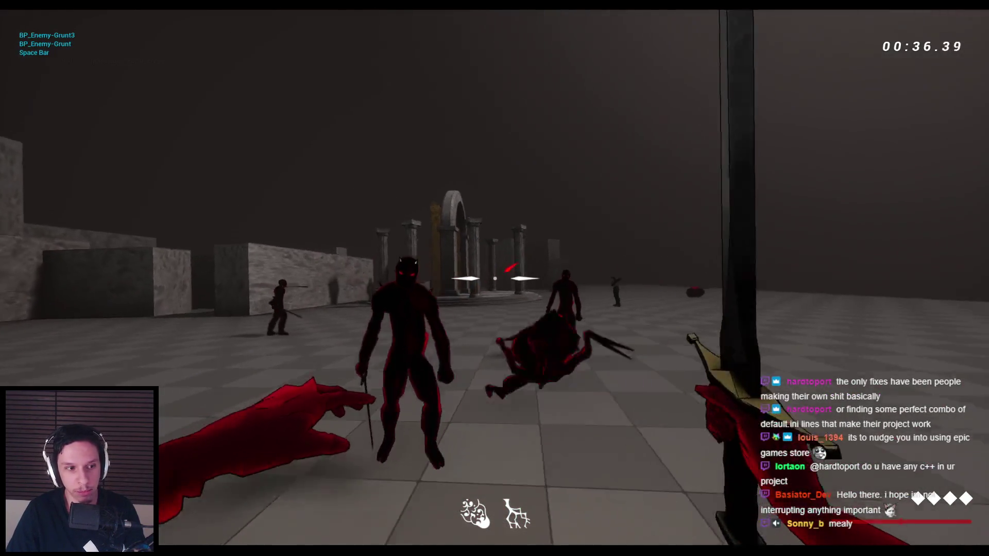
pyautogui.click(494, 278)
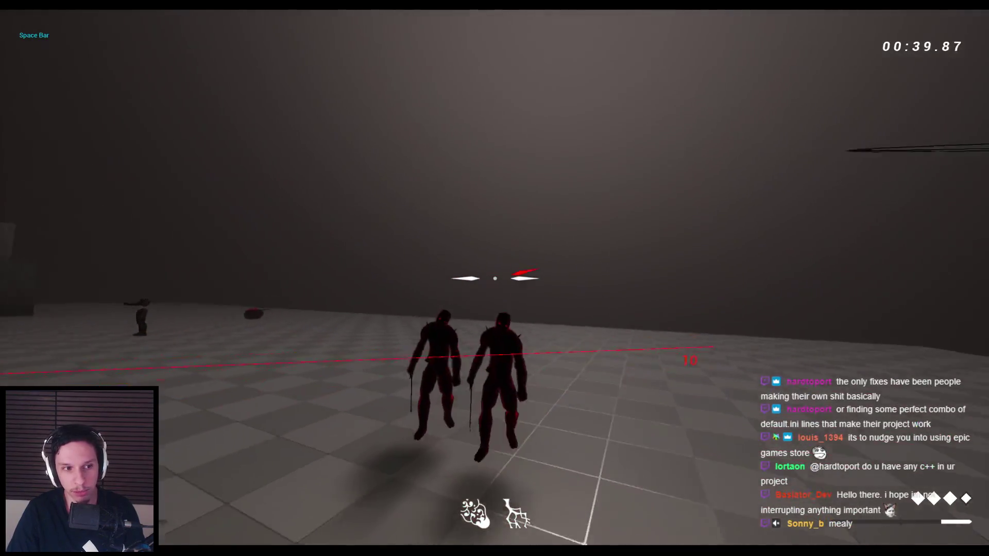
# - Attack the demon and spider enemies with sword swings, then stop the play-test
pyautogui.click(494, 278)
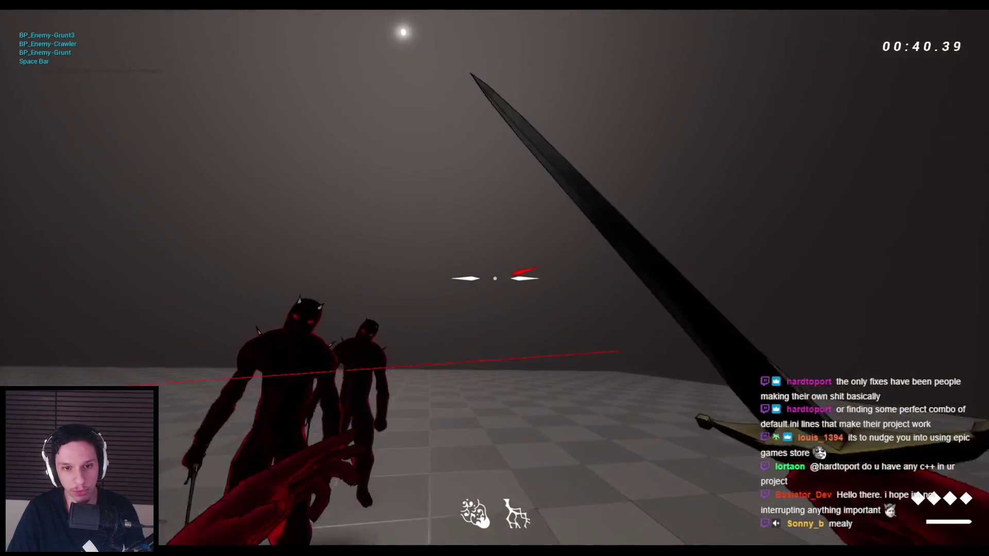
pyautogui.press('space')
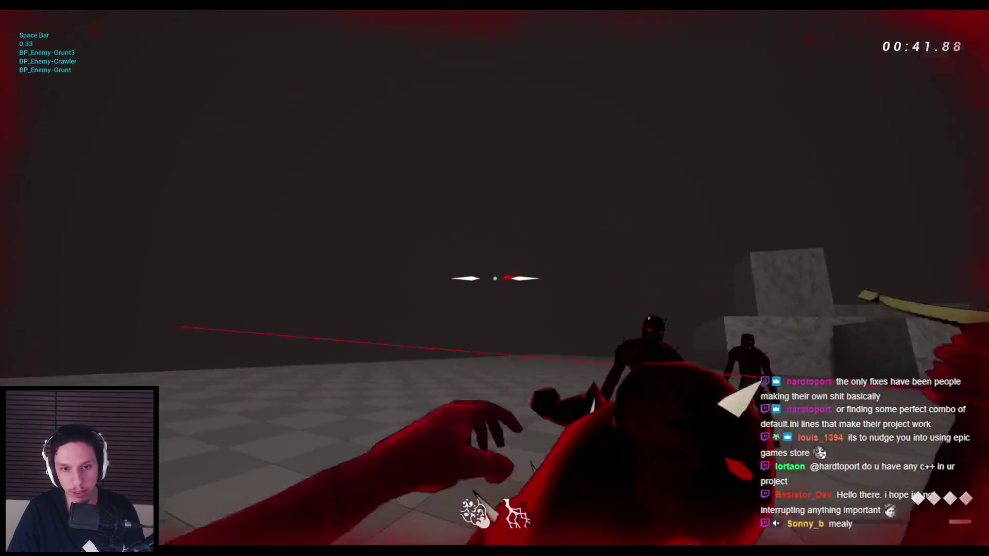
pyautogui.click(494, 278)
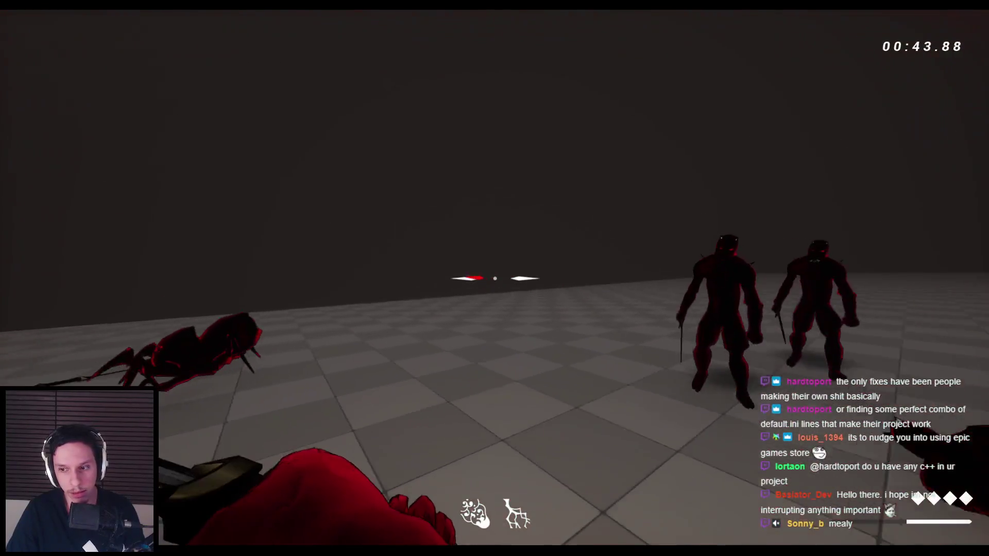
pyautogui.press('space')
pyautogui.click(495, 278)
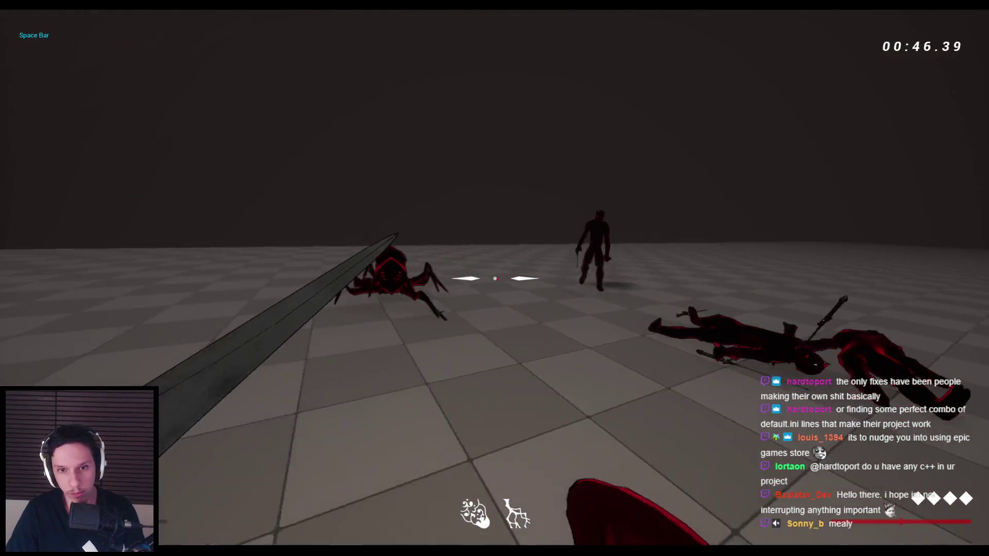
pyautogui.click(494, 278)
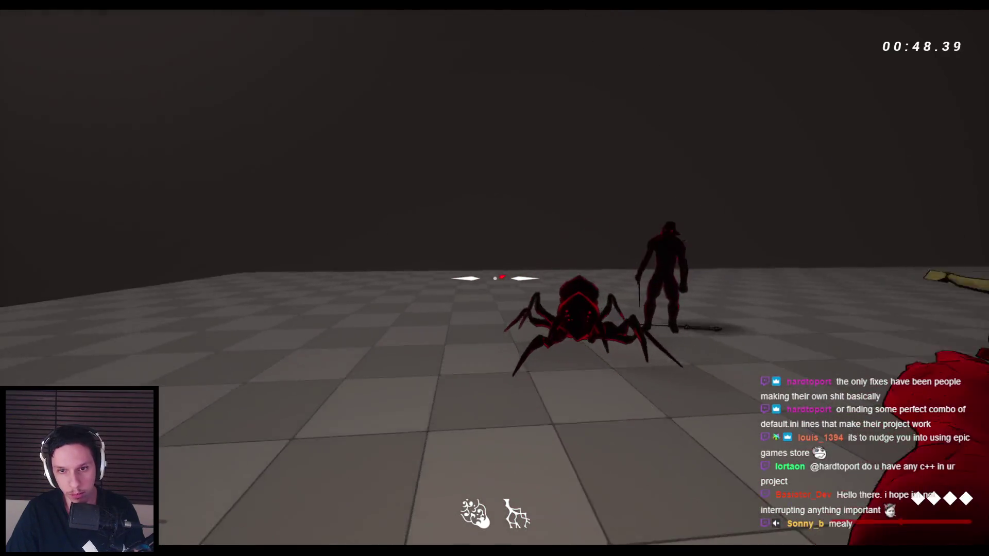
pyautogui.click(495, 278)
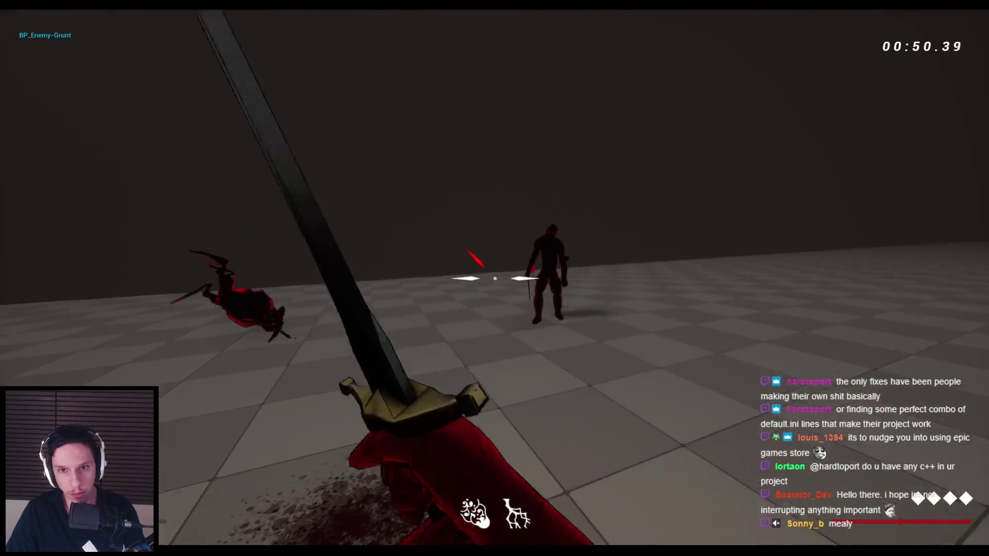
pyautogui.click(494, 278)
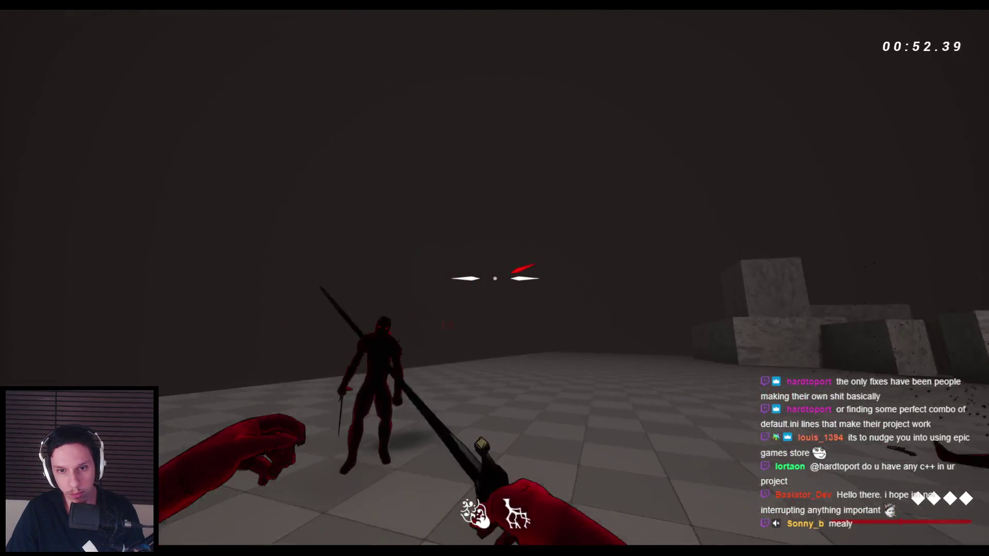
pyautogui.click(495, 278)
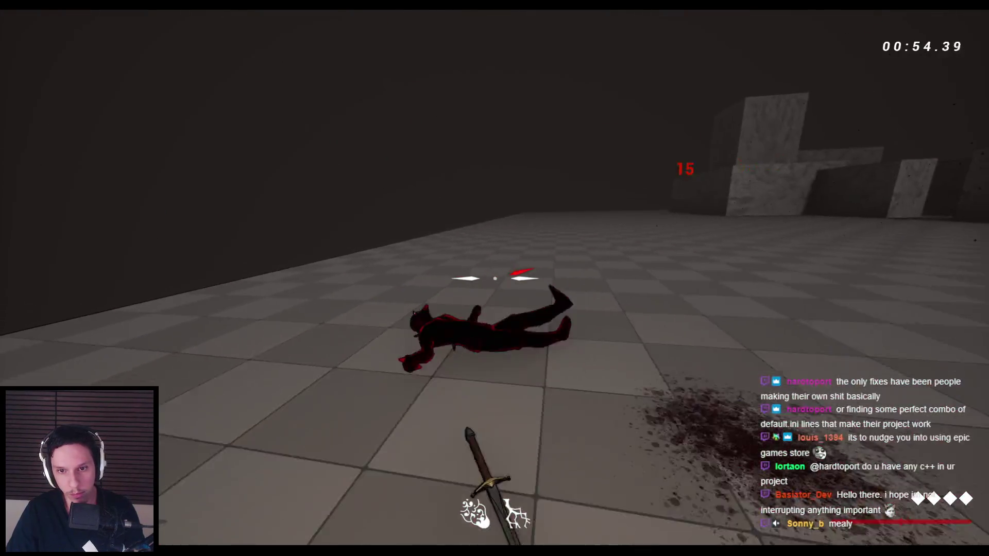
pyautogui.press('Escape')
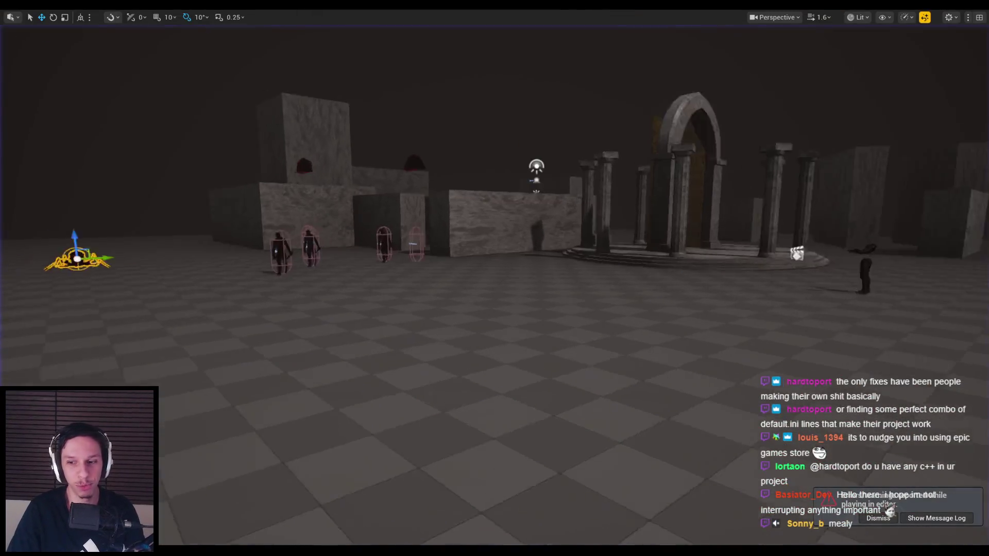
# - Start a new play-test and shoot four arrows at the grunts with the bow
pyautogui.hotkey('alt', 'p')
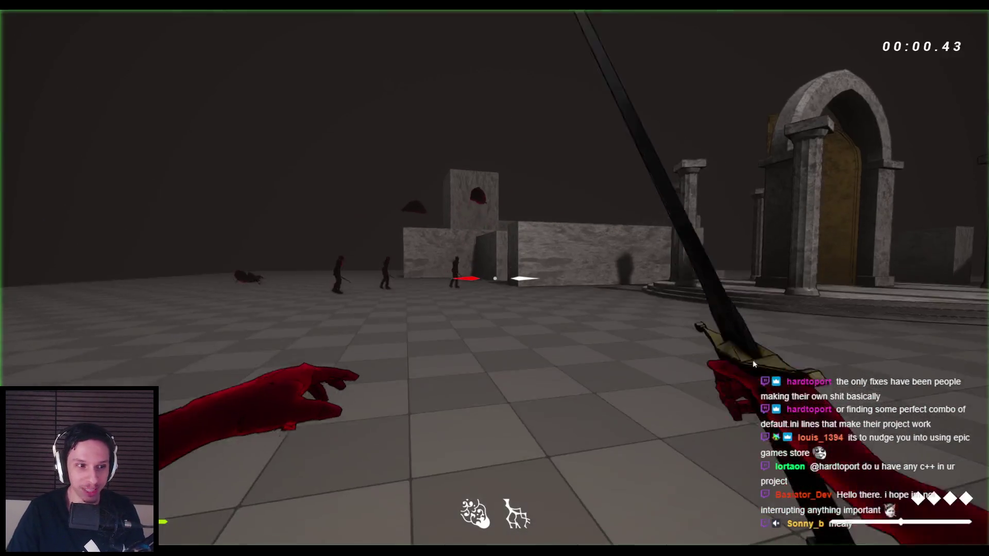
pyautogui.press('2')
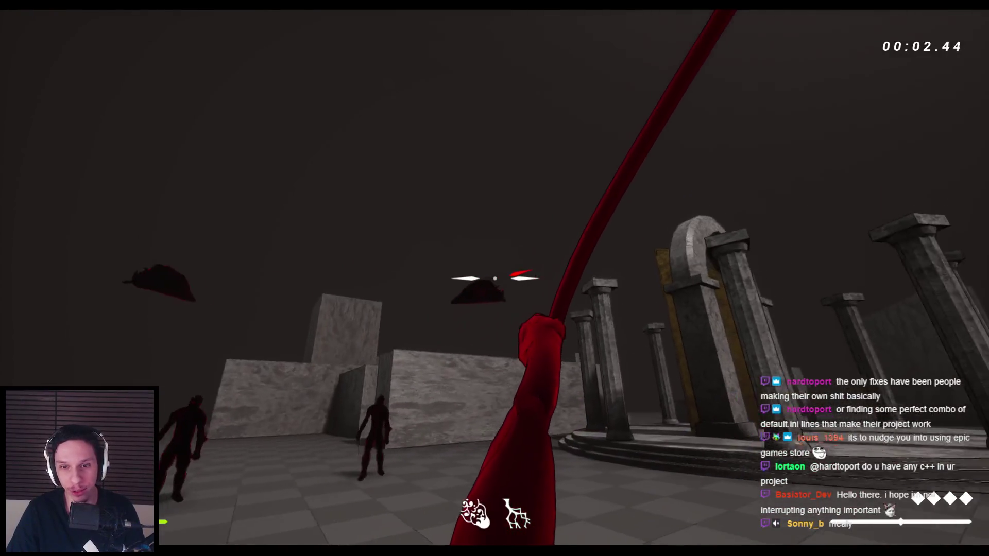
pyautogui.click(495, 278)
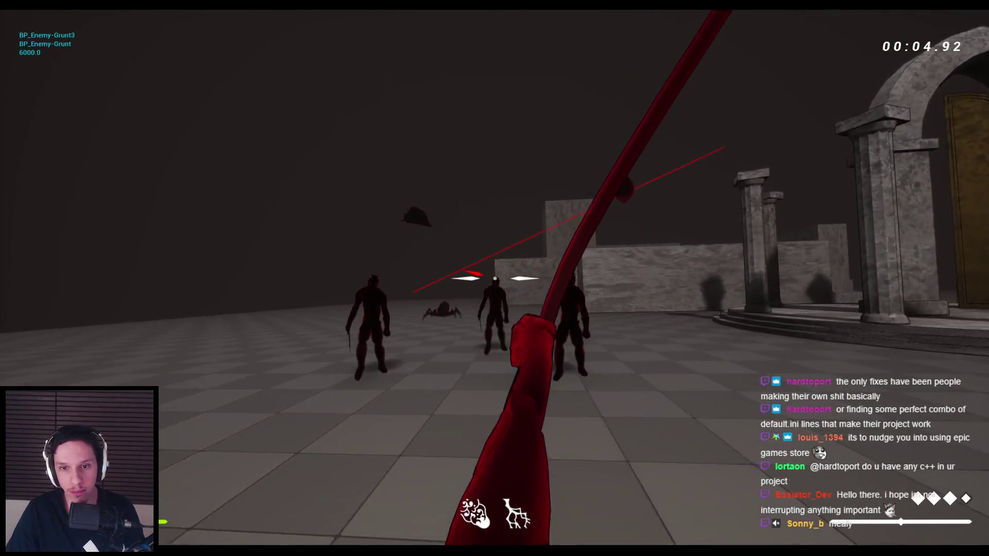
pyautogui.click(495, 278)
pyautogui.click(494, 278)
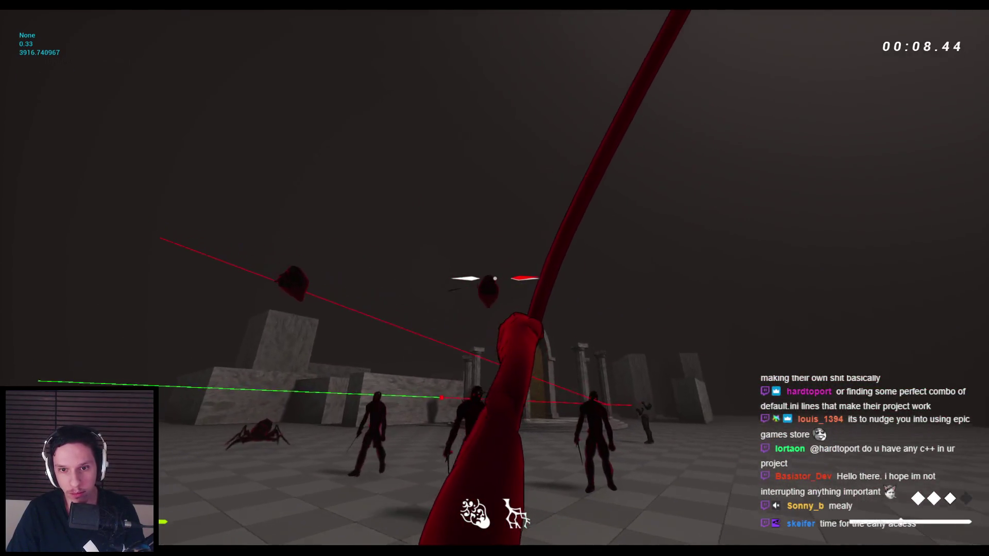
pyautogui.click(494, 278)
# - Swap to the katana, slash the grunts while jumping, then end the play session
pyautogui.press('1')
pyautogui.click(494, 278)
pyautogui.press('e')
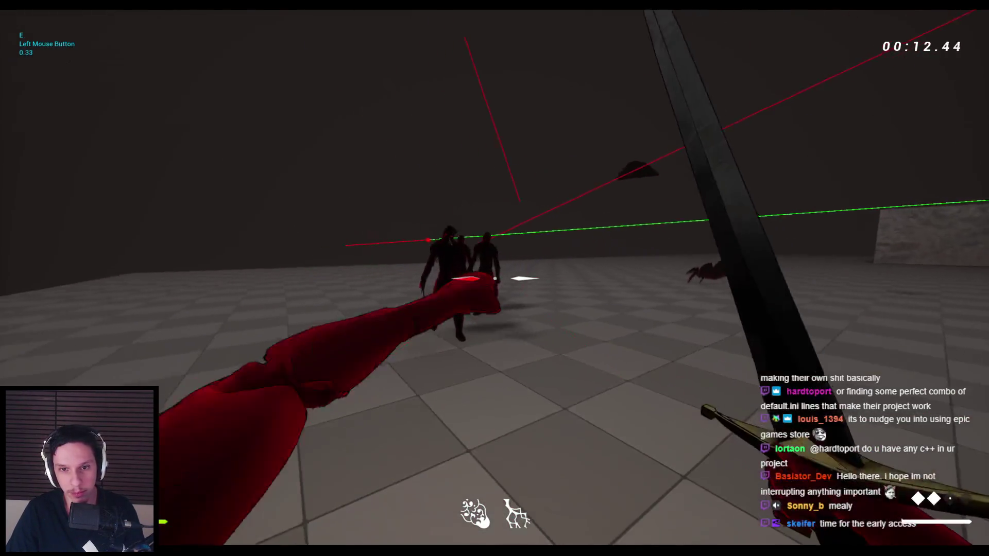
pyautogui.click(494, 278)
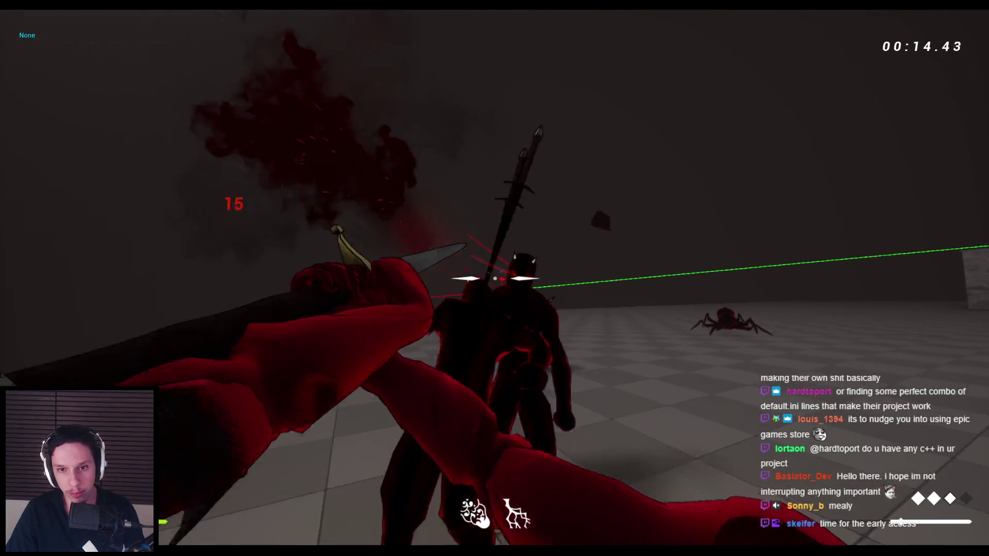
pyautogui.press('space')
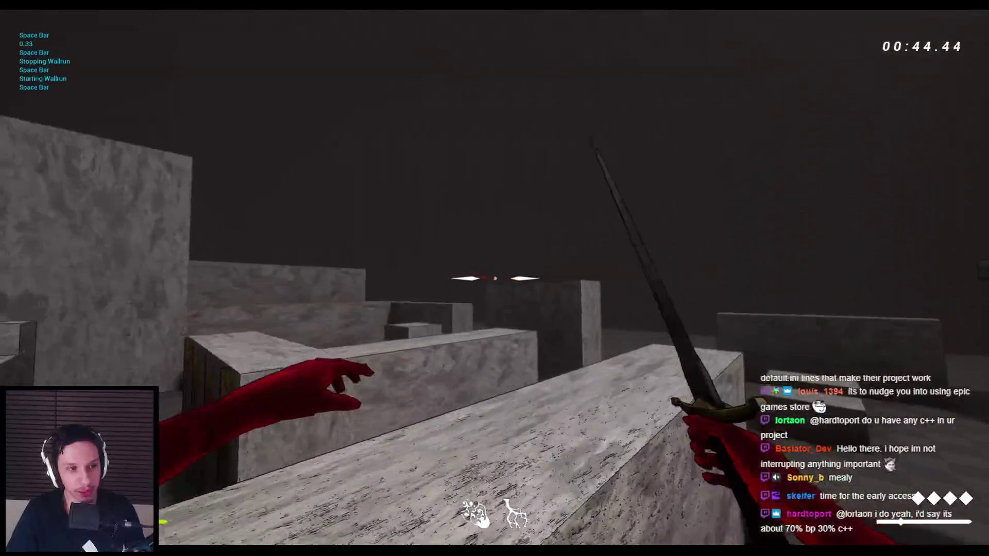
pyautogui.press('Escape')
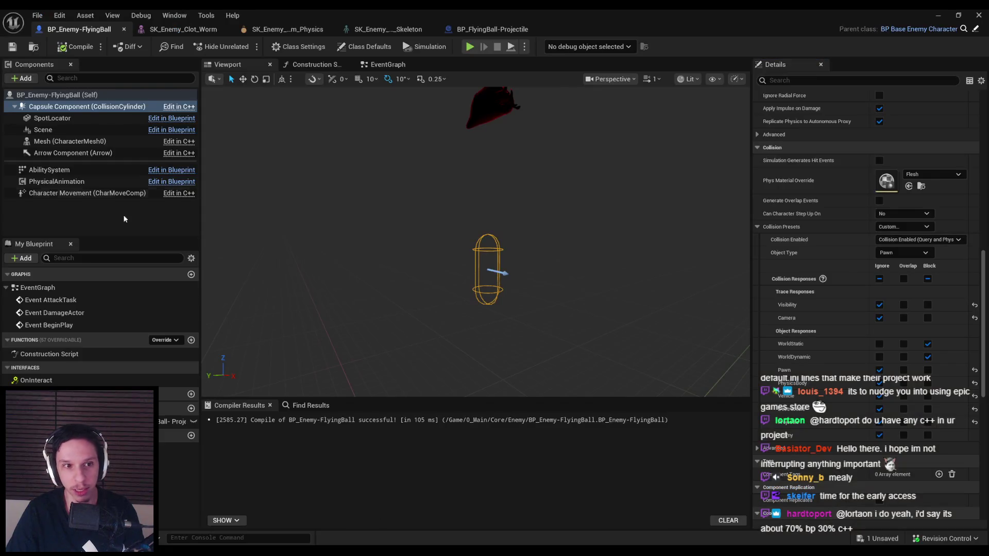
# - Select the Mesh component and switch to the FlyingBall blueprint's EventGraph
pyautogui.click(123, 219)
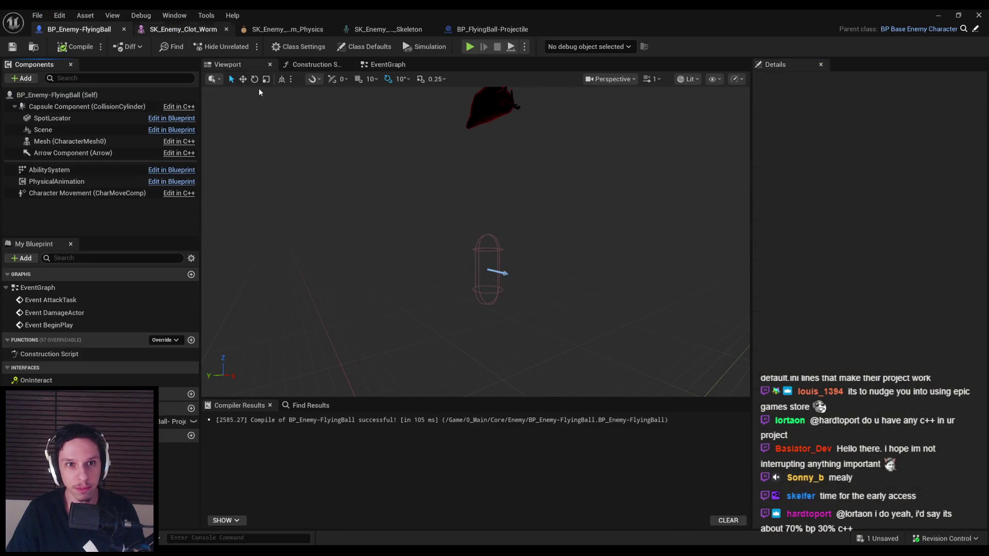
pyautogui.click(70, 141)
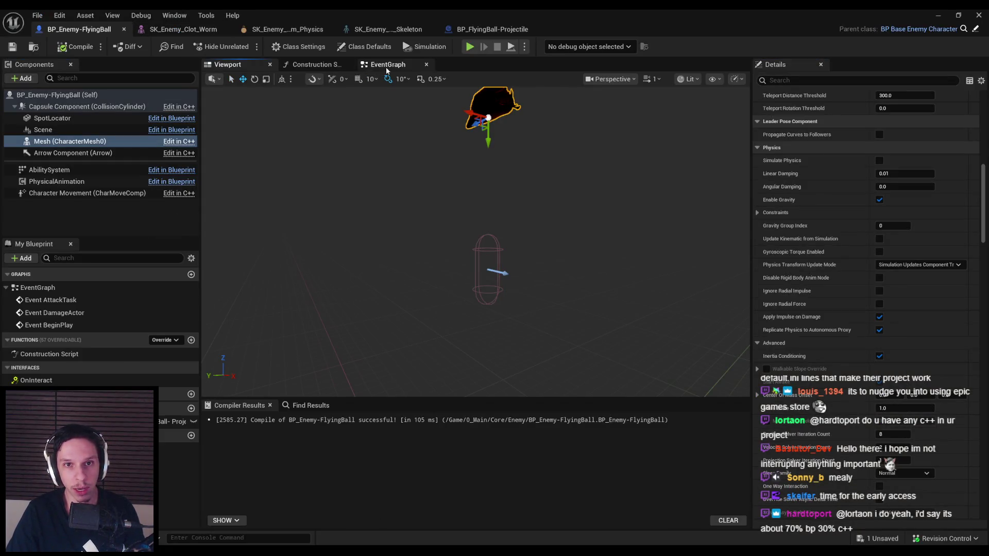
pyautogui.click(387, 67)
pyautogui.scroll(-4, 508, 221)
pyautogui.scroll(4, 522, 283)
pyautogui.scroll(-3, 521, 288)
# - Pan and zoom across the EventGraph to survey the Delay, Detach, Branch and Destroy Actor node groups
pyautogui.moveTo(303, 267)
pyautogui.mouseDown()
pyautogui.moveTo(379, 234)
pyautogui.moveTo(371, 226)
pyautogui.mouseUp()
pyautogui.scroll(2, 371, 226)
pyautogui.scroll(-2, 368, 224)
pyautogui.scroll(2, 407, 315)
pyautogui.moveTo(408, 319); pyautogui.dragTo(401, 227)
pyautogui.scroll(-5, 399, 232)
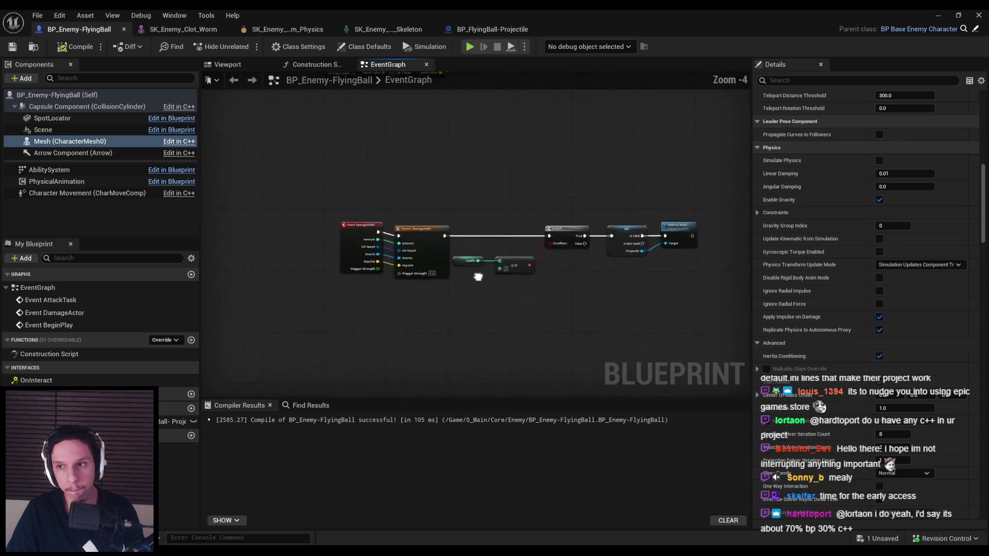
pyautogui.moveTo(485, 269)
pyautogui.mouseDown()
pyautogui.moveTo(400, 315)
pyautogui.moveTo(344, 240)
pyautogui.mouseUp()
pyautogui.scroll(-1, 344, 240)
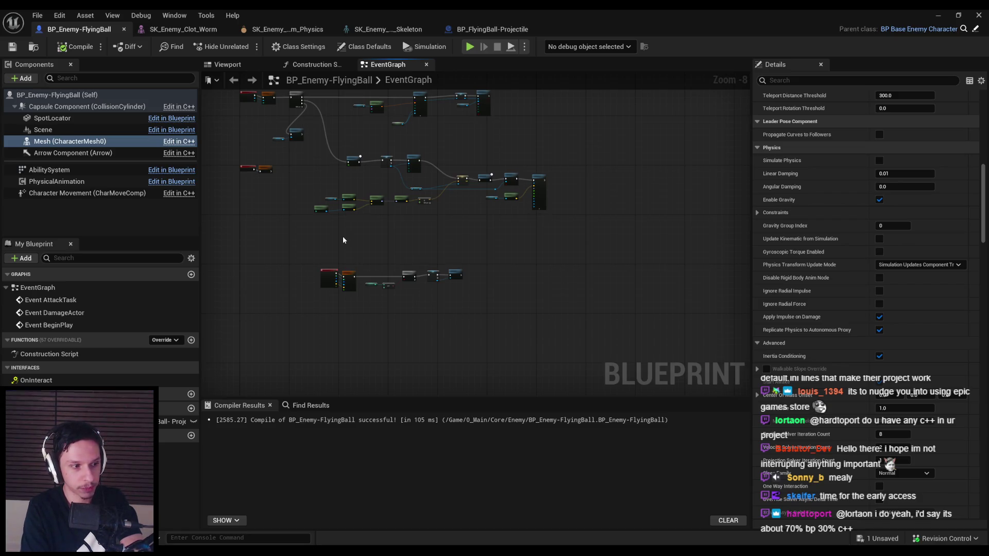
pyautogui.moveTo(343, 238); pyautogui.dragTo(421, 317)
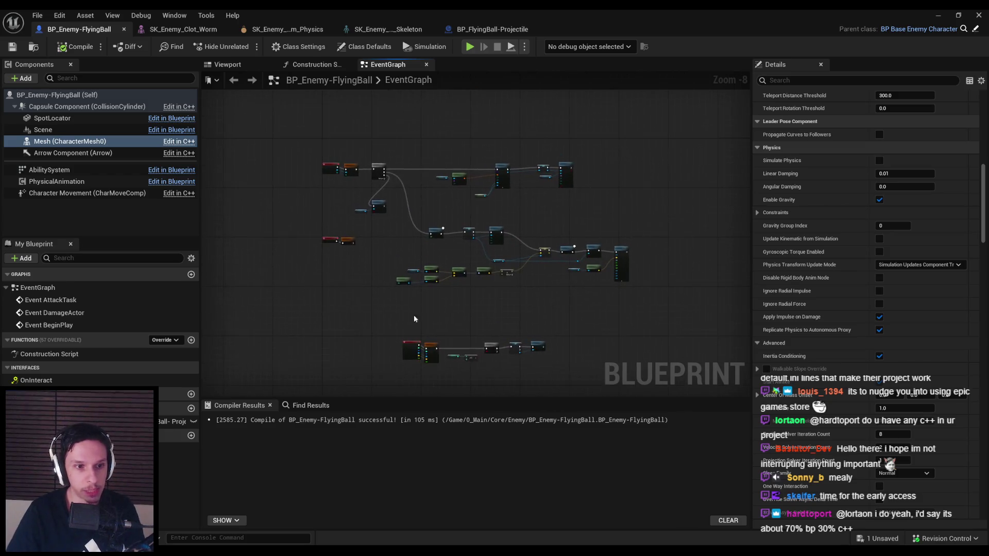
pyautogui.scroll(2, 320, 308)
pyautogui.moveTo(331, 286); pyautogui.dragTo(367, 171)
pyautogui.scroll(2, 369, 304)
# - Place an Event Tick node and look through the tick-related actions
pyautogui.rightClick(395, 263)
pyautogui.write('event tick')
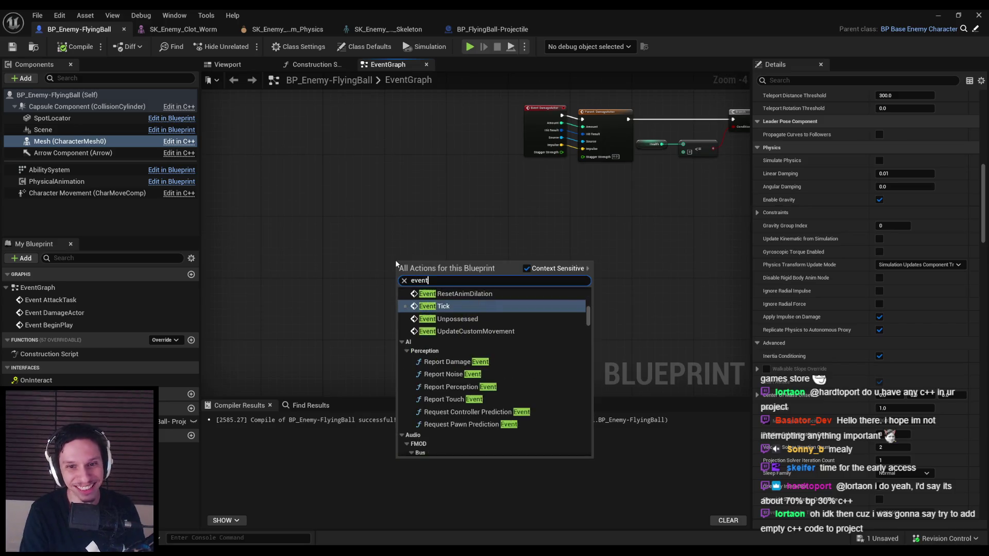
pyautogui.press('Return')
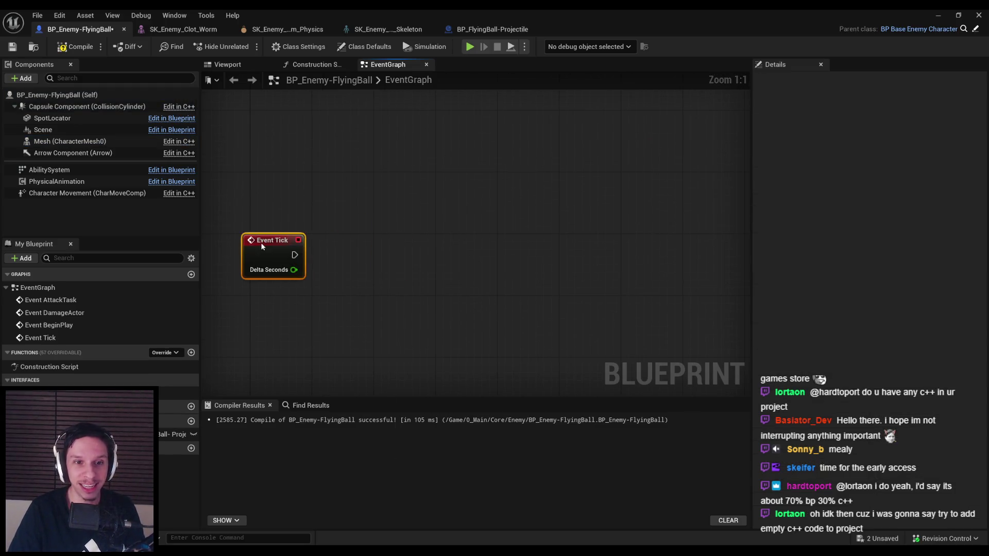
pyautogui.rightClick(283, 314)
pyautogui.write('tick')
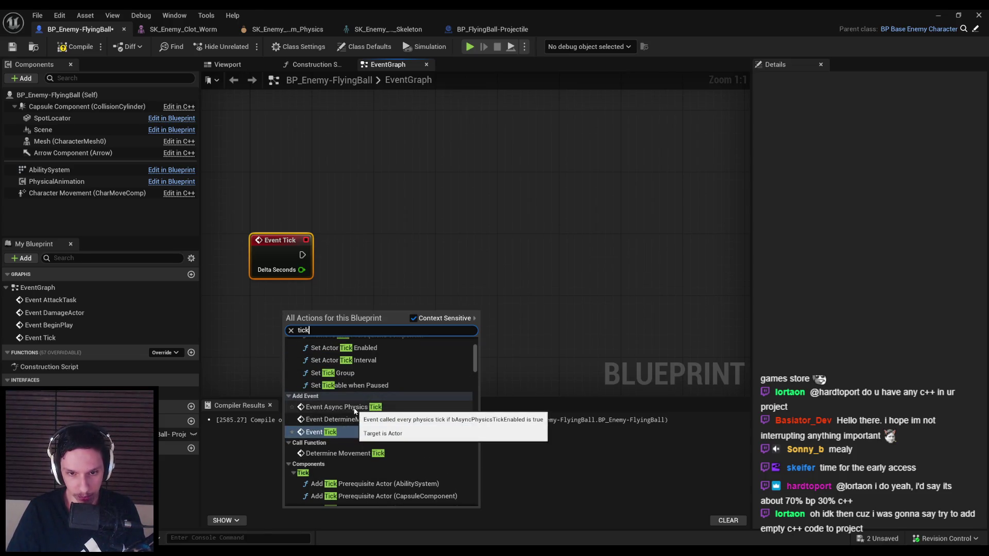
pyautogui.scroll(-3, 354, 411)
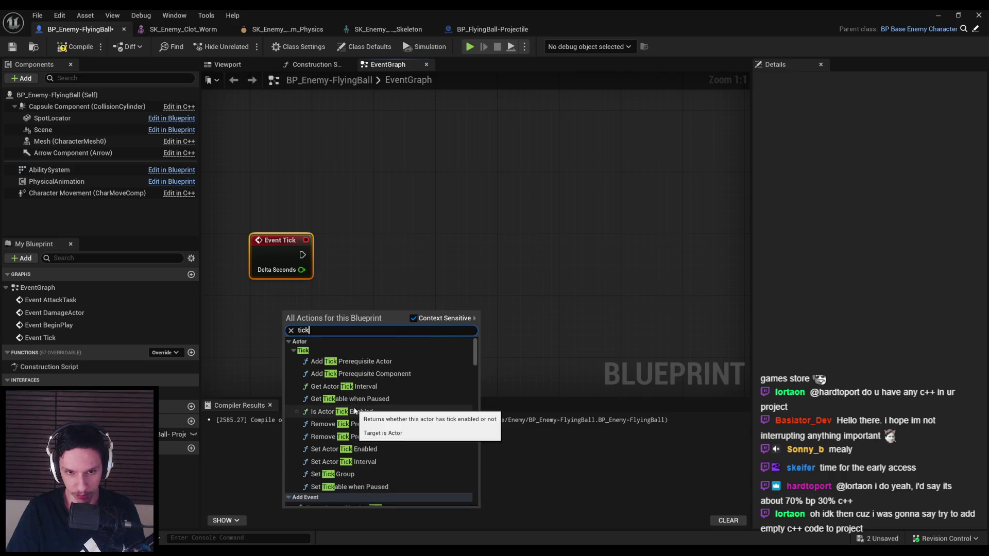
pyautogui.scroll(1, 354, 405)
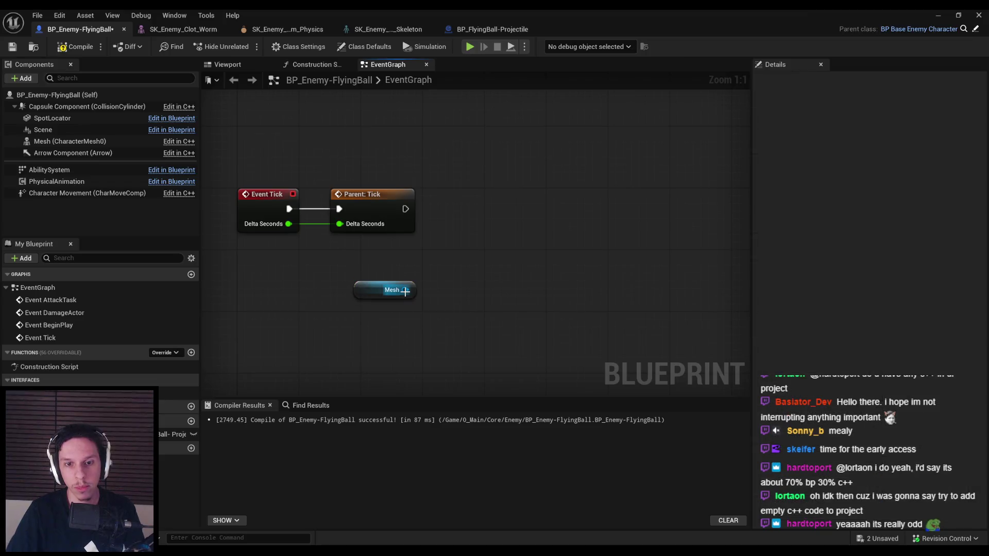
# - Add a Set Relative Location node for the Mesh and wire it after Parent: Tick
pyautogui.click(45, 140)
pyautogui.scroll(5, 885, 249)
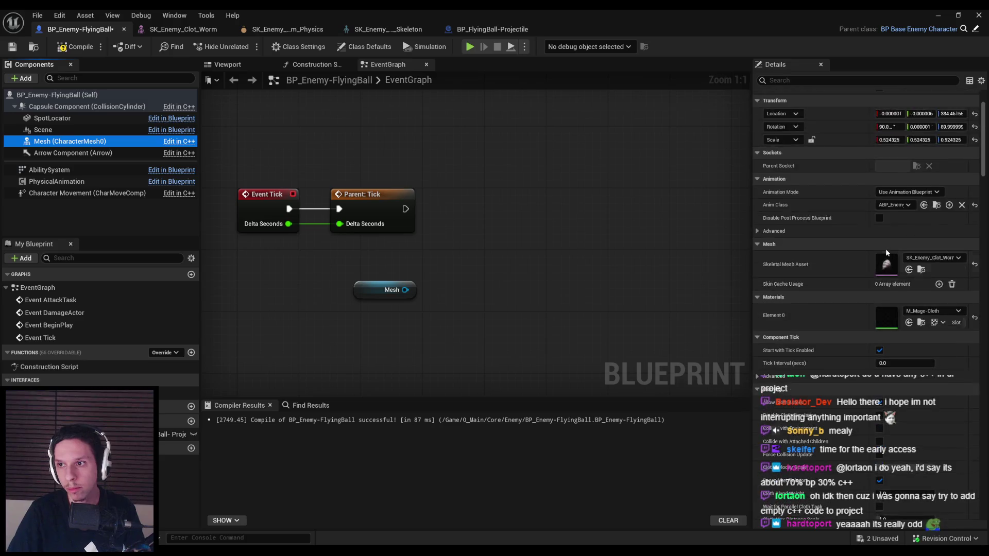
pyautogui.scroll(3, 886, 249)
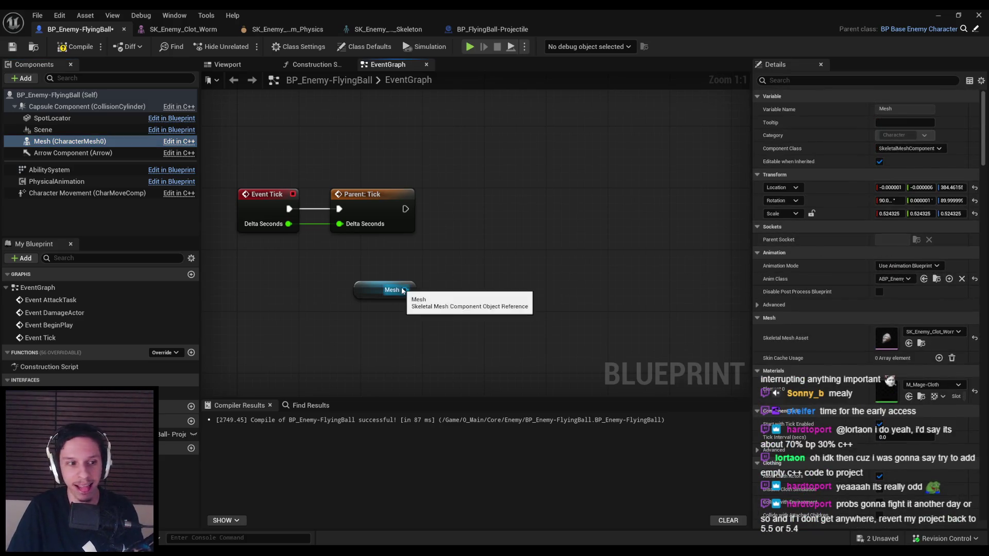
pyautogui.moveTo(404, 291); pyautogui.dragTo(447, 292)
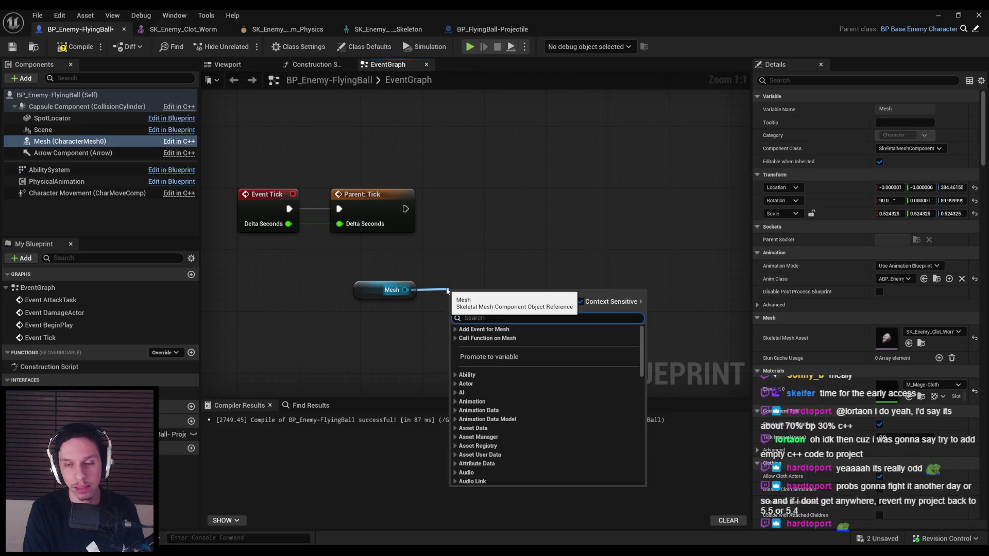
pyautogui.press('Escape')
pyautogui.moveTo(405, 290); pyautogui.dragTo(456, 270)
pyautogui.write('set relative location')
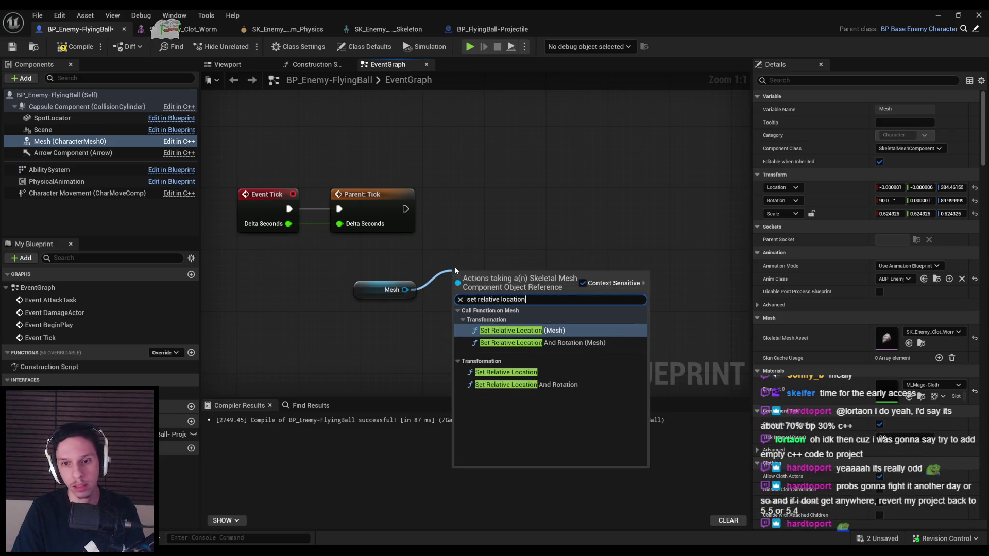
pyautogui.press('Down')
pyautogui.press('Down')
pyautogui.press('Down')
pyautogui.press('Return')
pyautogui.moveTo(511, 303); pyautogui.dragTo(592, 191)
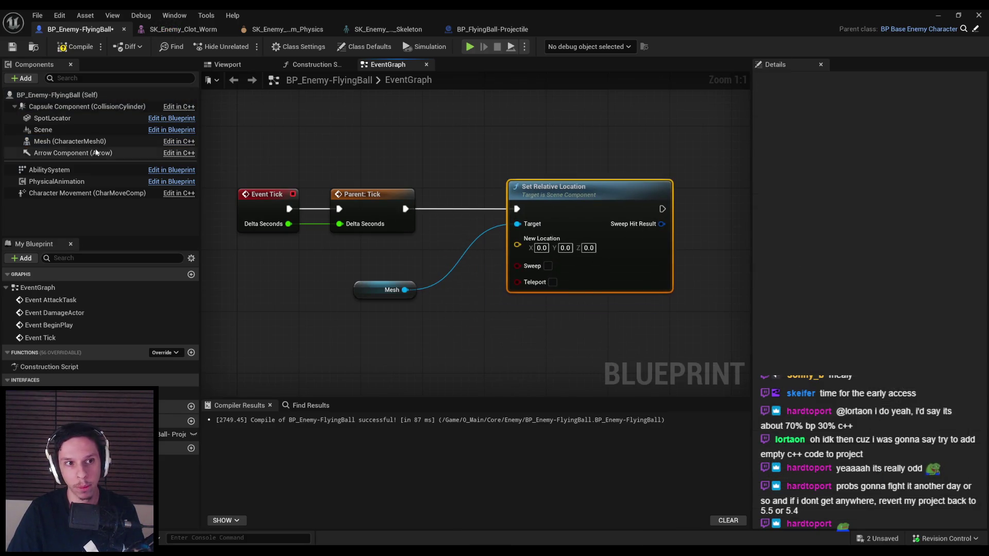
pyautogui.click(64, 144)
# - Split New Location into X, Y, Z and add a Get Relative Location node for the Mesh
pyautogui.moveTo(366, 294); pyautogui.dragTo(374, 271)
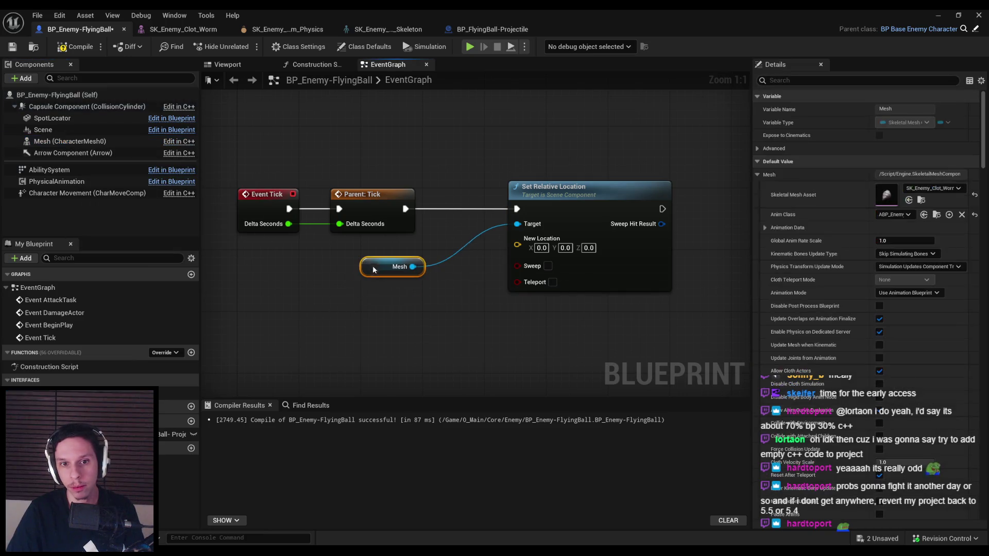
pyautogui.rightClick(514, 245)
pyautogui.click(546, 291)
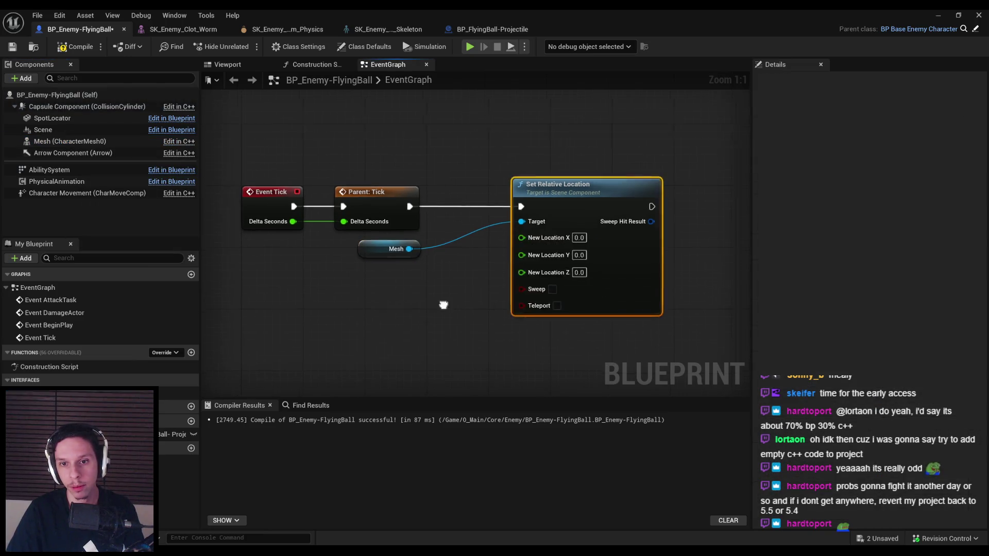
pyautogui.moveTo(379, 268); pyautogui.dragTo(370, 250)
pyautogui.write('get relative location')
pyautogui.press('Return')
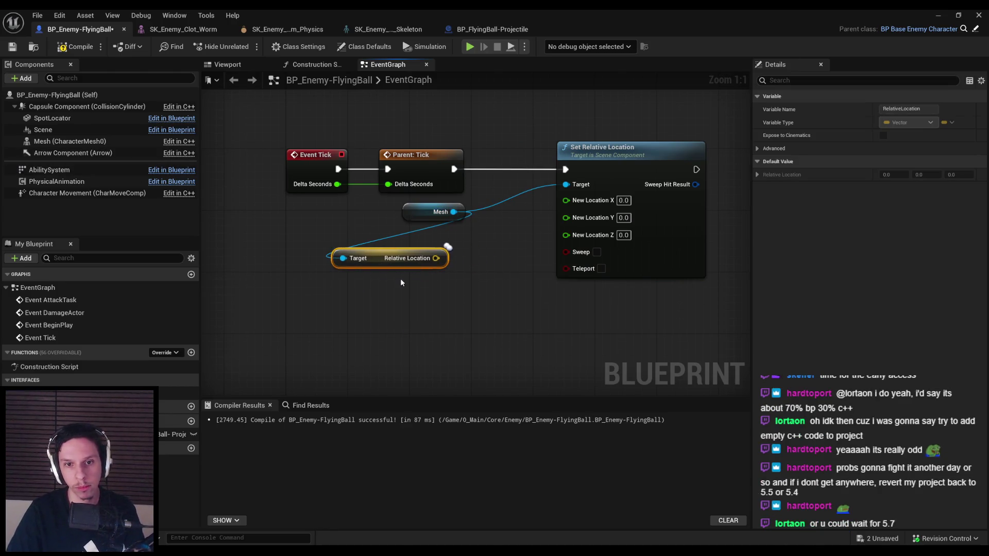
# - Split Relative Location and add an FInterp To node fed by its Z value
pyautogui.moveTo(436, 259); pyautogui.dragTo(472, 294)
pyautogui.write('rinterp')
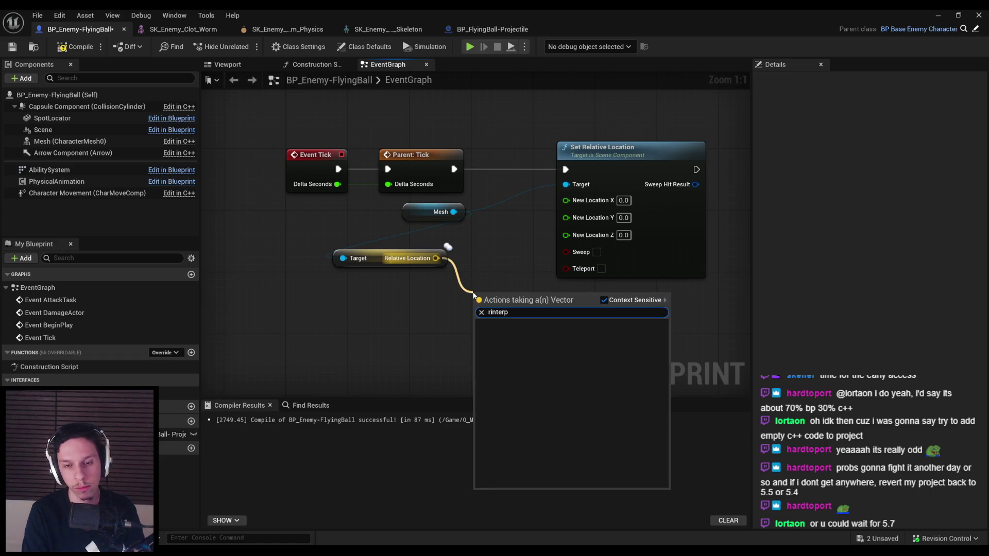
pyautogui.hotkey('ctrl', 'a')
pyautogui.press('BackSpace')
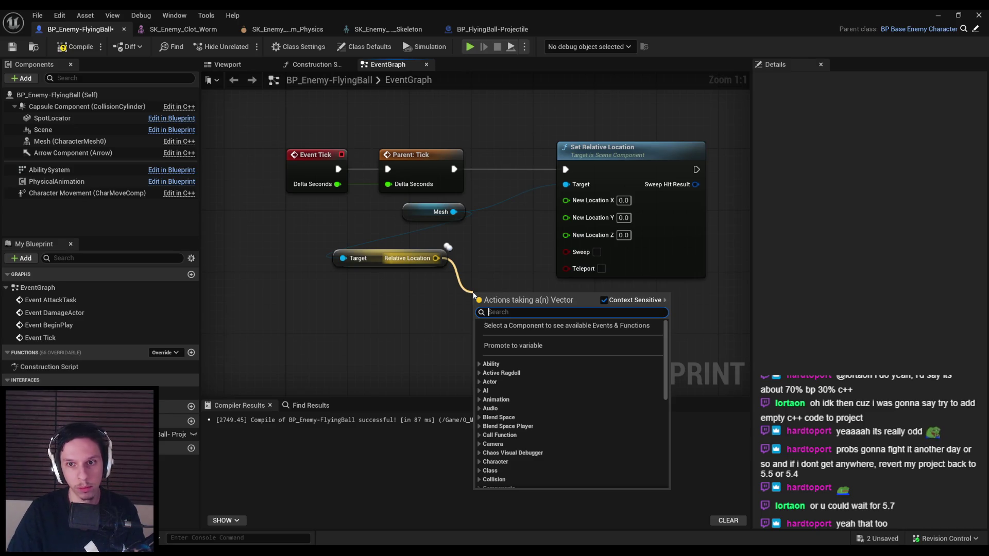
pyautogui.write('finterp')
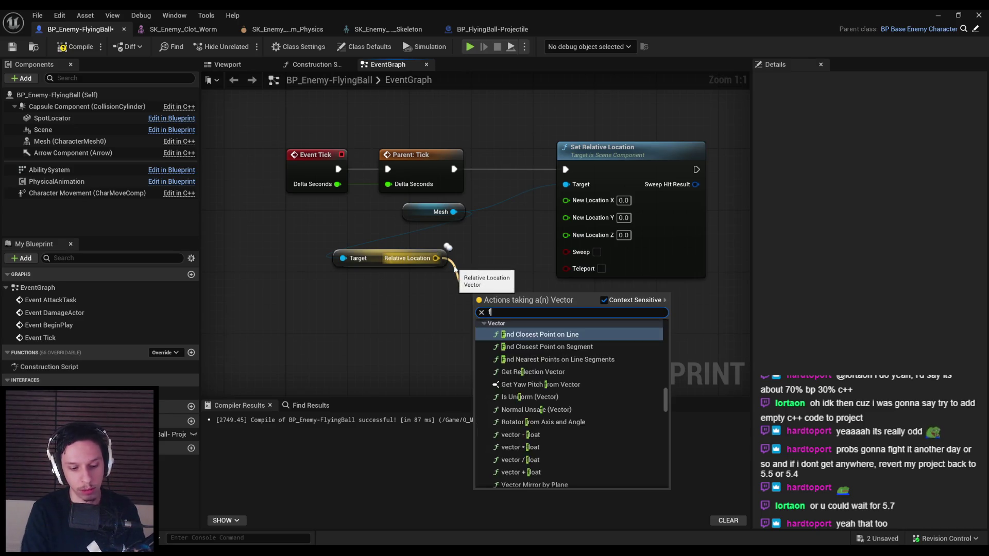
pyautogui.press('Escape')
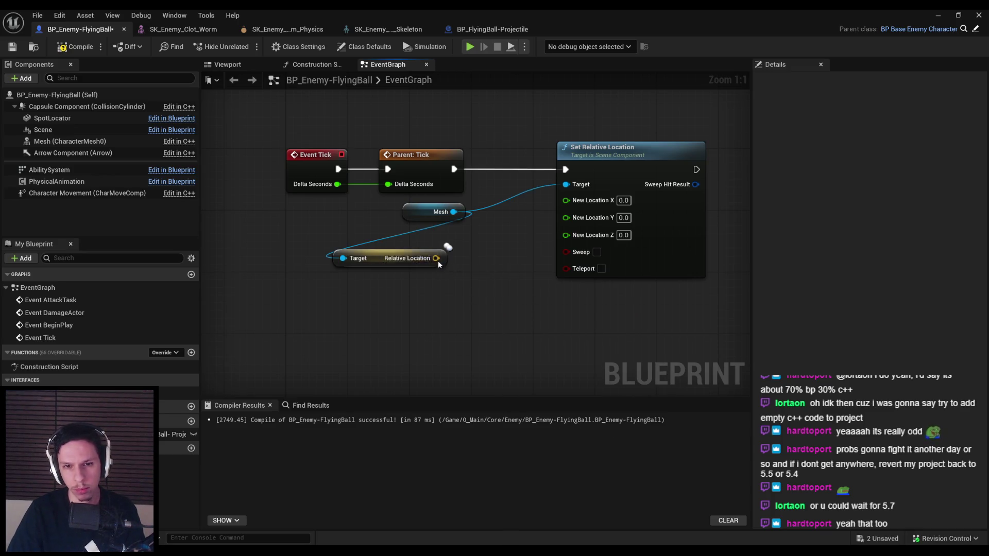
pyautogui.rightClick(438, 264)
pyautogui.click(474, 304)
pyautogui.moveTo(391, 272)
pyautogui.mouseDown()
pyautogui.moveTo(299, 280)
pyautogui.moveTo(387, 314)
pyautogui.mouseUp()
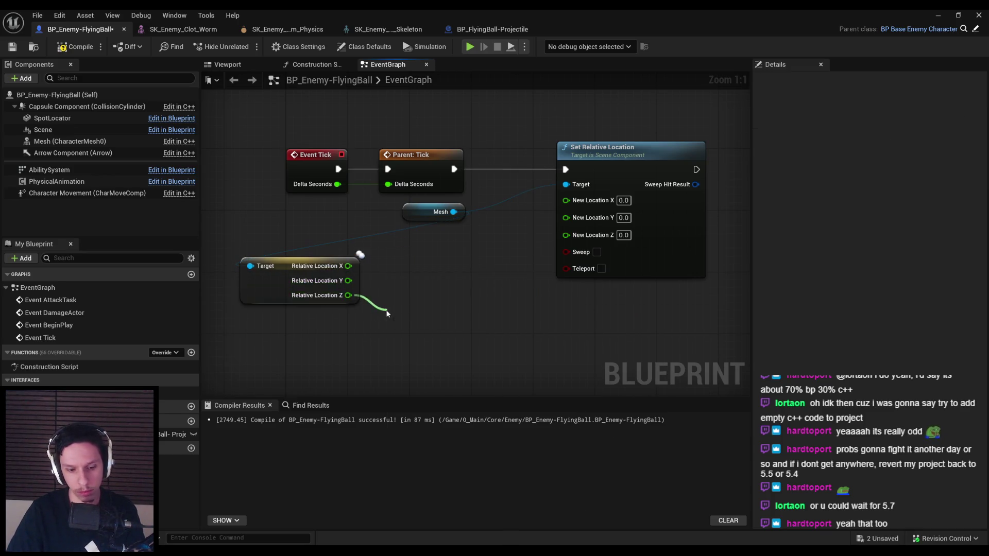
pyautogui.write('finterp')
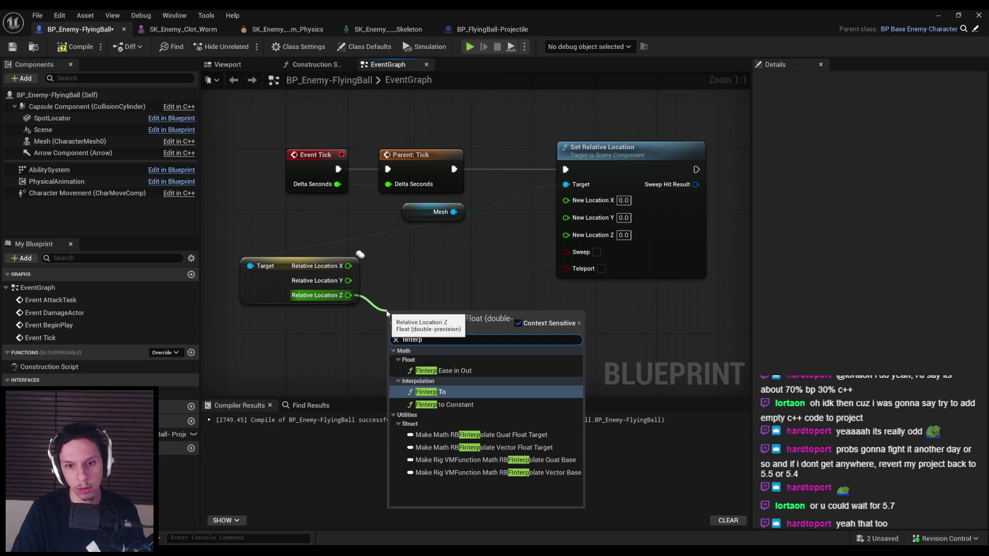
pyautogui.press('Return')
# - Place a free-standing Random Float in Range node beside FInterp To
pyautogui.click(468, 292)
pyautogui.rightClick(378, 284)
pyautogui.click(446, 257)
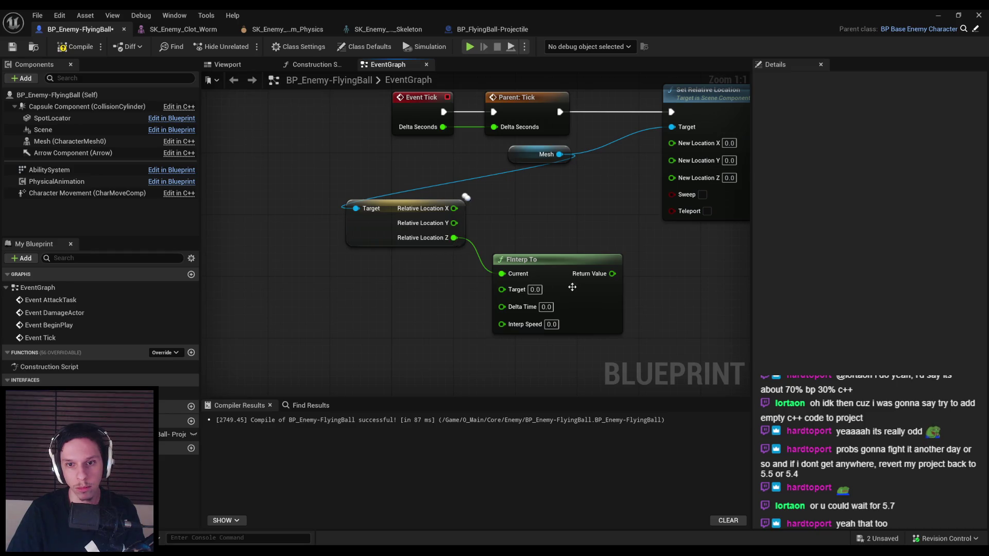
pyautogui.moveTo(453, 242)
pyautogui.mouseDown()
pyautogui.moveTo(415, 285)
pyautogui.moveTo(325, 297)
pyautogui.mouseUp()
pyautogui.write('random range')
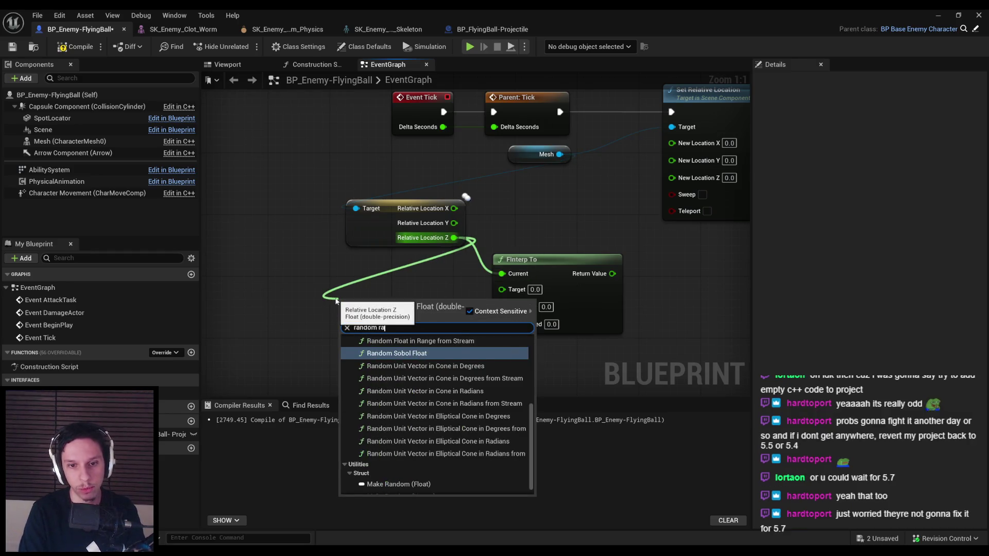
pyautogui.press('Return')
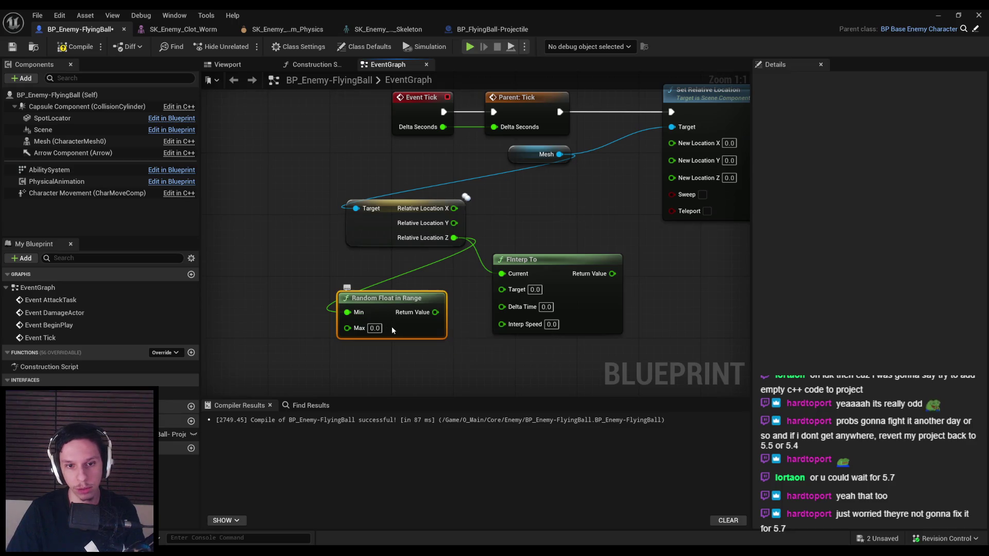
pyautogui.press('Delete')
pyautogui.hotkey('ctrl', 'v')
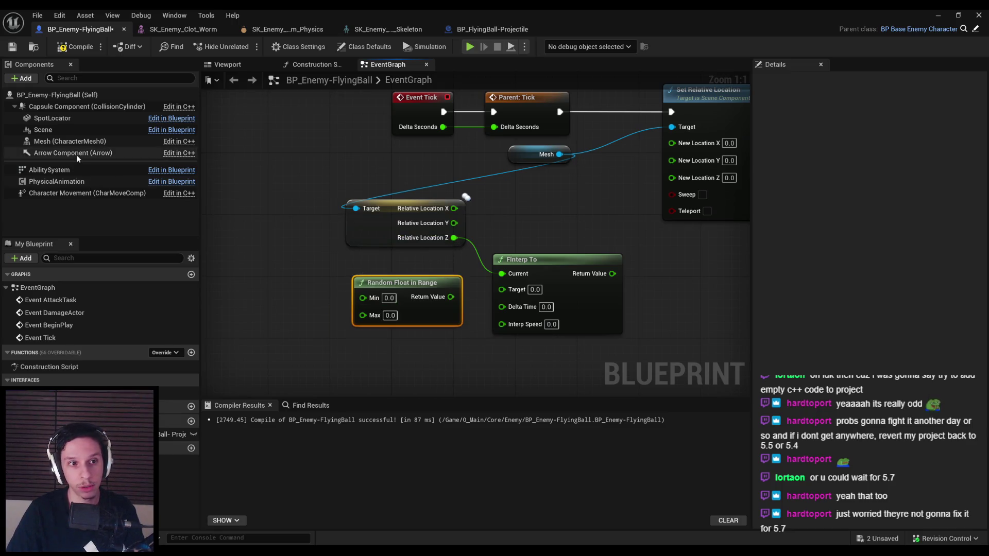
# - Set the random range to 300–450 and wire it into FInterp To's Target
pyautogui.click(69, 141)
pyautogui.click(389, 298)
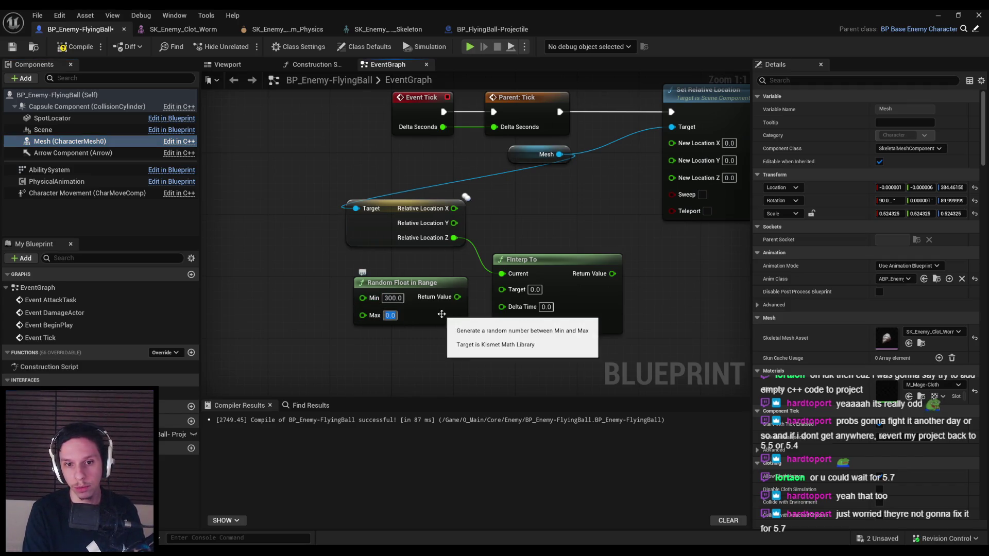
pyautogui.write('450')
pyautogui.moveTo(459, 297); pyautogui.dragTo(501, 288)
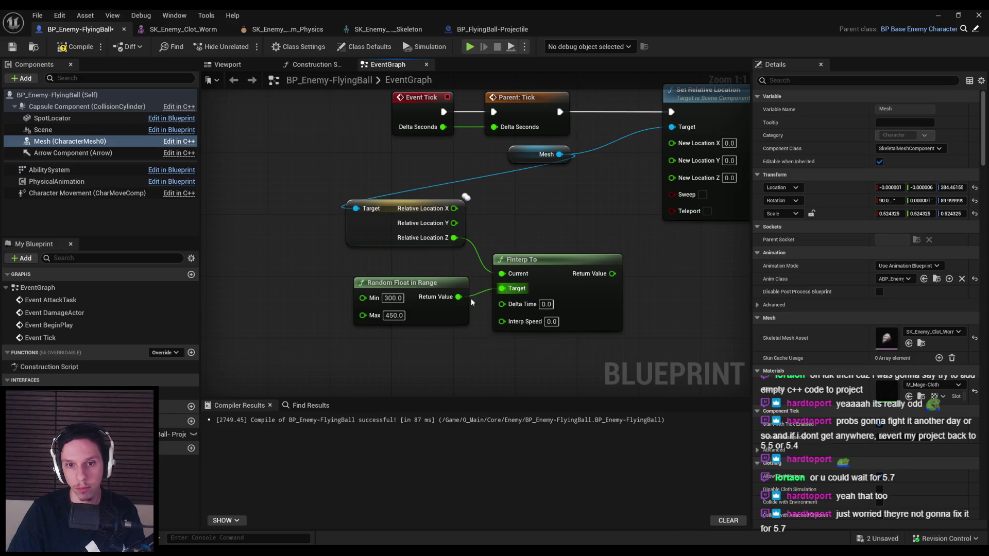
pyautogui.click(442, 342)
pyautogui.click(417, 282)
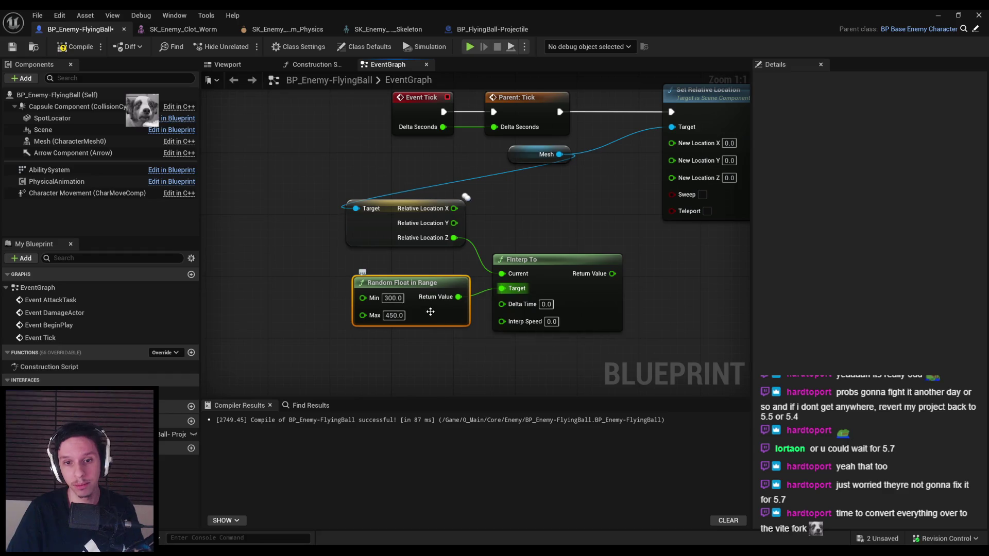
pyautogui.click(494, 330)
# - Wire Delta Seconds in, set Interp Speed 50, connect the result to New Location Z, and compile
pyautogui.moveTo(501, 304); pyautogui.dragTo(443, 127)
pyautogui.write('50')
pyautogui.press('Return')
pyautogui.moveTo(615, 274); pyautogui.dragTo(668, 178)
pyautogui.scroll(-1, 512, 227)
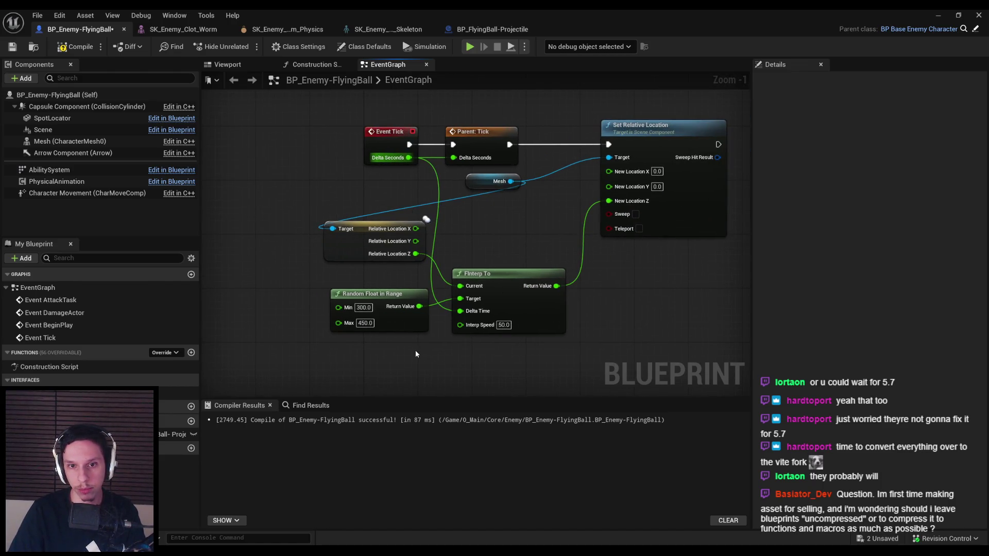
pyautogui.click(79, 50)
# - Play-test the level with Alt+P, then return to the FlyingBall blueprint editor
pyautogui.click(930, 14)
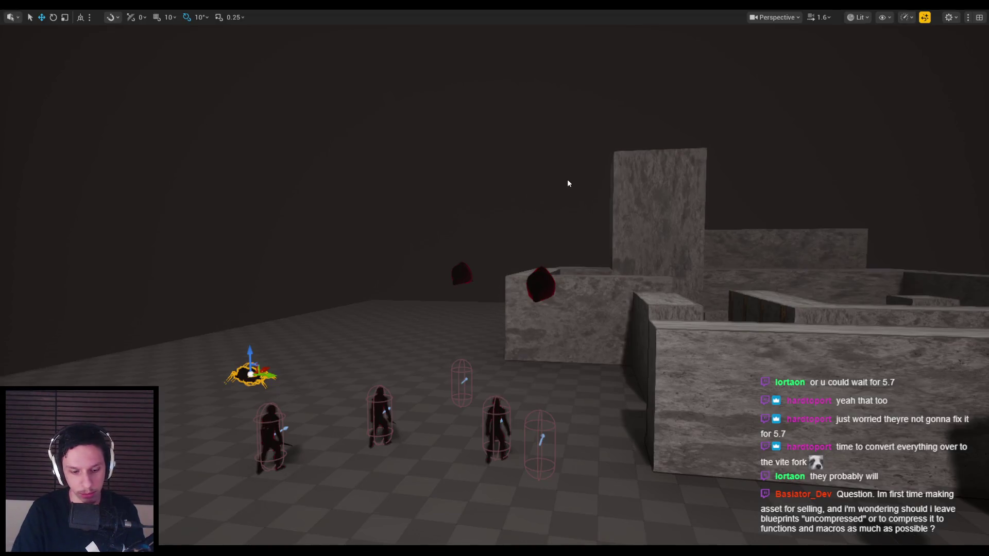
pyautogui.hotkey('alt', 'p')
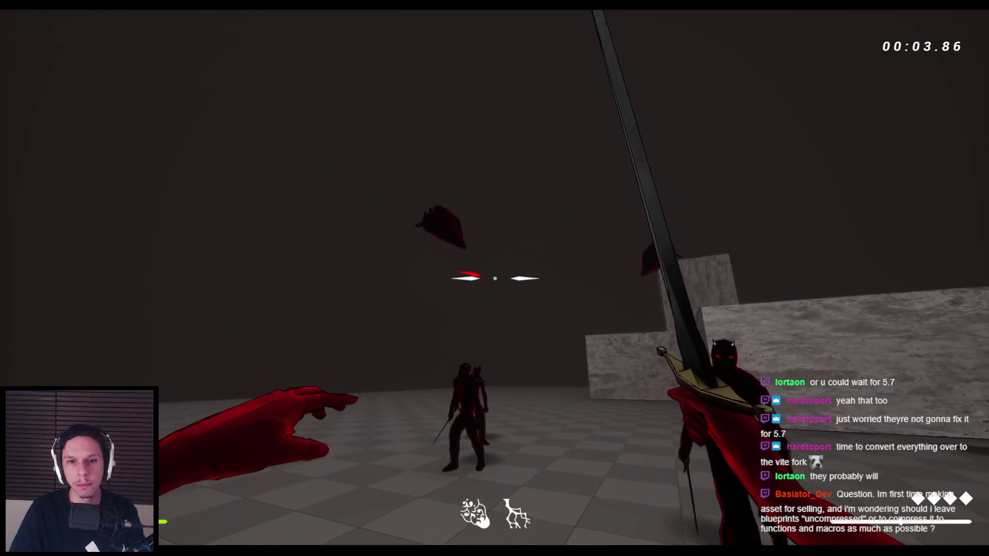
pyautogui.press('Escape')
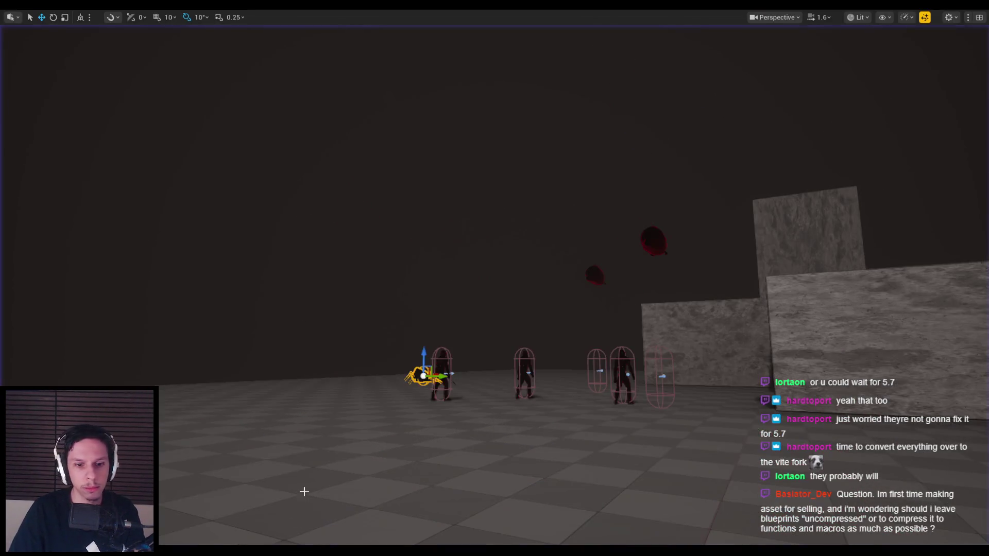
pyautogui.moveTo(308, 548)
pyautogui.click(351, 508)
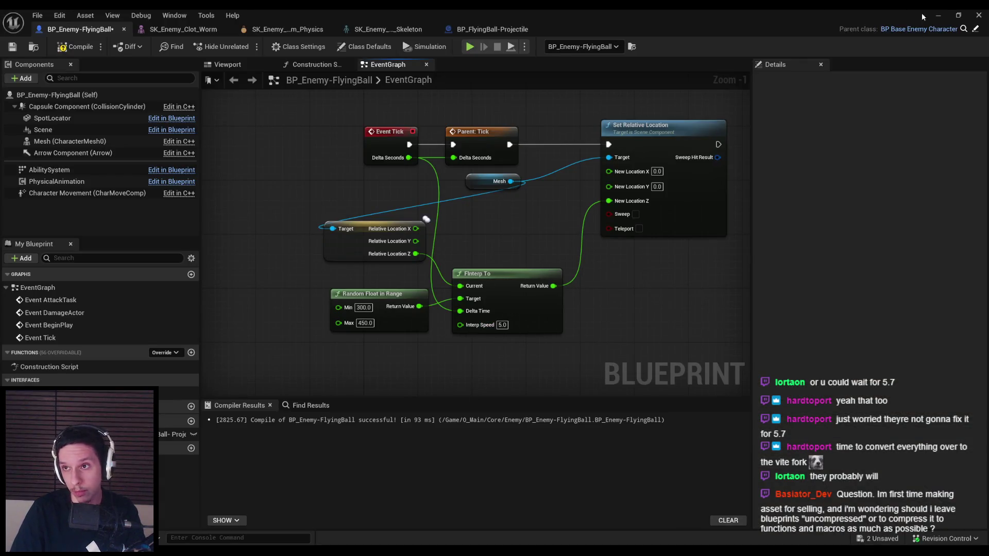
# - Run two more play tests of the hovering enemies and go back to the blueprint
pyautogui.click(938, 15)
pyautogui.hotkey('alt', 'p')
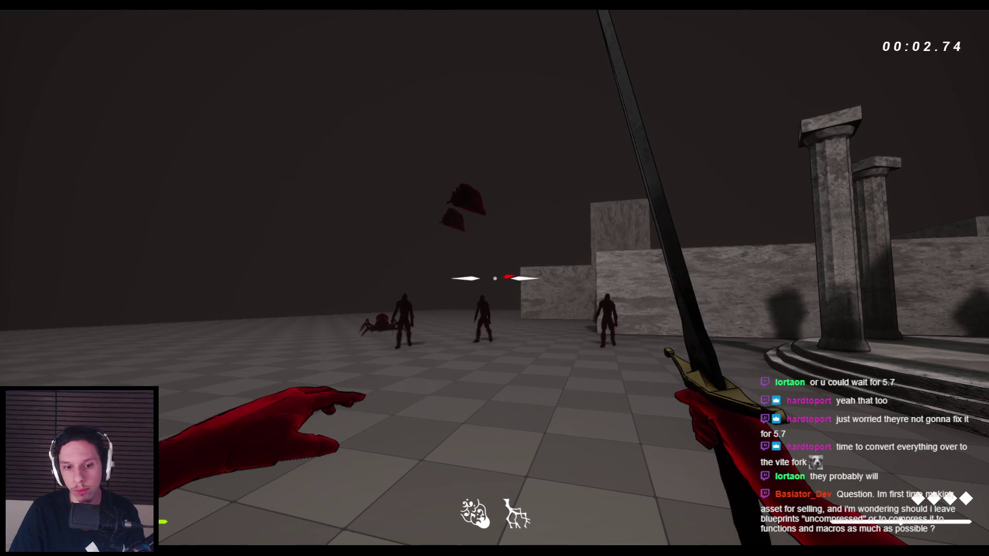
pyautogui.press('Escape')
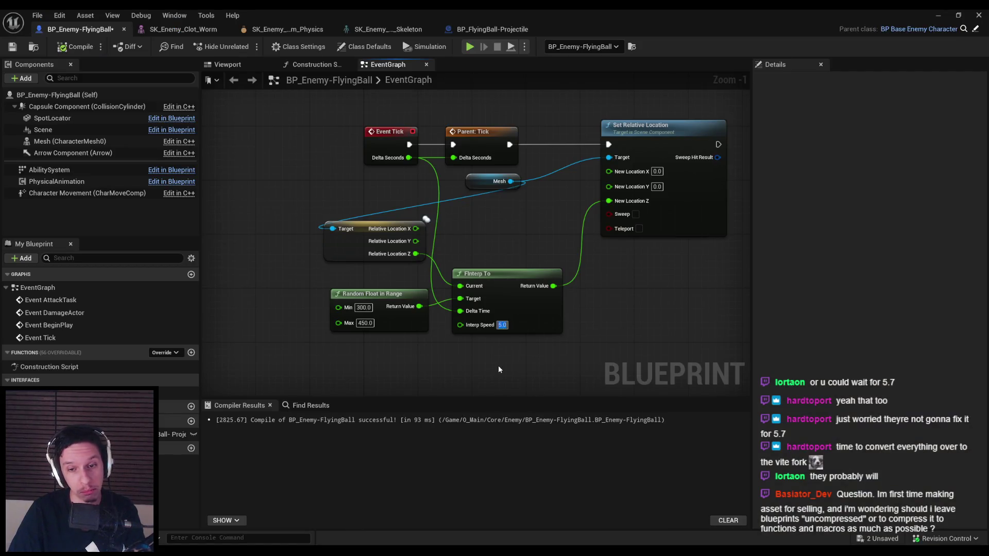
pyautogui.click(939, 15)
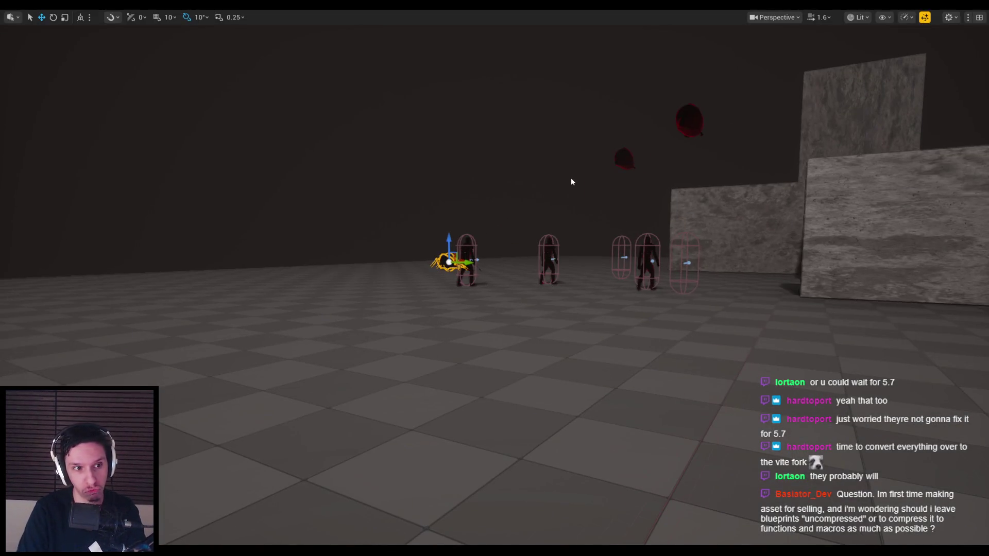
pyautogui.hotkey('alt', 'p')
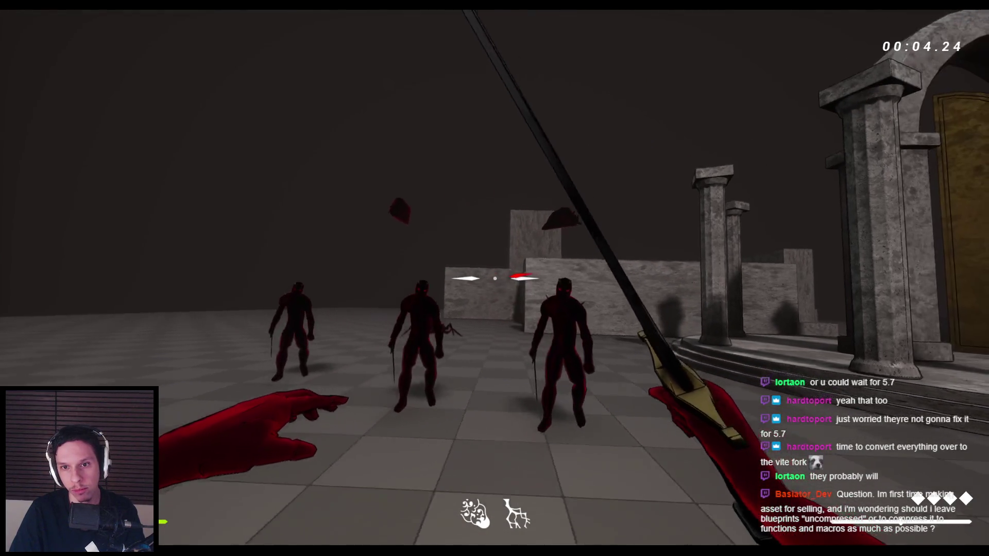
pyautogui.press('Escape')
pyautogui.moveTo(300, 552)
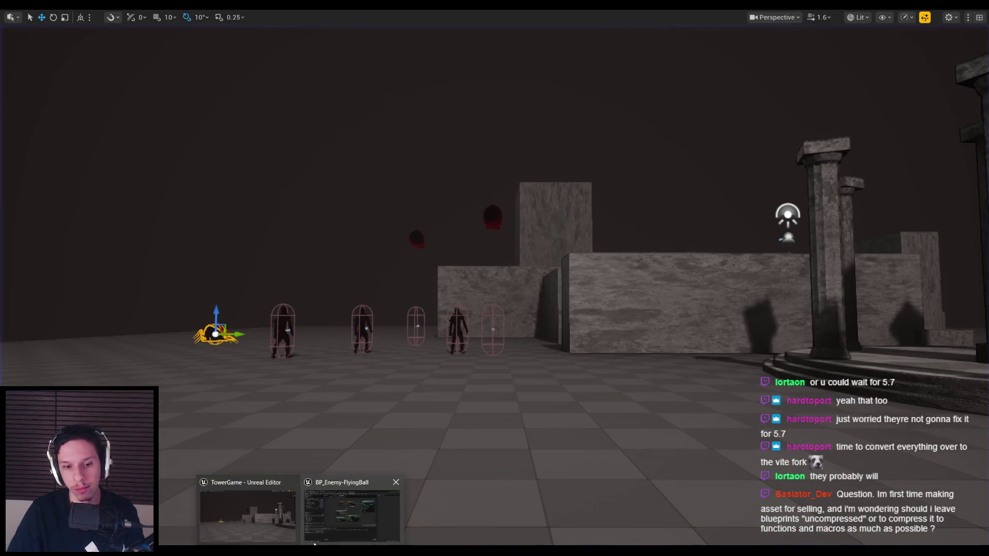
pyautogui.click(352, 513)
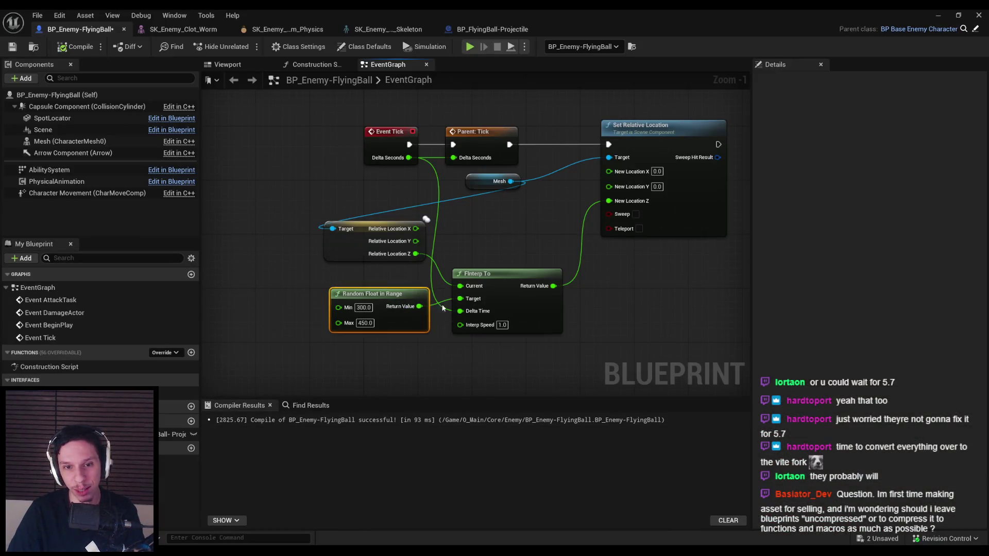
# - Create a DetermineRandomHeight function storing a random float in DesiredHeight, and feed DesiredHeight into FInterp To's Target
pyautogui.click(191, 353)
pyautogui.write('DetermineRandom')
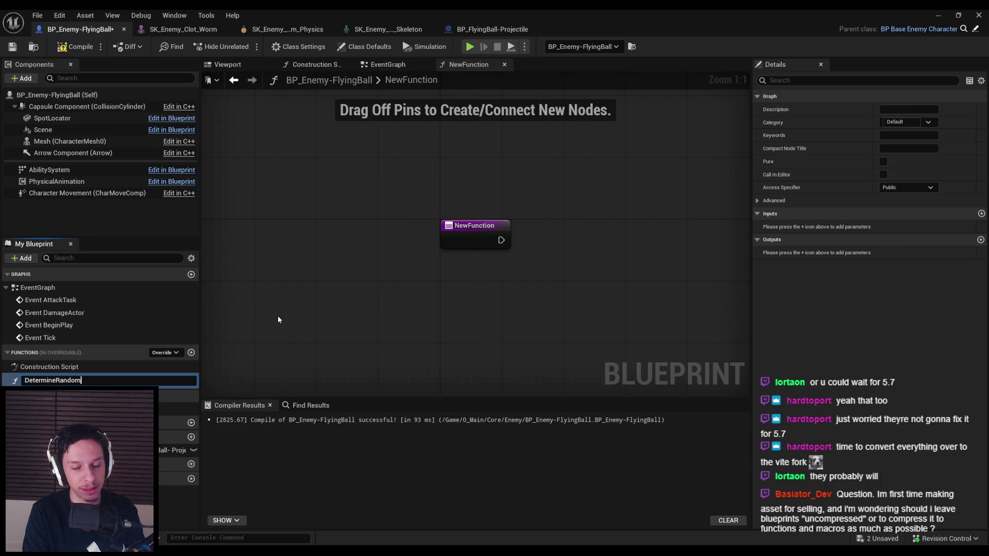
pyautogui.write('Height')
pyautogui.press('Return')
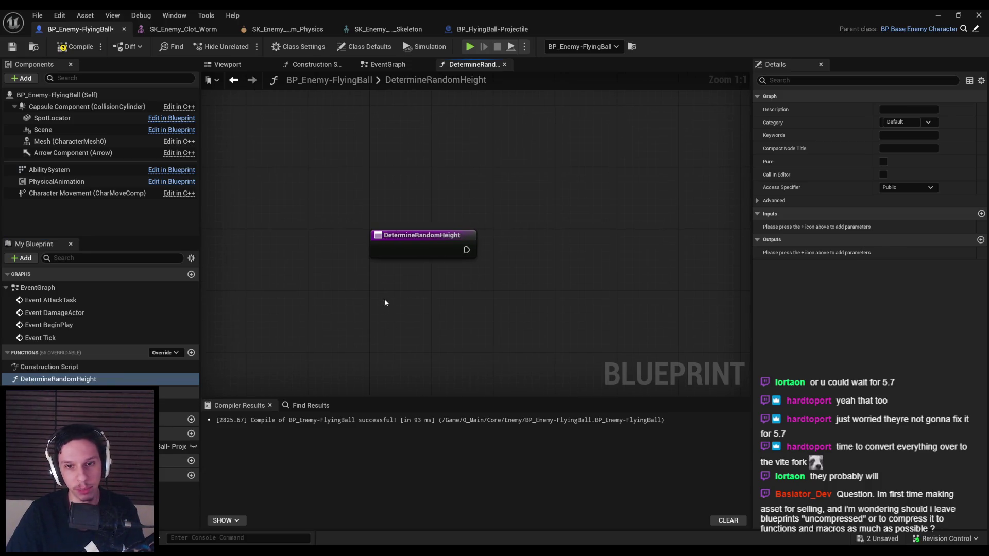
pyautogui.hotkey('ctrl', 'v')
pyautogui.moveTo(539, 294); pyautogui.dragTo(401, 303)
pyautogui.moveTo(467, 304); pyautogui.dragTo(521, 260)
pyautogui.click(561, 333)
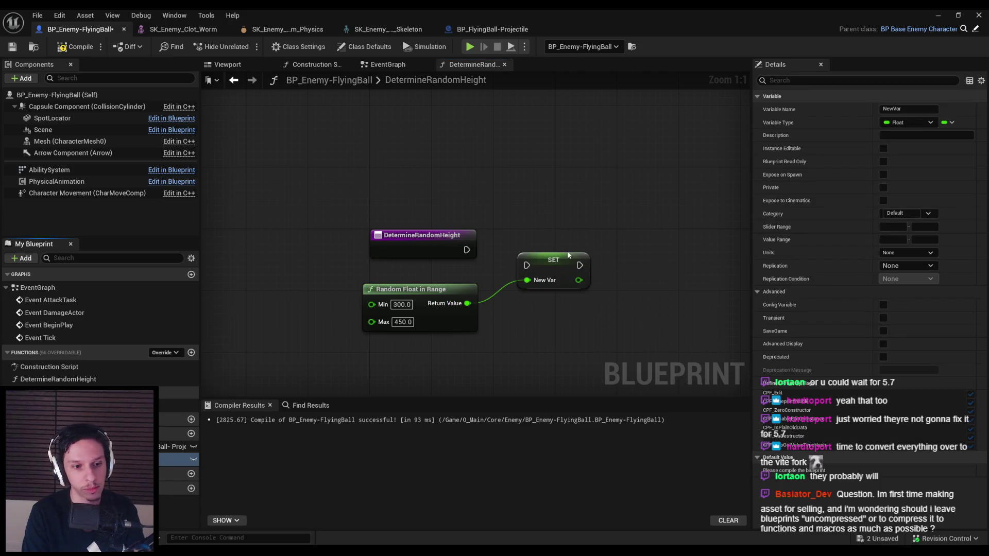
pyautogui.press('Return')
pyautogui.moveTo(523, 265)
pyautogui.mouseDown()
pyautogui.moveTo(521, 250)
pyautogui.moveTo(471, 250)
pyautogui.mouseUp()
pyautogui.hotkey('alt', 'Left')
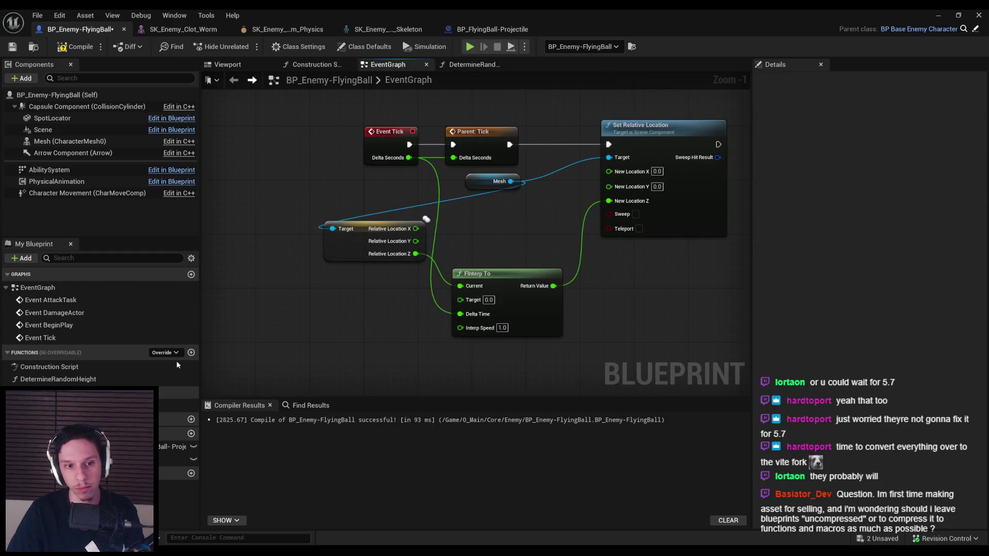
pyautogui.moveTo(175, 465); pyautogui.dragTo(460, 299)
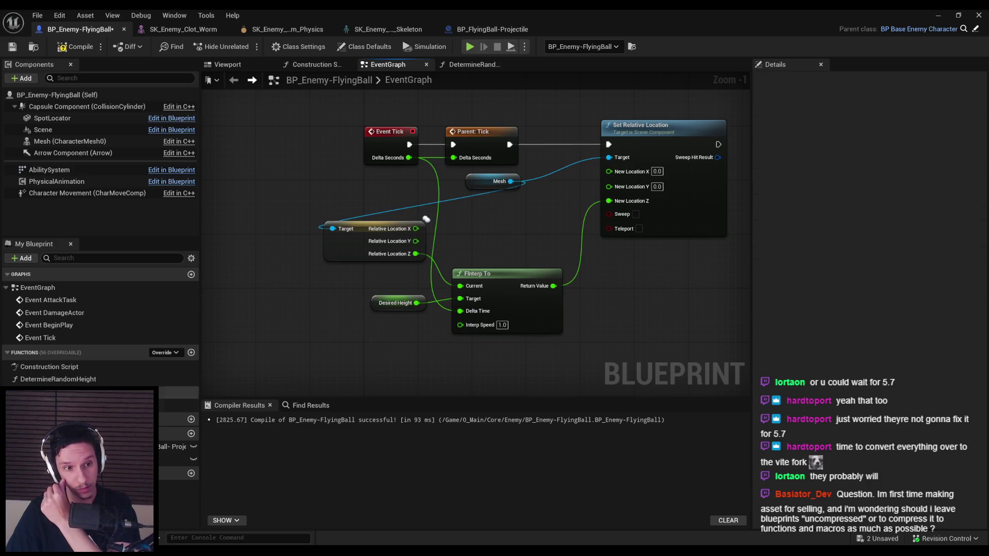
# - Add Set Timer by Function Name calling DetermineRandomHeight with a random 0.5–1.2 s Time
pyautogui.doubleClick(61, 379)
pyautogui.moveTo(464, 248); pyautogui.dragTo(527, 244)
pyautogui.write('set timer by')
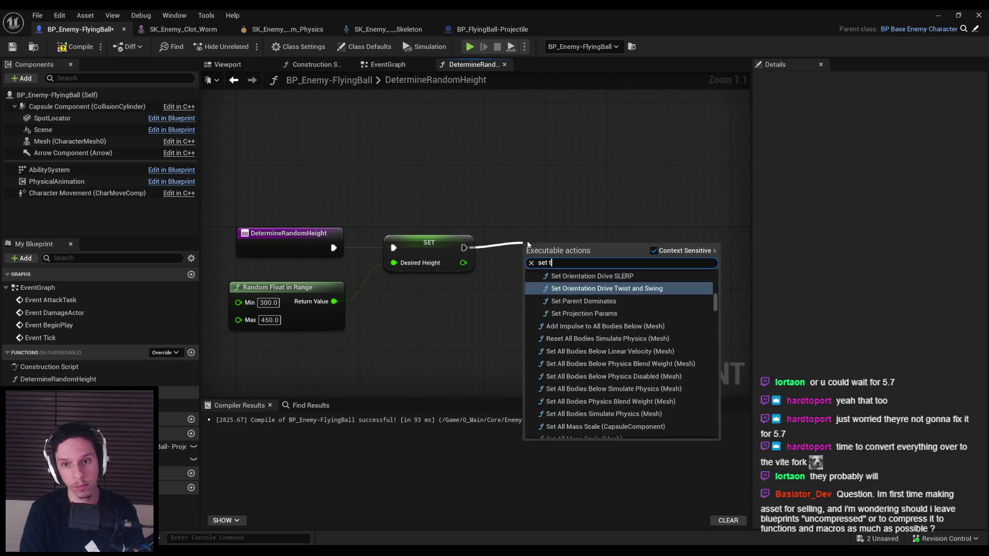
pyautogui.press('Return')
pyautogui.click(65, 380)
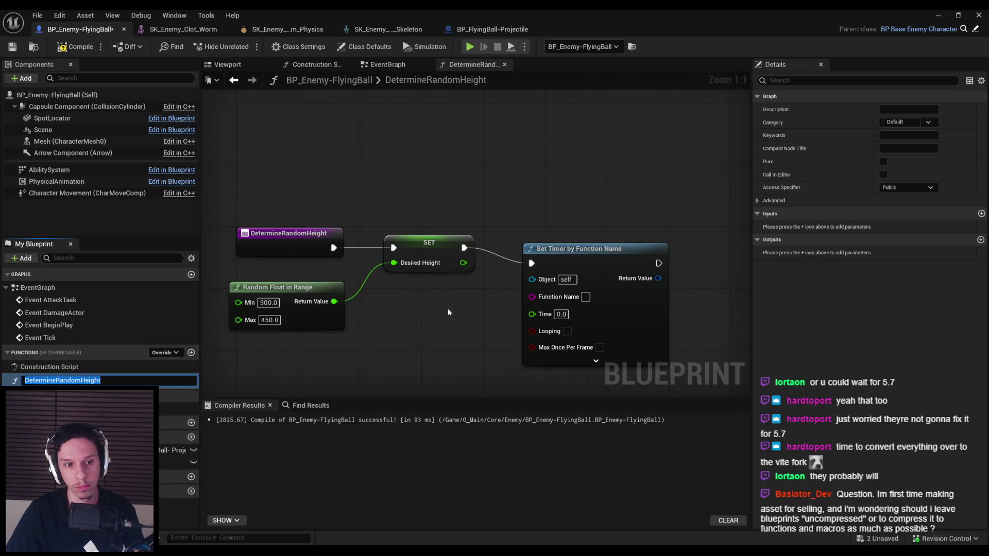
pyautogui.moveTo(438, 310); pyautogui.dragTo(440, 275)
pyautogui.write('DetermineRandomHeight')
pyautogui.moveTo(538, 293)
pyautogui.mouseDown()
pyautogui.moveTo(623, 277)
pyautogui.moveTo(513, 304)
pyautogui.moveTo(462, 270)
pyautogui.mouseUp()
pyautogui.write('random float')
pyautogui.press('Down')
pyautogui.press('Down')
pyautogui.press('Return')
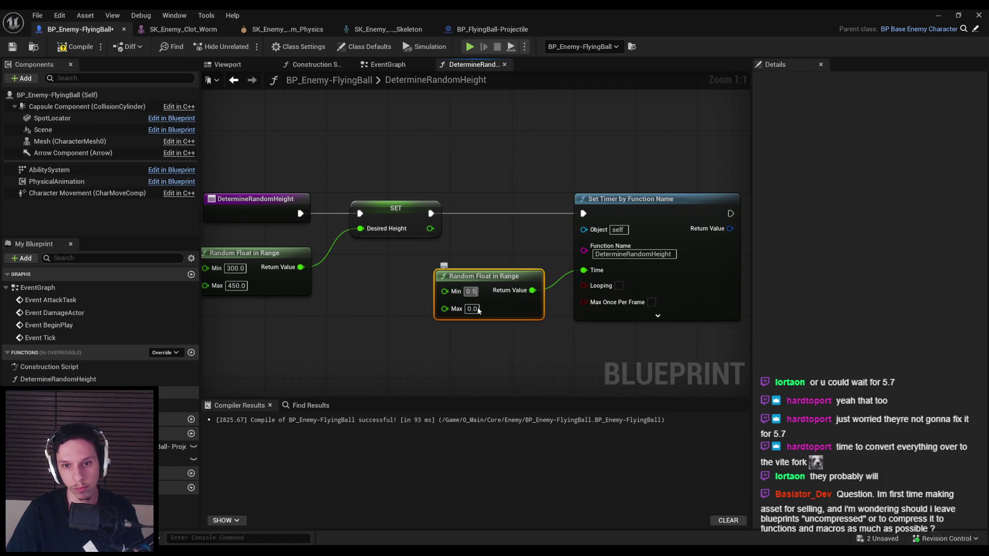
pyautogui.write('1.2')
pyautogui.click(476, 342)
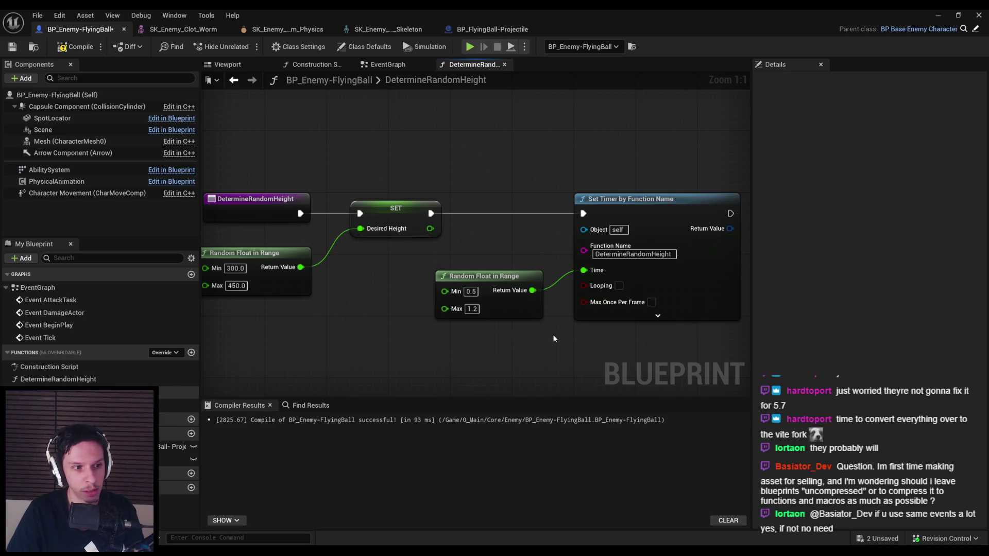
# - Tidy the timer nodes, then compile and save the blueprint
pyautogui.scroll(-1, 546, 319)
pyautogui.moveTo(579, 292); pyautogui.dragTo(515, 268)
pyautogui.moveTo(625, 257); pyautogui.dragTo(558, 252)
pyautogui.click(469, 324)
pyautogui.click(63, 47)
pyautogui.click(13, 47)
pyautogui.scroll(1, 450, 230)
pyautogui.scroll(-1, 444, 235)
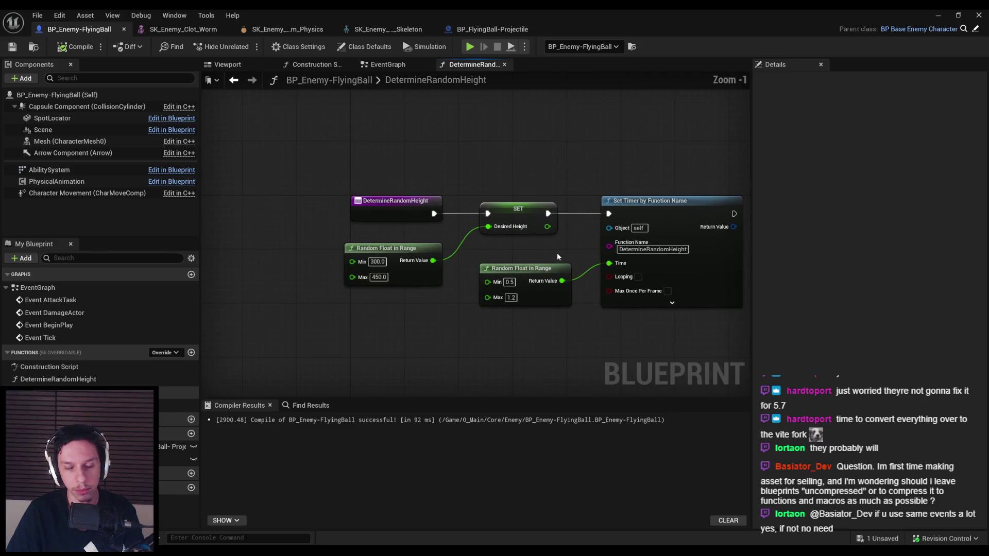
# - Call Determine Random Height right after Parent: BeginPlay in the Event Graph
pyautogui.hotkey('alt', 'Left')
pyautogui.scroll(-2, 370, 194)
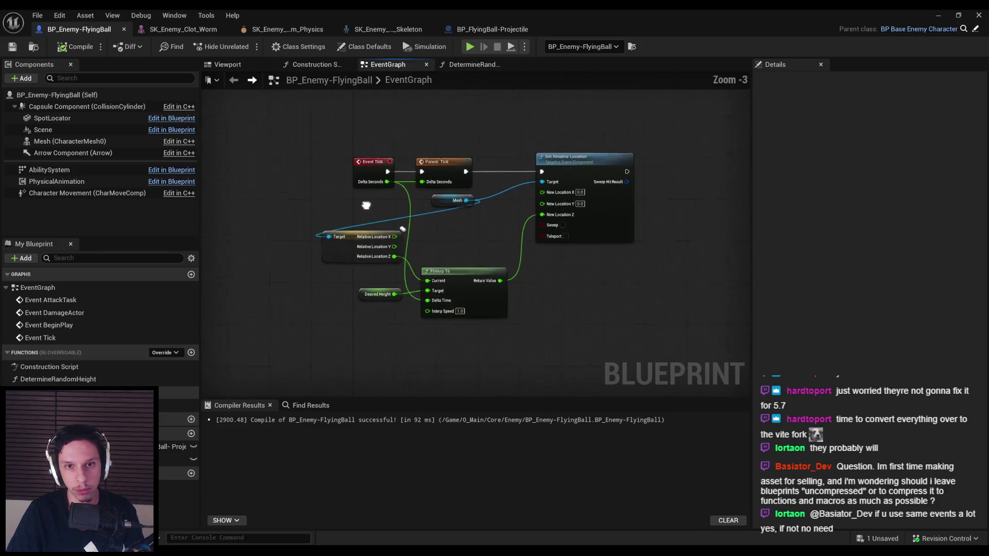
pyautogui.scroll(4, 304, 261)
pyautogui.scroll(-5, 275, 348)
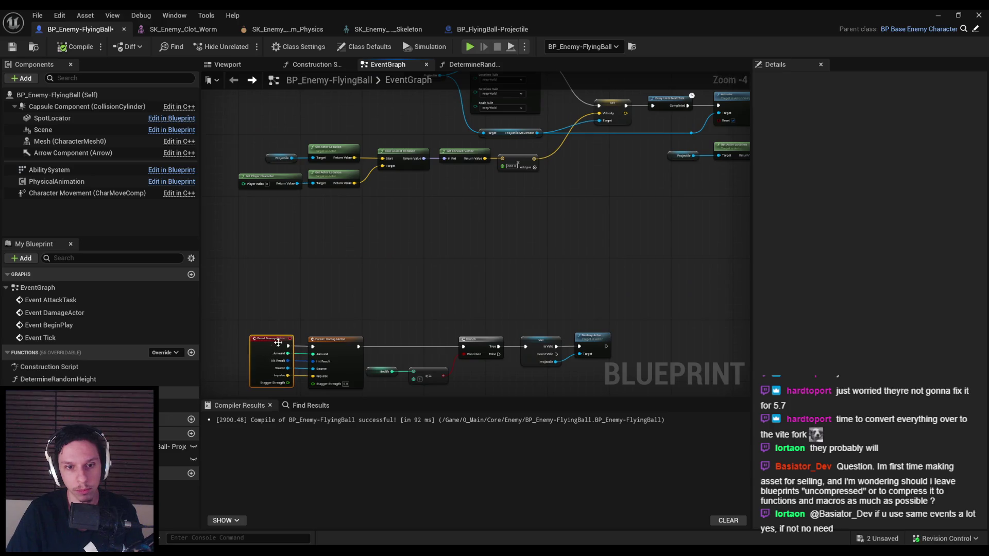
pyautogui.scroll(-1, 385, 262)
pyautogui.scroll(2, 289, 154)
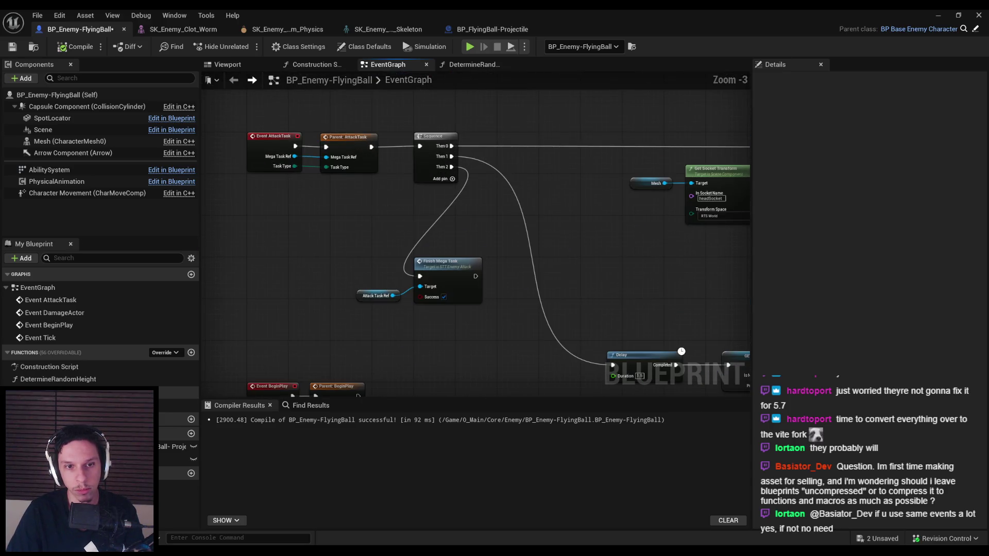
pyautogui.scroll(1, 406, 237)
pyautogui.moveTo(396, 208)
pyautogui.mouseDown()
pyautogui.moveTo(454, 203)
pyautogui.moveTo(463, 226)
pyautogui.mouseUp()
pyautogui.write('deter')
pyautogui.press('Down')
pyautogui.press('Return')
pyautogui.click(441, 243)
pyautogui.click(396, 252)
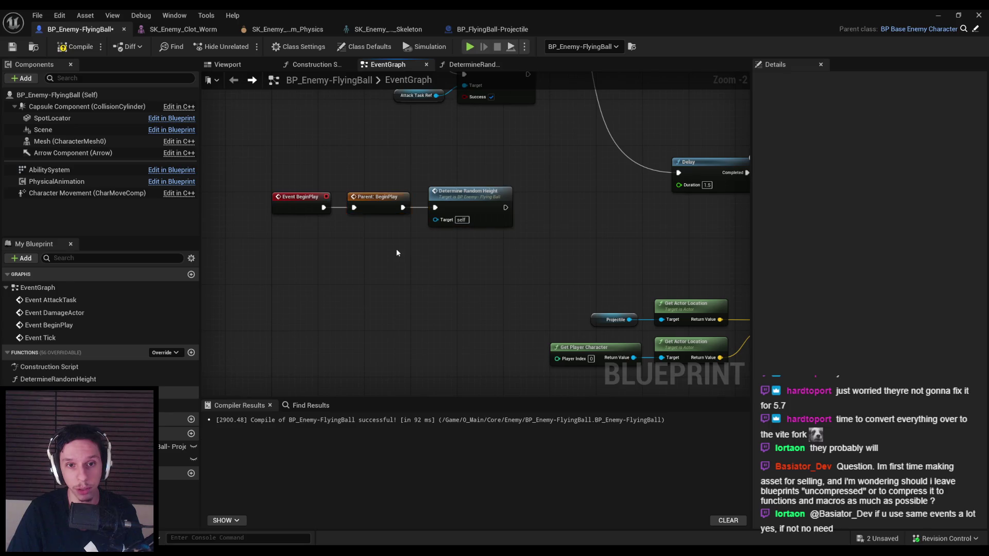
# - Compile the blueprint and review the DetermineRandomHeight function graph
pyautogui.doubleClick(485, 206)
pyautogui.click(76, 46)
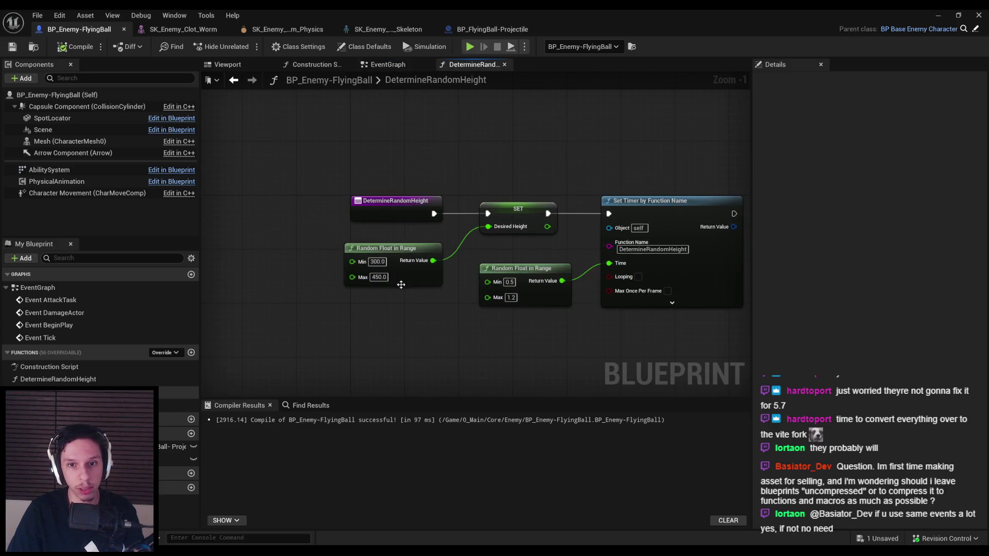
pyautogui.scroll(-2, 349, 285)
pyautogui.scroll(2, 360, 287)
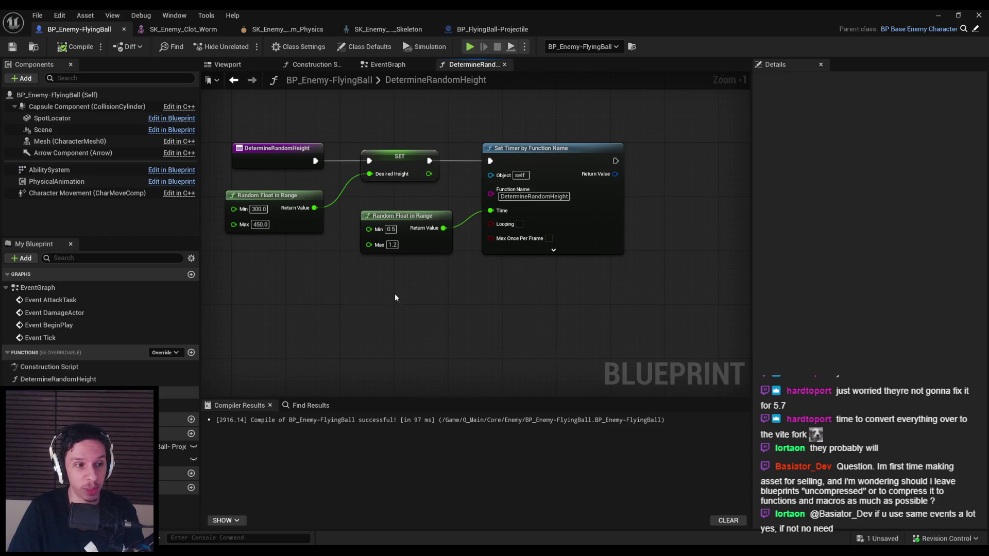
pyautogui.scroll(-1, 395, 298)
pyautogui.scroll(2, 357, 299)
pyautogui.scroll(-1, 333, 304)
pyautogui.scroll(-1, 332, 303)
pyautogui.moveTo(333, 303)
pyautogui.mouseDown()
pyautogui.moveTo(382, 286)
pyautogui.moveTo(415, 250)
pyautogui.mouseUp()
pyautogui.scroll(-1, 415, 250)
pyautogui.scroll(-1, 388, 255)
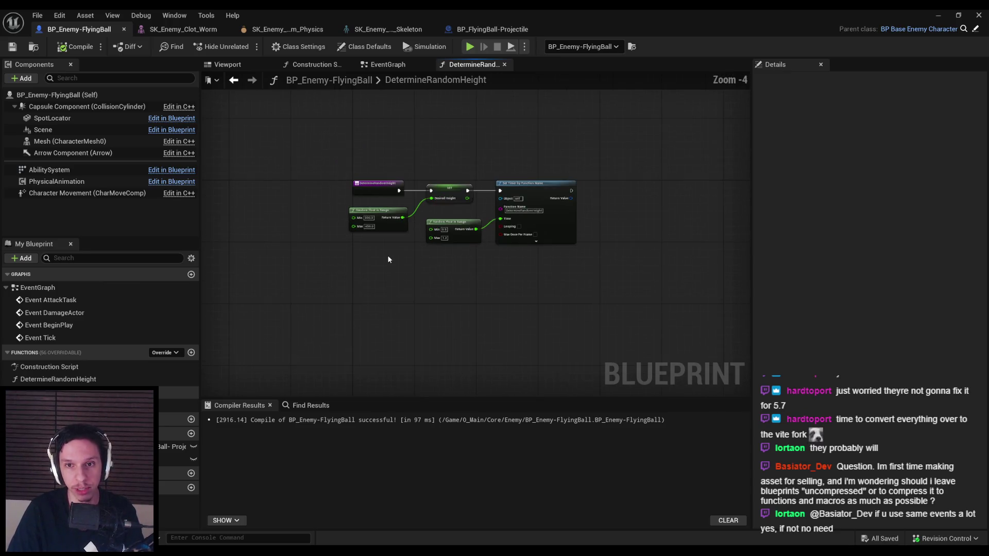
pyautogui.scroll(3, 388, 259)
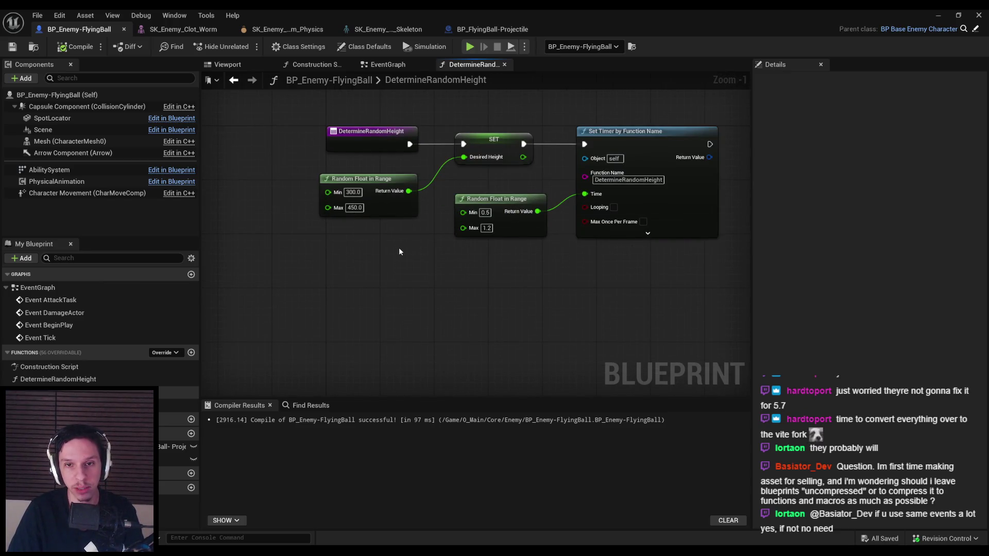
pyautogui.scroll(-1, 399, 247)
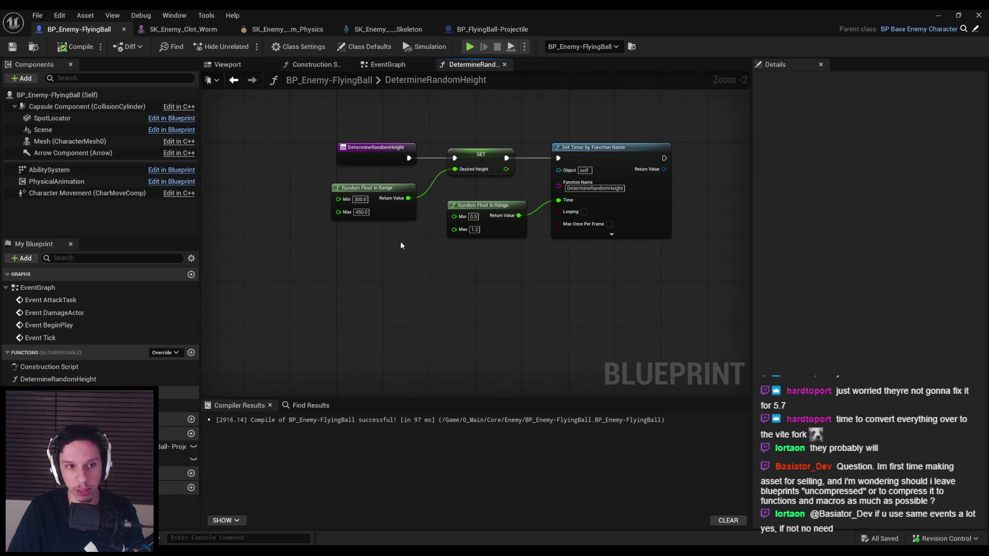
# - Move the damage-event node row aside and select the Event Tick height interpolation nodes
pyautogui.hotkey('alt', 'Left')
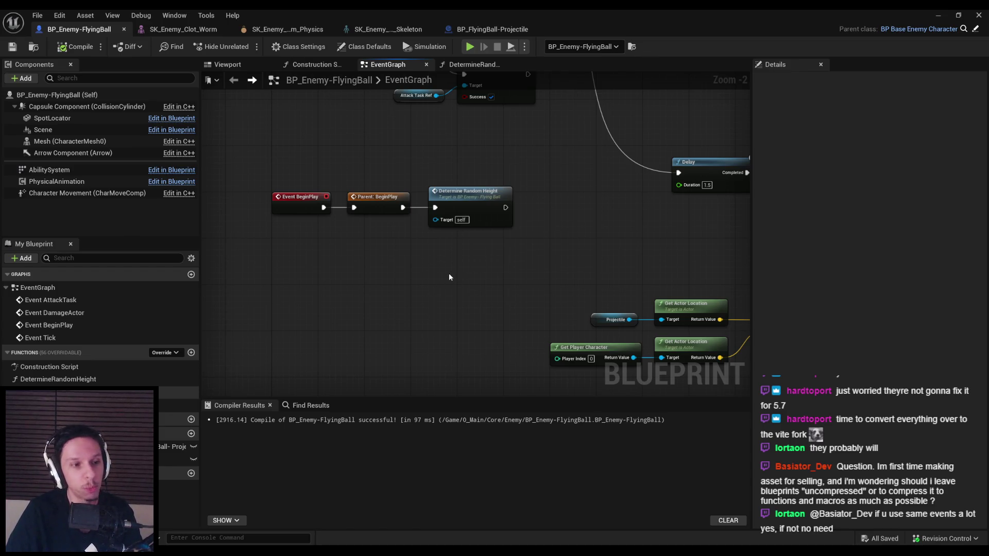
pyautogui.scroll(-4, 438, 276)
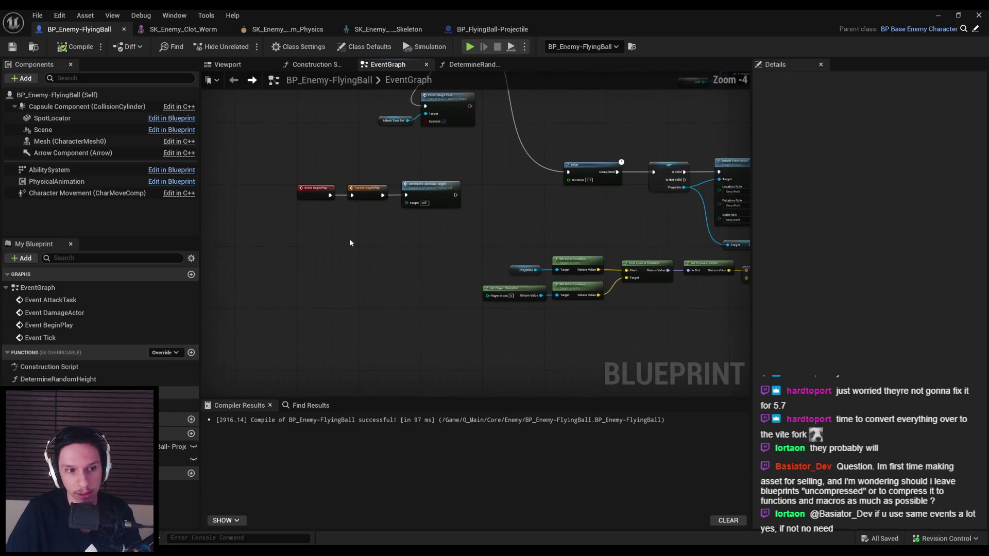
pyautogui.scroll(2, 378, 234)
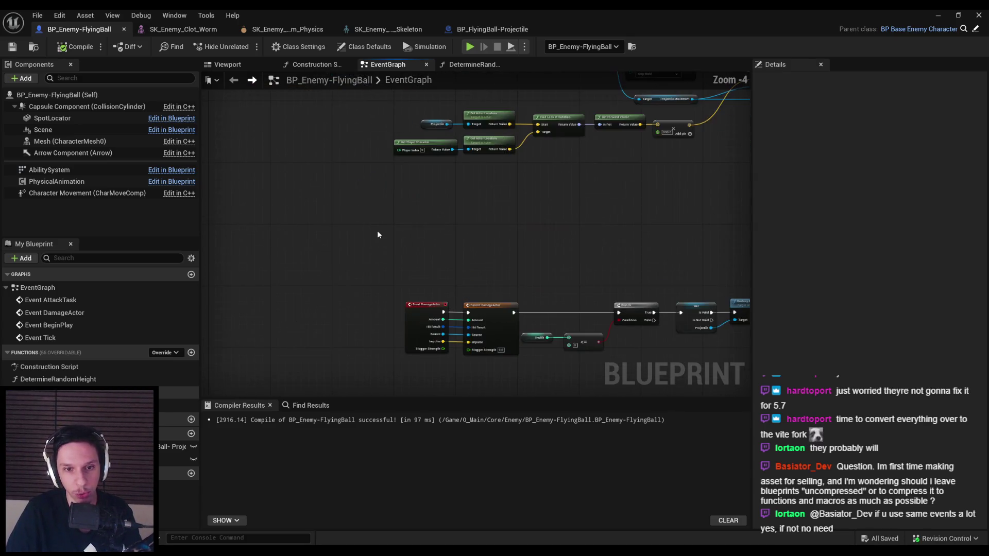
pyautogui.scroll(-1, 370, 249)
pyautogui.moveTo(353, 258)
pyautogui.mouseDown()
pyautogui.moveTo(419, 286)
pyautogui.moveTo(429, 328)
pyautogui.moveTo(307, 246)
pyautogui.mouseUp()
pyautogui.click(300, 242)
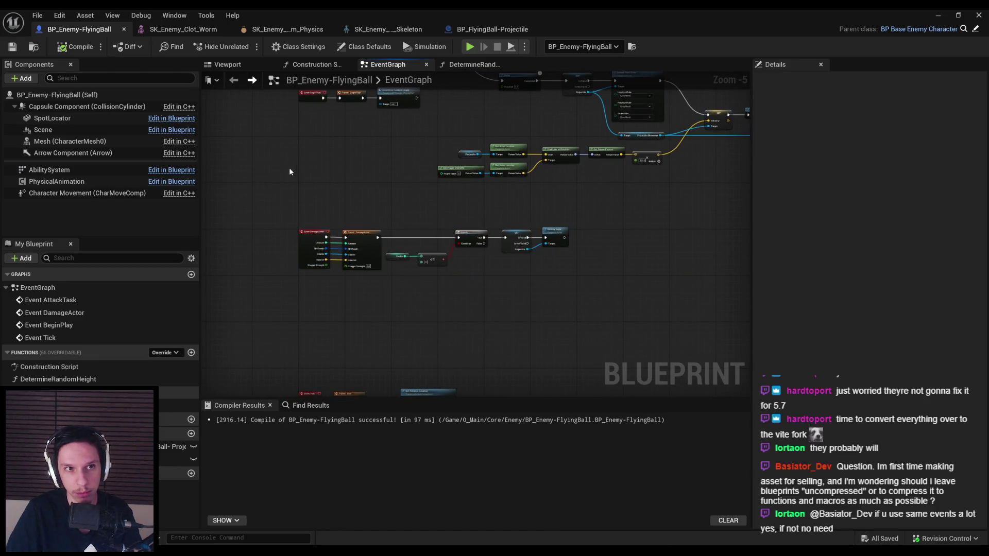
pyautogui.moveTo(336, 298); pyautogui.dragTo(381, 152)
pyautogui.scroll(1, 406, 216)
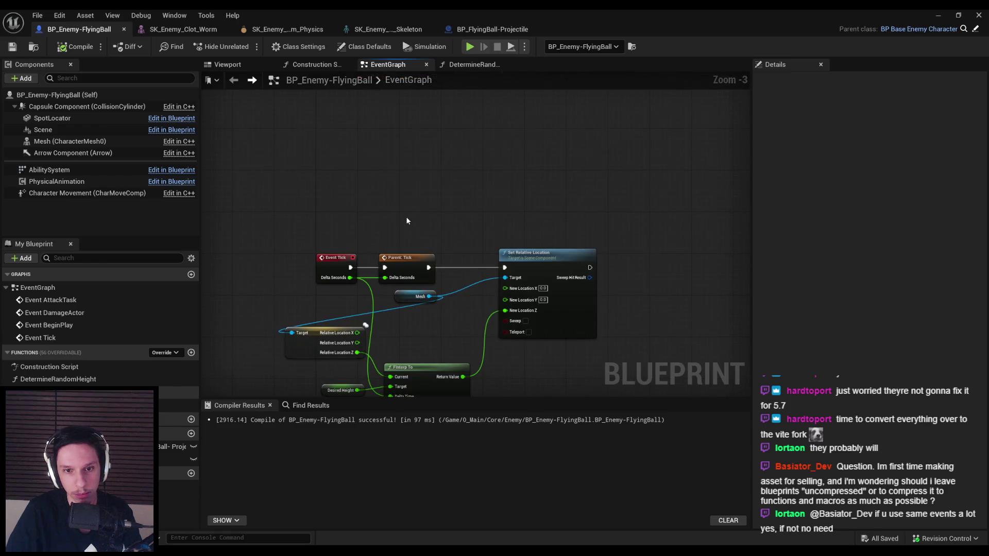
pyautogui.scroll(2, 412, 321)
pyautogui.moveTo(343, 335)
pyautogui.mouseDown()
pyautogui.moveTo(594, 239)
pyautogui.moveTo(697, 240)
pyautogui.mouseUp()
# - Launch Play-in-Editor (Alt+P) in the level and equip the bow
pyautogui.hotkey('alt', 'Tab')
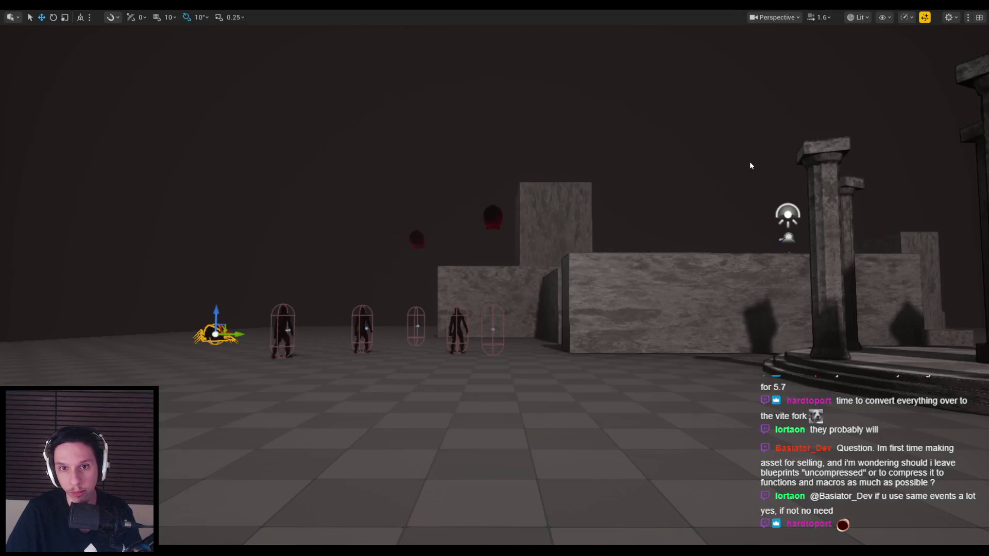
pyautogui.hotkey('alt', 'p')
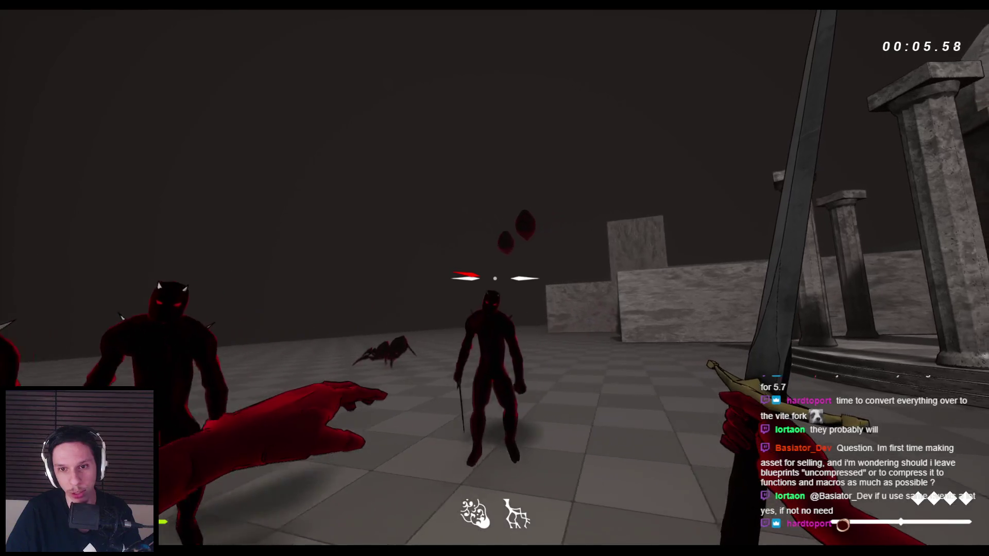
pyautogui.press('2')
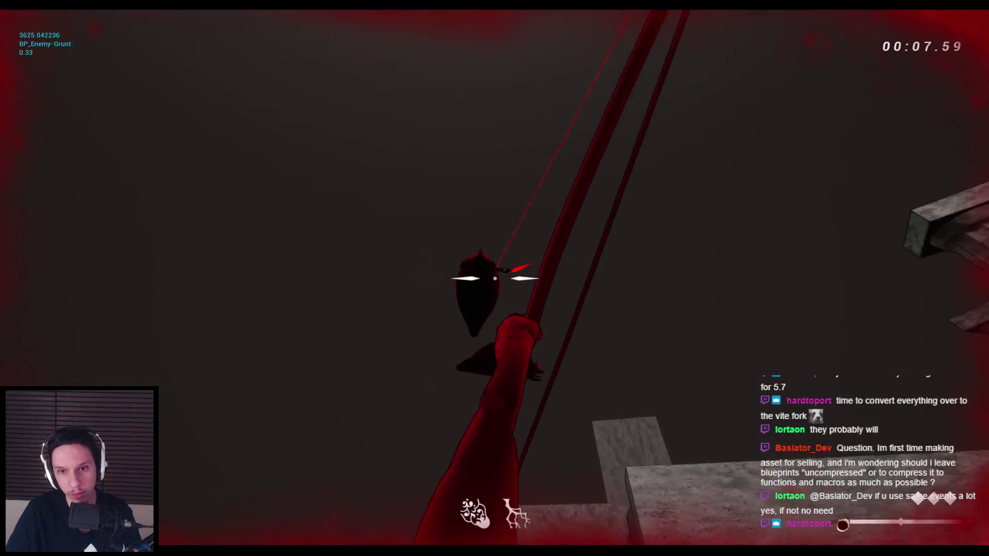
pyautogui.press('space')
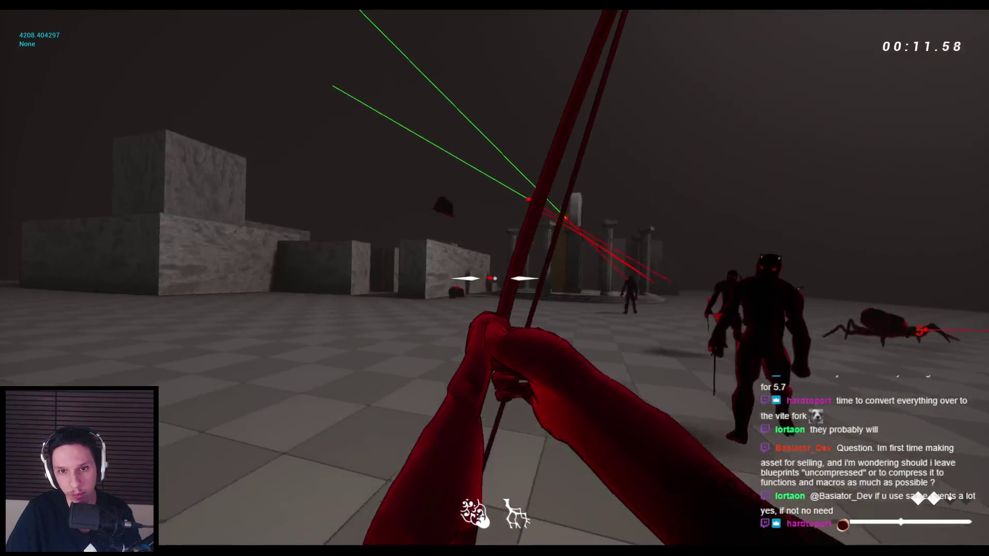
# - Fight the swordsmen with the sword, then stop and restart the play session
pyautogui.press('1')
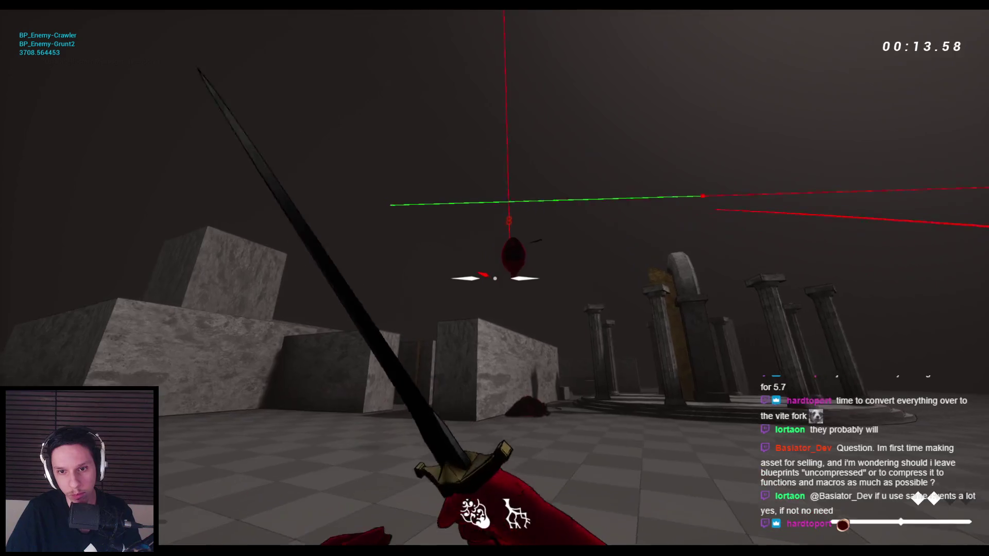
pyautogui.press('space')
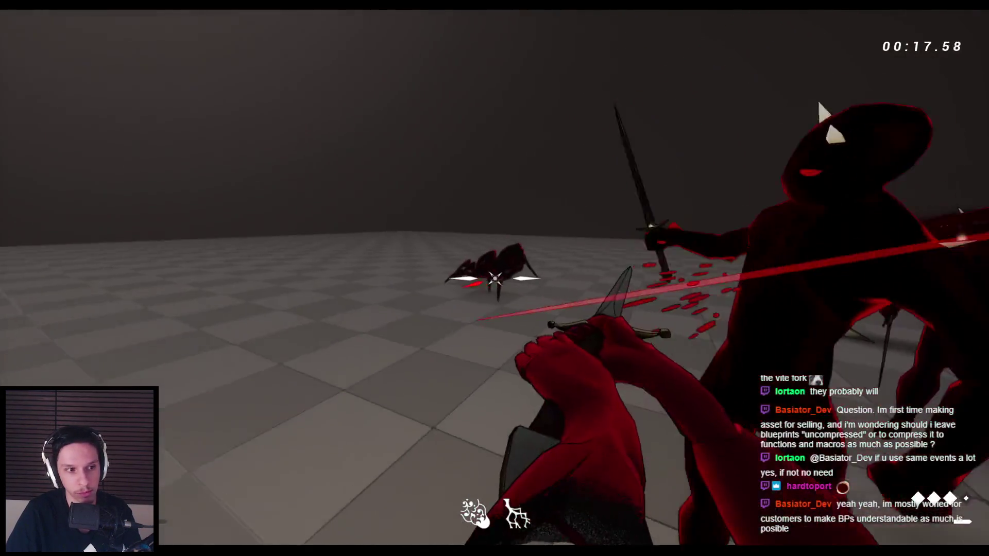
pyautogui.press('space')
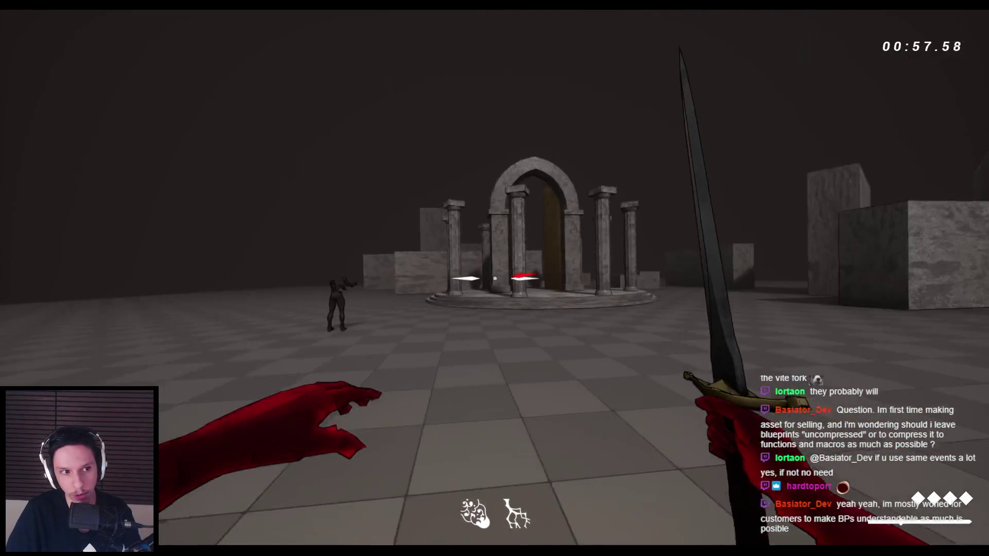
pyautogui.press('Escape')
pyautogui.hotkey('alt', 'p')
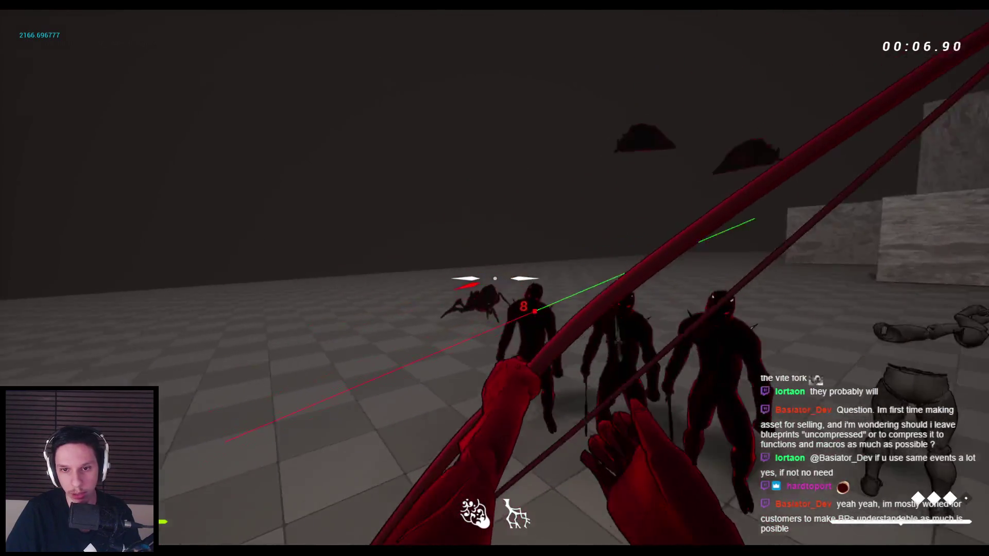
# - Fight and finish off the flying enemy with the sword, jumping during the attack
pyautogui.press('space')
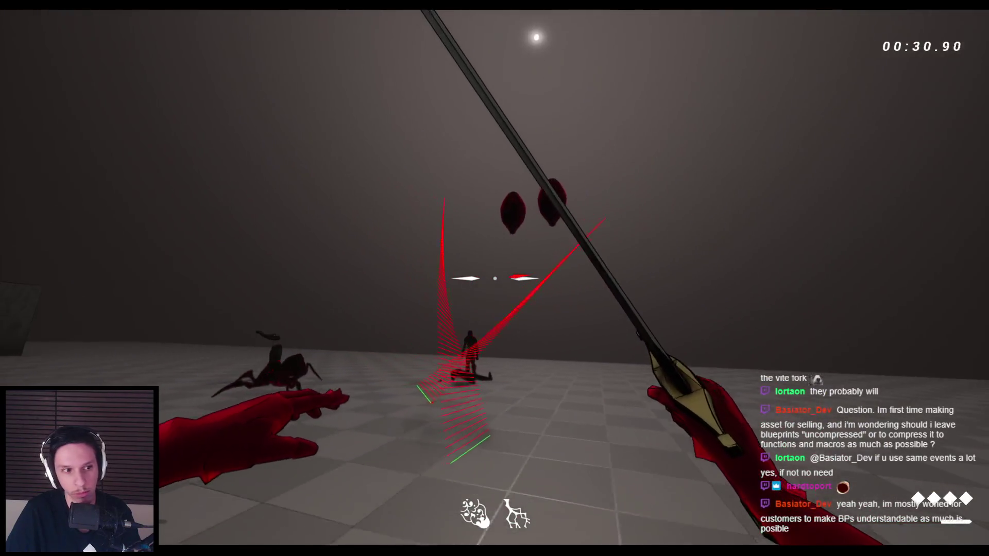
pyautogui.press('space')
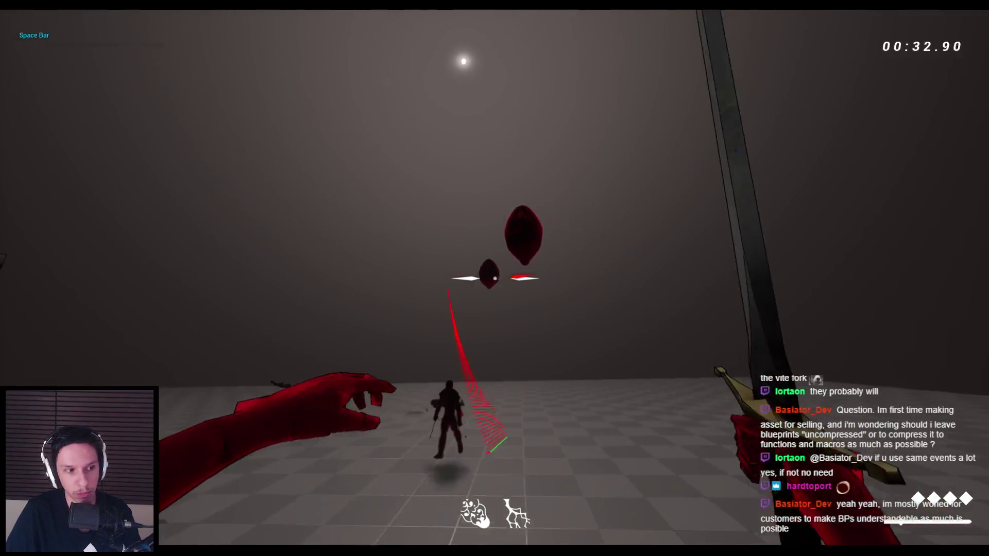
pyautogui.press('space')
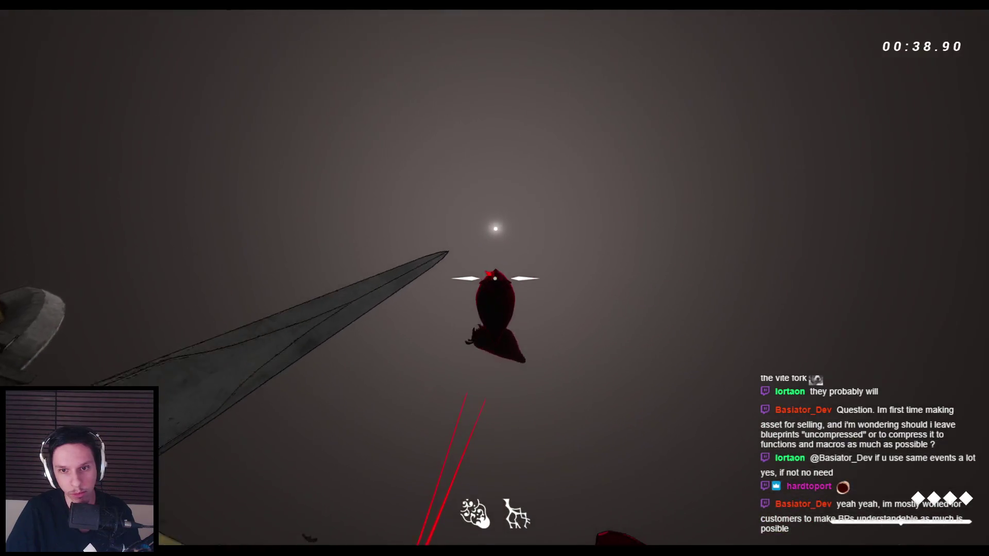
pyautogui.press('space')
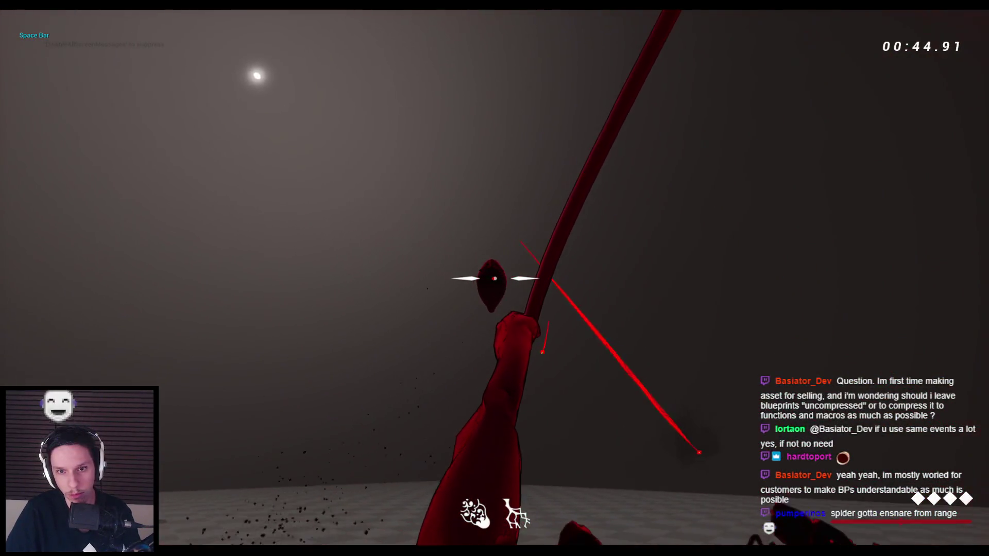
pyautogui.press('space')
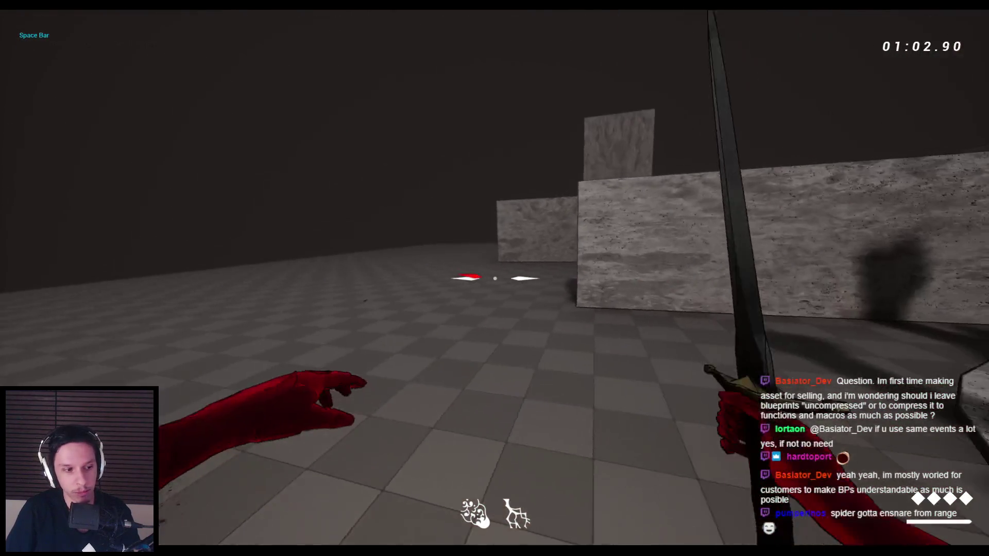
# - Skip to the next Spotify track, then hide Spotify and resume playing
pyautogui.press('super')
pyautogui.press('Return')
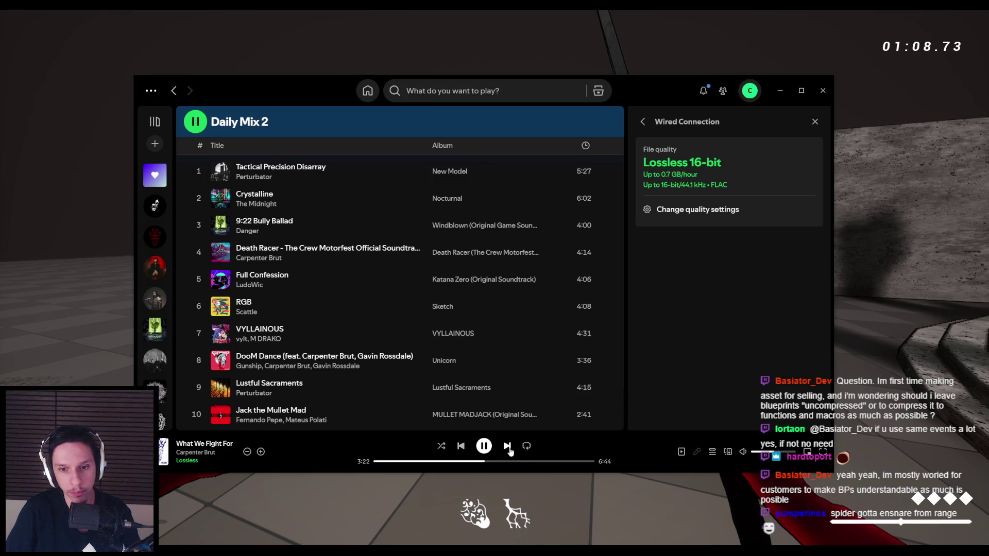
pyautogui.click(508, 446)
pyautogui.scroll(4, 412, 309)
pyautogui.scroll(-6, 406, 354)
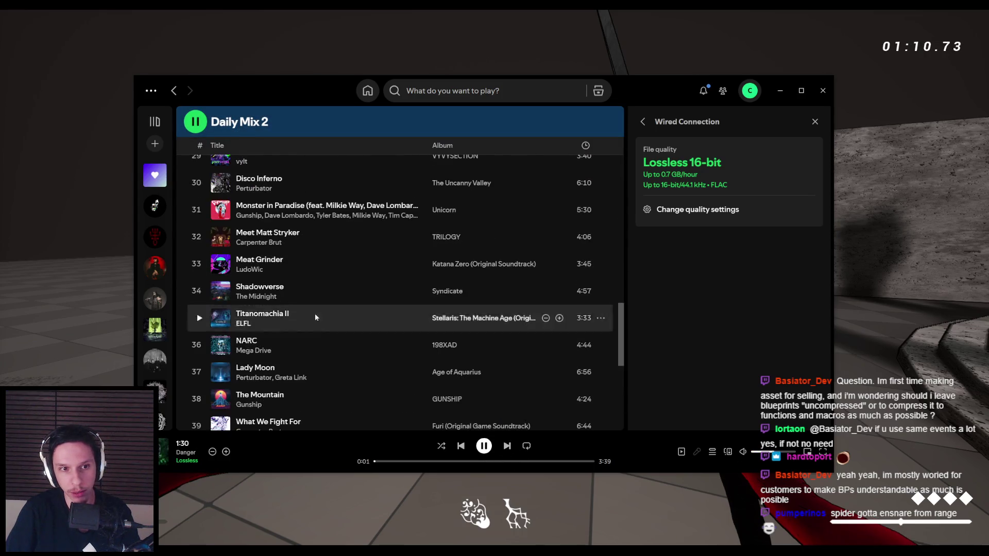
pyautogui.click(780, 90)
pyautogui.press('space')
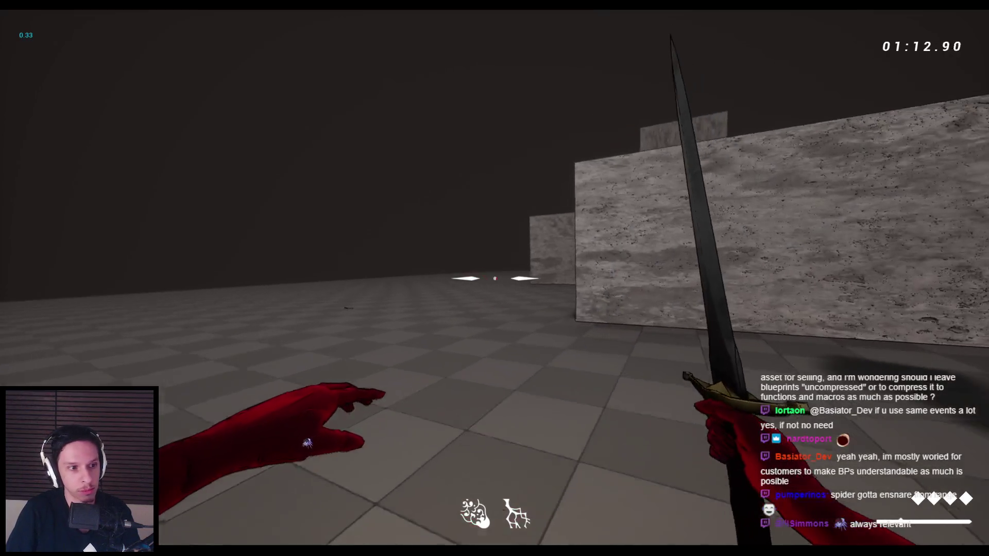
# - Wall-run onto the raised platform, jump to the floor, and stop the play session
pyautogui.press('space')
pyautogui.press('space')
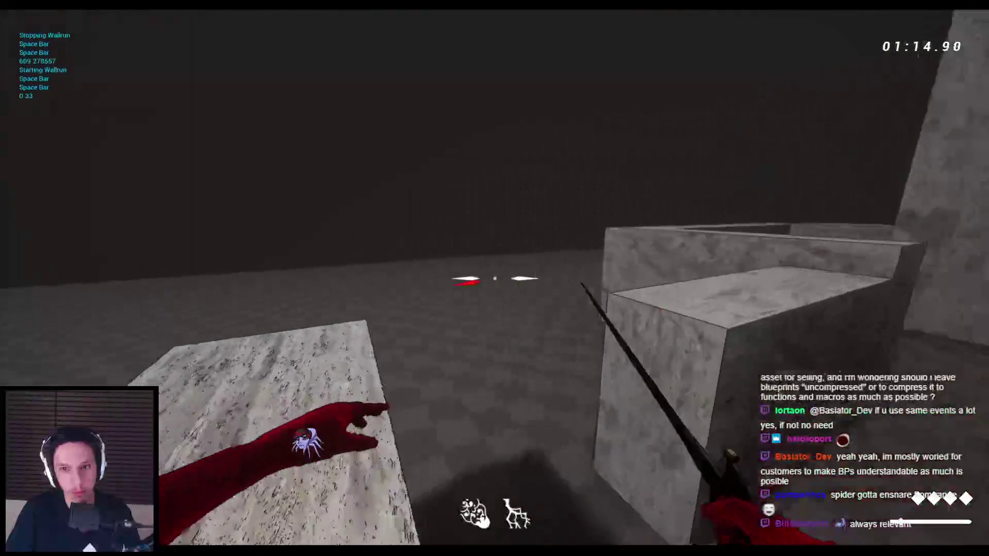
pyautogui.press('space')
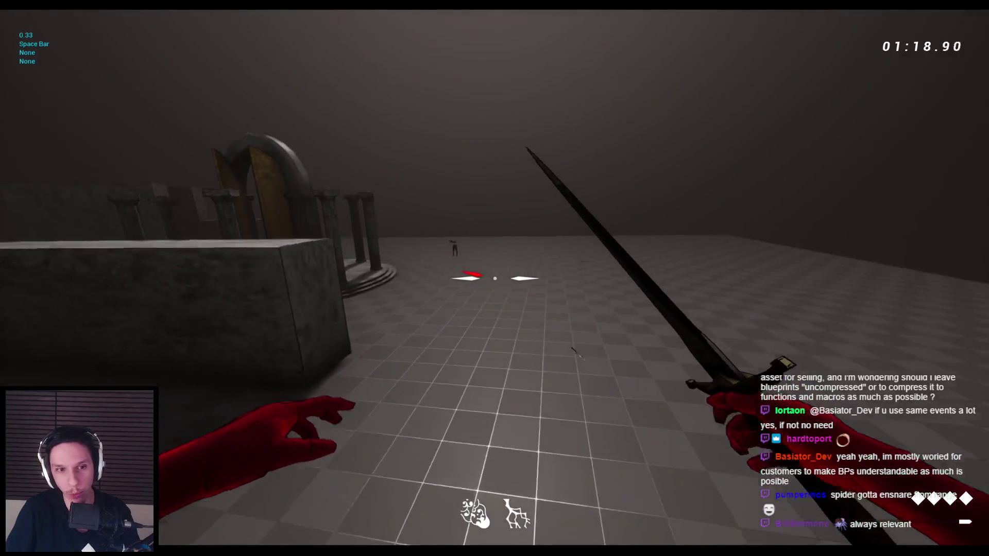
pyautogui.press('Escape')
# - Start a new play session, attack the flying enemies with bow and sword, then exit
pyautogui.hotkey('alt', 'p')
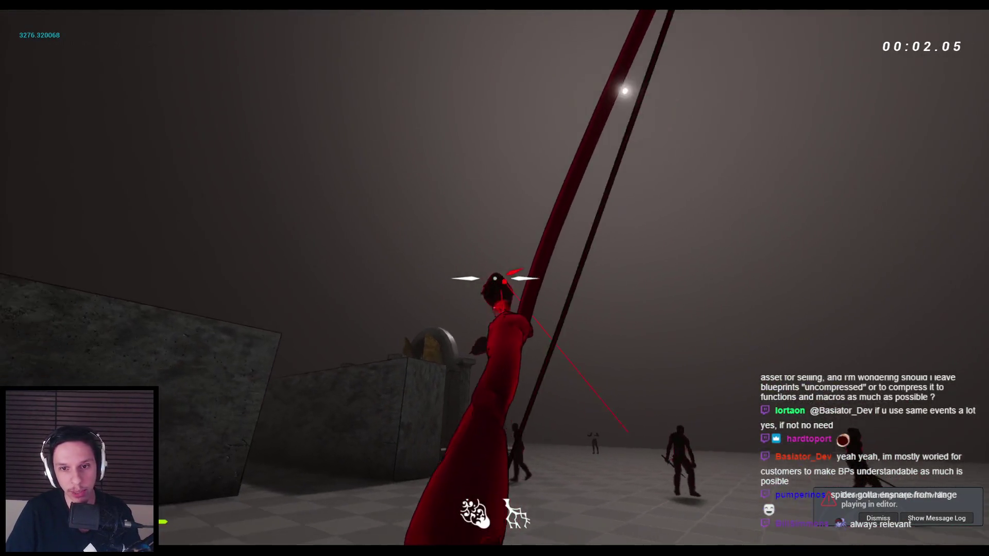
pyautogui.click(494, 278)
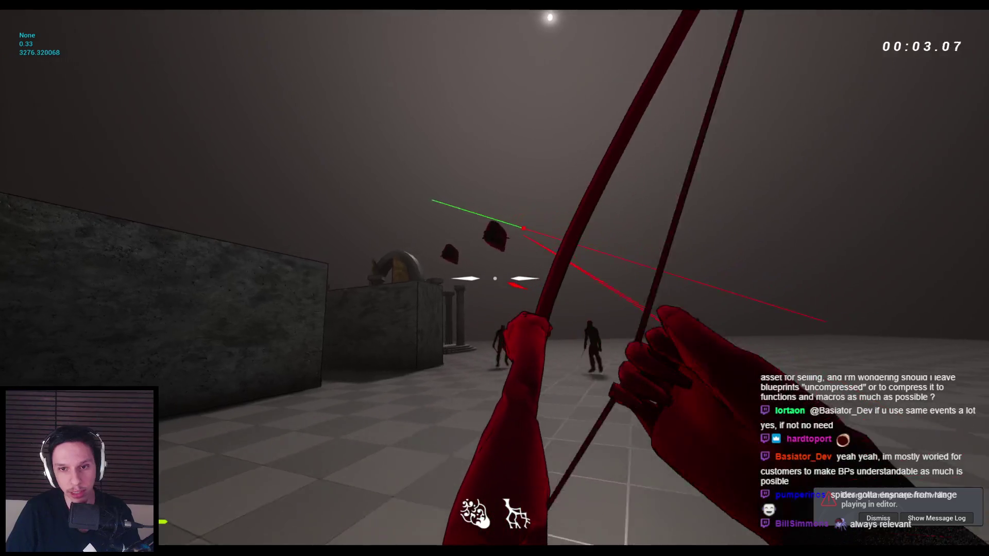
pyautogui.click(494, 278)
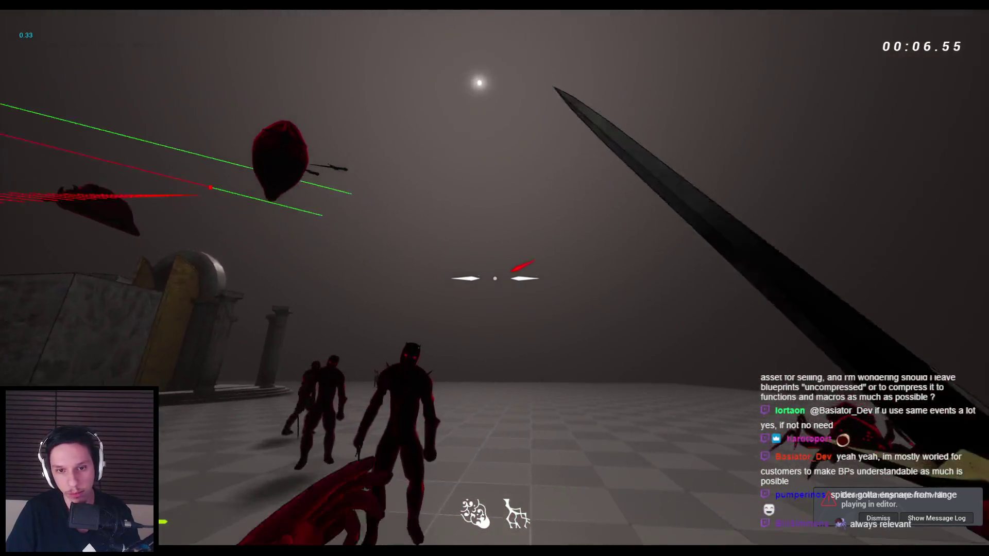
pyautogui.click(494, 278)
pyautogui.press('space')
pyautogui.press('Escape')
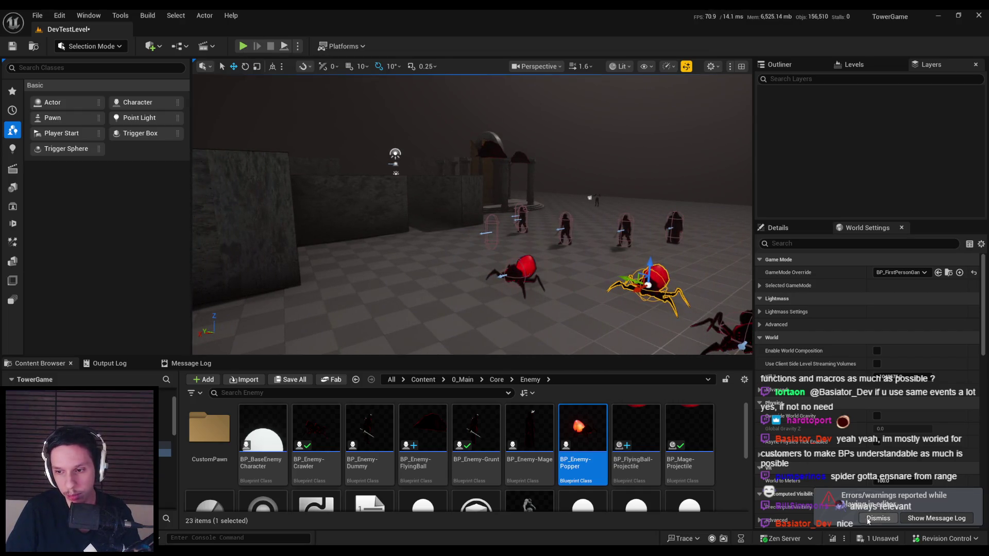
pyautogui.click(244, 46)
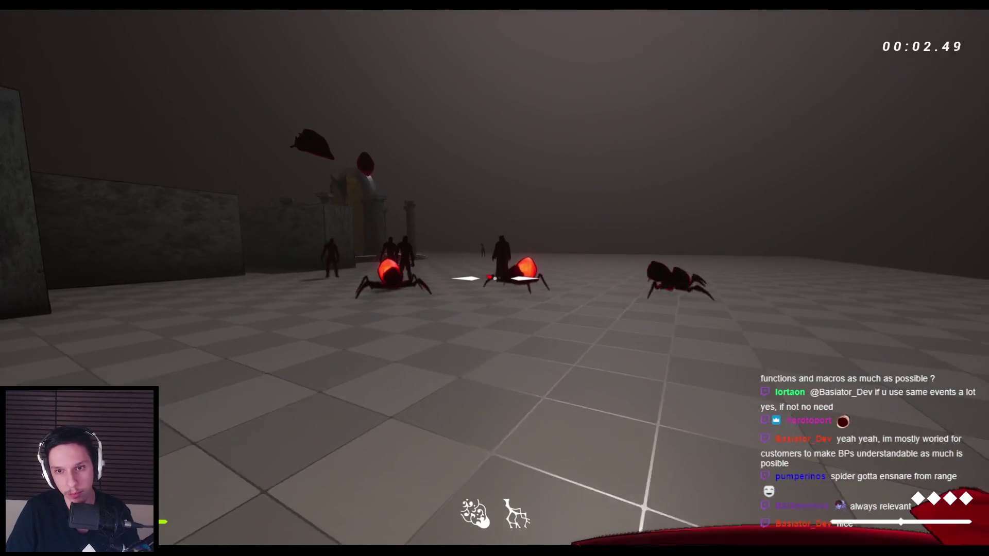
# - Fight the spiders and enemy groups with sword strikes and bow draws
pyautogui.press('2')
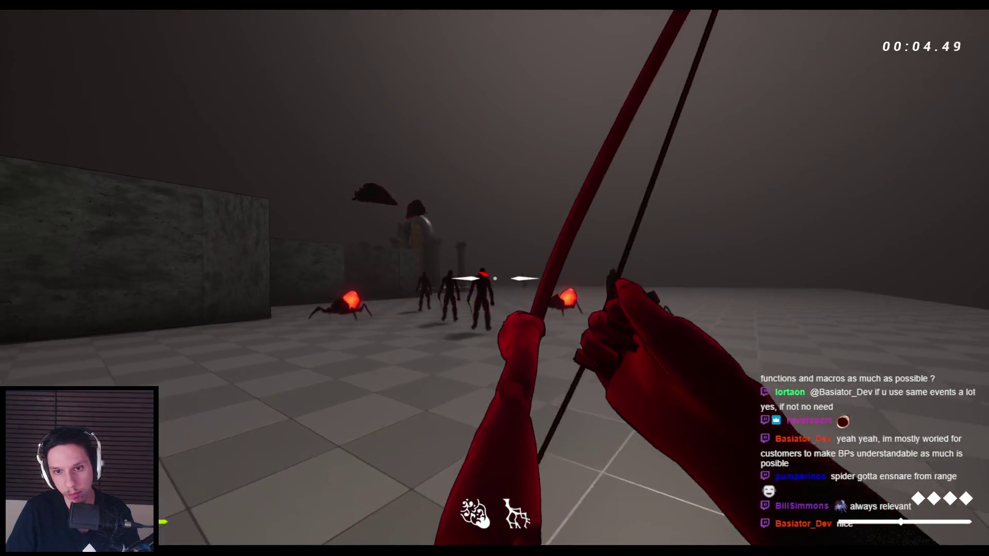
pyautogui.press('1')
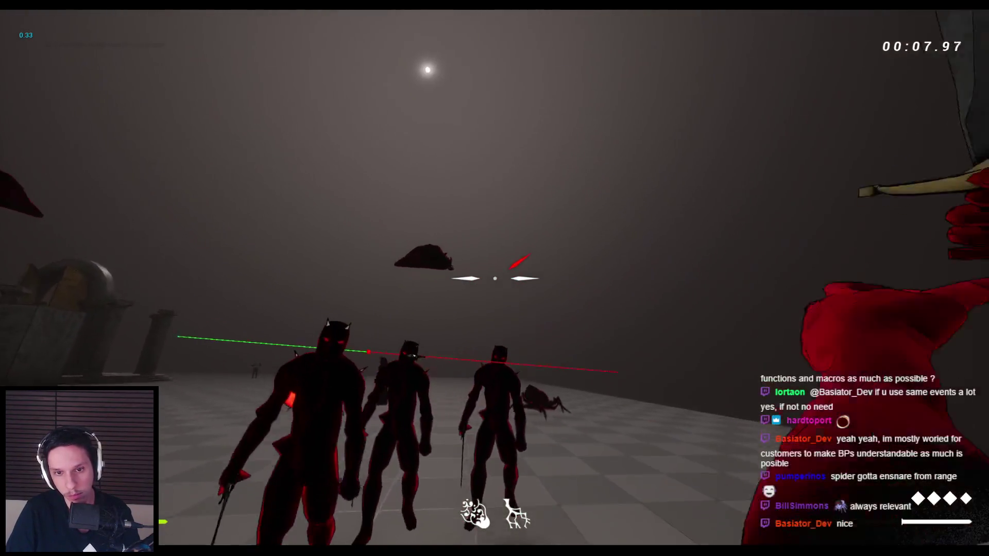
pyautogui.click(494, 278)
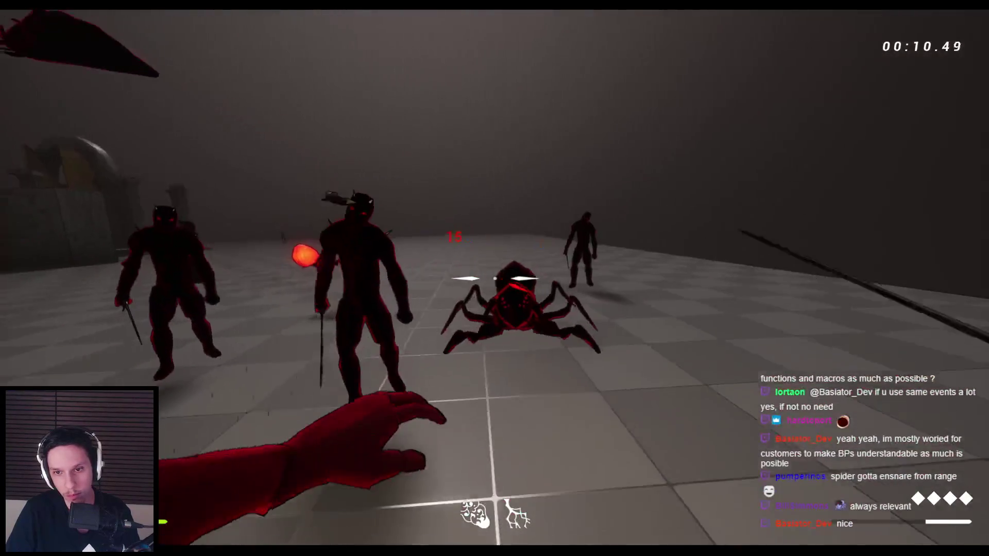
pyautogui.click(494, 278)
pyautogui.click(495, 279)
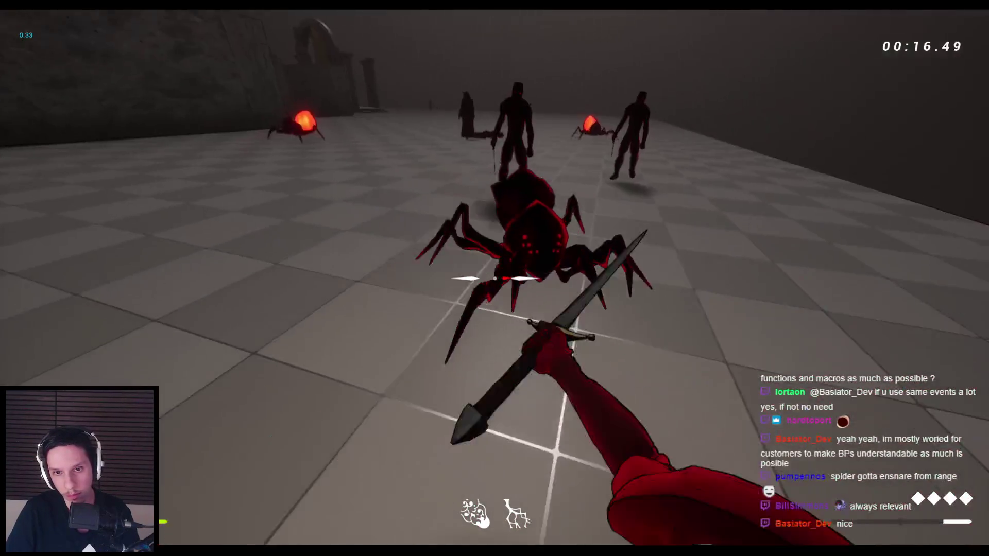
pyautogui.click(495, 278)
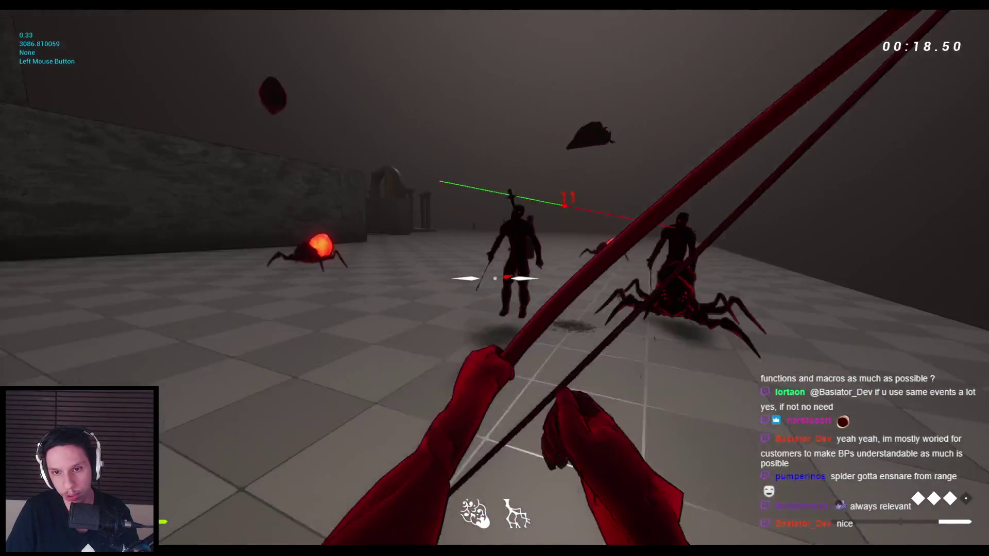
pyautogui.click(494, 278)
pyautogui.press('space')
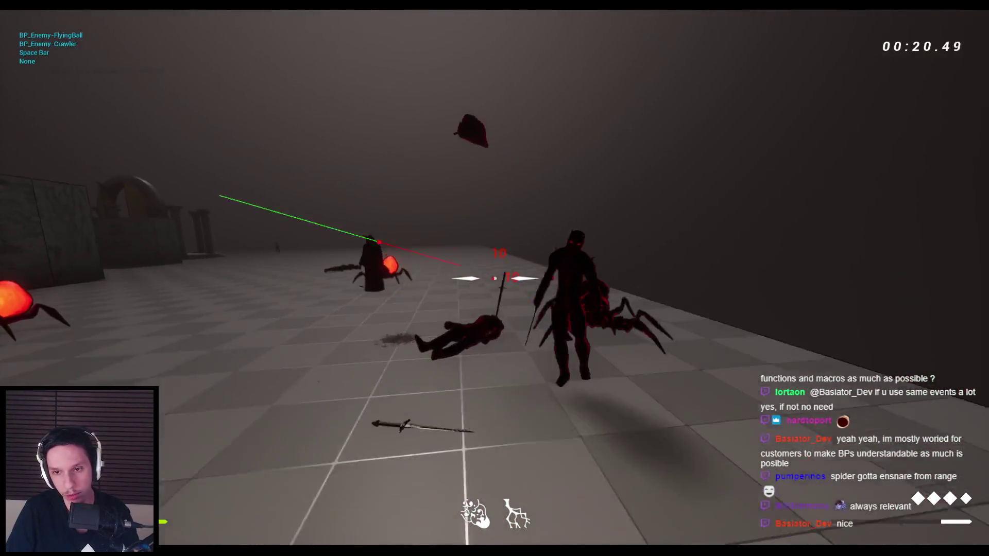
pyautogui.click(494, 279)
pyautogui.click(494, 278)
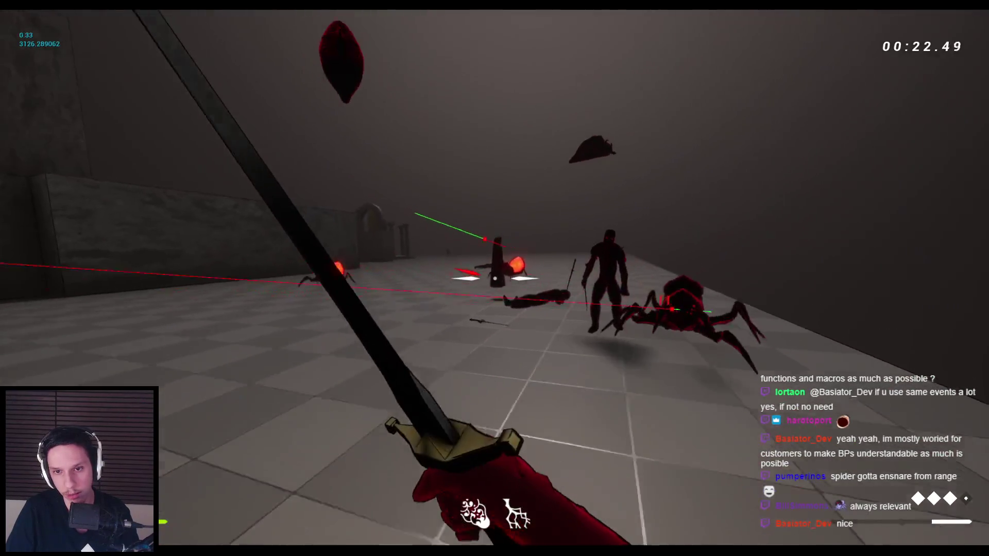
pyautogui.click(495, 278)
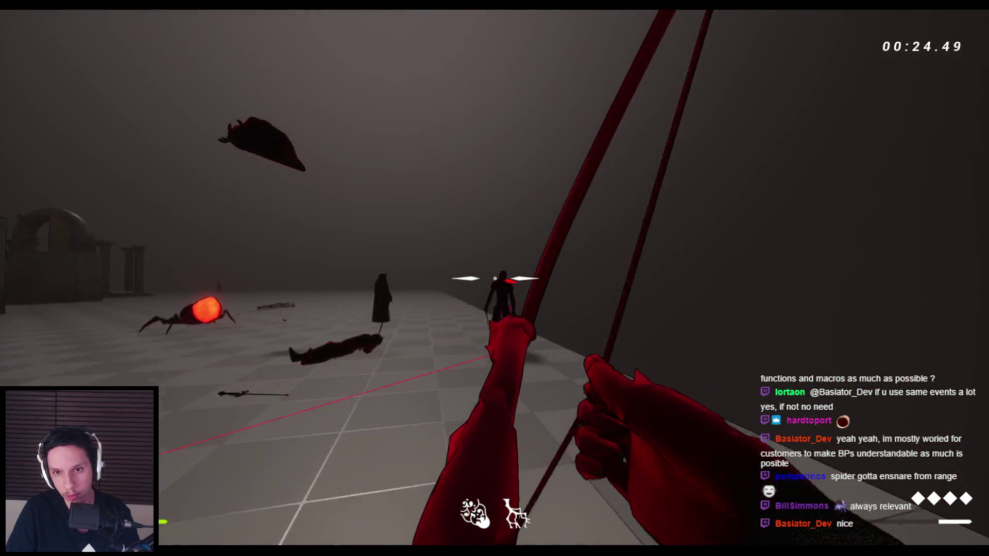
# - Attack the flyer, spiders and robed enemy with beams and sword until dying at 01:00.31
pyautogui.click(494, 279)
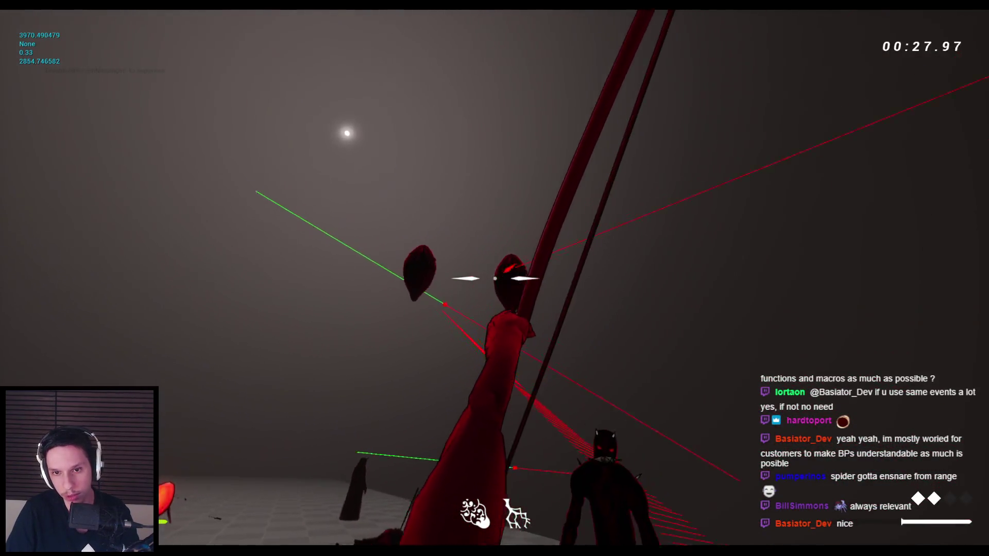
pyautogui.click(494, 278)
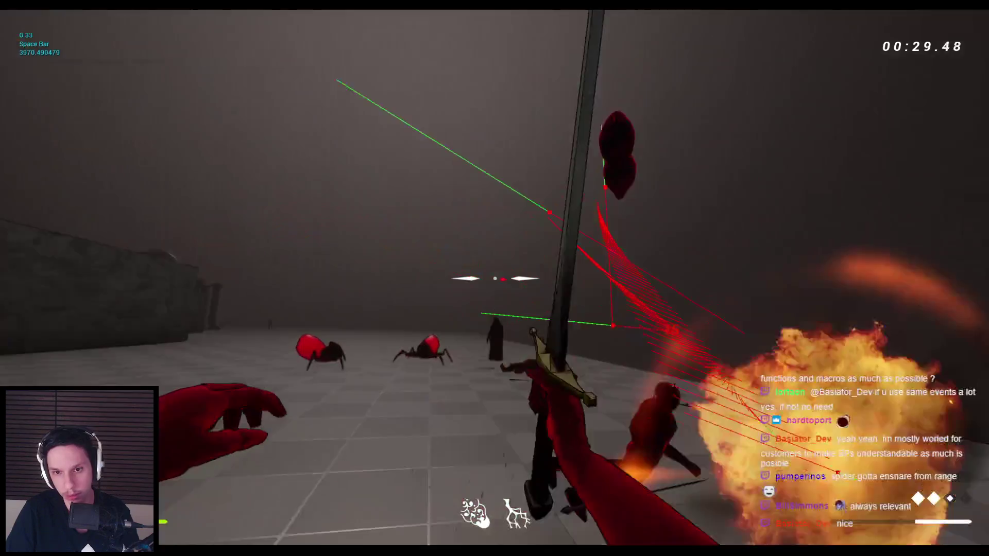
pyautogui.press('space')
pyautogui.click(495, 278)
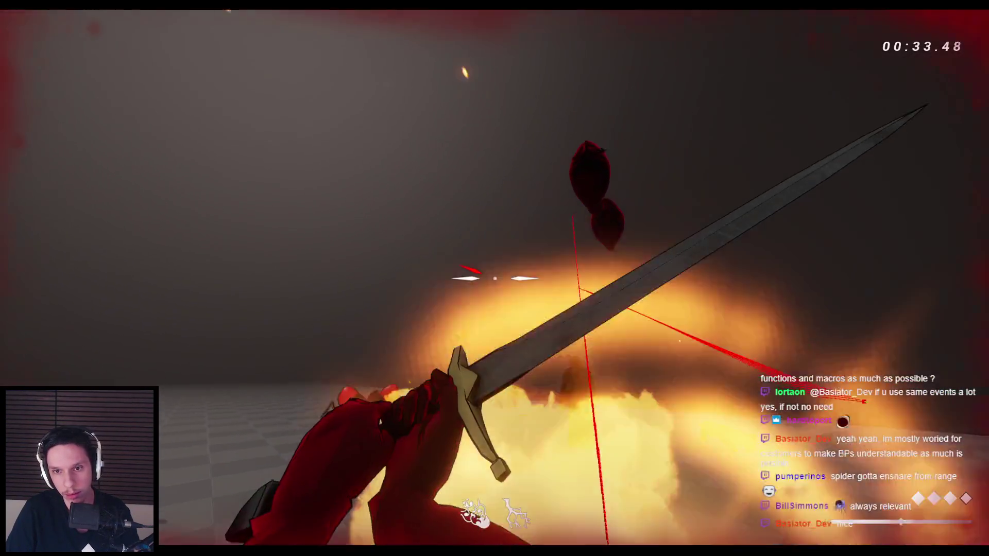
pyautogui.click(495, 278)
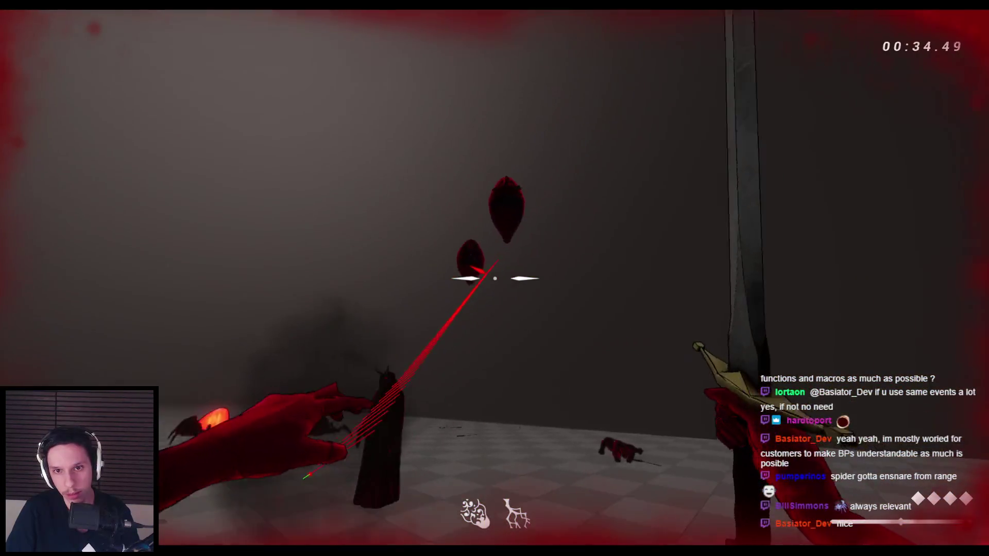
pyautogui.click(494, 278)
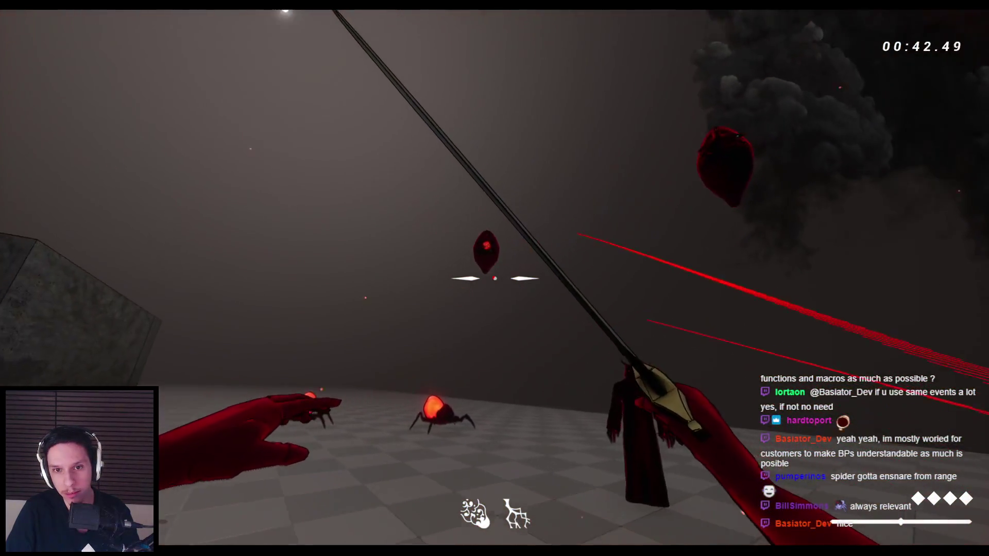
pyautogui.click(494, 278)
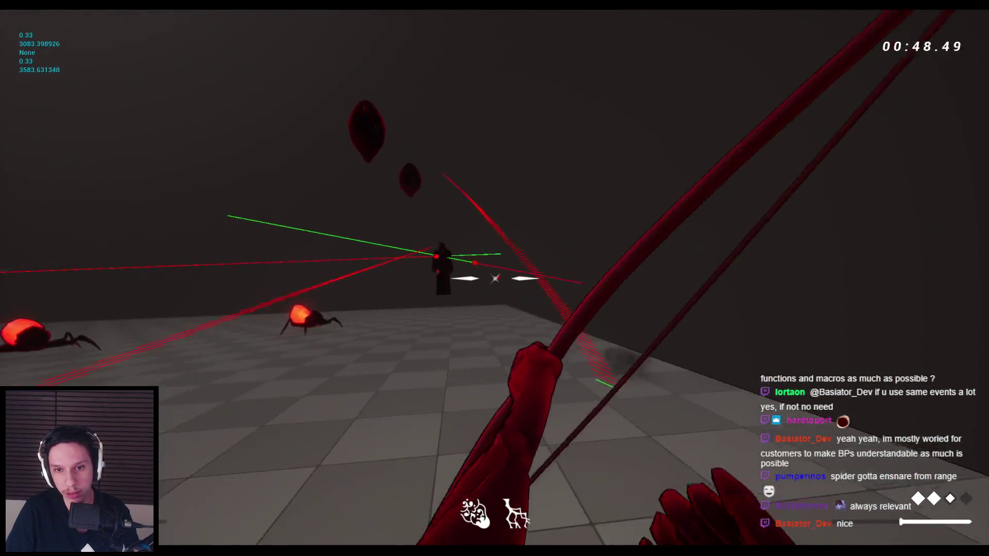
pyautogui.click(495, 278)
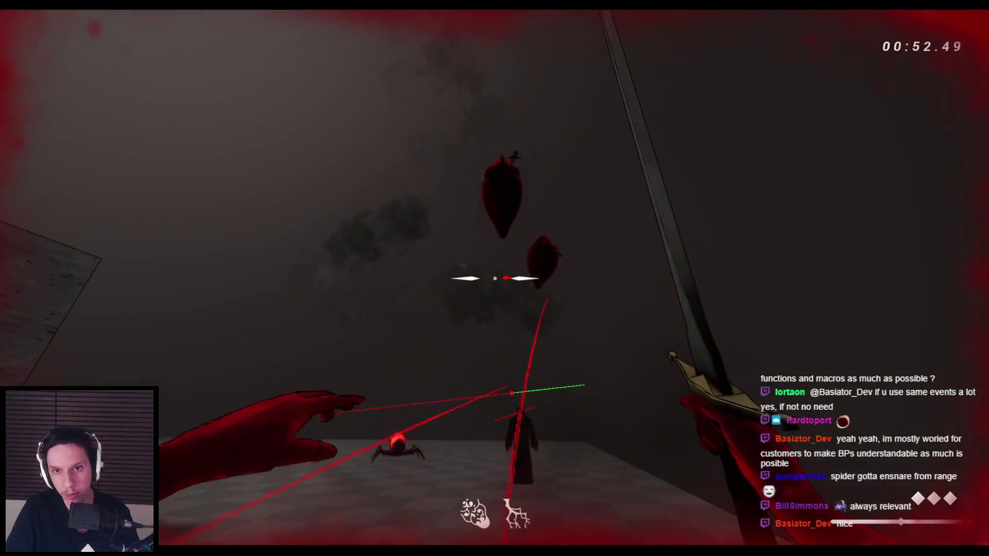
pyautogui.click(494, 278)
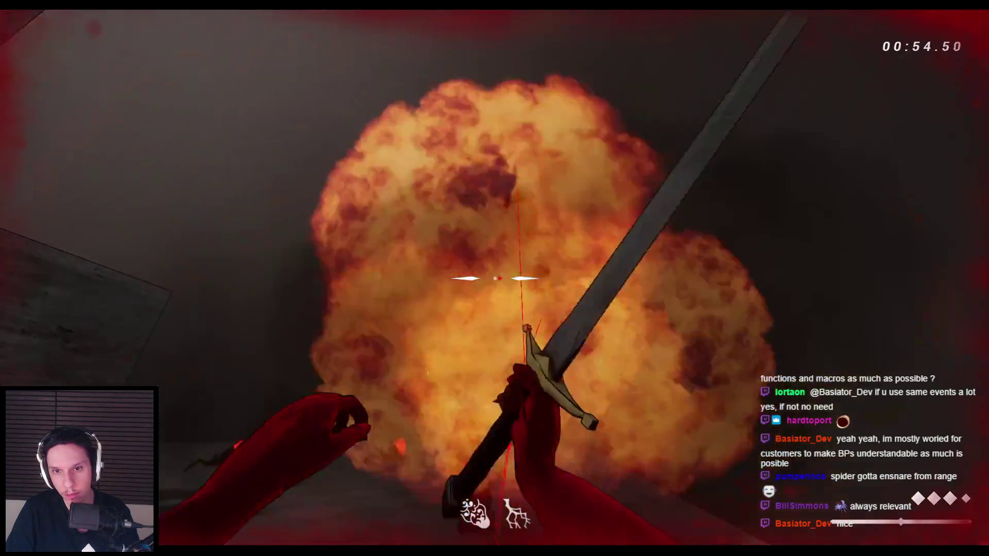
pyautogui.press('w')
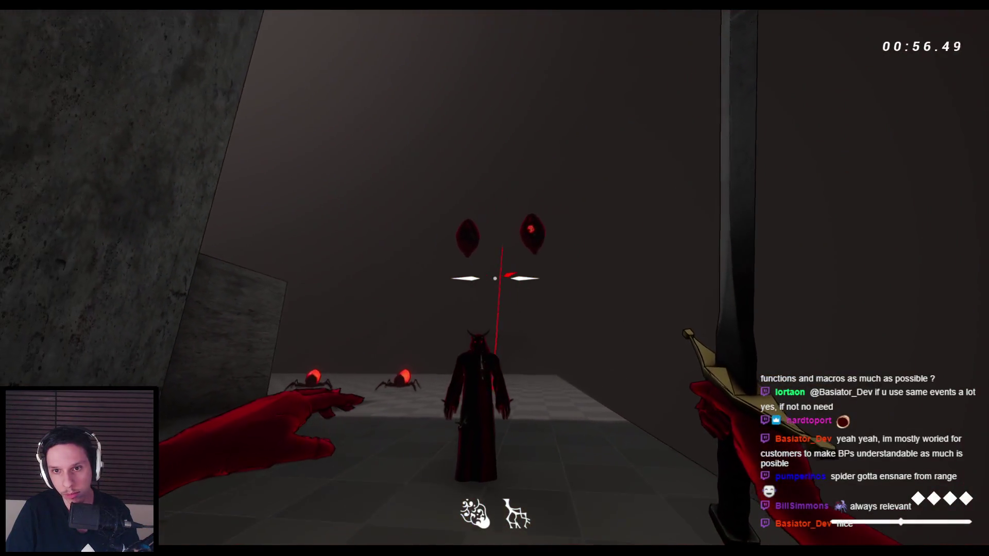
pyautogui.click(495, 278)
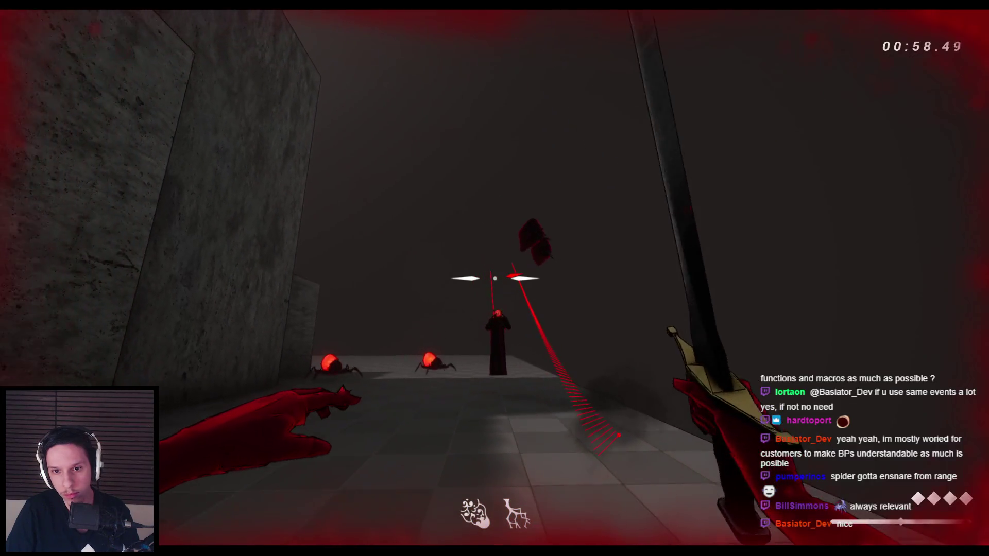
pyautogui.click(495, 278)
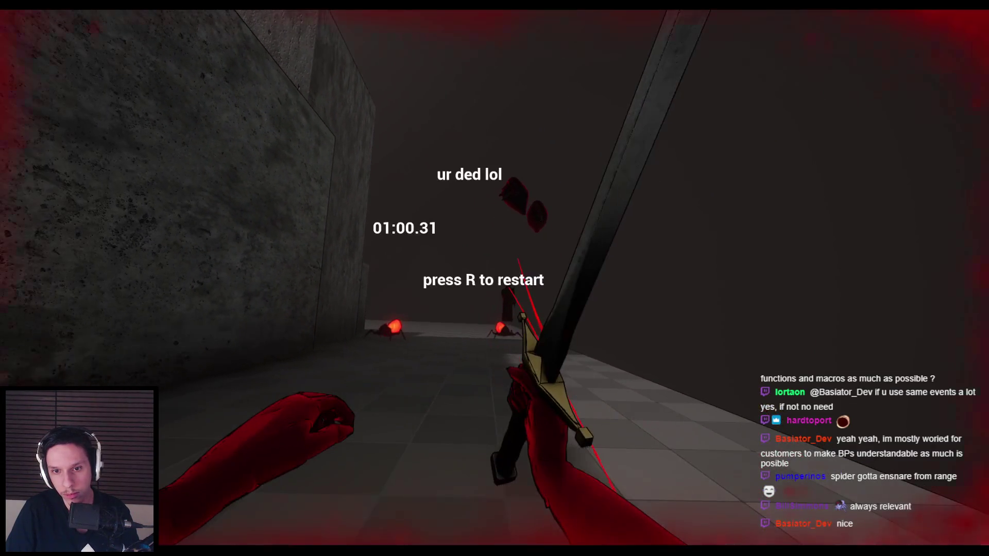
pyautogui.press('Escape')
# - Restart the run, jump into the arena and slash the spiders with the sword
pyautogui.hotkey('alt', 'p')
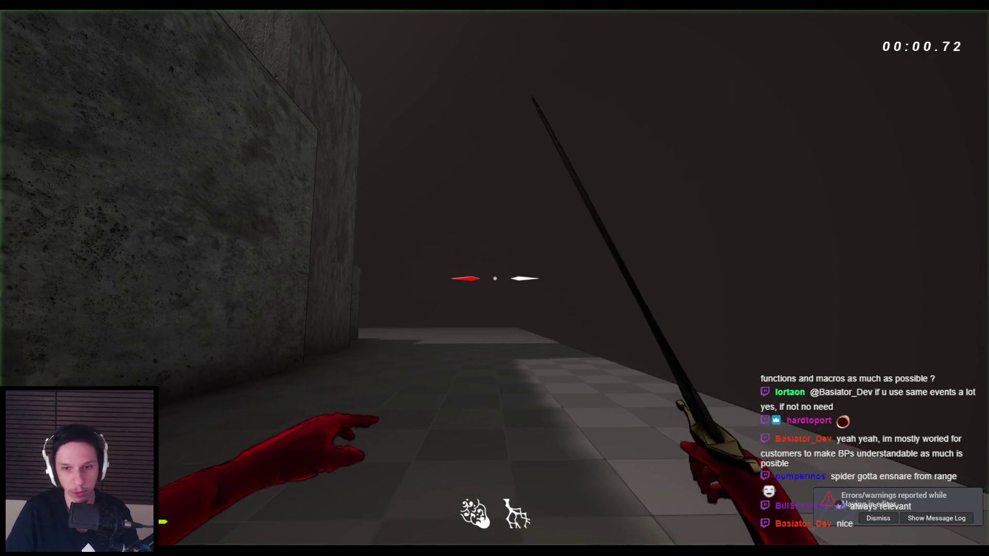
pyautogui.press('space')
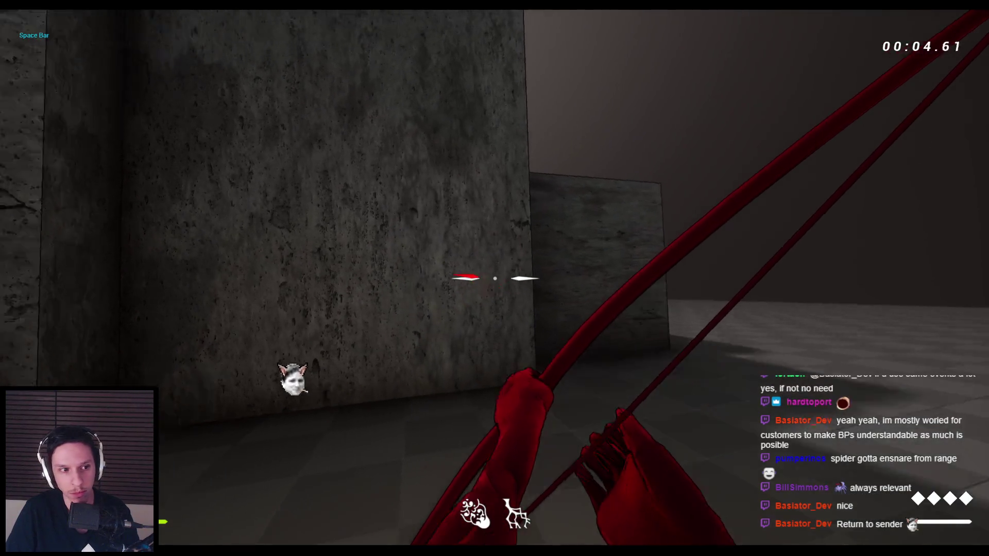
pyautogui.press('space')
pyautogui.press('space')
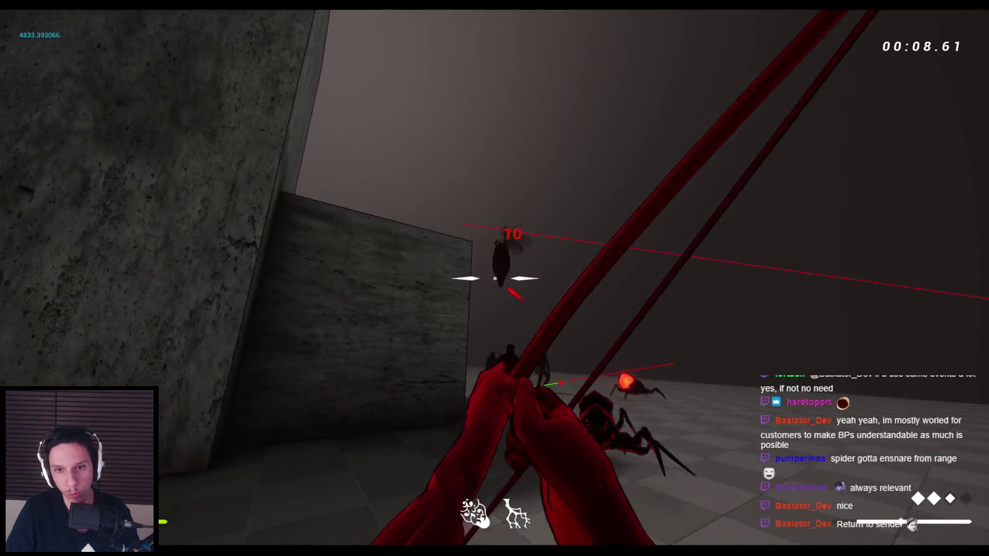
pyautogui.press('space')
pyautogui.press('2')
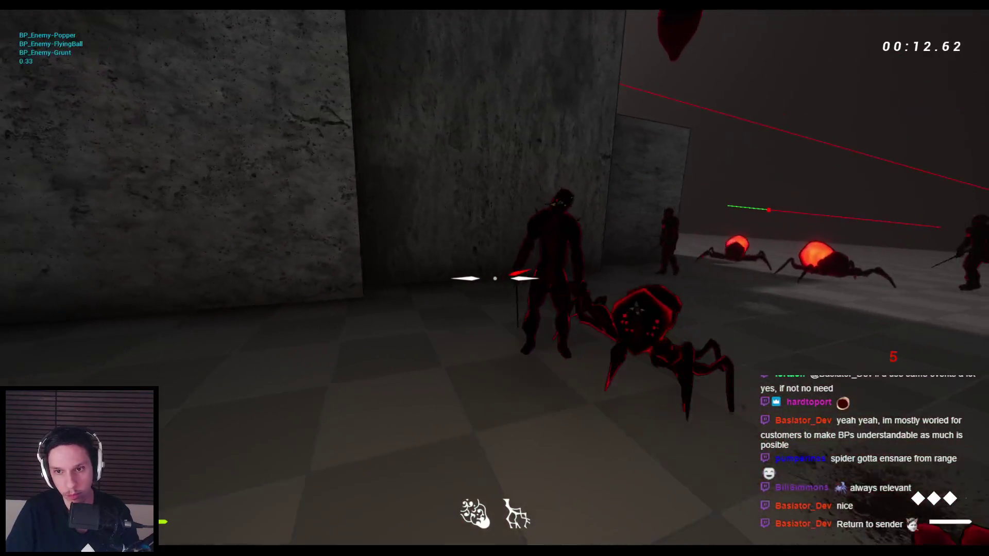
pyautogui.press('space')
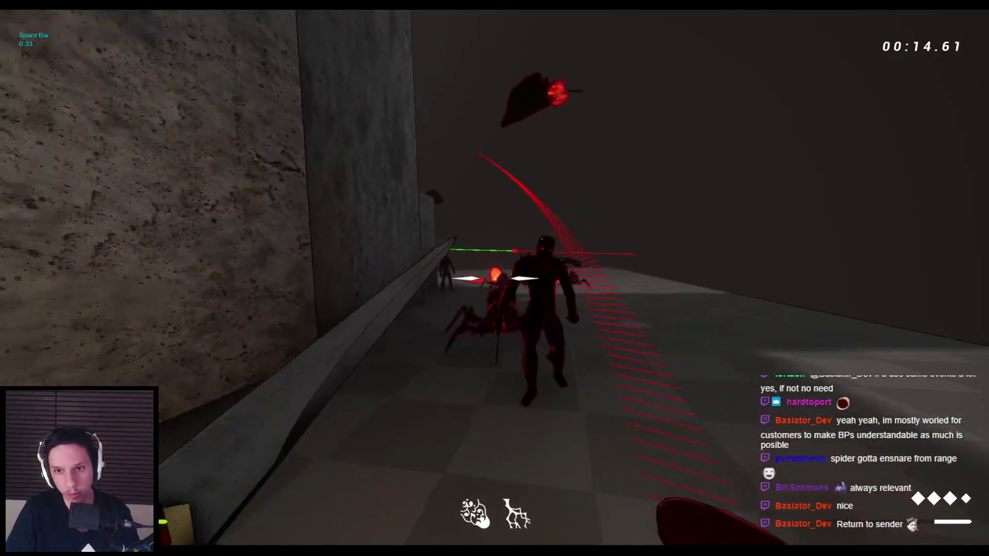
pyautogui.click(494, 278)
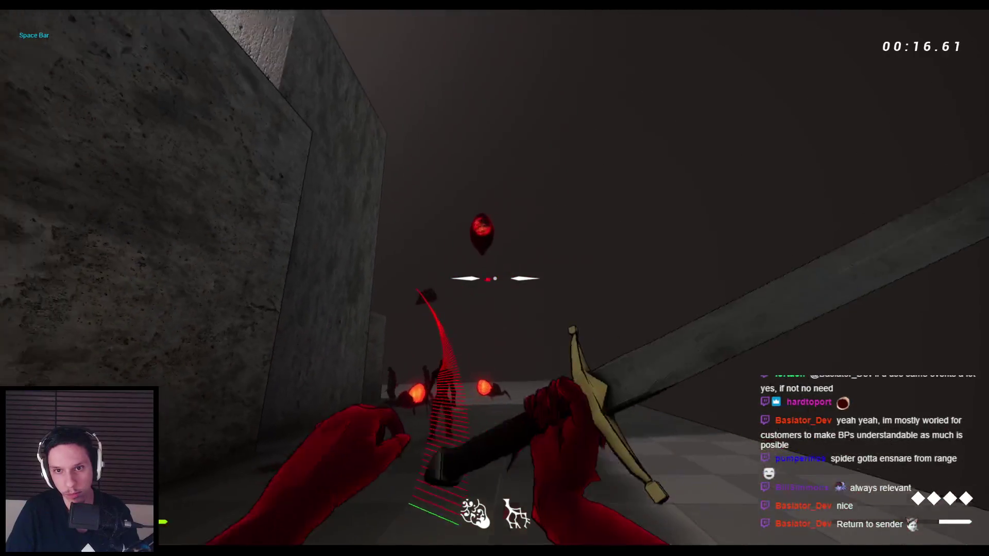
pyautogui.click(495, 278)
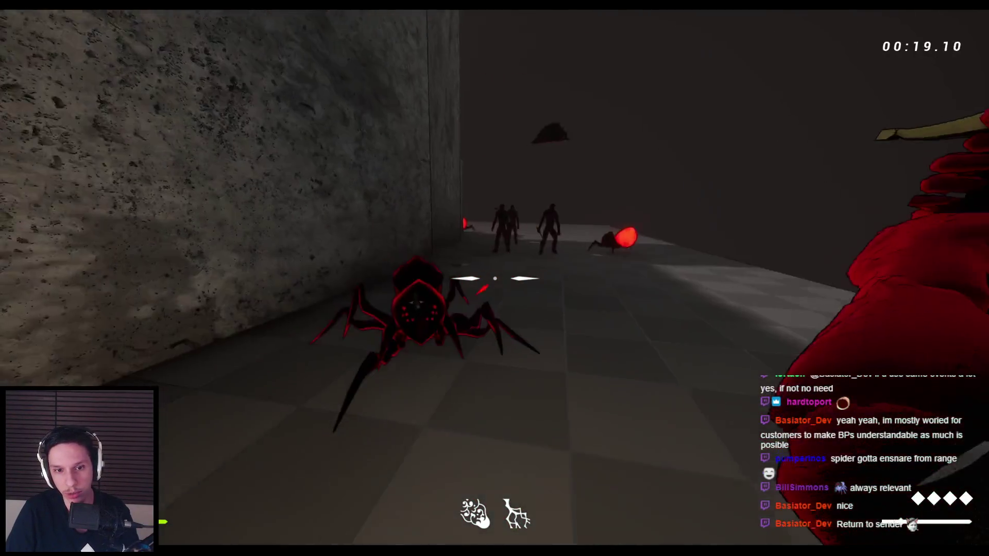
pyautogui.click(494, 279)
# - Wall-run and attack the grunts with sword swings and a sword throw
pyautogui.press('space')
pyautogui.press('space')
pyautogui.press('space')
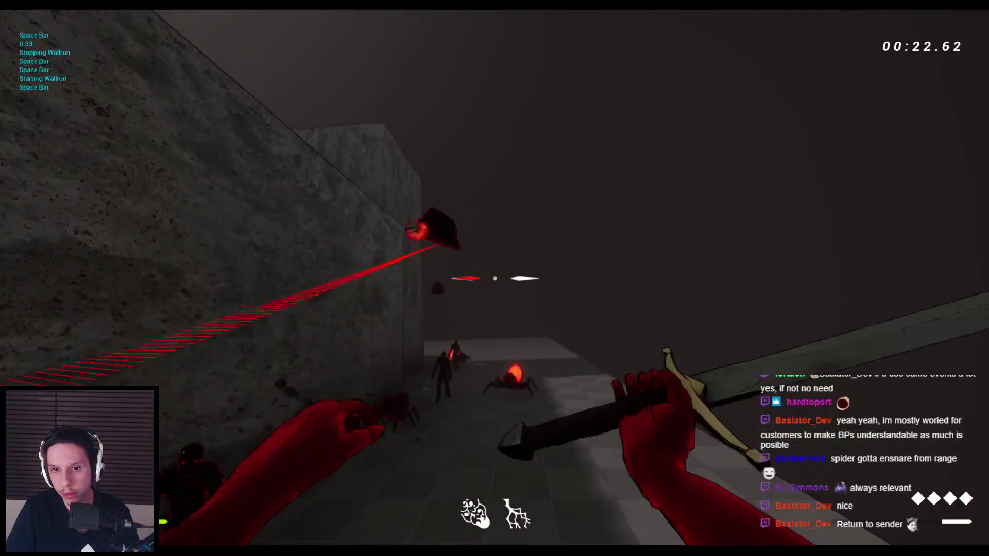
pyautogui.click(495, 279)
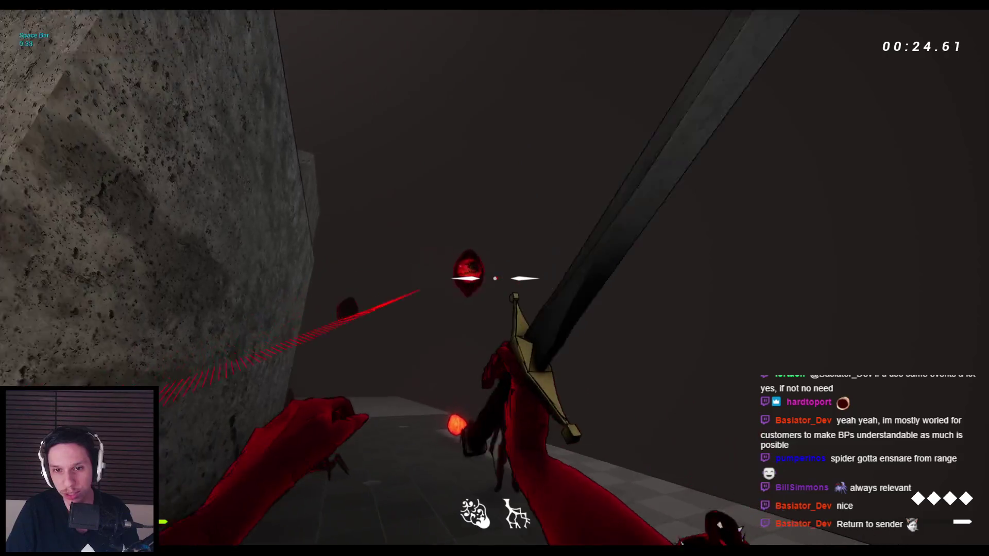
pyautogui.click(494, 278)
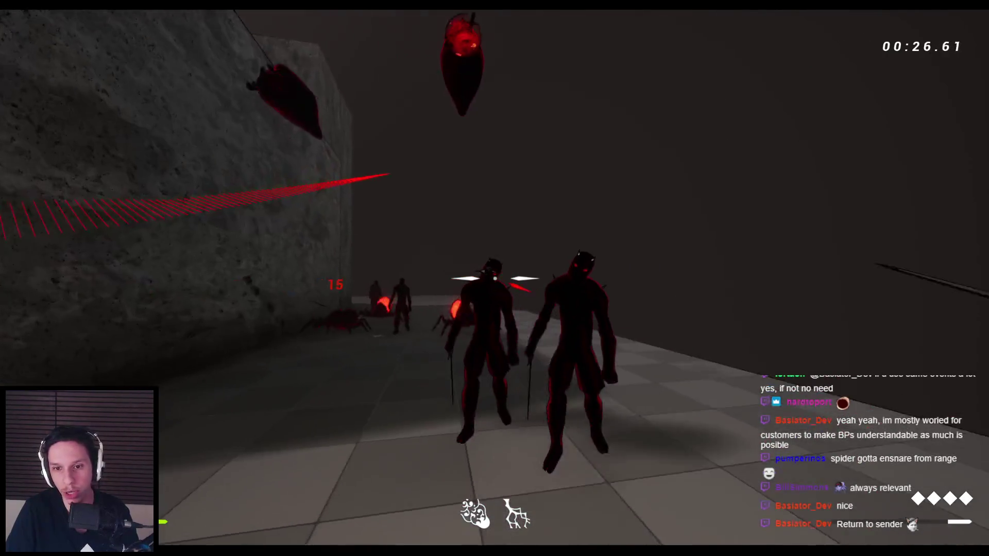
pyautogui.click(495, 278)
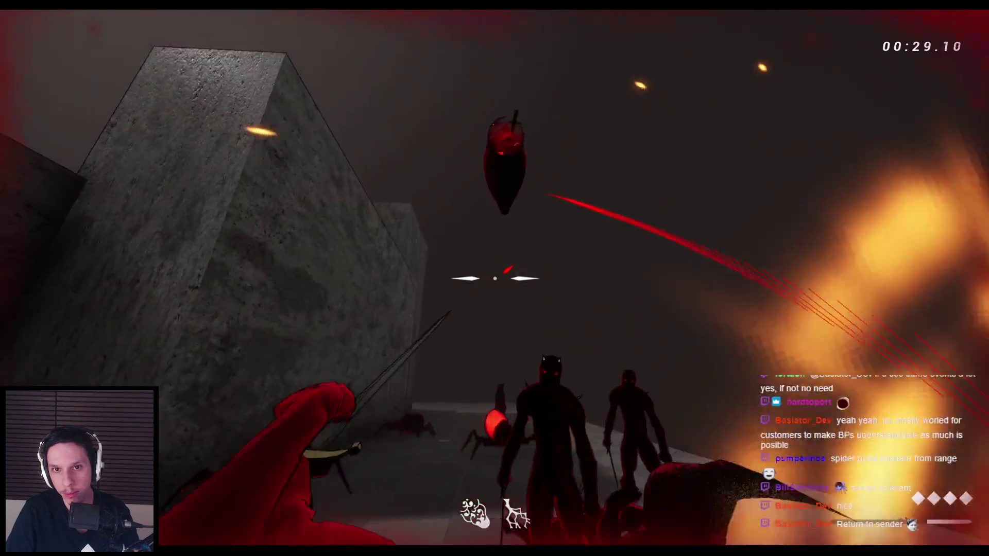
pyautogui.click(495, 278)
pyautogui.click(494, 278)
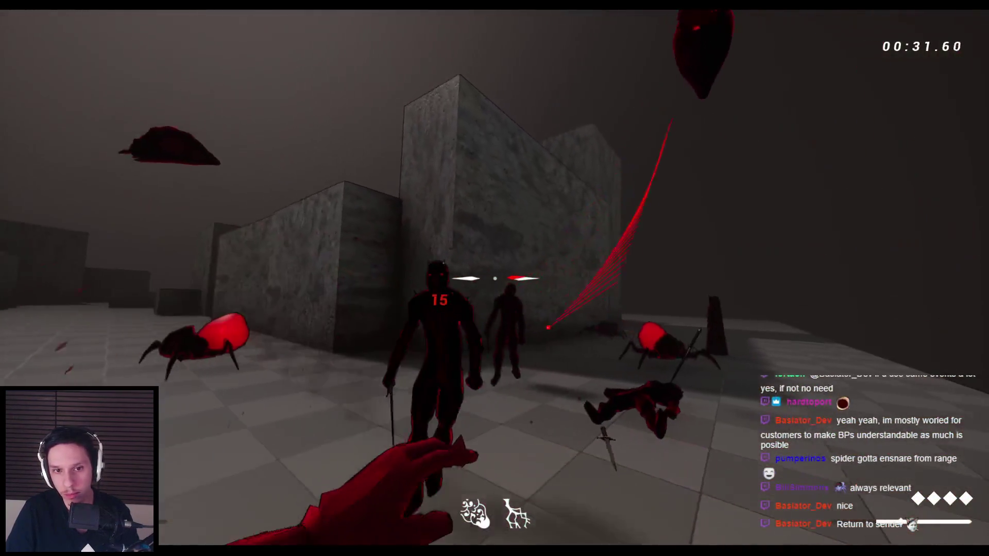
pyautogui.click(494, 278)
pyautogui.click(495, 278)
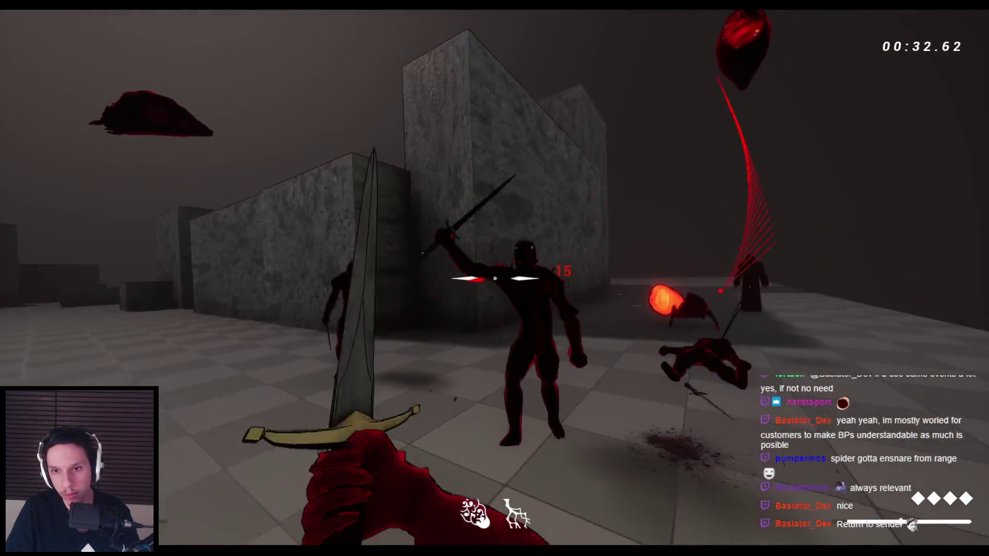
pyautogui.click(495, 278)
pyautogui.click(495, 278)
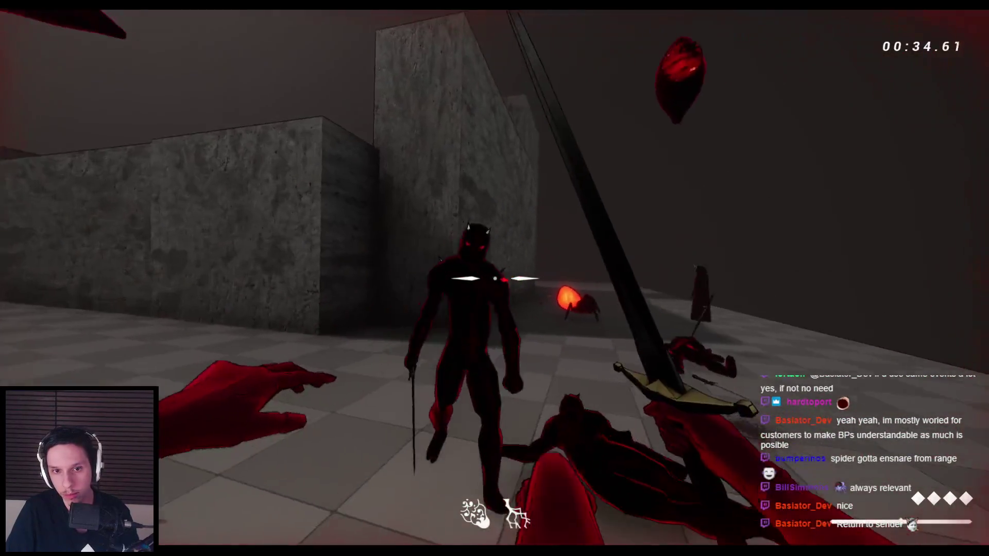
# - Shoot the spiders and grunts with the bow, then follow up with sword hits
pyautogui.click(494, 278)
pyautogui.click(494, 278)
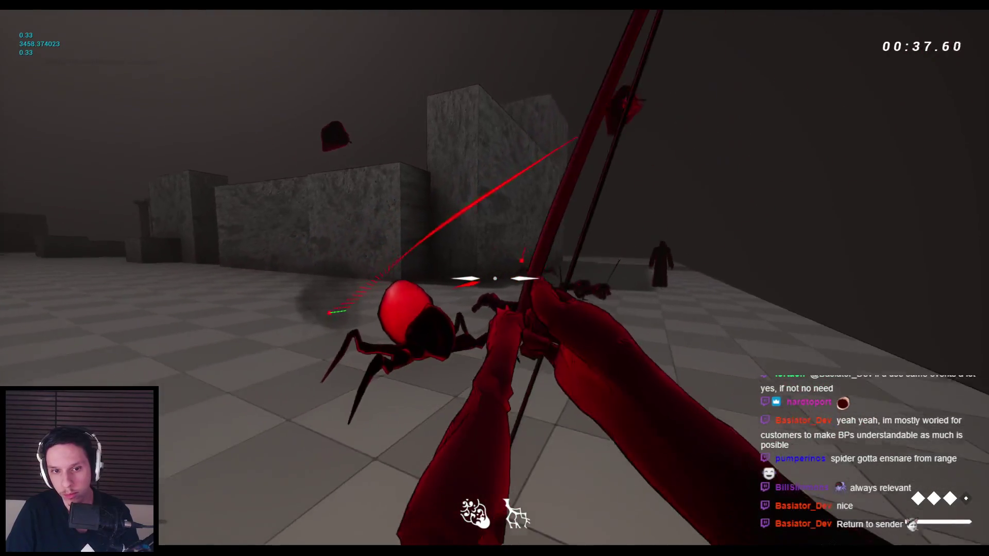
pyautogui.click(494, 278)
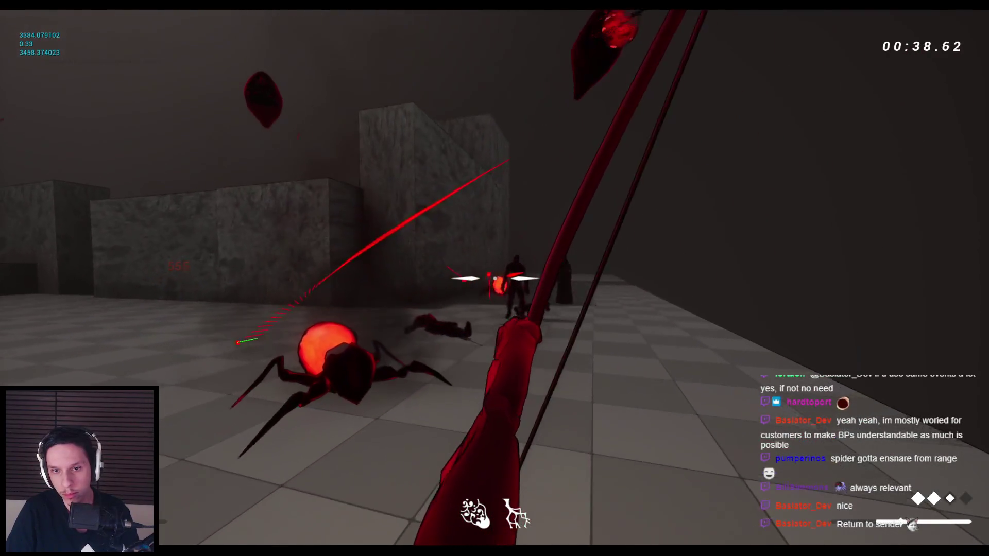
pyautogui.click(494, 278)
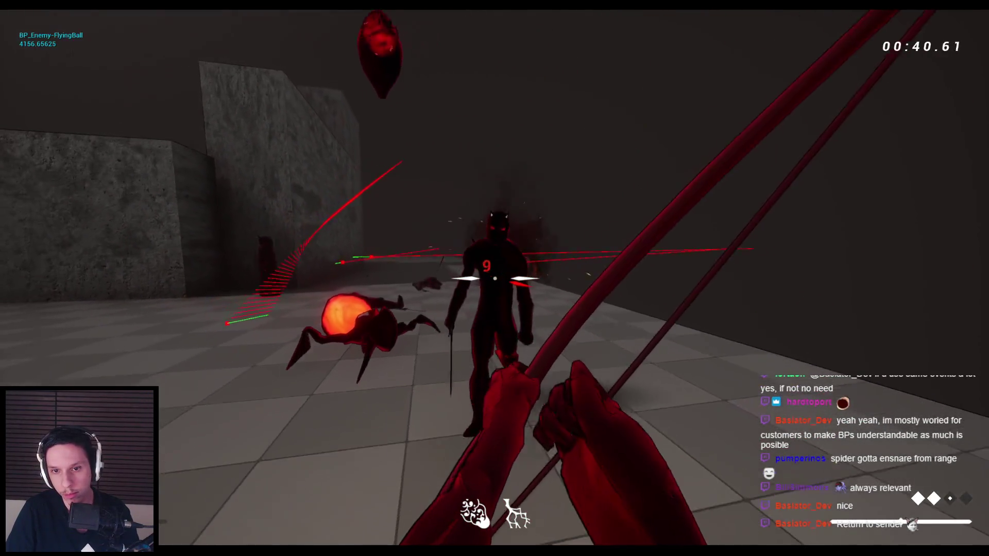
pyautogui.click(495, 278)
pyautogui.click(495, 278)
pyautogui.click(494, 278)
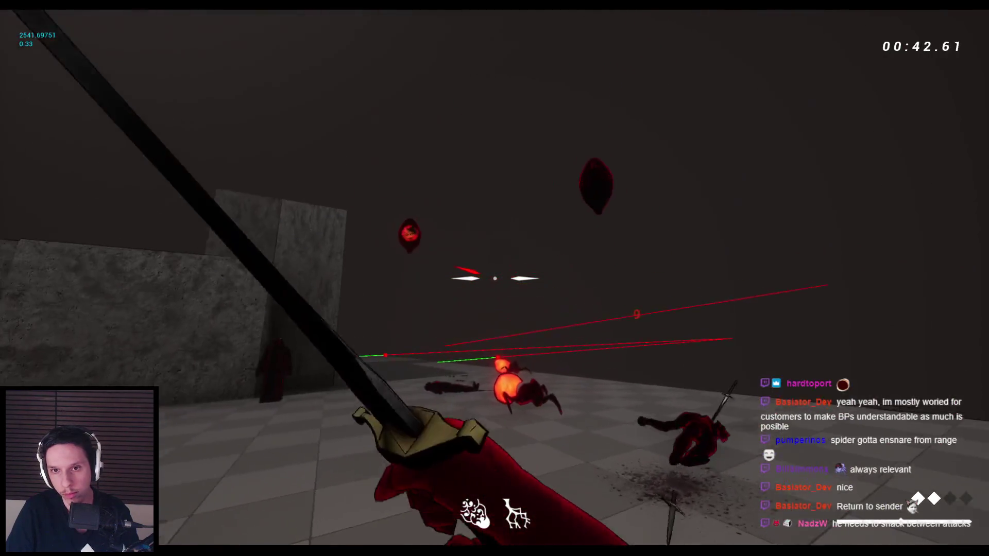
# - Attack the flying enemy, then strike the cloaked figure repeatedly
pyautogui.press('space')
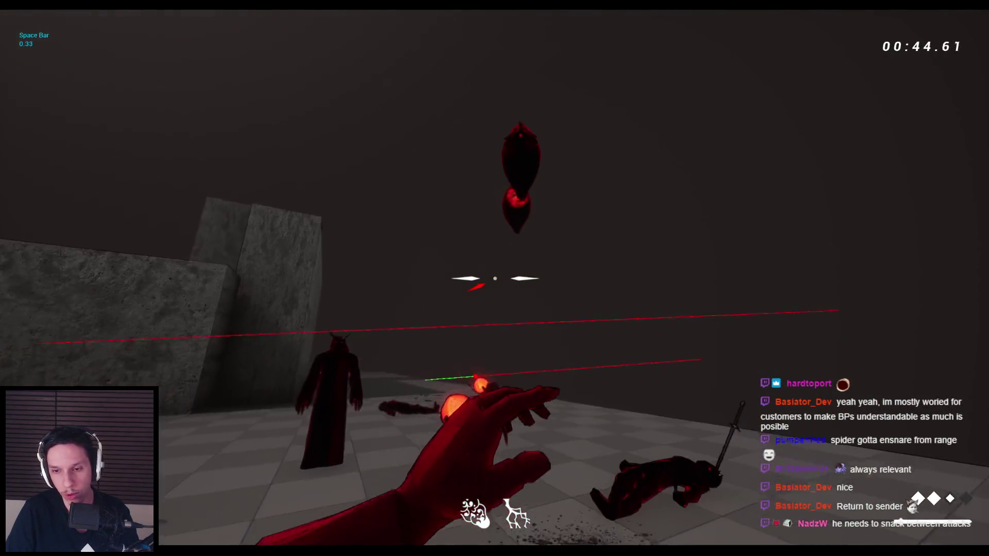
pyautogui.click(494, 278)
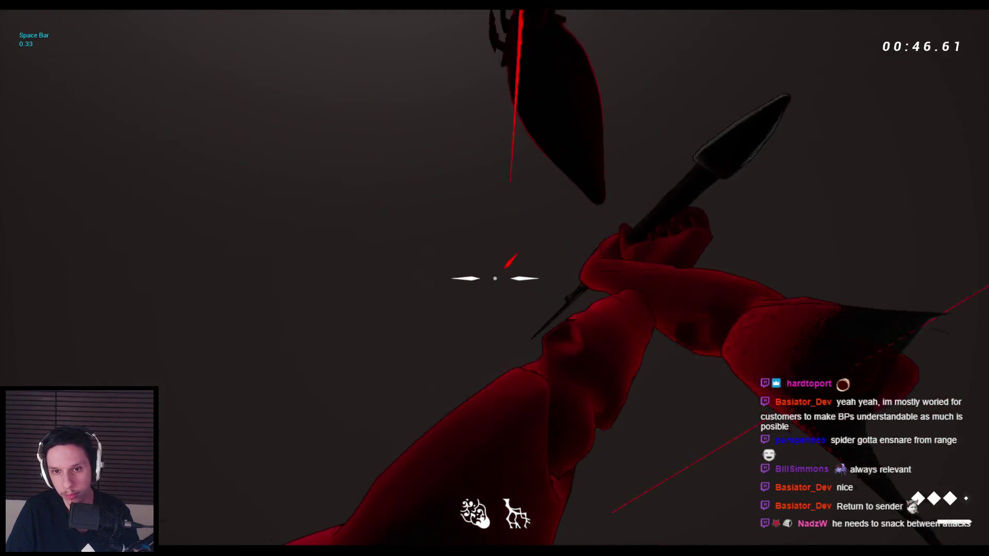
pyautogui.click(495, 278)
pyautogui.click(495, 278)
pyautogui.click(495, 278)
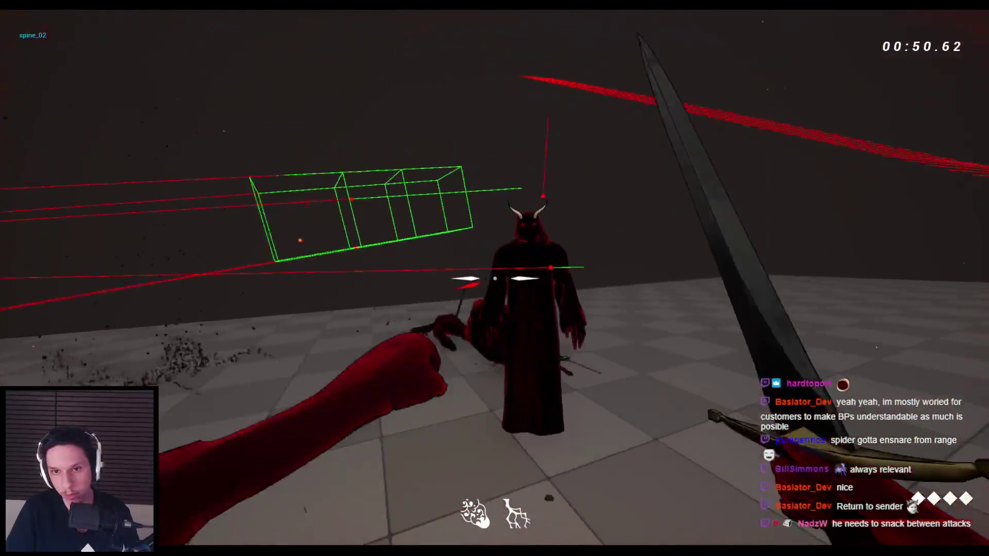
pyautogui.click(495, 278)
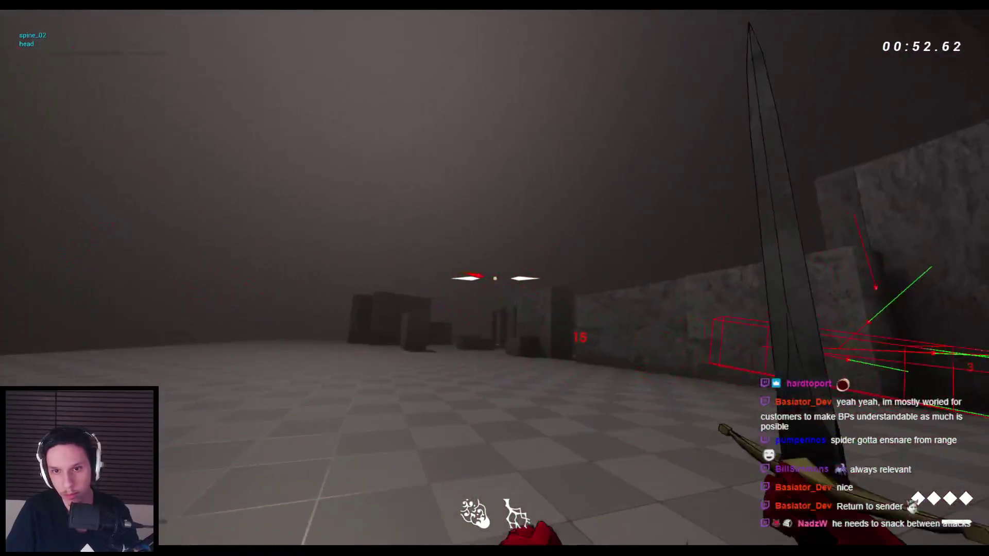
# - Jump and slash at the hovering flying creature until striking it down
pyautogui.press('space')
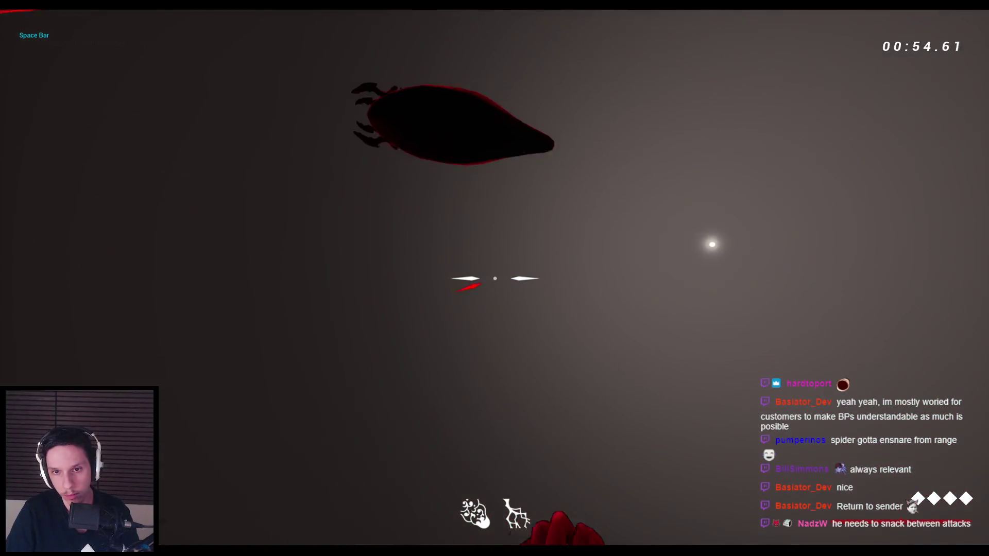
pyautogui.click(494, 278)
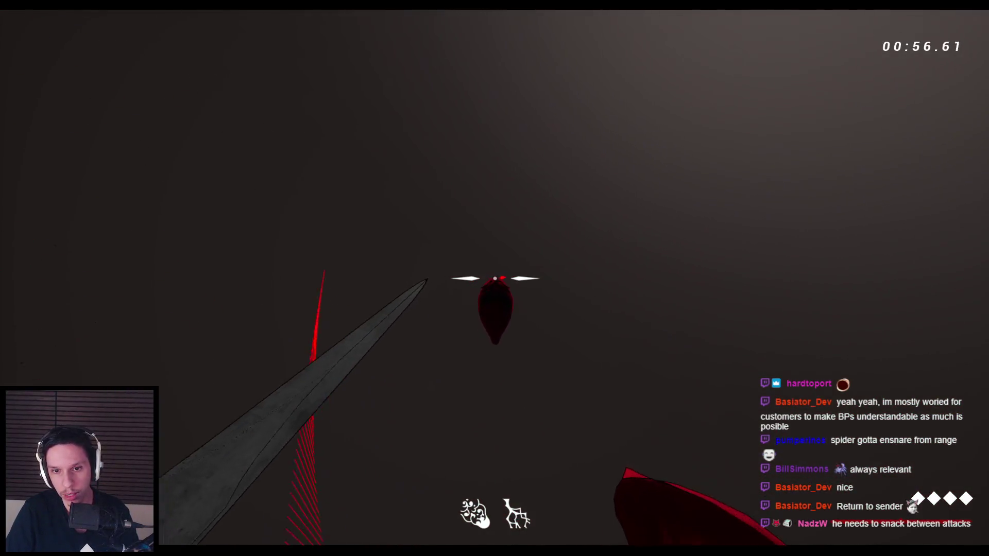
pyautogui.press('space')
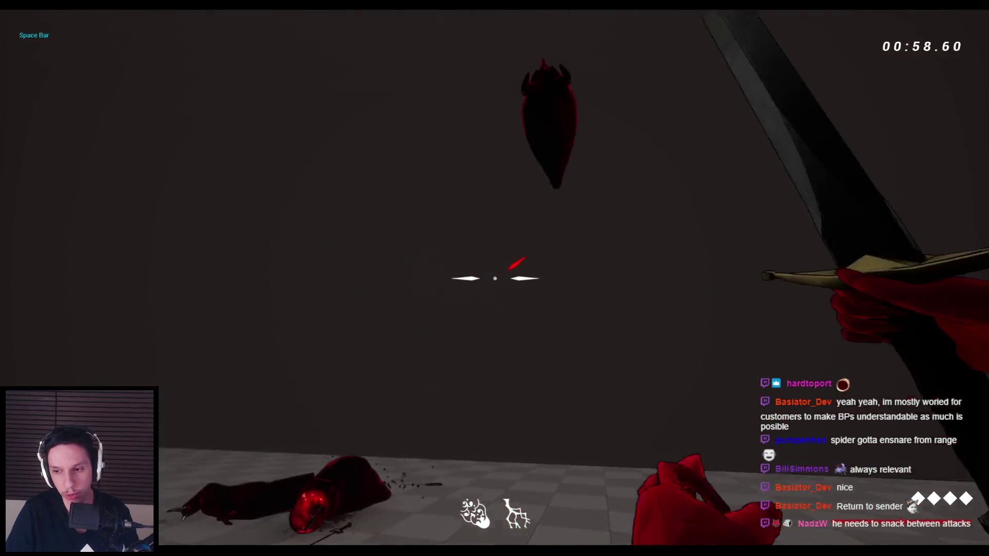
pyautogui.click(494, 279)
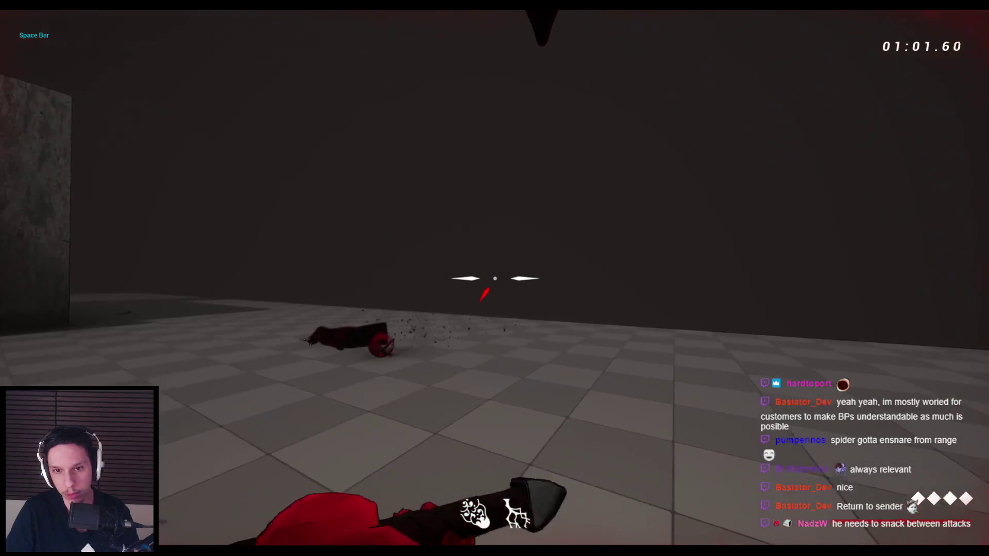
pyautogui.click(495, 278)
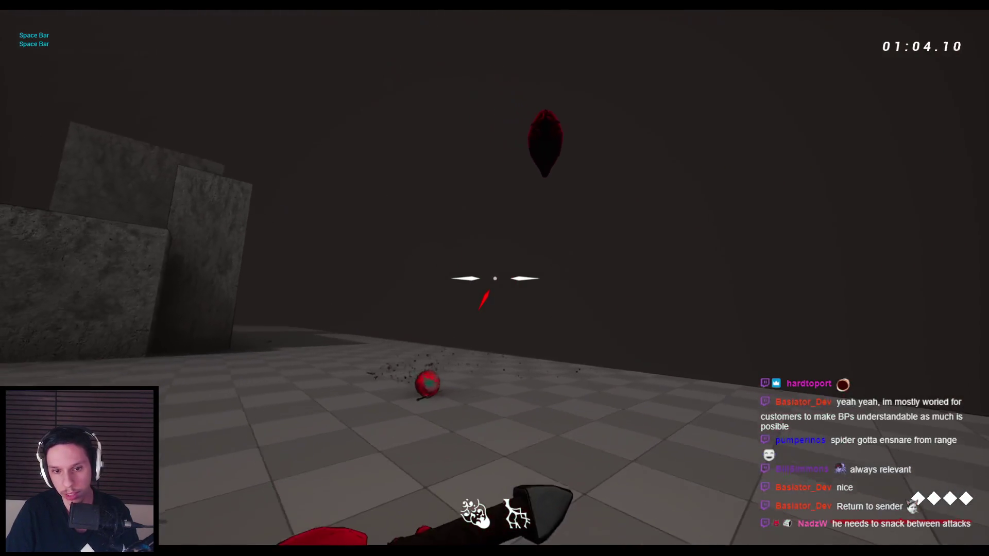
pyautogui.click(494, 279)
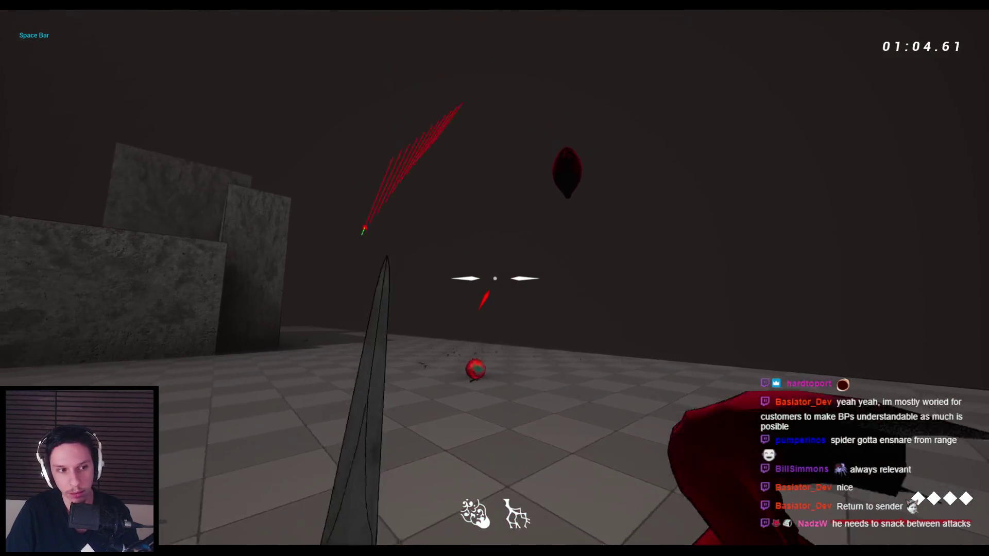
pyautogui.click(495, 279)
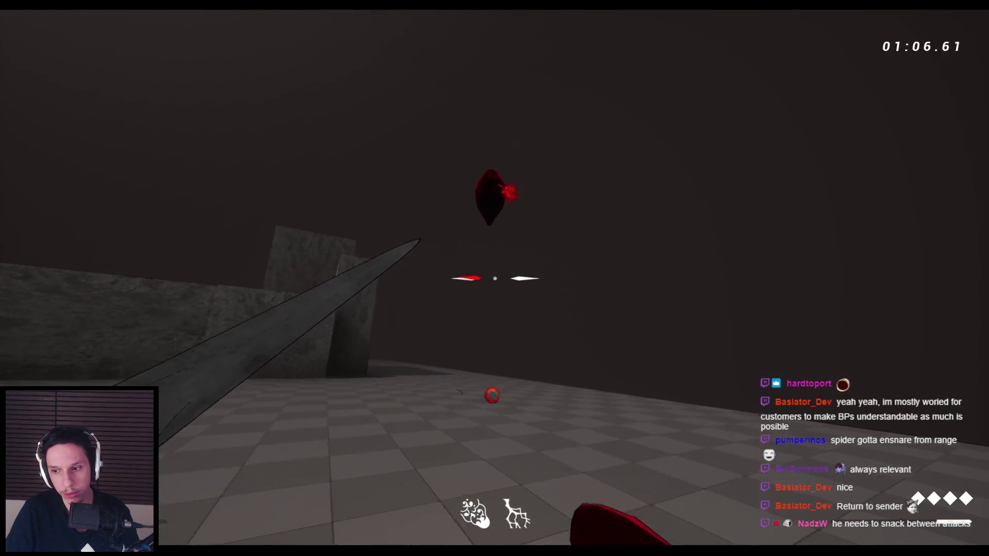
pyautogui.press('space')
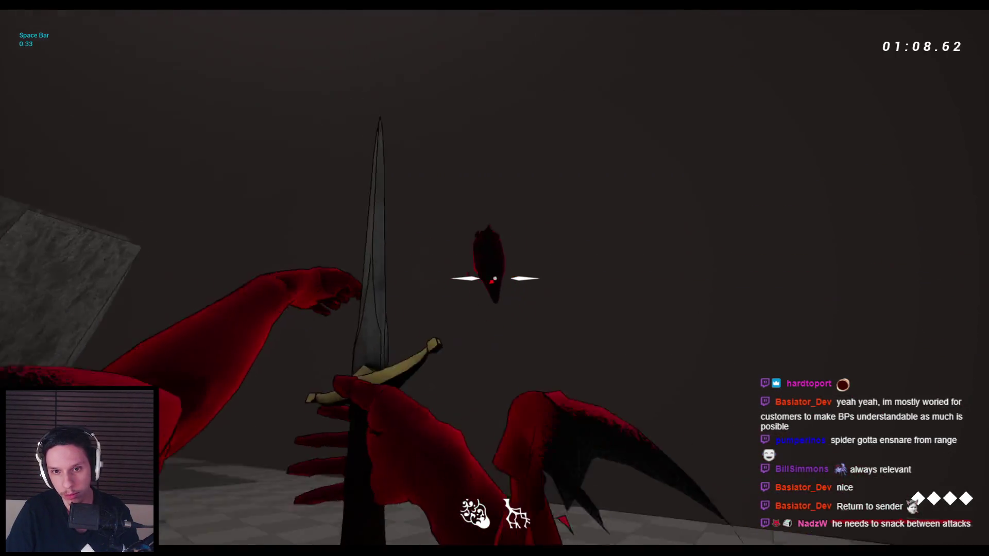
pyautogui.click(495, 278)
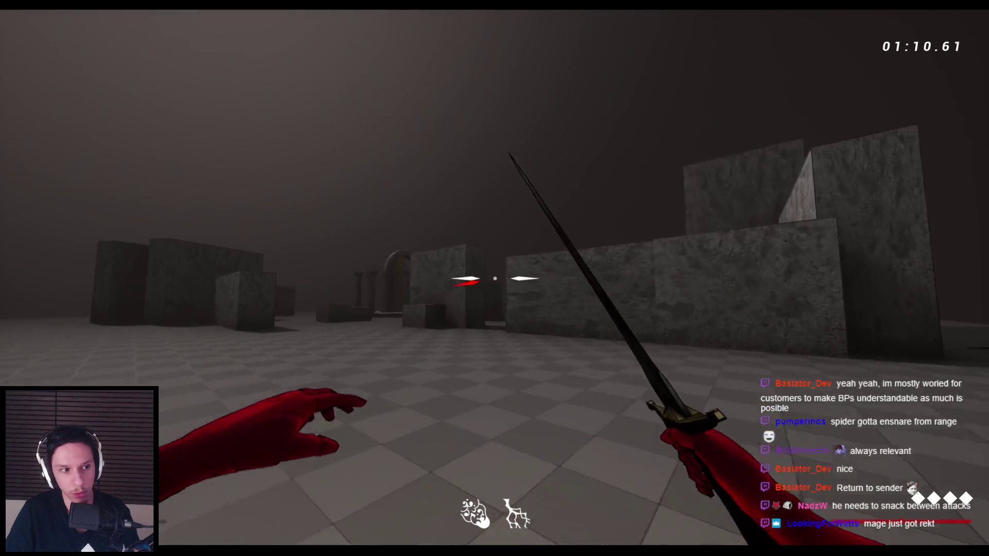
# - Jump around the arena, wallrun along a wall and swing the sword once
pyautogui.press('space')
pyautogui.press('space')
pyautogui.press('space')
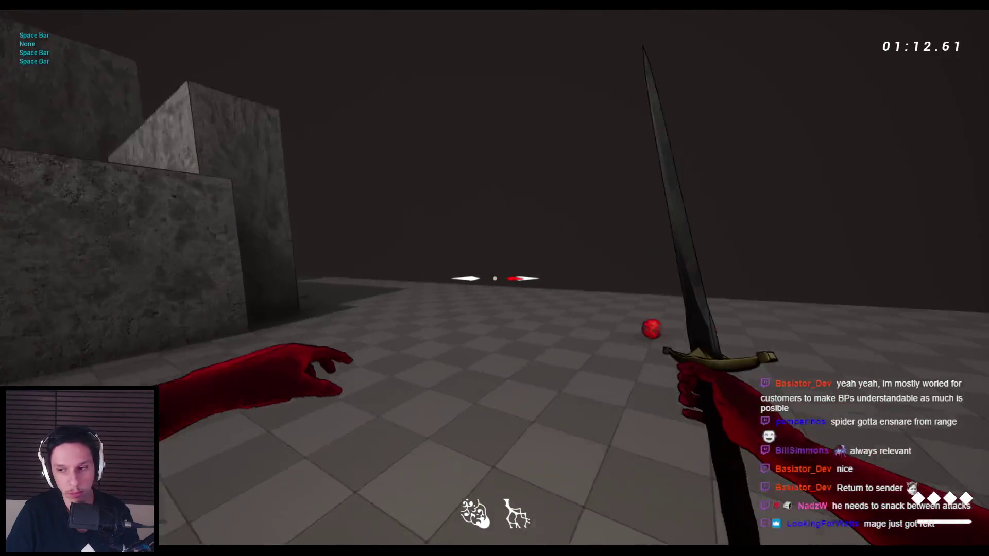
pyautogui.click(495, 278)
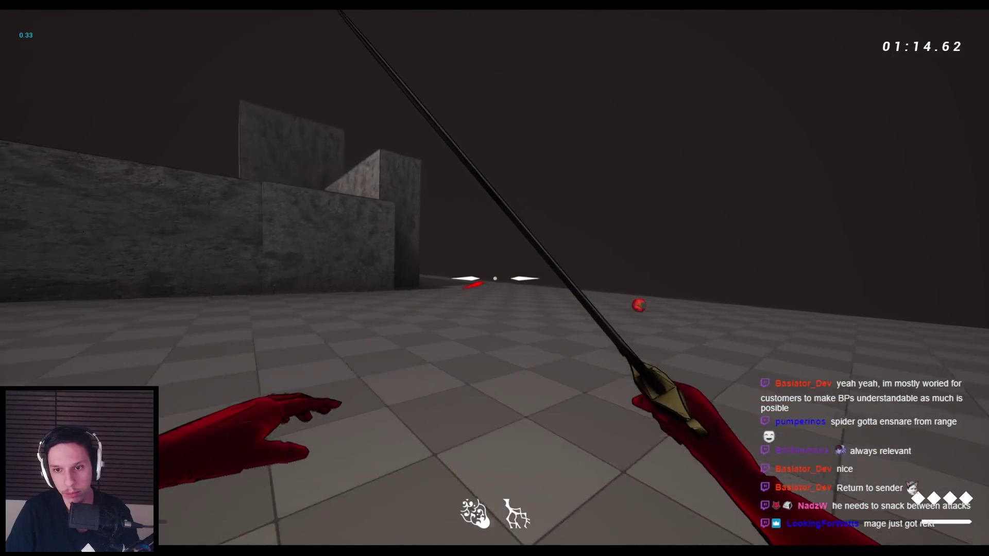
pyautogui.press('space')
pyautogui.press('space')
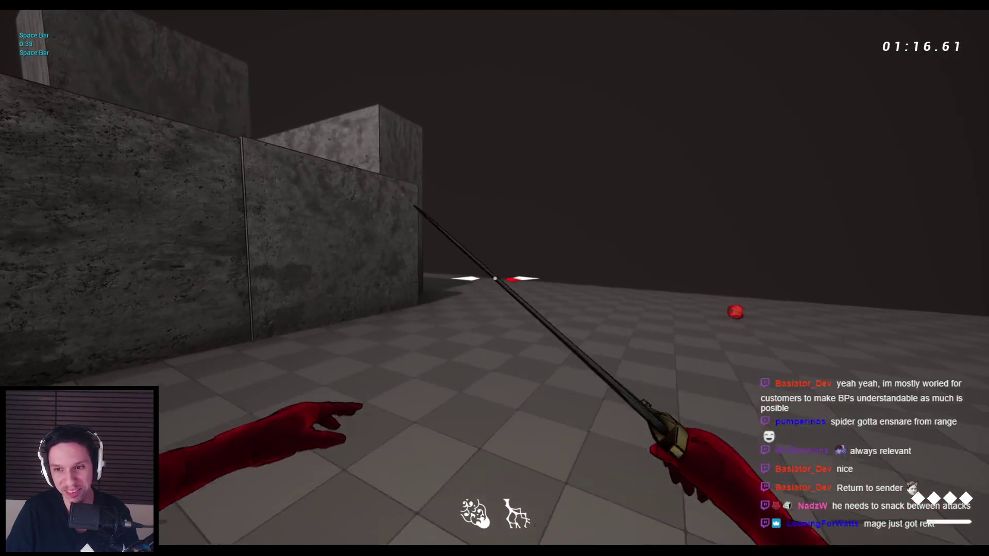
pyautogui.press('space')
pyautogui.press('space')
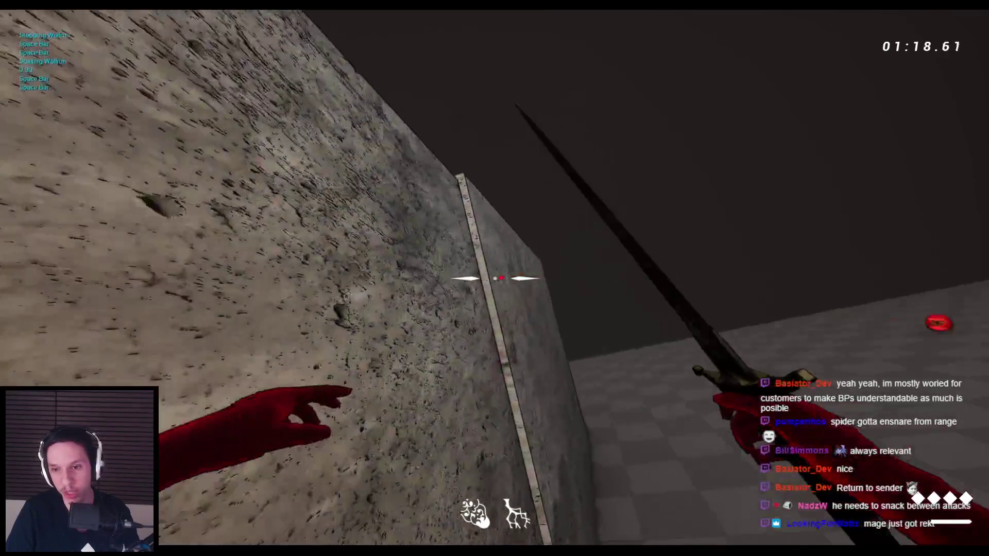
pyautogui.press('space')
pyautogui.press('space')
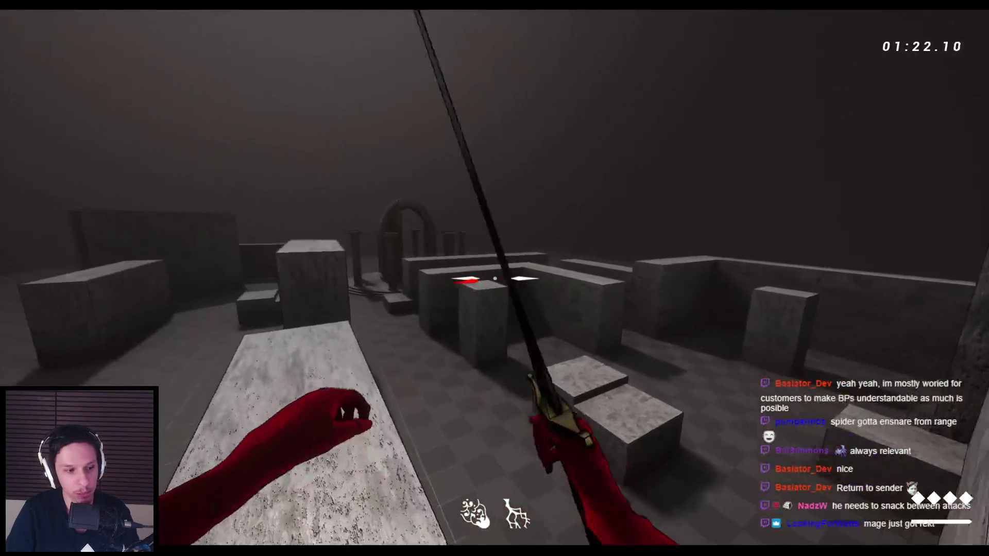
pyautogui.press('space')
# - Chain a series of sword attacks at the arch
pyautogui.click(494, 278)
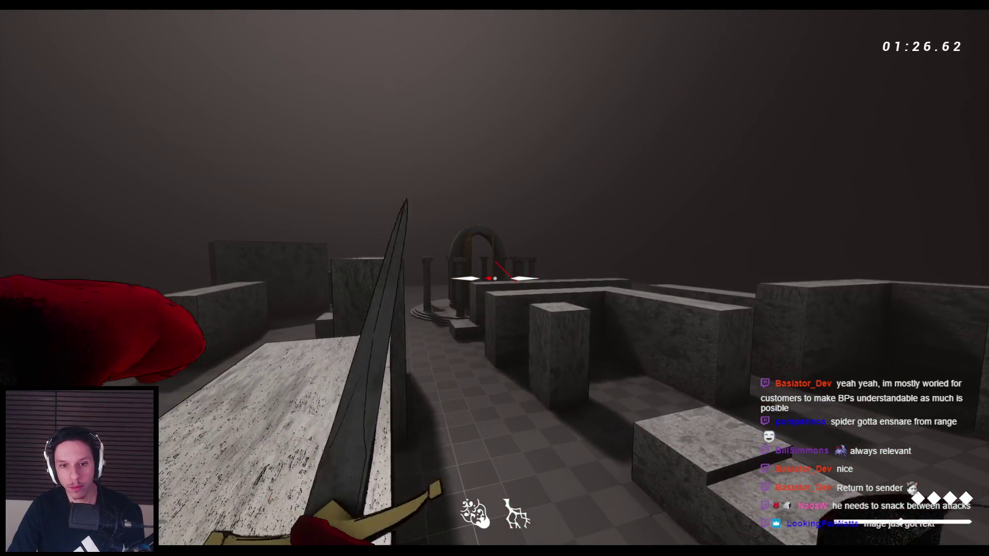
pyautogui.click(494, 278)
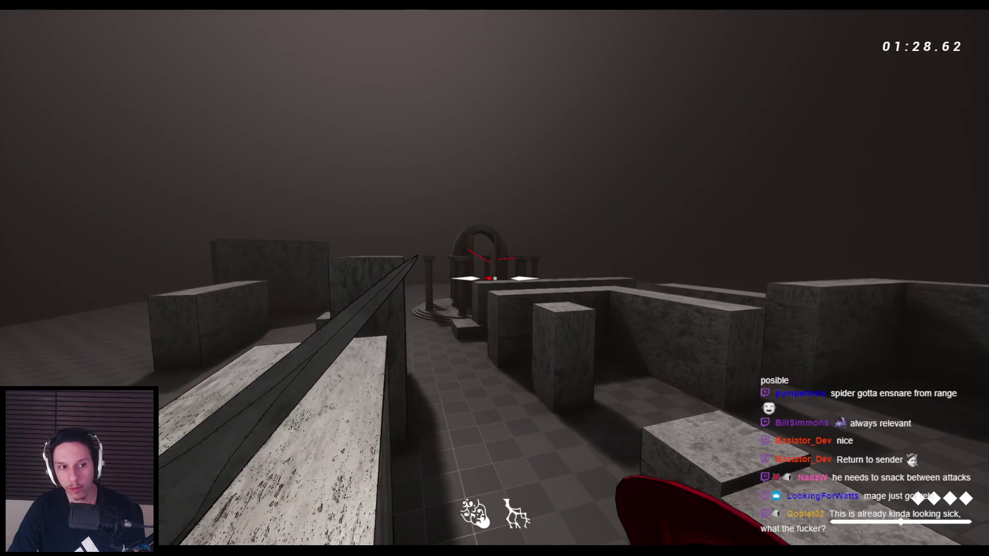
pyautogui.click(495, 278)
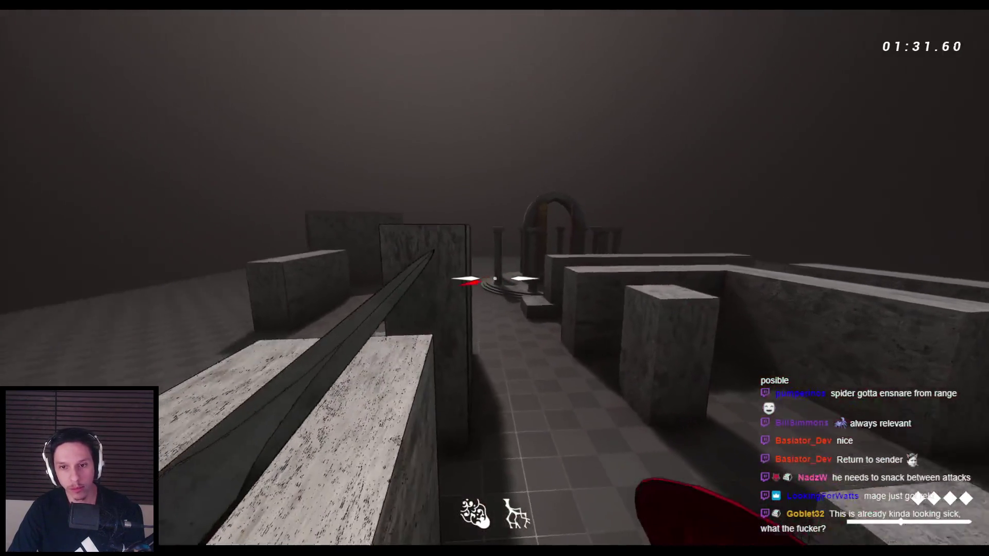
pyautogui.click(494, 278)
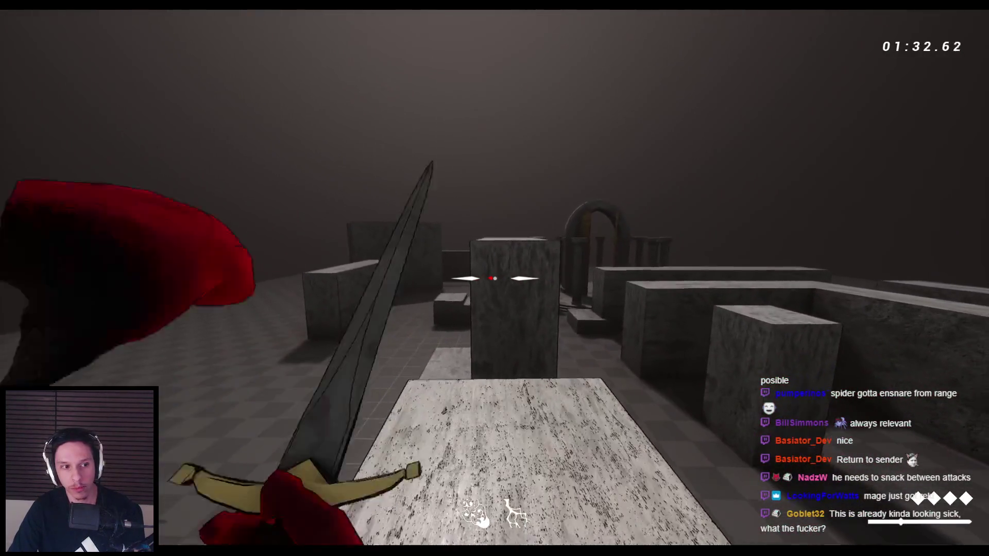
pyautogui.click(494, 279)
pyautogui.click(495, 278)
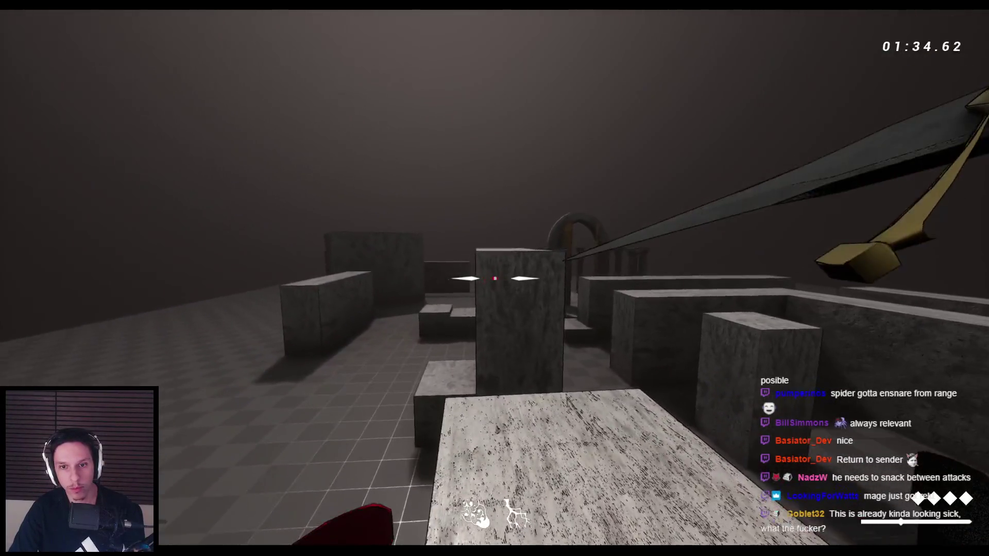
pyautogui.click(494, 278)
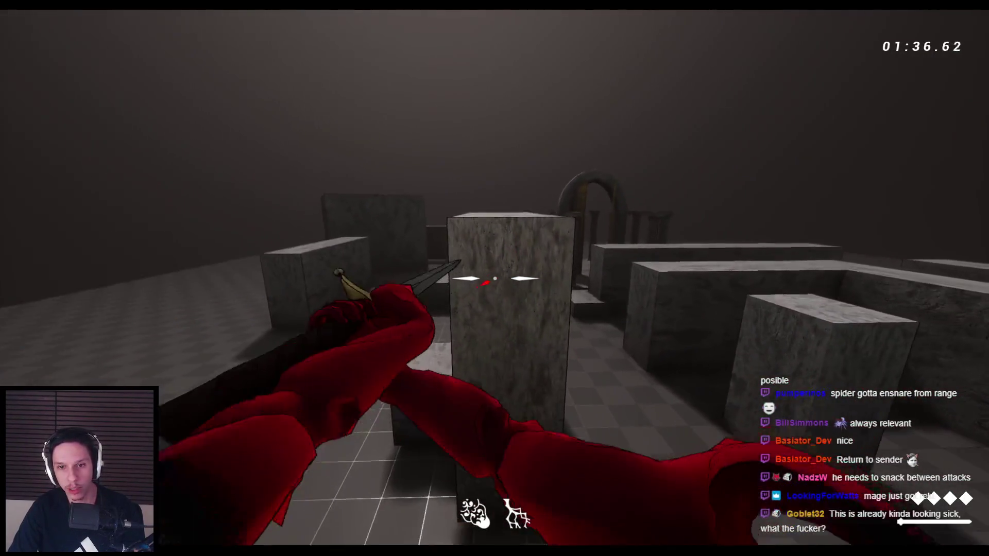
# - Jump onto the pillar and stone block, strike the walkway and wall, then stop the play session at 01:52.62
pyautogui.press('space')
pyautogui.click(494, 278)
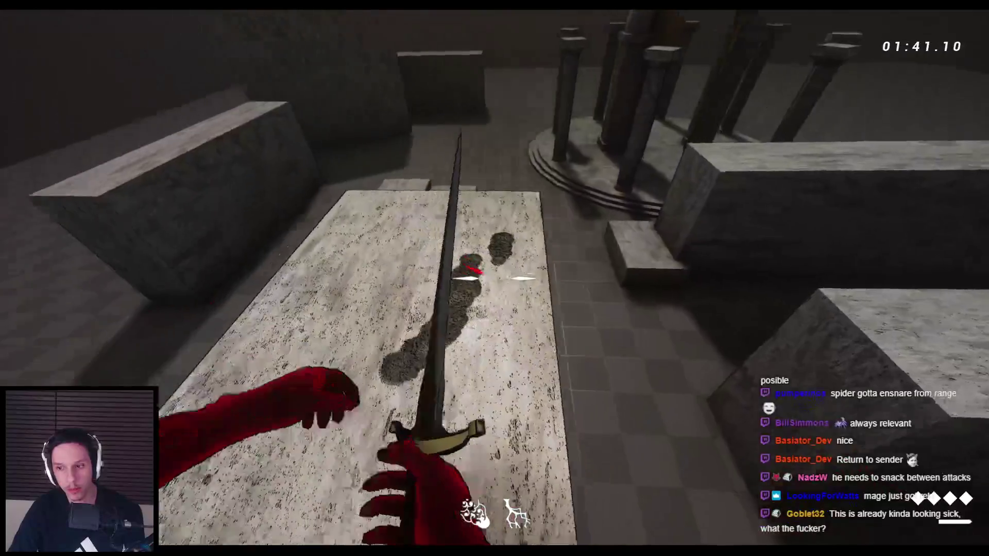
pyautogui.click(495, 278)
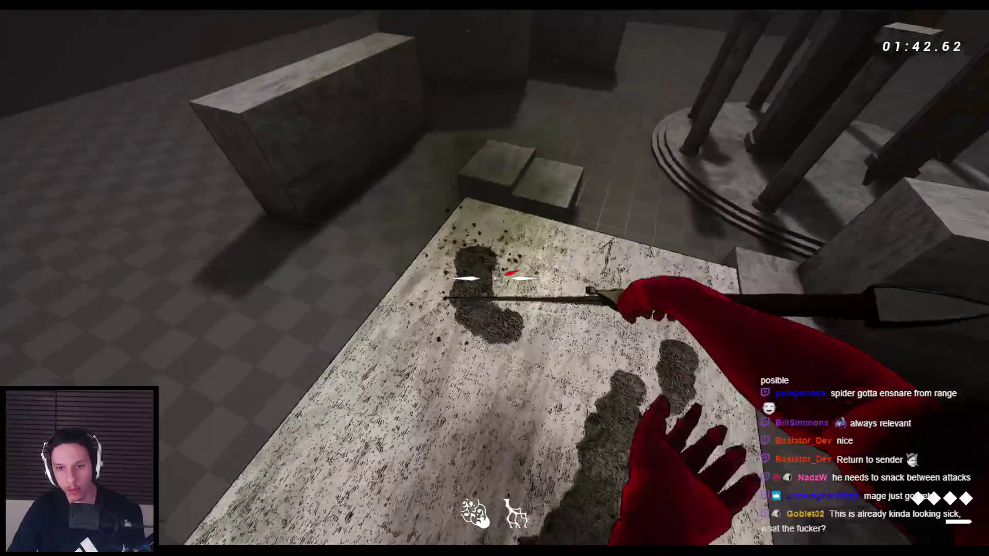
pyautogui.press('space')
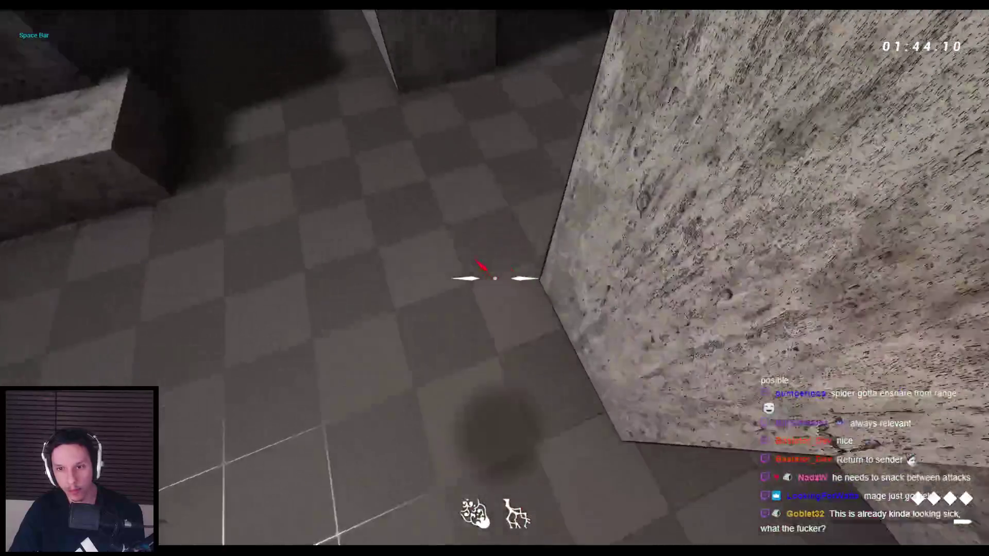
pyautogui.click(494, 278)
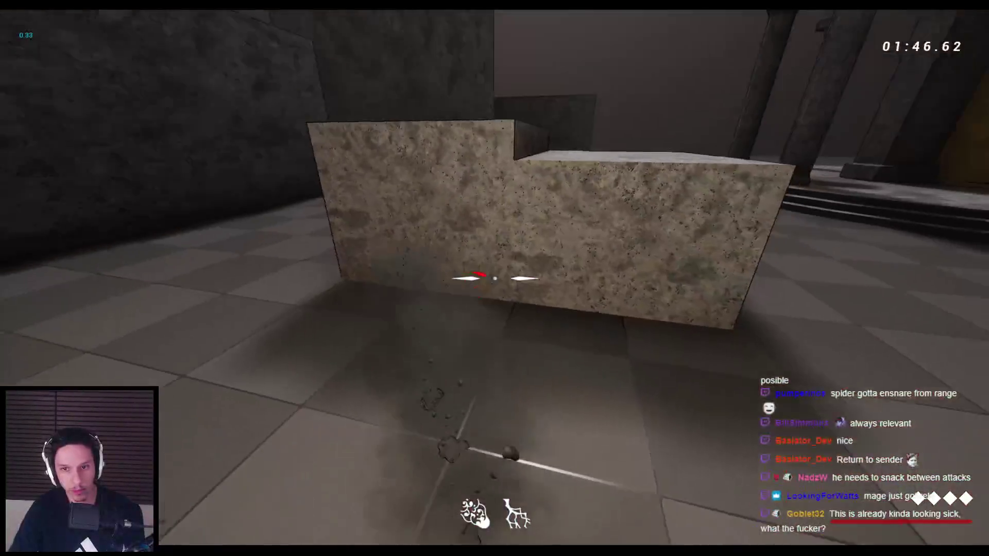
pyautogui.press('space')
pyautogui.press('space')
pyautogui.press('space')
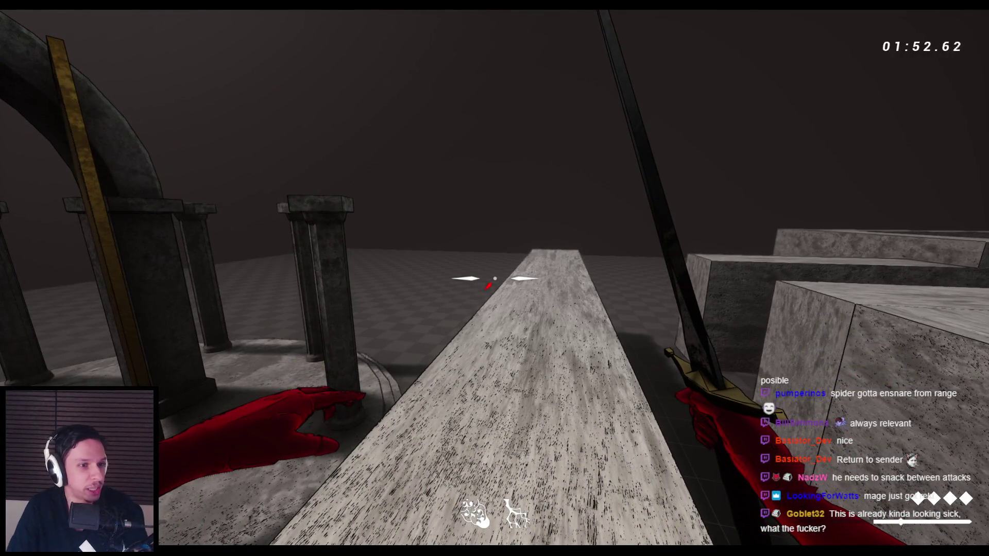
pyautogui.press('Escape')
pyautogui.hotkey('ctrl', 's')
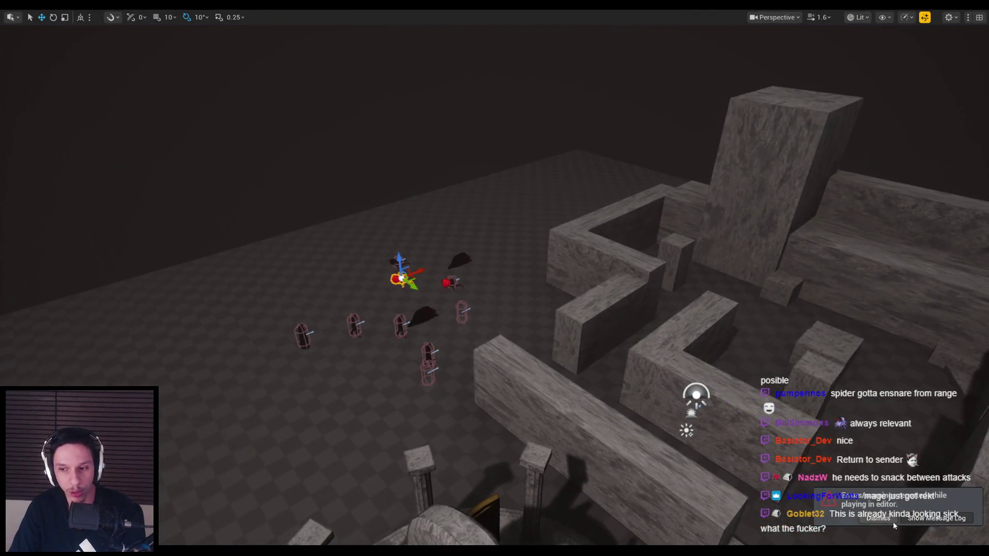
# - Dismiss the notice and bring the BP_Enemy-FlyingBall blueprint window to the front
pyautogui.click(922, 518)
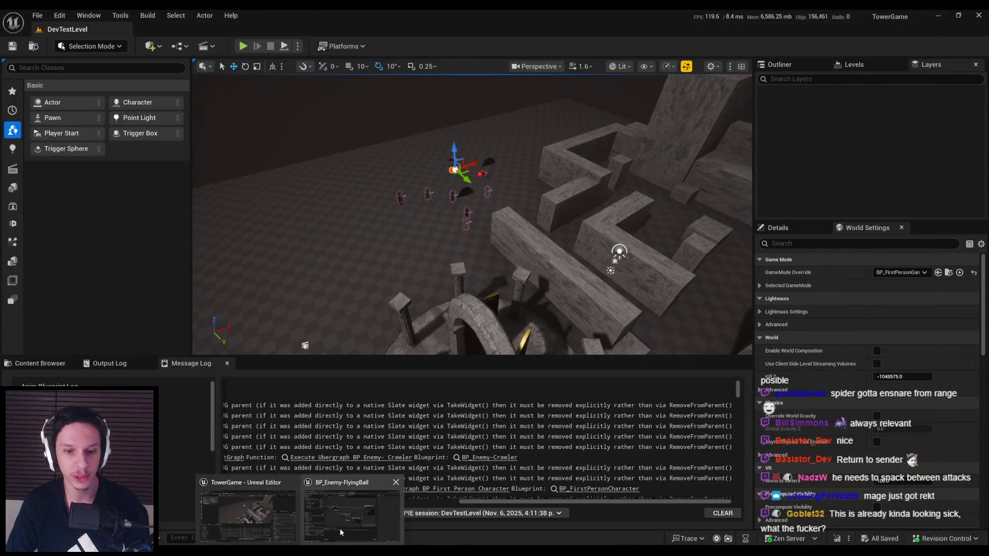
pyautogui.click(340, 532)
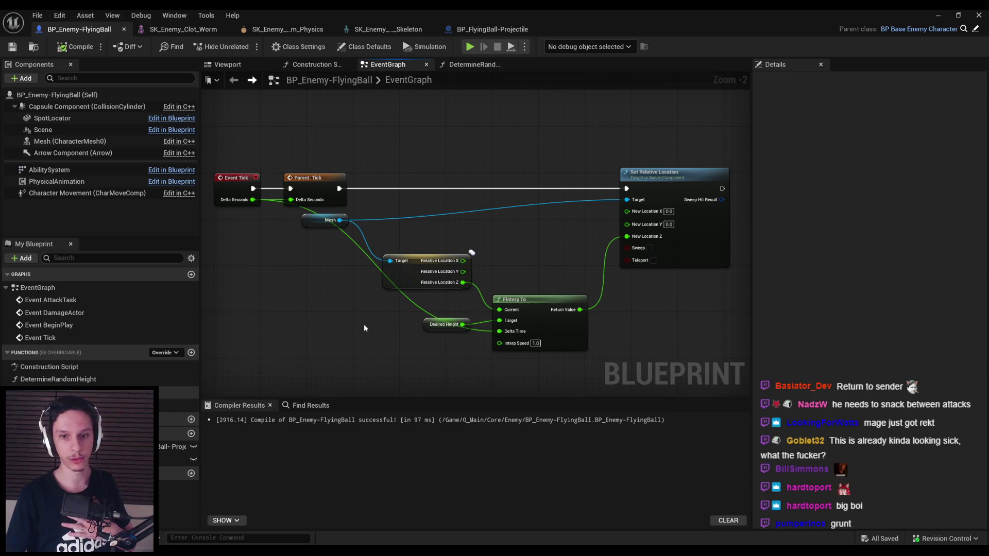
# - Route the Delta Seconds wire through a reroute point below the nodes and save the FlyingBall blueprint
pyautogui.doubleClick(413, 302)
pyautogui.moveTo(413, 302)
pyautogui.mouseDown()
pyautogui.moveTo(307, 327)
pyautogui.moveTo(305, 336)
pyautogui.mouseUp()
pyautogui.moveTo(420, 326); pyautogui.dragTo(425, 321)
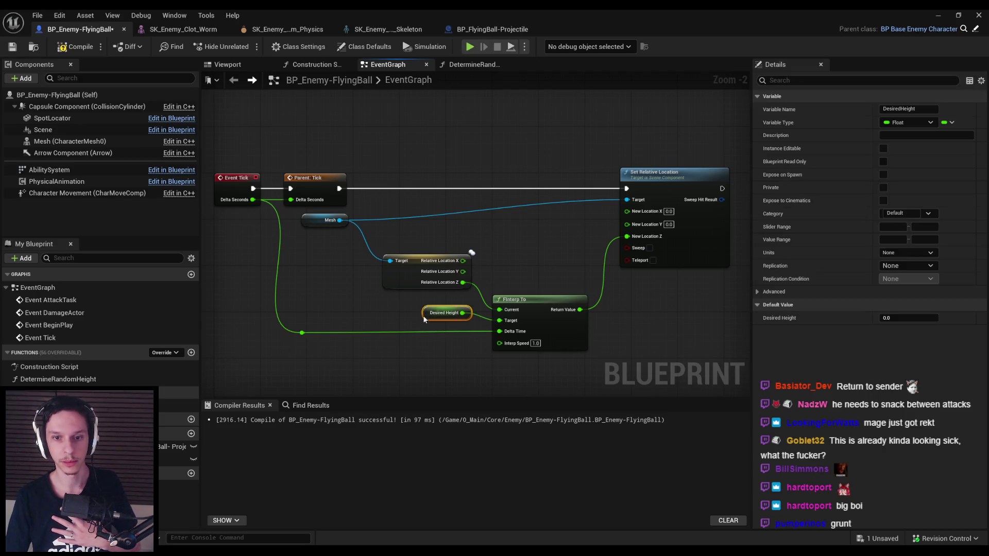
pyautogui.click(387, 329)
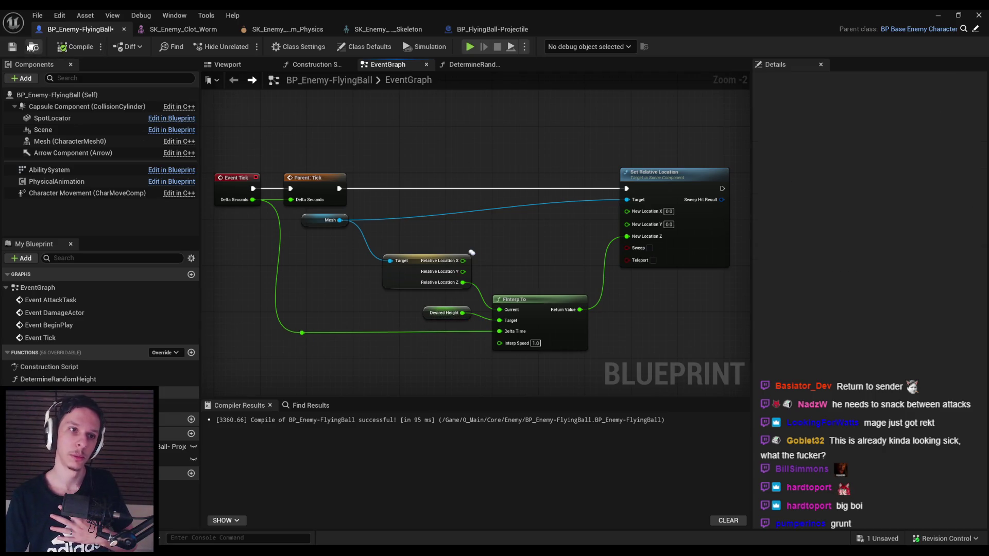
pyautogui.hotkey('ctrl', 's')
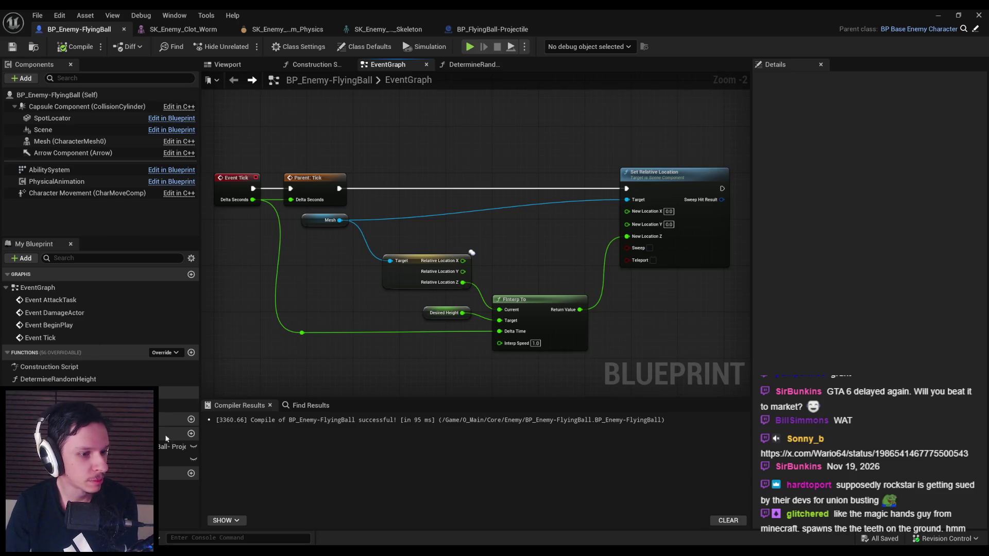
pyautogui.moveTo(253, 551)
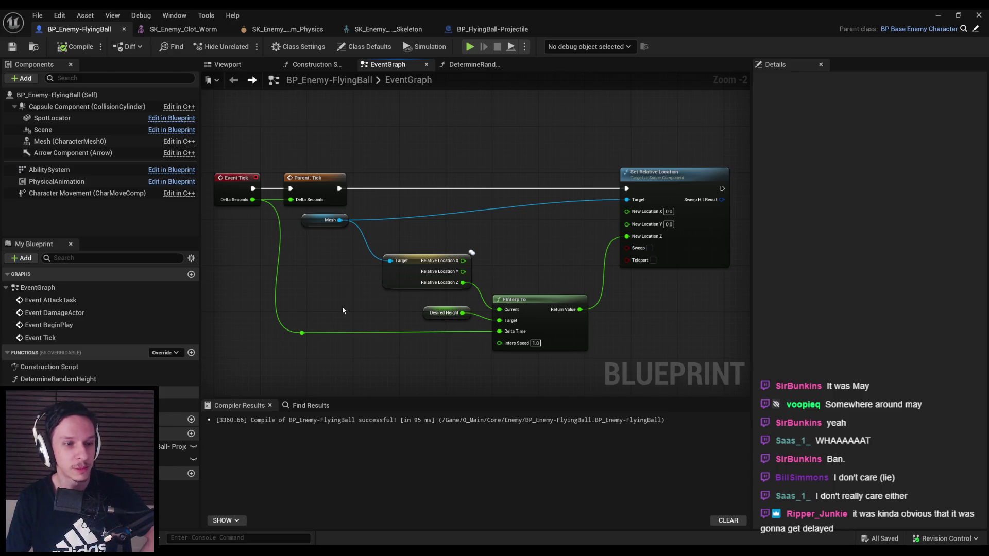
pyautogui.scroll(-1, 364, 280)
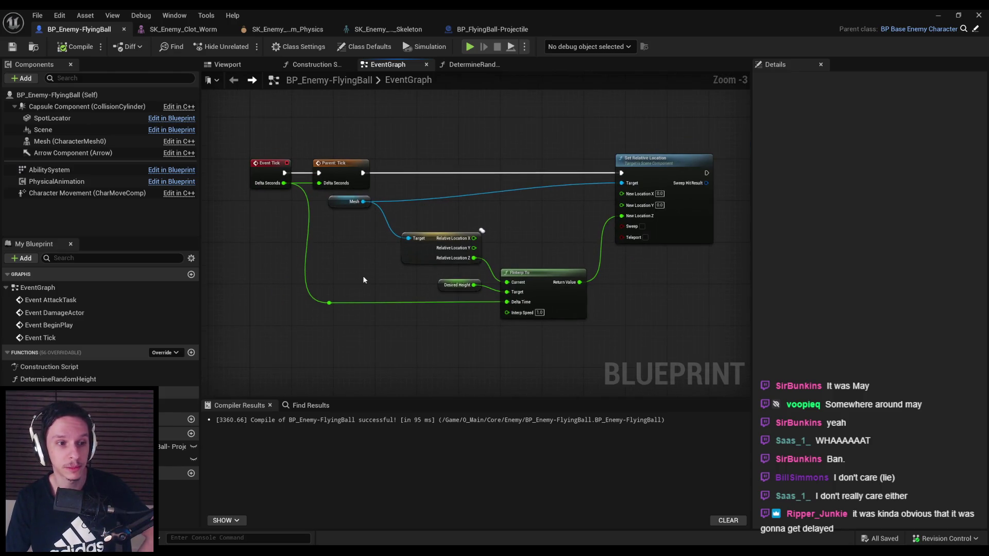
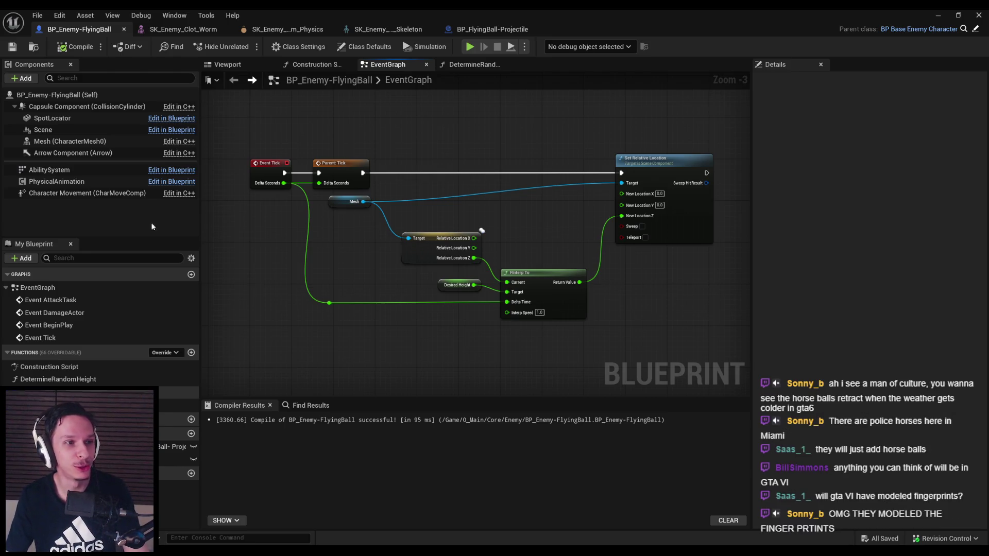
# - Frame and box-select the Event Tick height-interpolation nodes in BP_Enemy-FlyingBall's EventGraph
pyautogui.scroll(-2, 356, 313)
pyautogui.scroll(2, 460, 324)
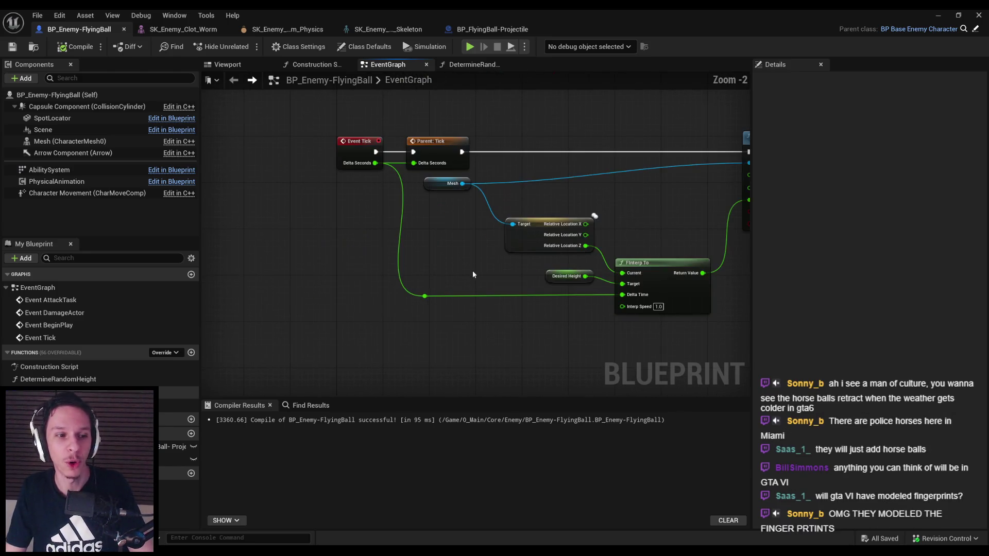
pyautogui.moveTo(479, 253); pyautogui.dragTo(488, 267)
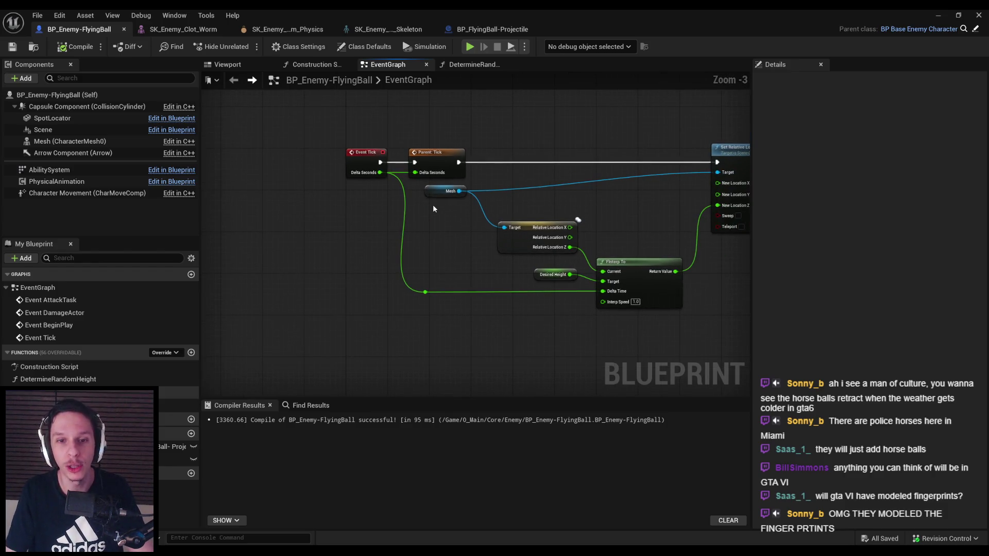
pyautogui.scroll(2, 433, 206)
pyautogui.moveTo(417, 326); pyautogui.dragTo(407, 169)
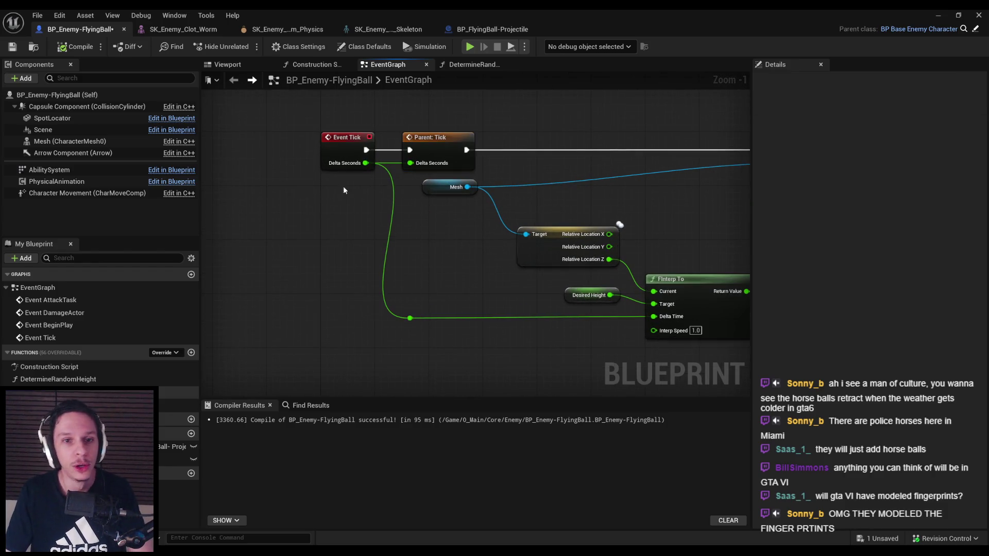
pyautogui.scroll(-3, 278, 250)
pyautogui.moveTo(259, 166); pyautogui.dragTo(659, 386)
pyautogui.scroll(3, 301, 186)
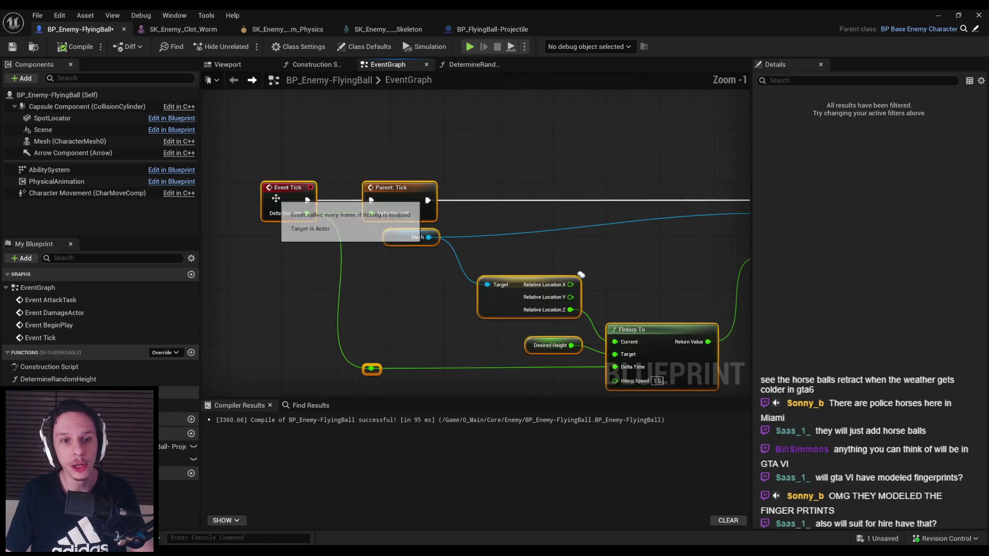
pyautogui.moveTo(301, 179); pyautogui.dragTo(295, 147)
pyautogui.scroll(-2, 293, 153)
# - Compile and save BP_Enemy-FlyingBall, then repeat compile and save to confirm
pyautogui.click(76, 46)
pyautogui.click(12, 46)
pyautogui.scroll(-1, 336, 146)
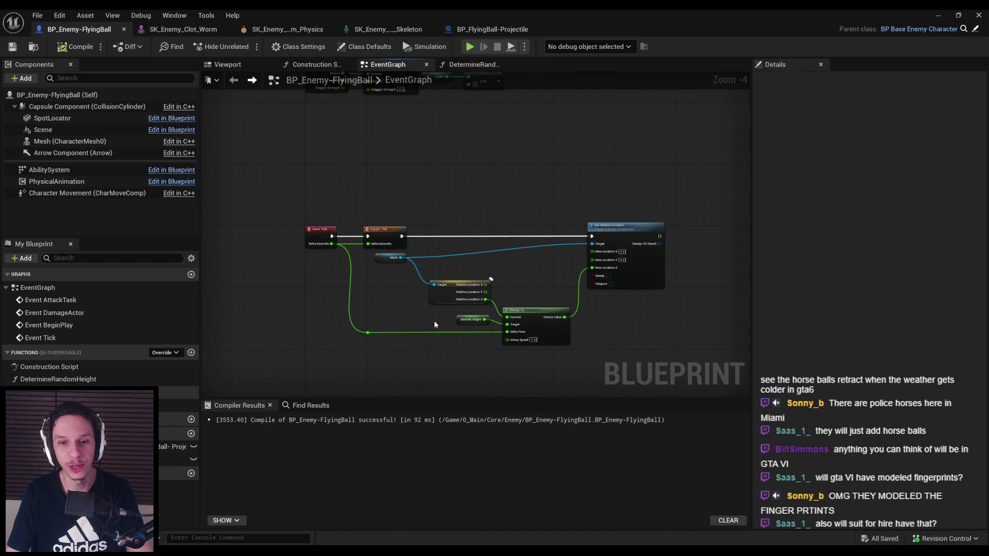
pyautogui.scroll(1, 436, 323)
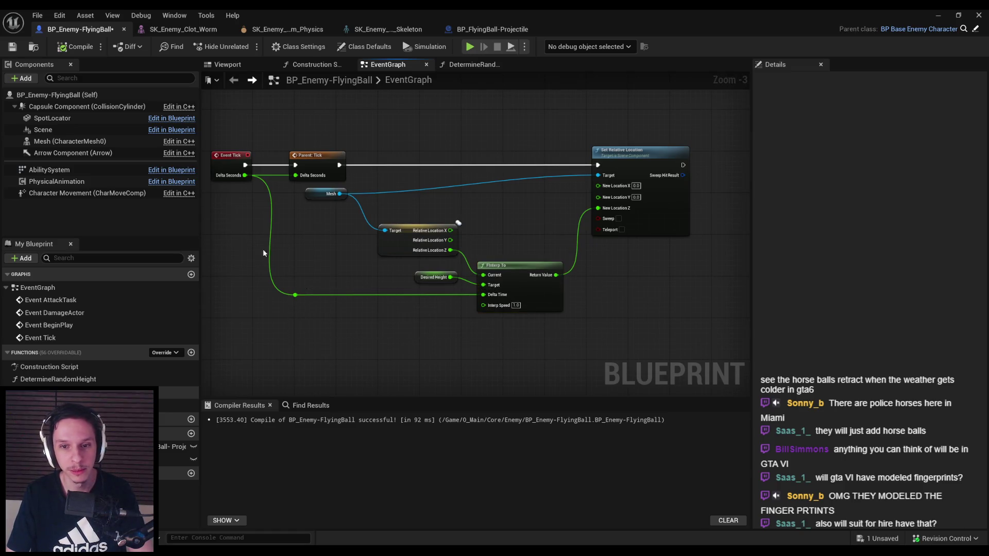
pyautogui.click(13, 46)
pyautogui.click(75, 46)
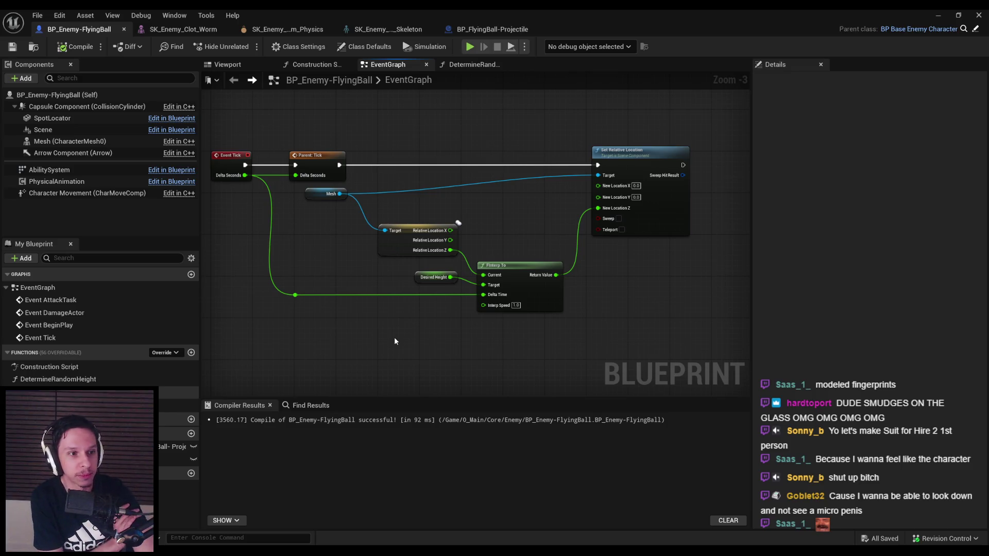
# - Move the FInterp To, Desired Height and reroute nodes slightly up and save with Ctrl+S
pyautogui.moveTo(566, 314)
pyautogui.mouseDown()
pyautogui.moveTo(318, 260)
pyautogui.moveTo(271, 223)
pyautogui.mouseUp()
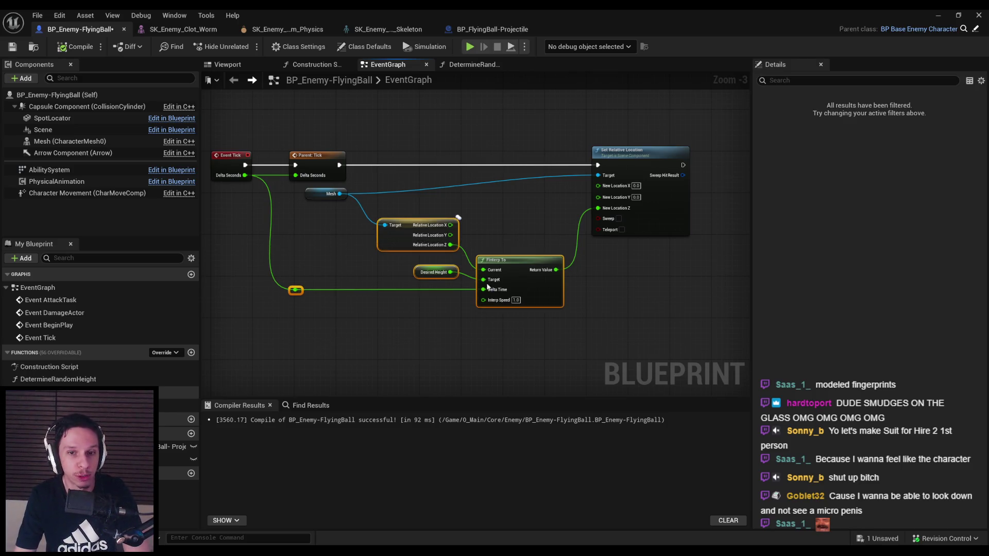
pyautogui.moveTo(493, 308); pyautogui.dragTo(493, 288)
pyautogui.click(484, 295)
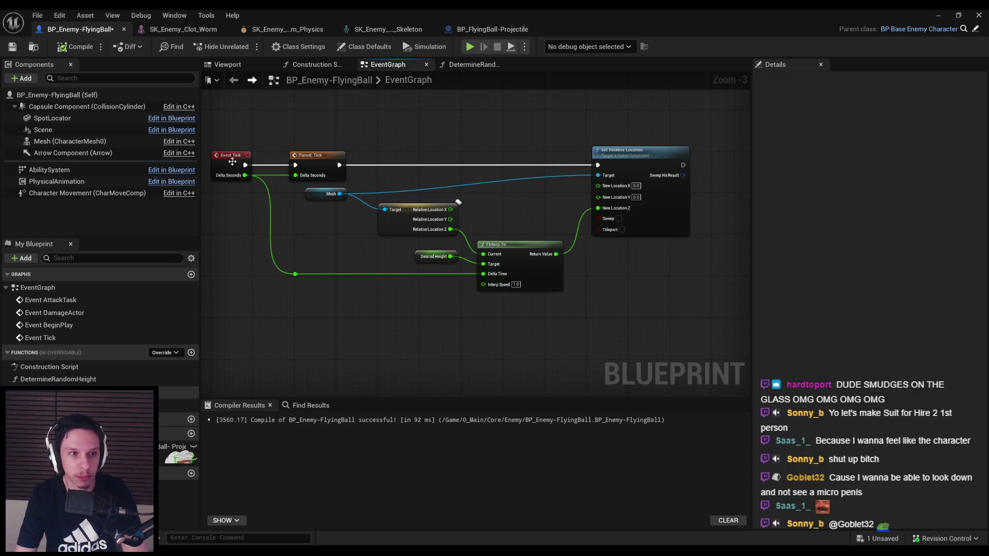
pyautogui.hotkey('ctrl', 's')
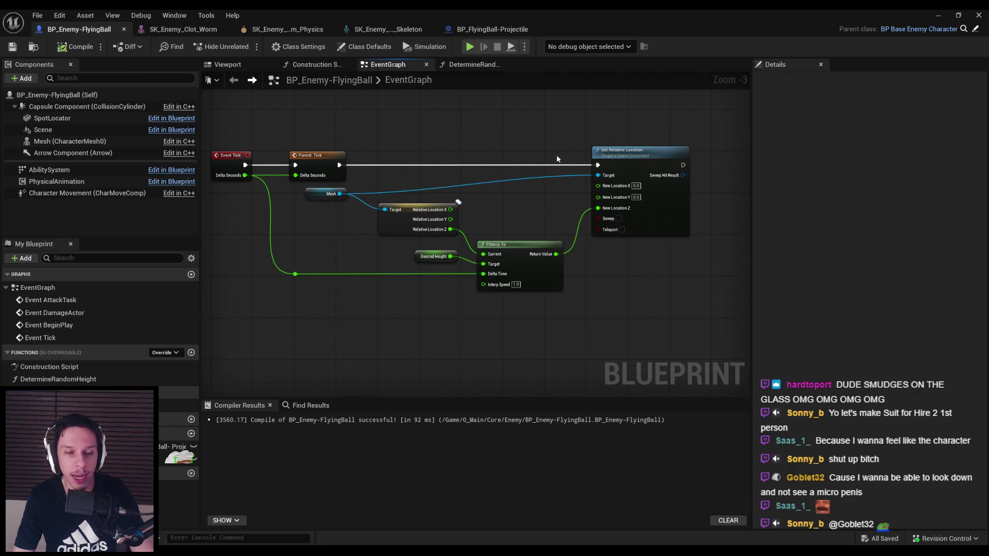
# - Minimize the Blueprint editor to return to the DevTestLevel viewport
pyautogui.scroll(-2, 551, 276)
pyautogui.moveTo(421, 231)
pyautogui.mouseDown()
pyautogui.moveTo(506, 269)
pyautogui.moveTo(503, 233)
pyautogui.mouseUp()
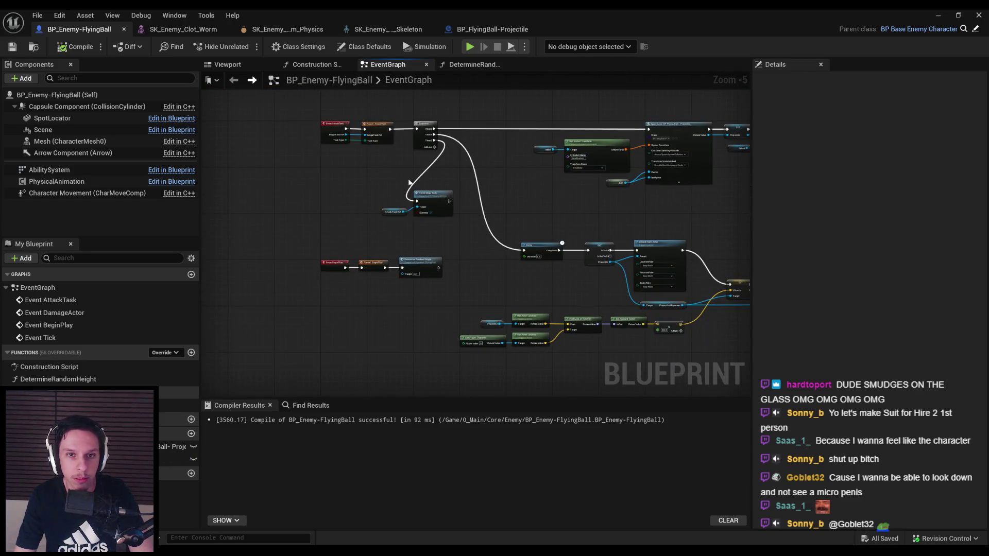
pyautogui.click(938, 15)
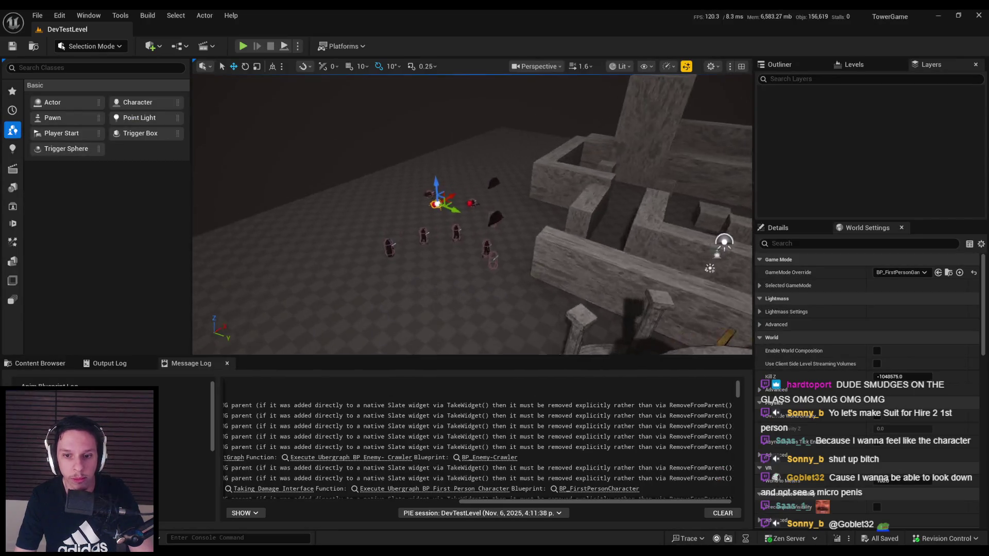
# - Scroll through the Message Log and bring up the Content Browser's Enemy blueprints folder
pyautogui.moveTo(453, 497); pyautogui.dragTo(227, 498)
pyautogui.scroll(-2, 730, 392)
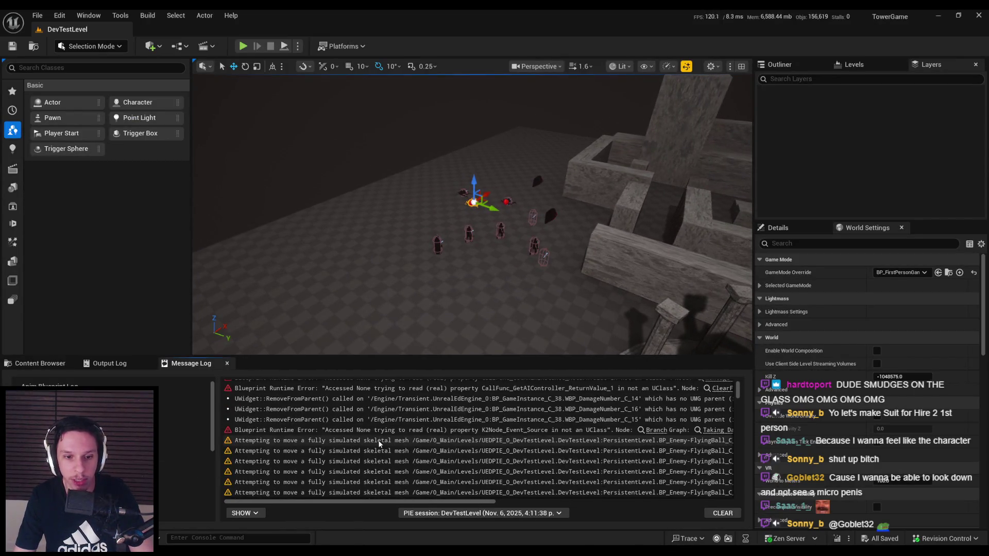
pyautogui.scroll(-5, 730, 393)
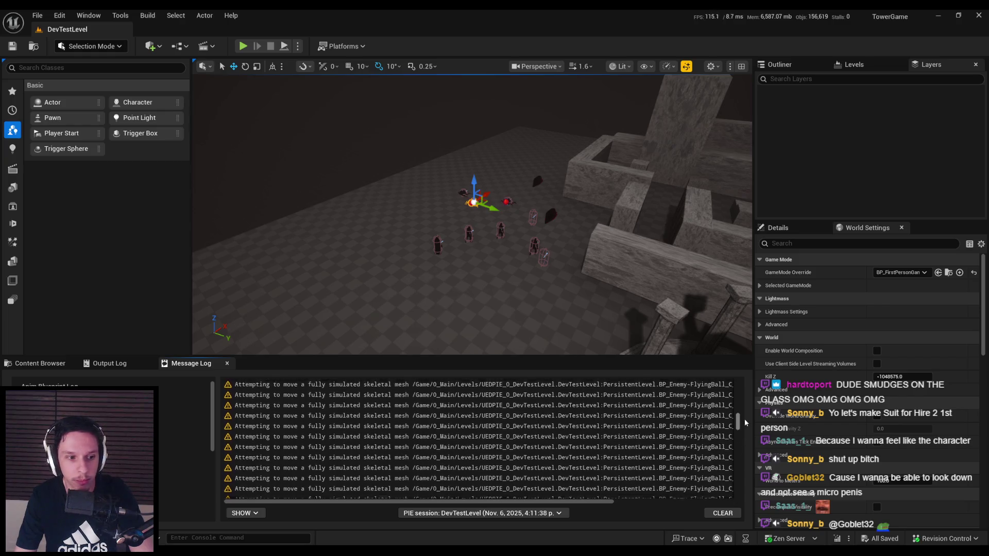
pyautogui.click(40, 363)
pyautogui.scroll(3, 353, 273)
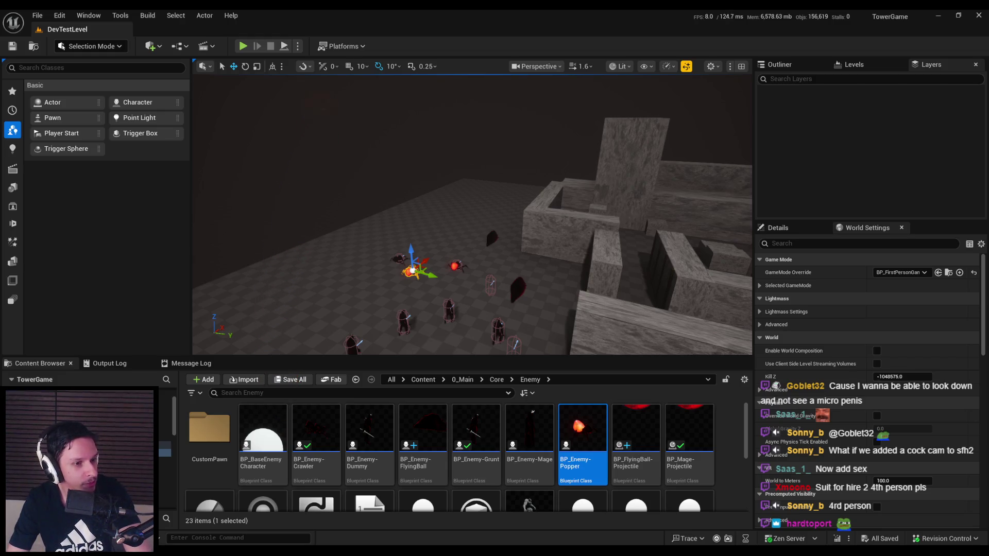
# - Fly the camera toward the enemies and start a fullscreen Play in Editor session
pyautogui.moveTo(376, 262); pyautogui.dragTo(225, 96)
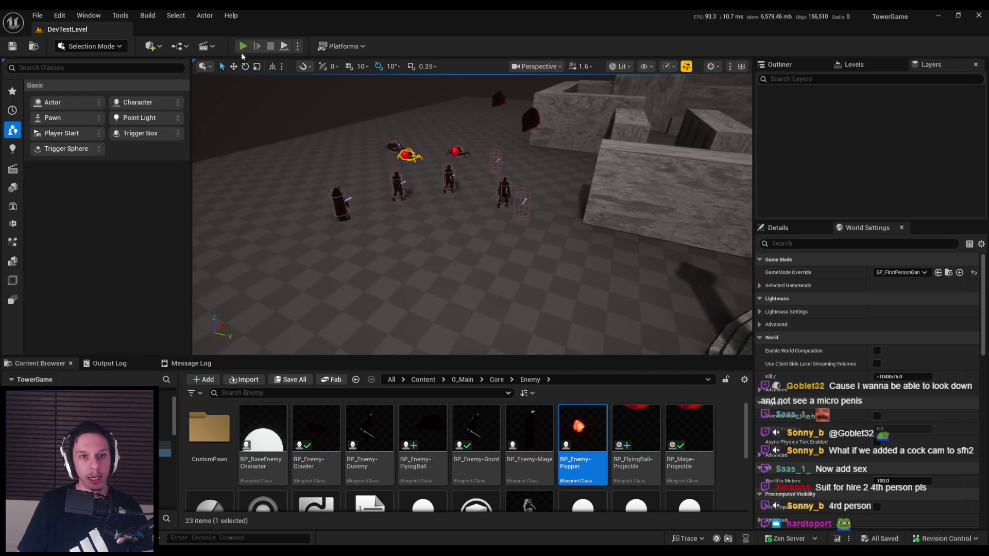
pyautogui.click(242, 46)
pyautogui.press('F11')
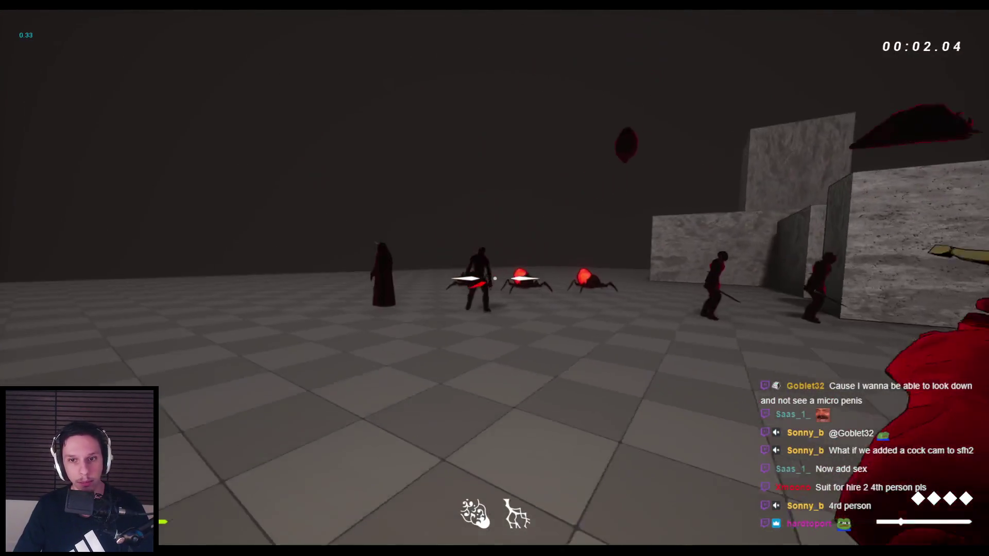
# - Slash the nearby demons with the sword, then shoot arrows at the spider and arch enemies
pyautogui.click(494, 278)
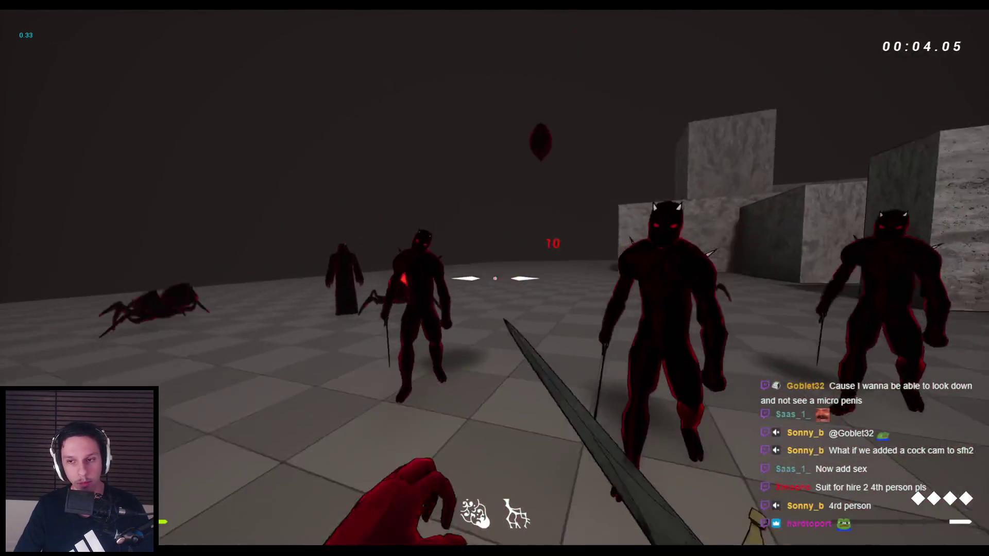
pyautogui.click(495, 279)
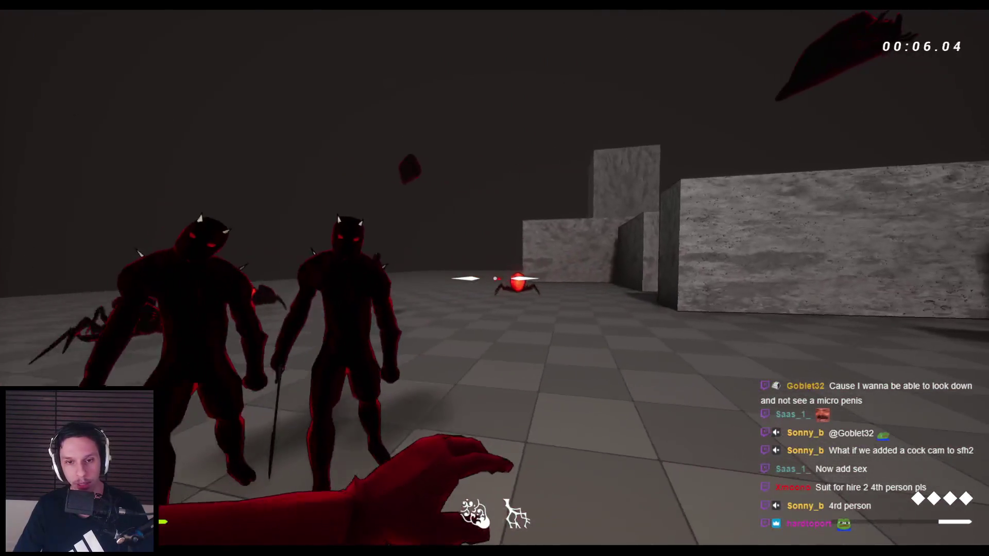
pyautogui.click(494, 278)
pyautogui.click(495, 279)
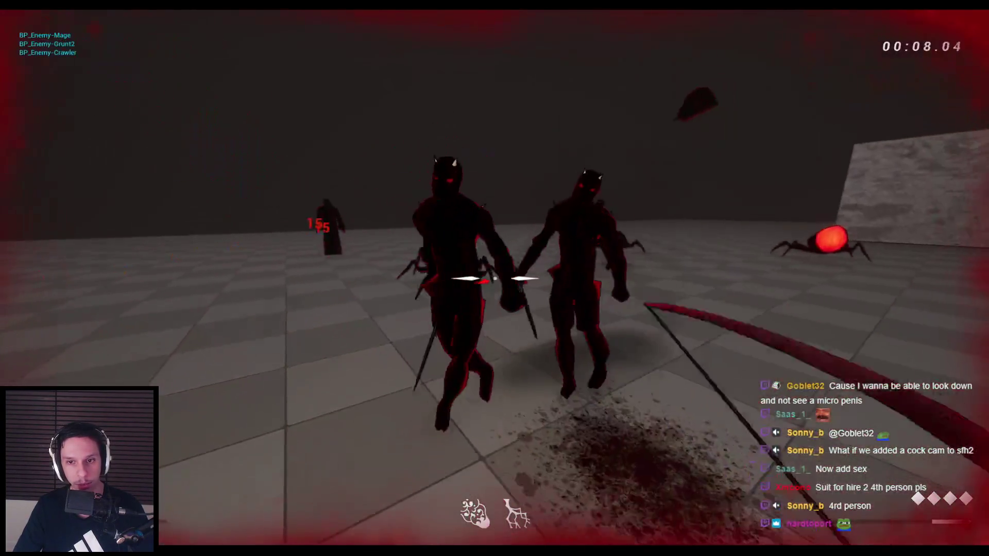
pyautogui.press('2')
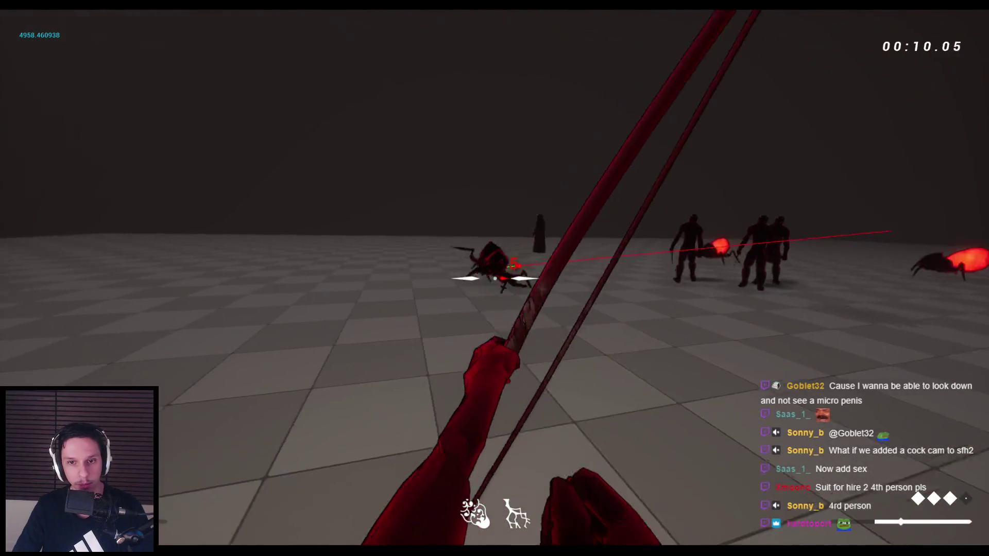
pyautogui.click(494, 279)
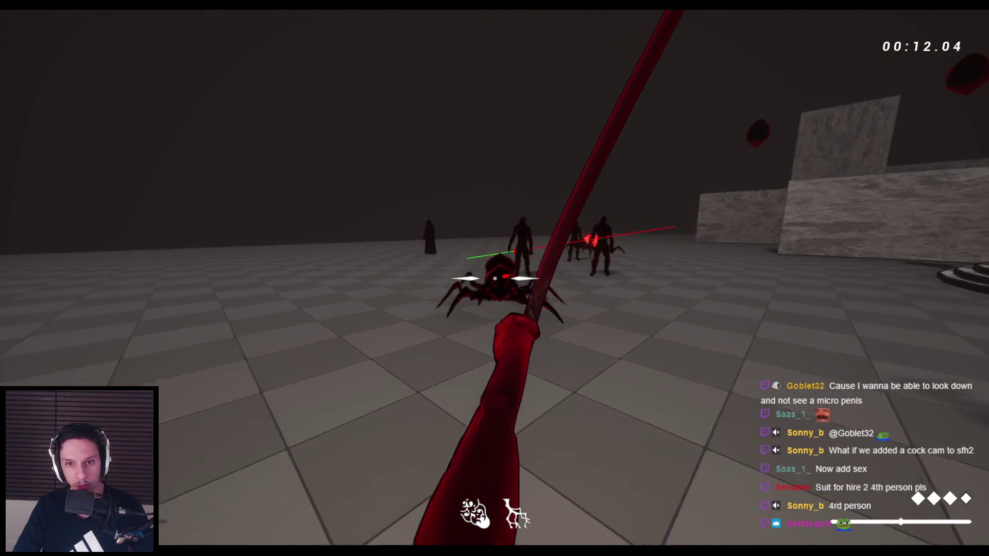
pyautogui.click(495, 278)
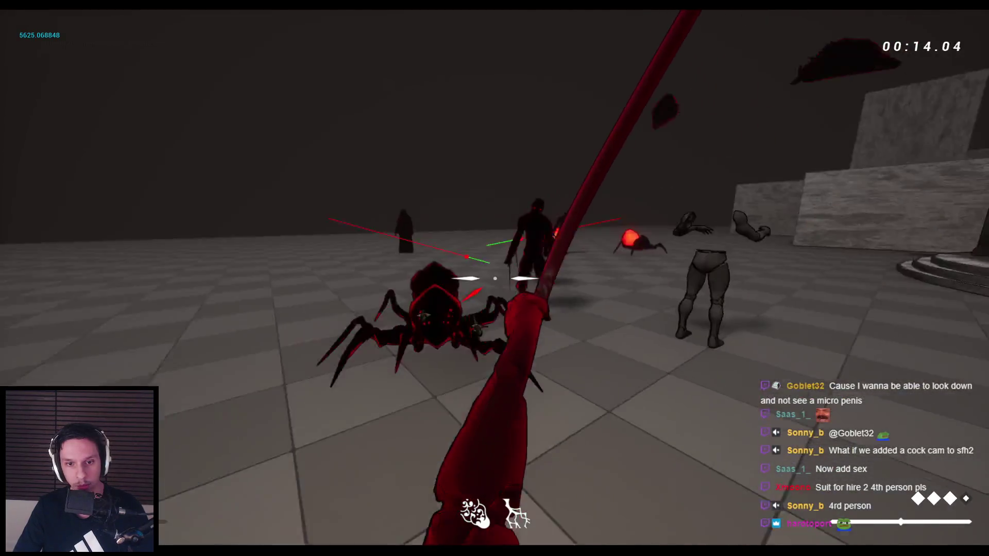
pyautogui.click(494, 278)
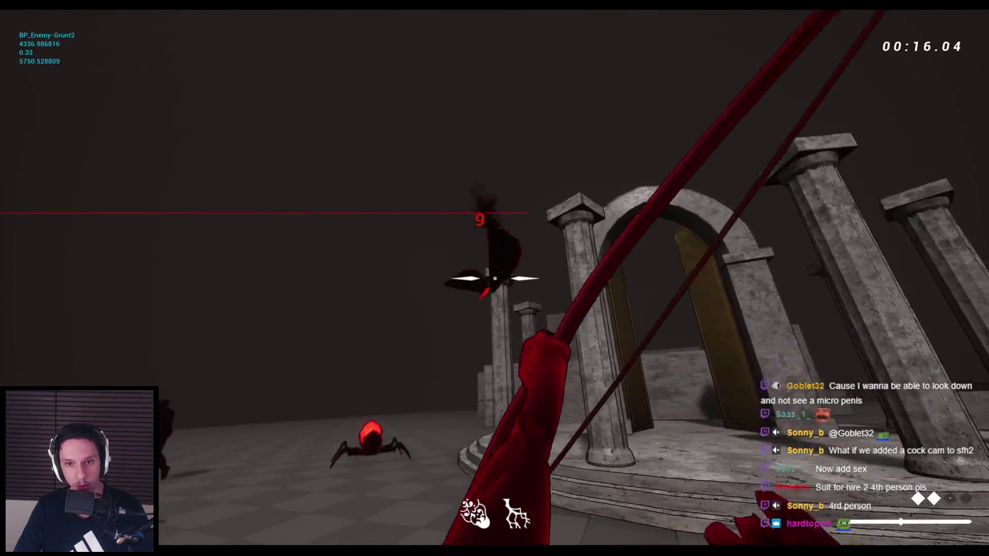
# - Switch back to the sword and strike the flying enemy and demons near the arch
pyautogui.press('2')
pyautogui.click(495, 279)
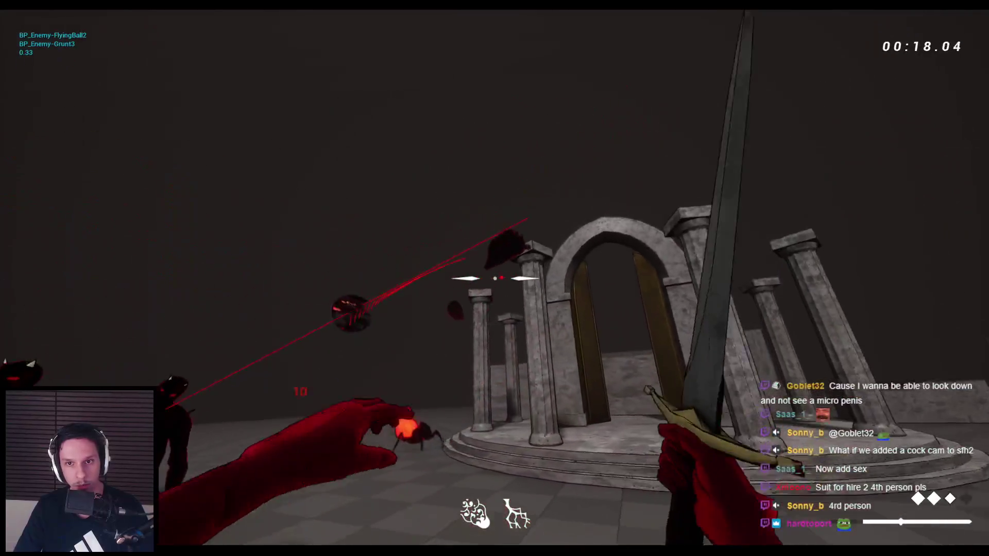
pyautogui.click(494, 279)
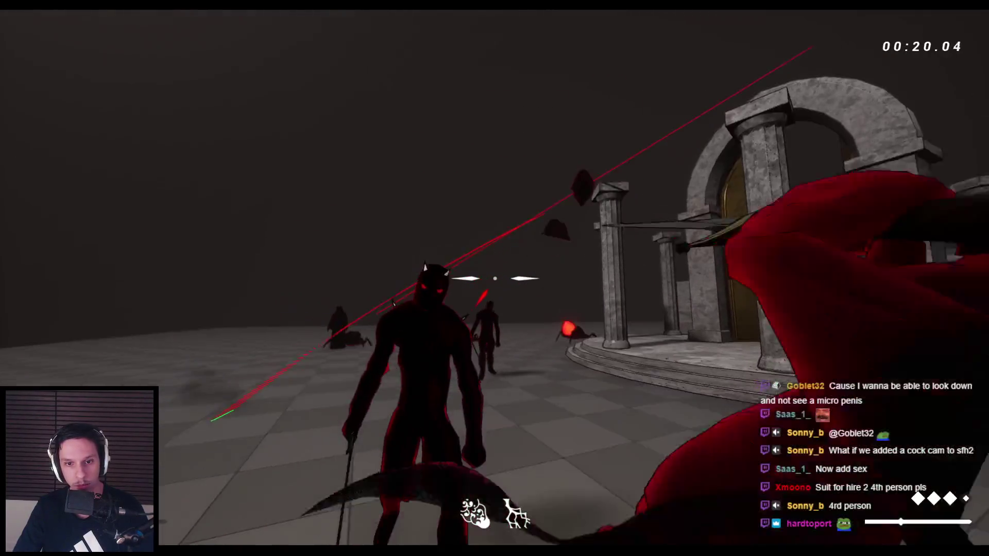
pyautogui.press('1')
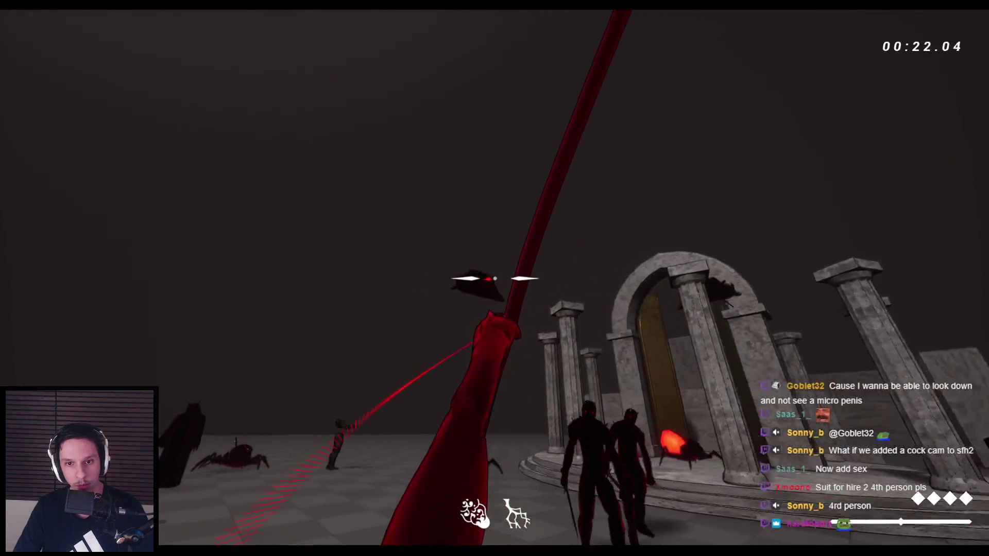
pyautogui.press('2')
pyautogui.click(495, 279)
pyautogui.click(494, 279)
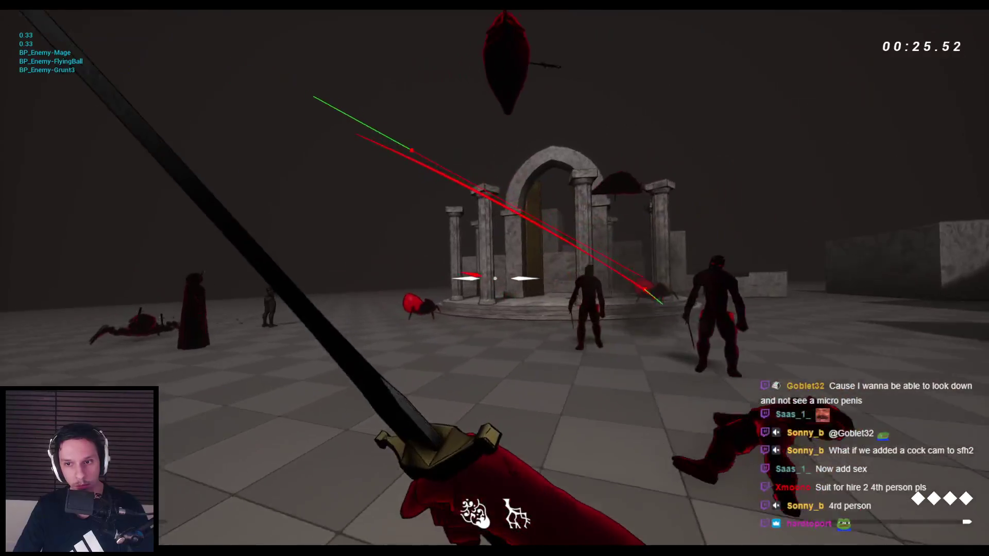
pyautogui.click(494, 278)
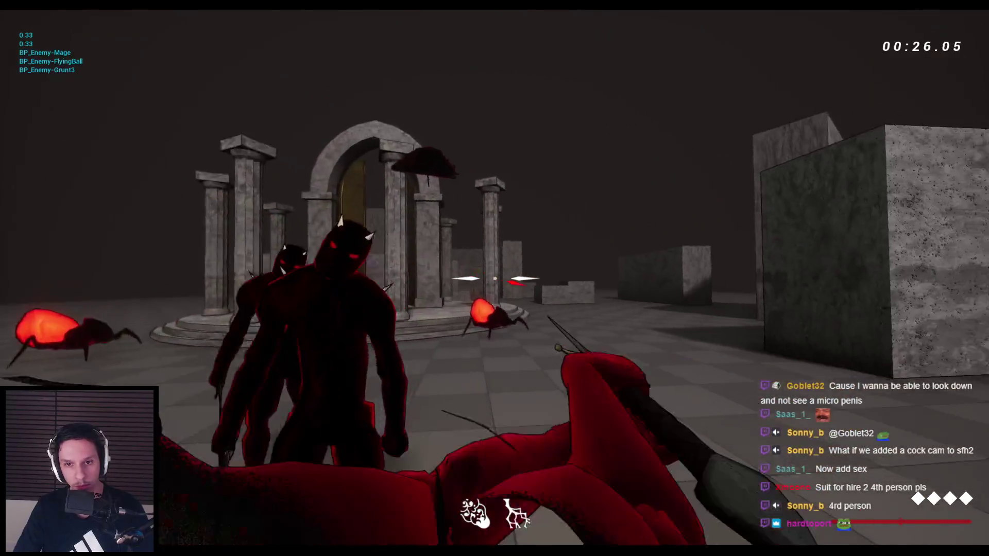
# - Shoot an arrow at a flying enemy, then kill the nearby demon with the sword
pyautogui.press('1')
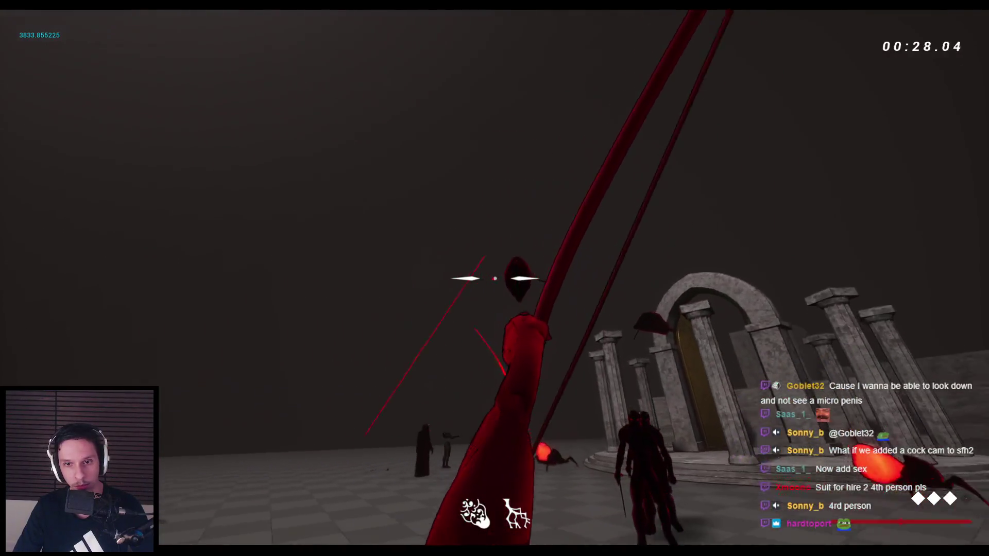
pyautogui.click(494, 278)
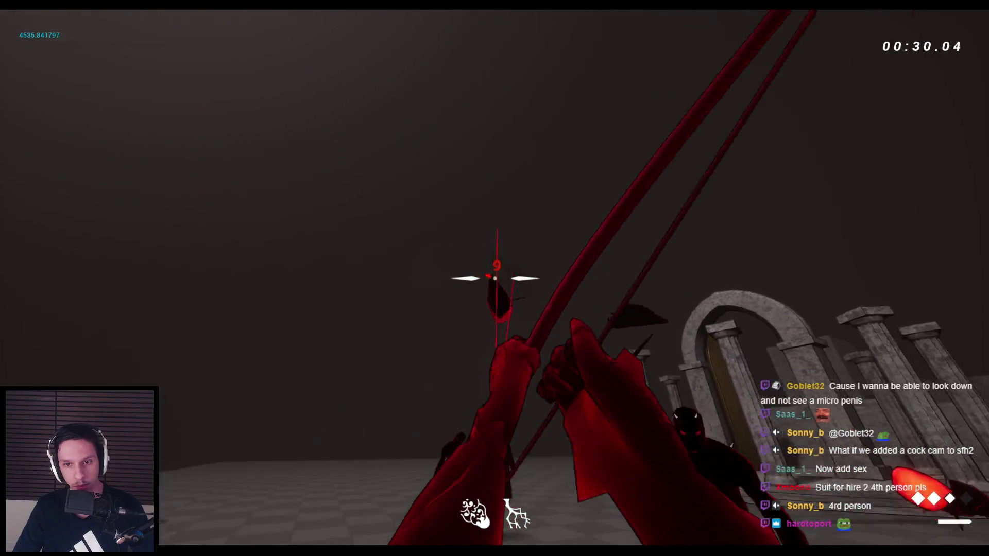
pyautogui.click(494, 278)
pyautogui.press('2')
pyautogui.click(495, 278)
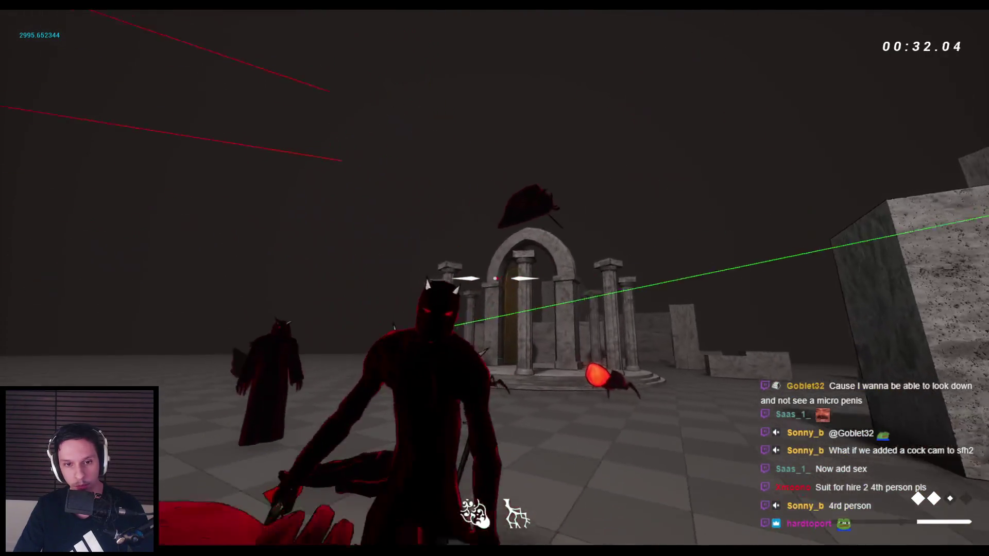
pyautogui.press('1')
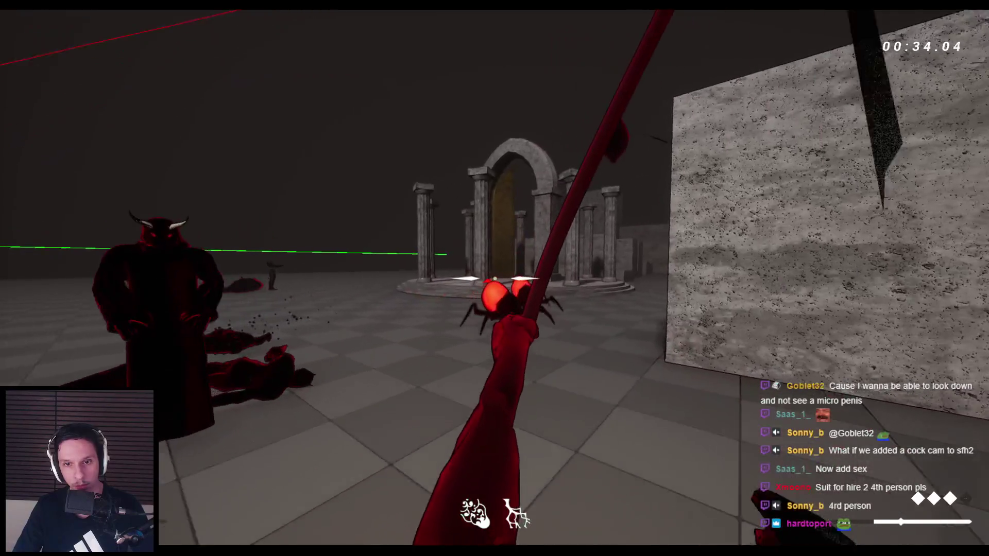
pyautogui.press('2')
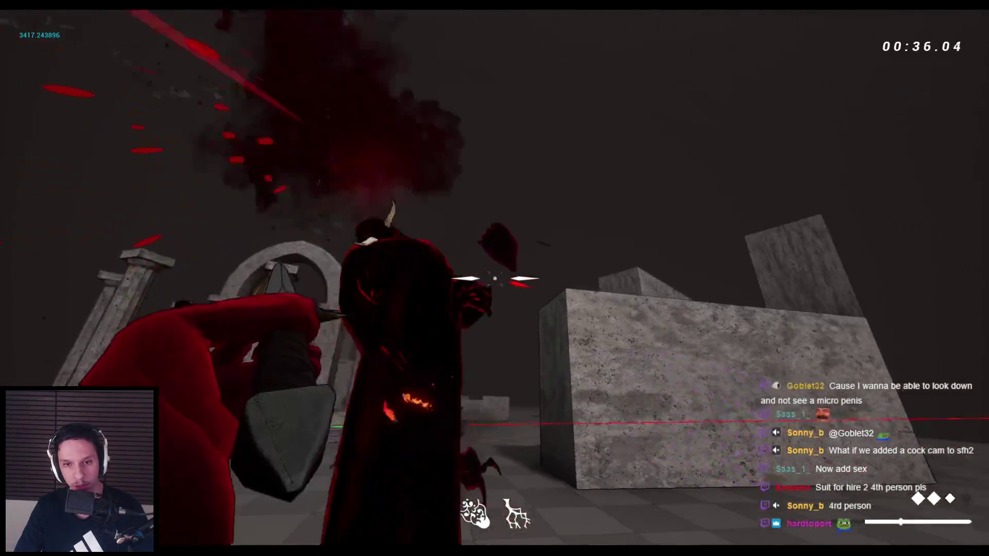
# - Dash and leap around the demon while alternating bow shots and sword strikes to finish it
pyautogui.press('space')
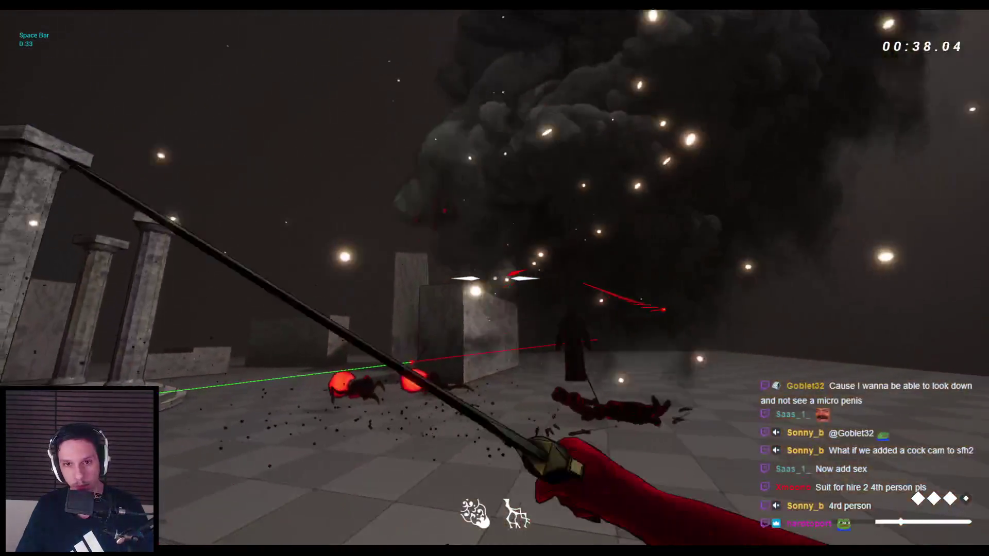
pyautogui.press('1')
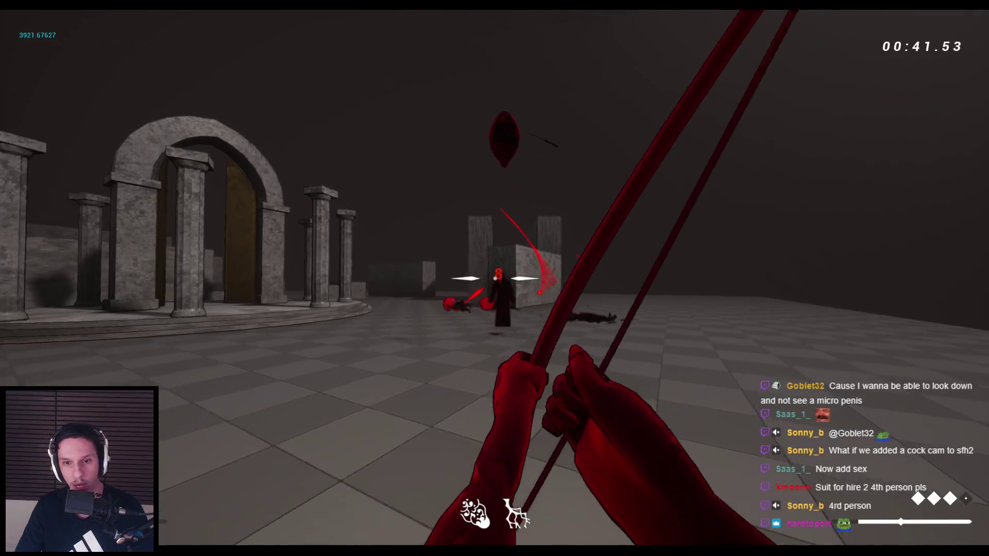
pyautogui.click(494, 278)
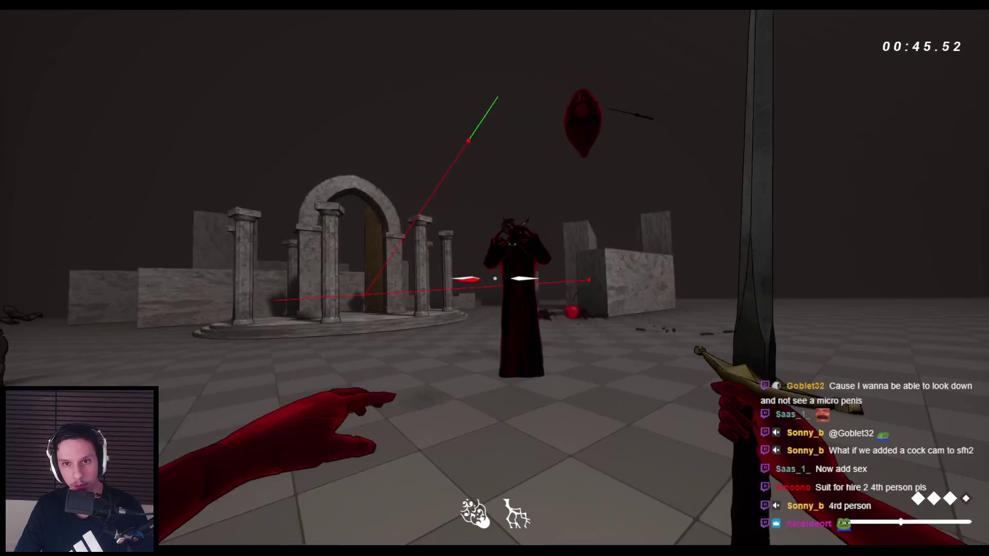
pyautogui.click(495, 278)
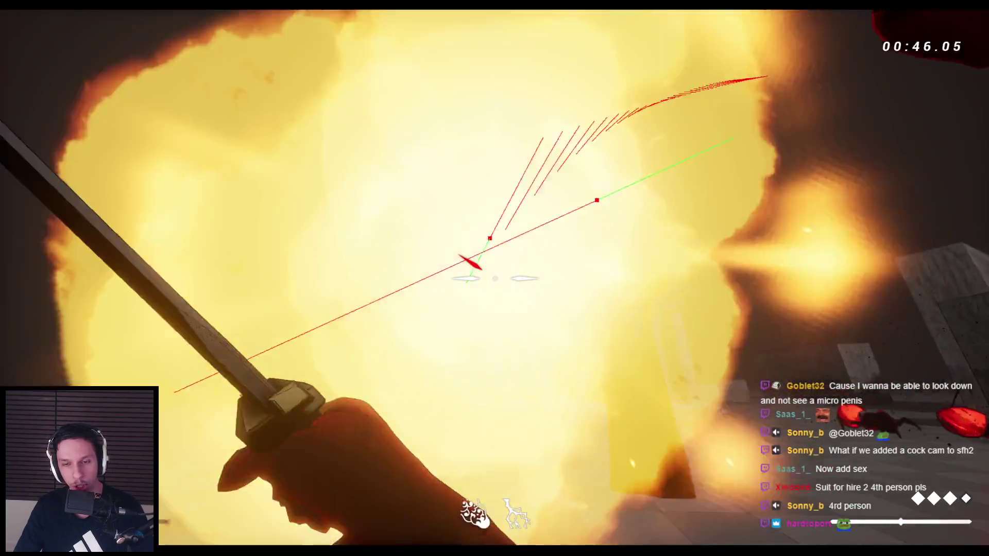
pyautogui.press('space')
pyautogui.click(494, 279)
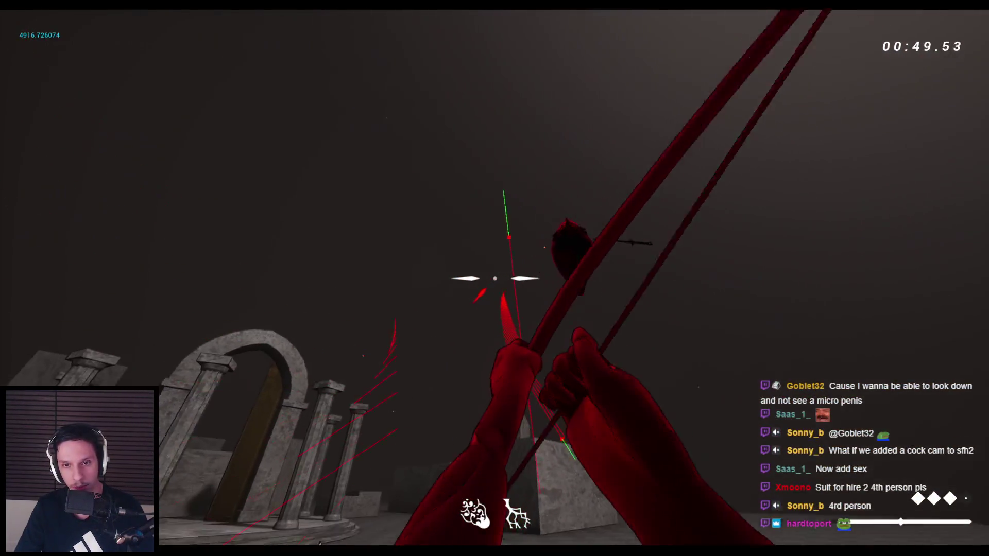
pyautogui.click(495, 278)
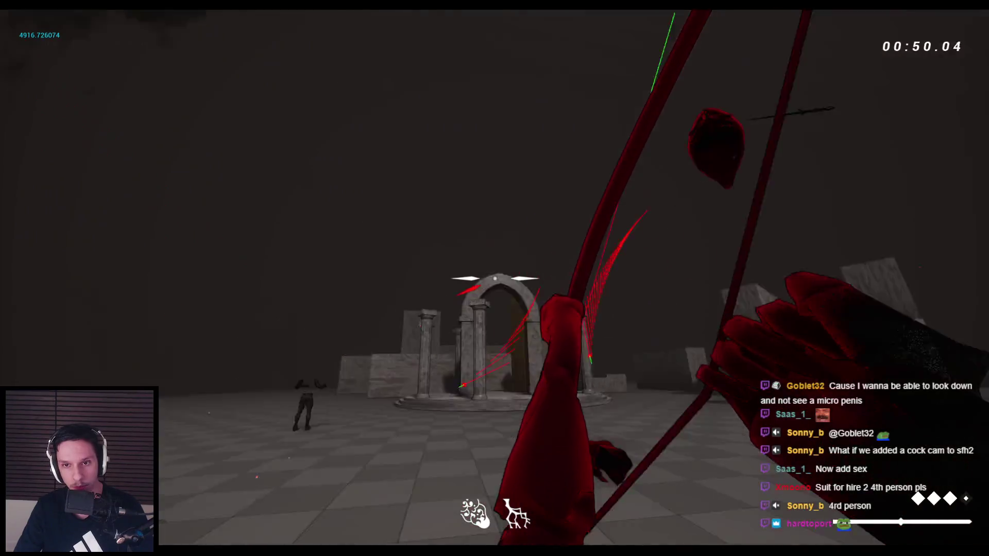
pyautogui.click(494, 278)
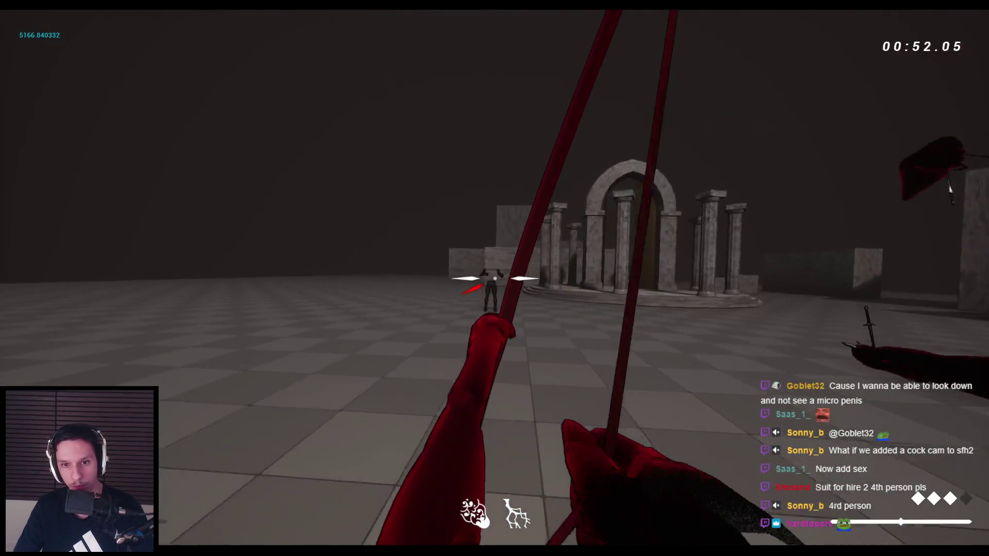
pyautogui.click(494, 279)
pyautogui.click(494, 278)
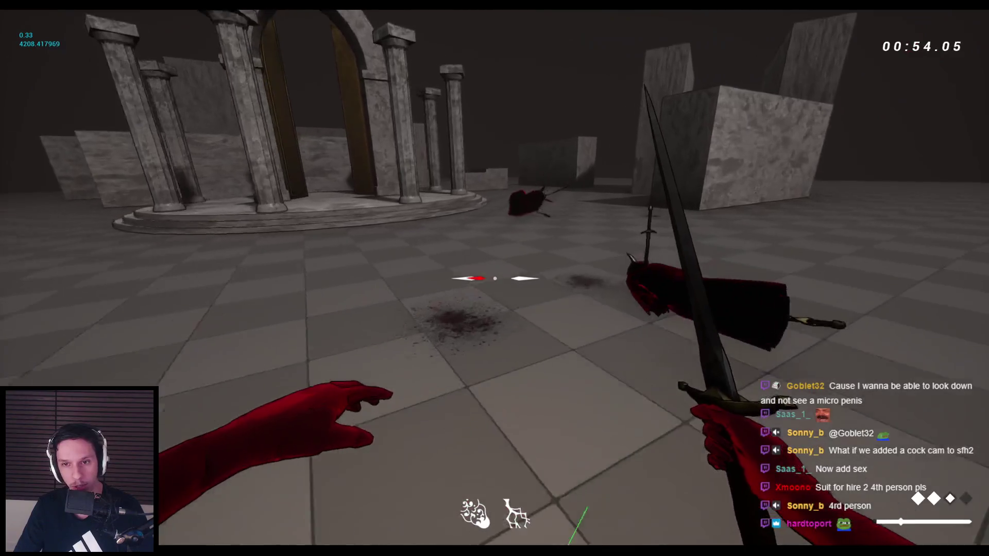
# - Jump and wall-run across the stone blocks near the arch, then drop to the floor
pyautogui.press('space')
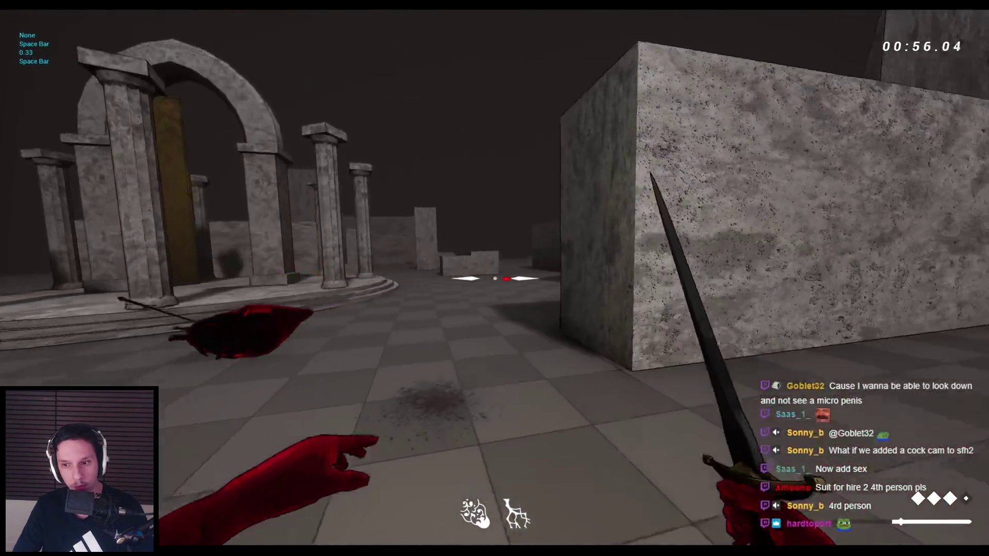
pyautogui.press('space')
pyautogui.press('space')
pyautogui.press('w')
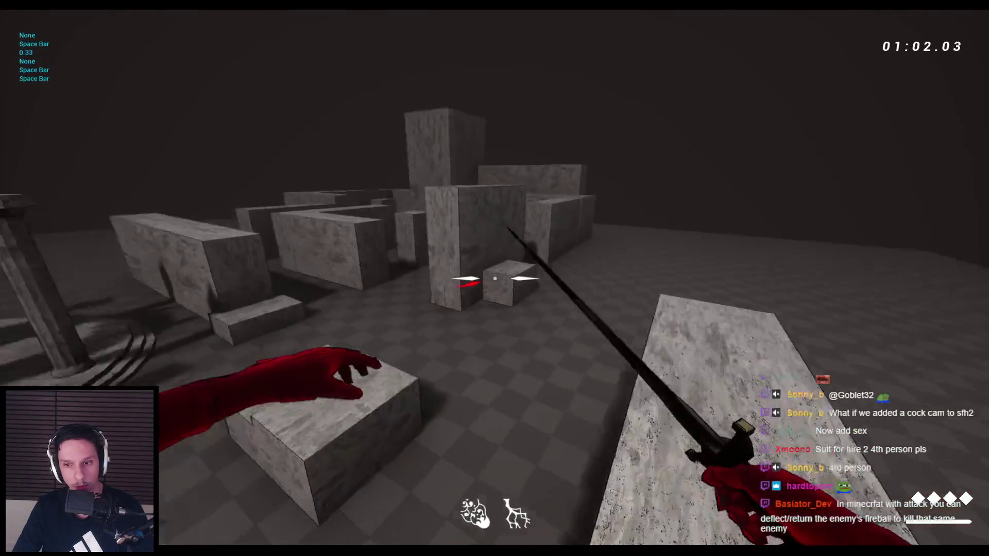
pyautogui.press('space')
pyautogui.press('space')
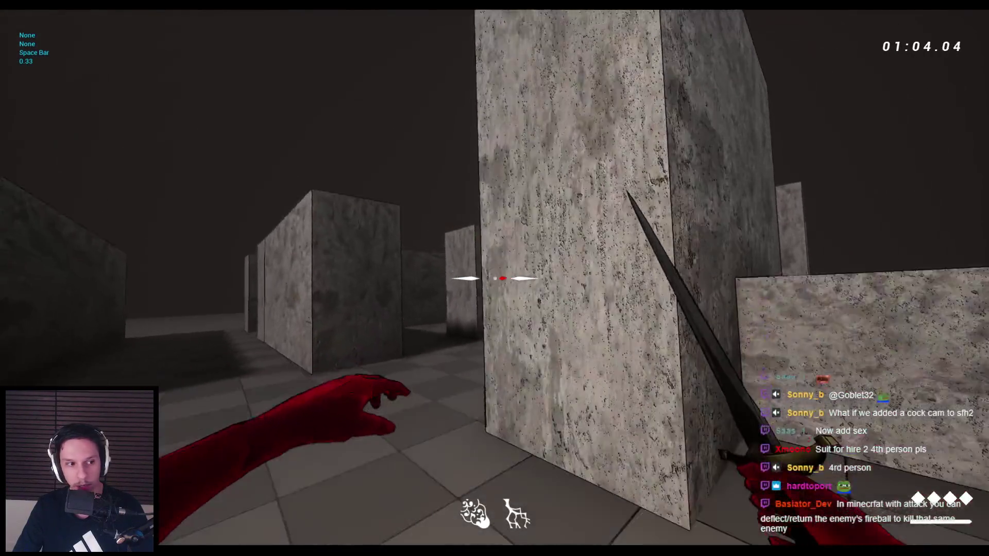
pyautogui.press('space')
pyautogui.press('space')
pyautogui.press('space')
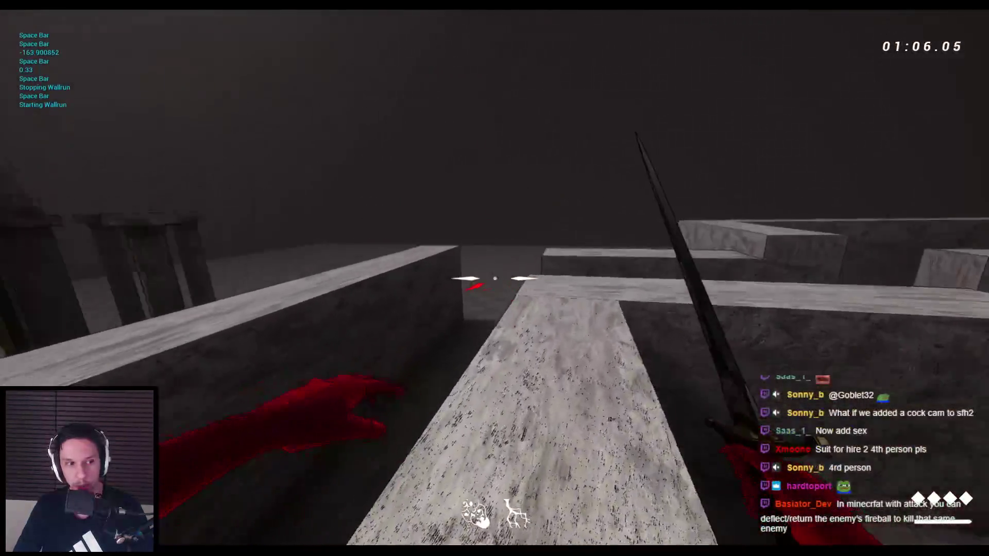
pyautogui.press('w')
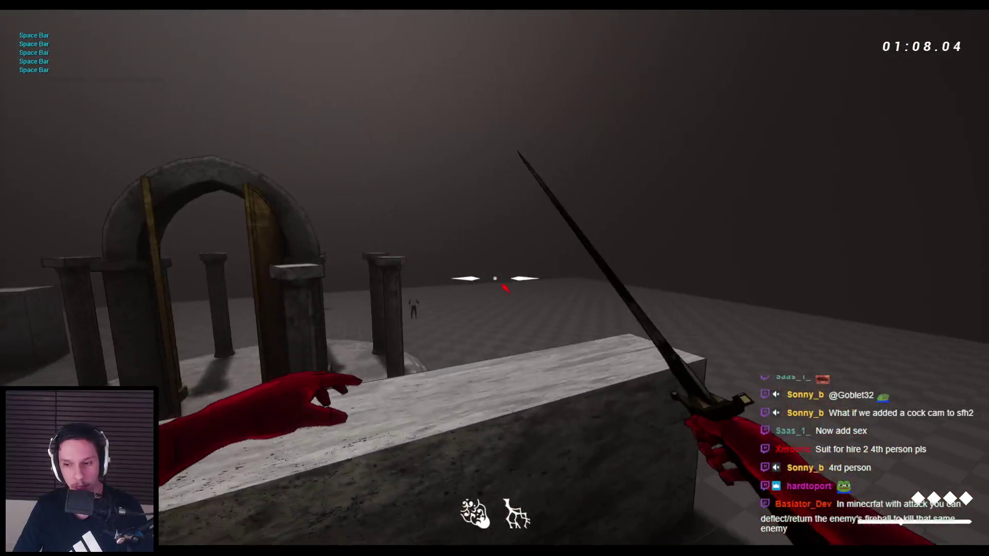
pyautogui.press('space')
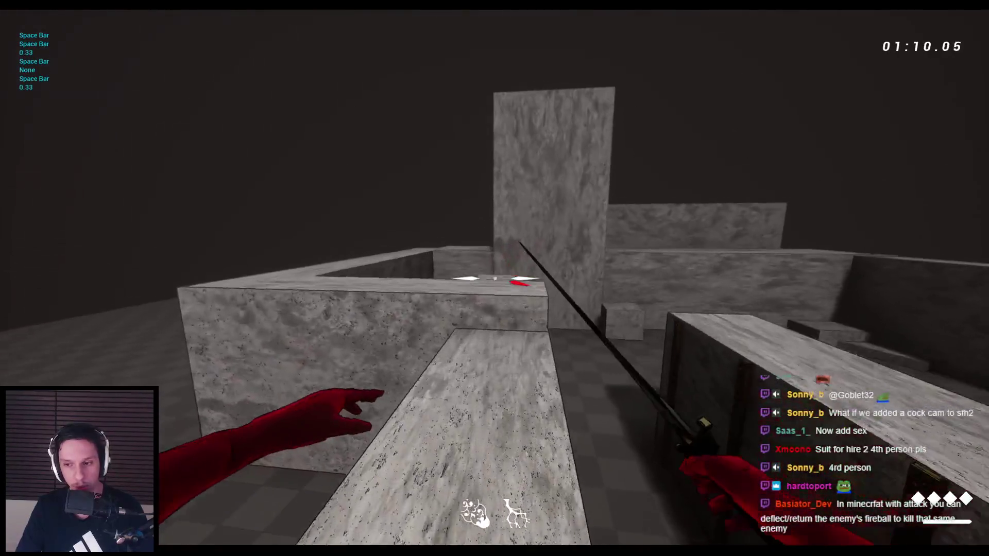
pyautogui.press('w')
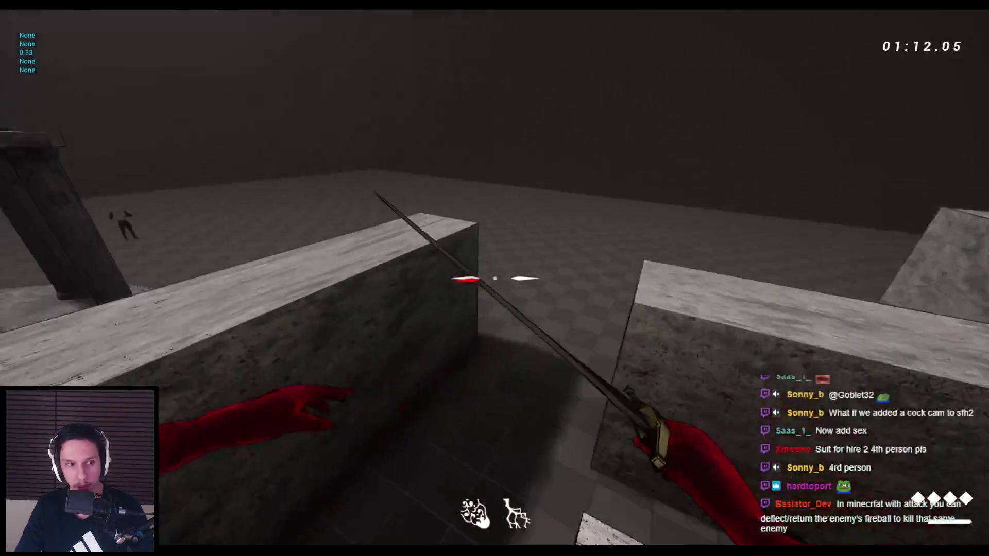
pyautogui.press('w')
pyautogui.press('space')
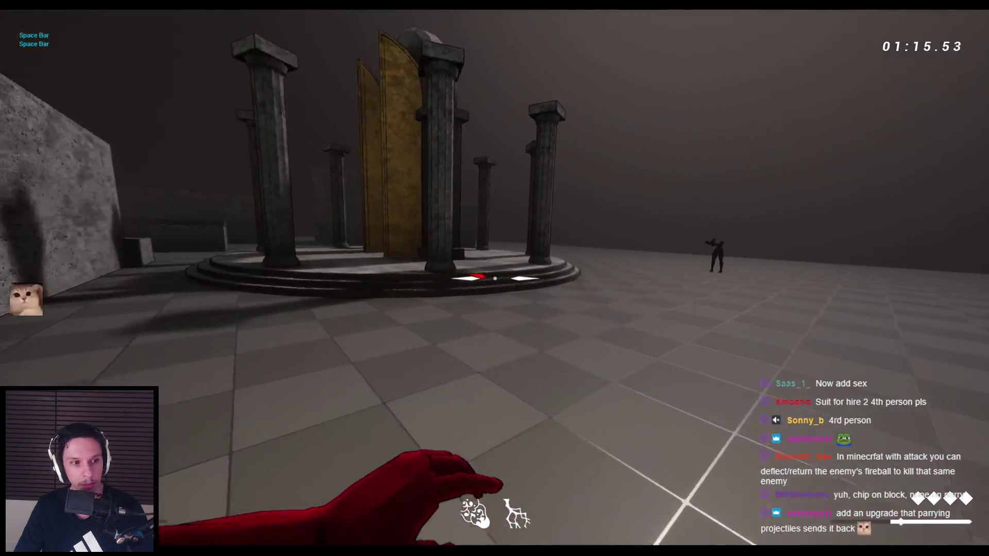
# - Swing sword and dagger, then run, wall-run and jump over blocks toward the distant columns
pyautogui.click(495, 278)
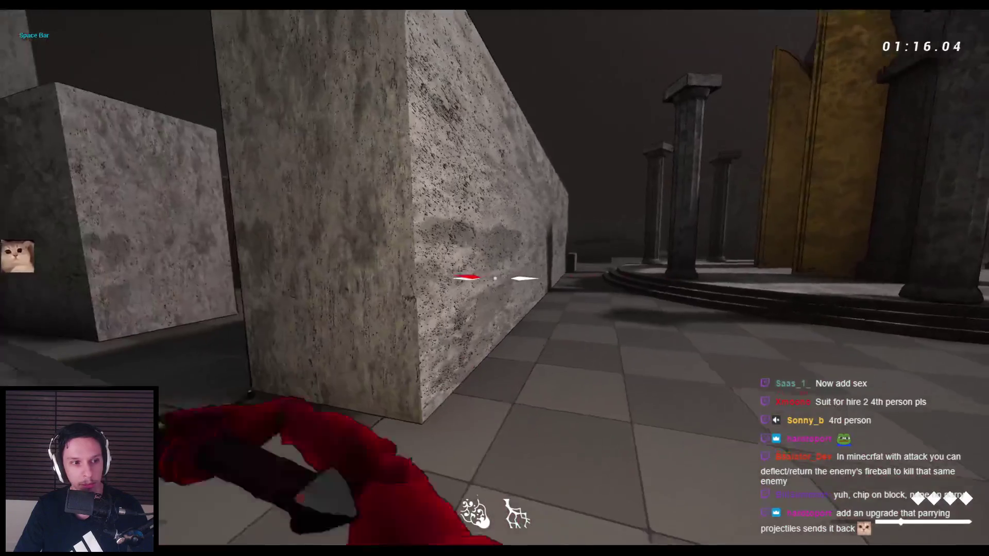
pyautogui.press('w')
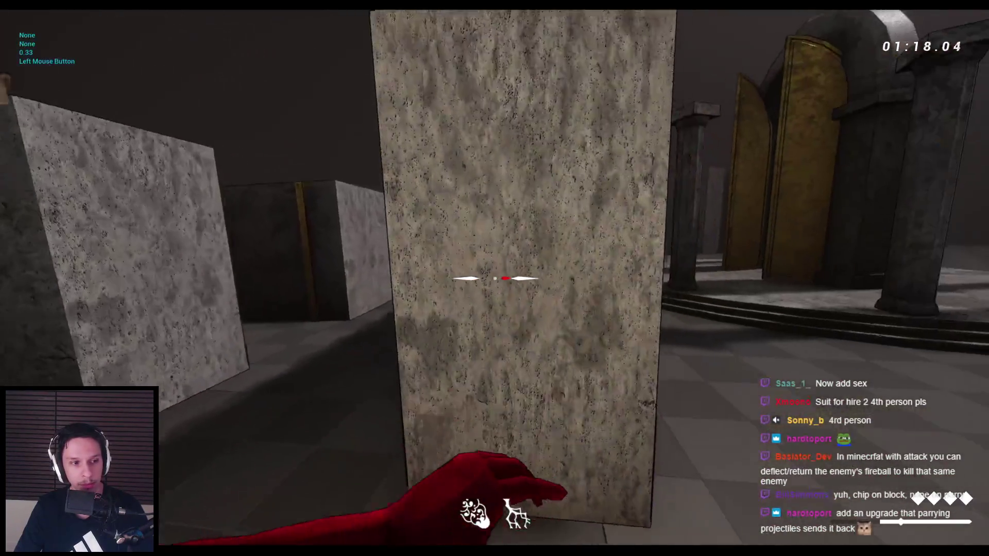
pyautogui.click(494, 278)
pyautogui.press('space')
pyautogui.press('space')
pyautogui.press('space')
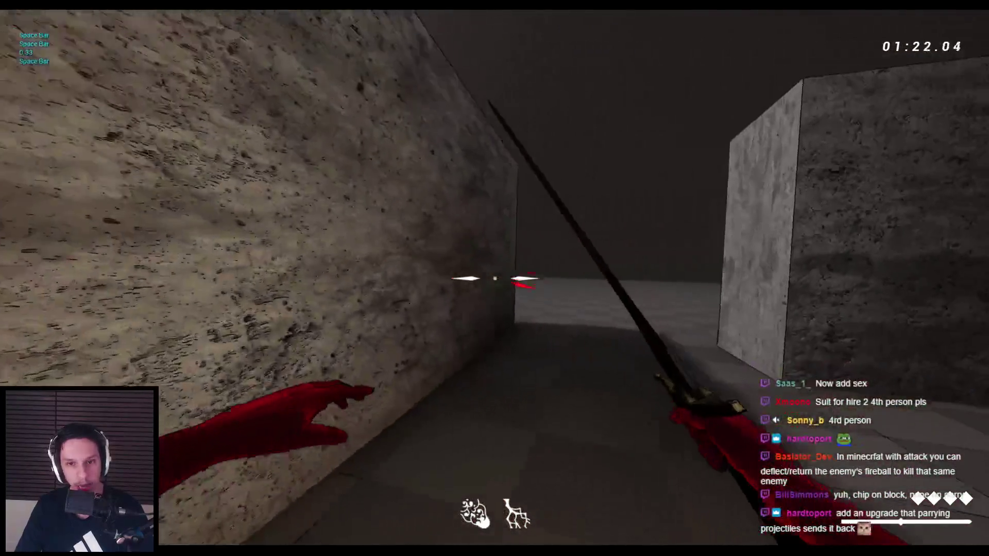
pyautogui.press('space')
pyautogui.press('w')
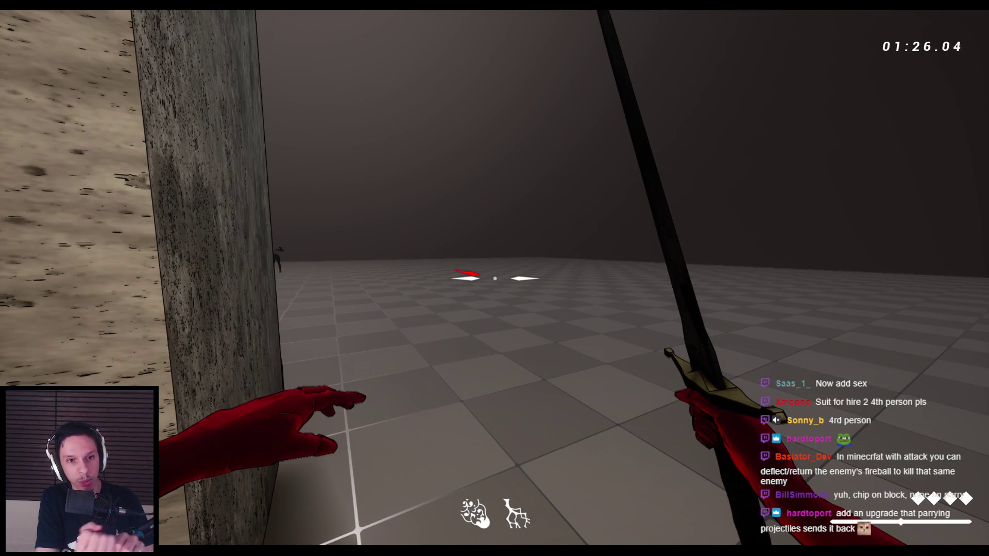
pyautogui.press('space')
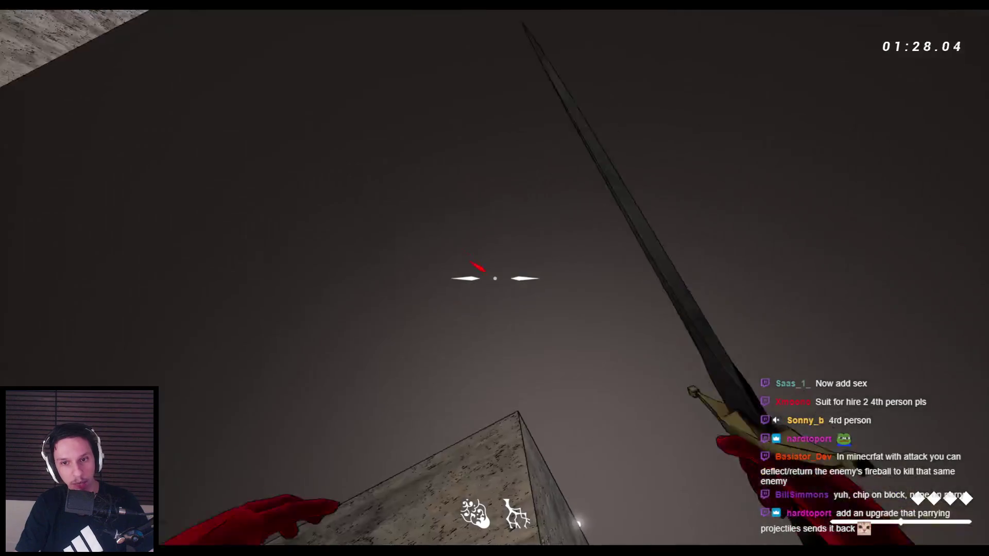
pyautogui.press('w')
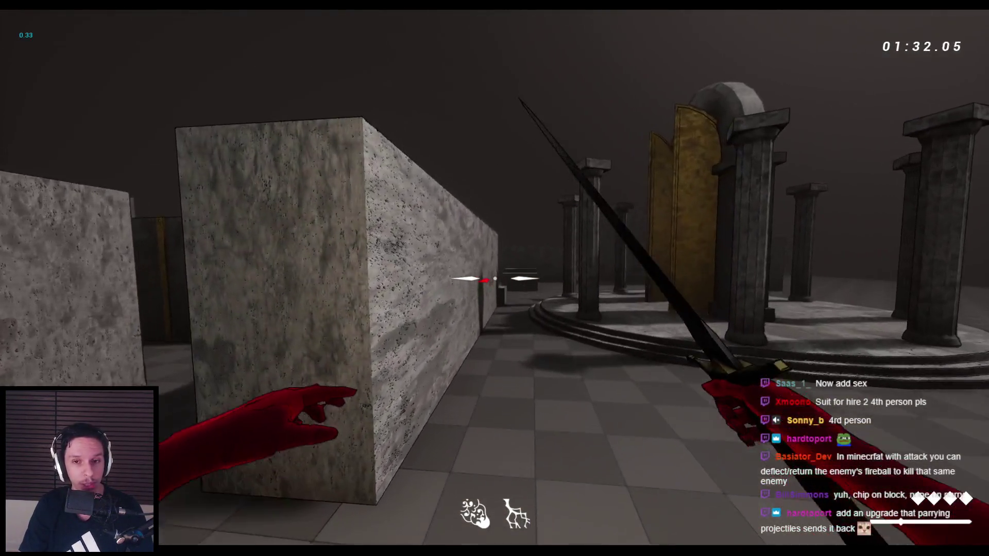
pyautogui.press('space')
pyautogui.press('space')
pyautogui.press('space')
pyautogui.press('space')
pyautogui.press('space')
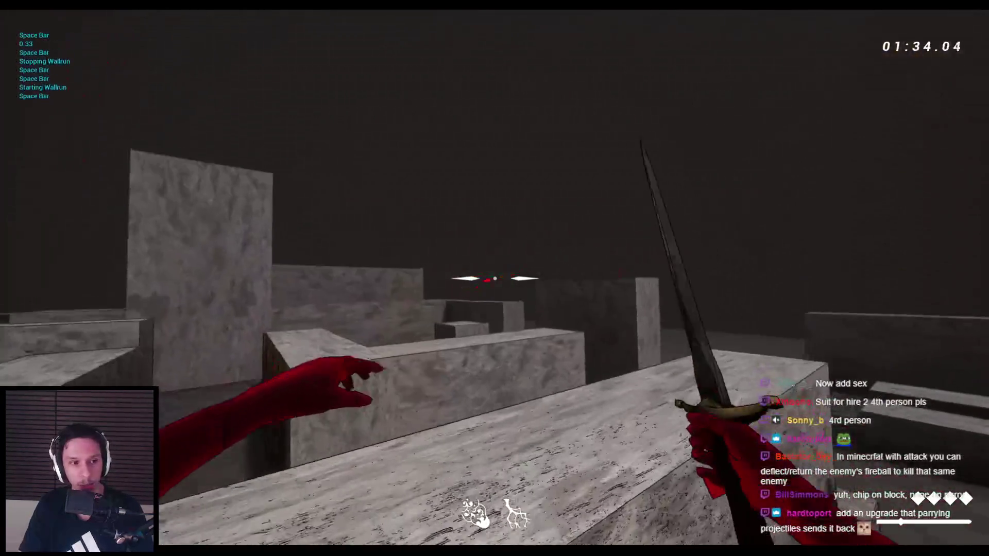
pyautogui.press('w')
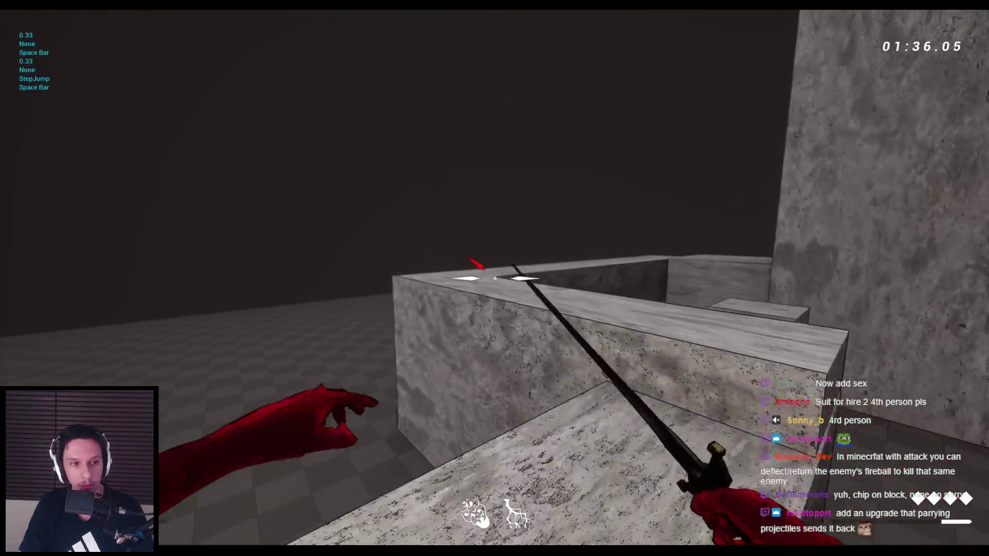
pyautogui.press('space')
pyautogui.press('space')
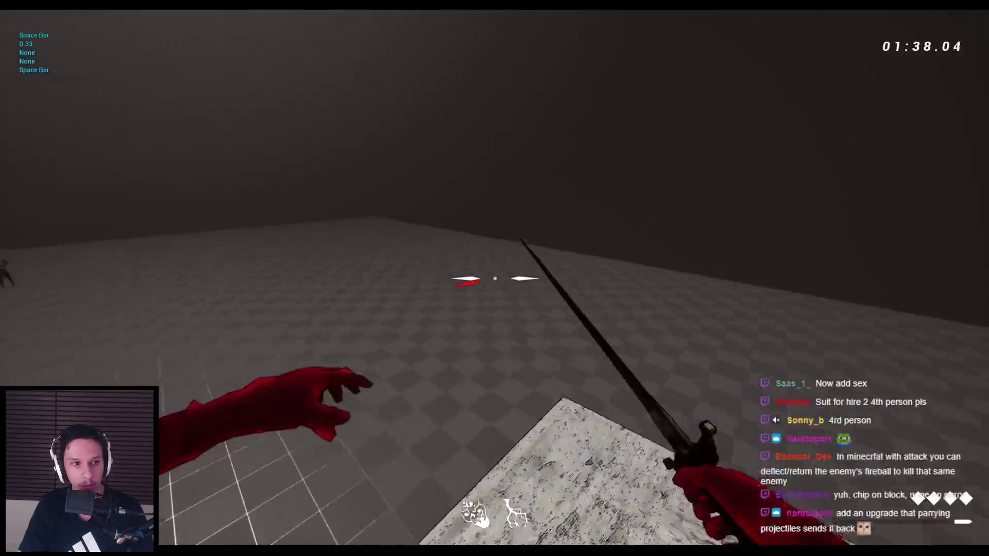
# - Switch to the sword, jump, and swing diagonal sword attacks
pyautogui.press('1')
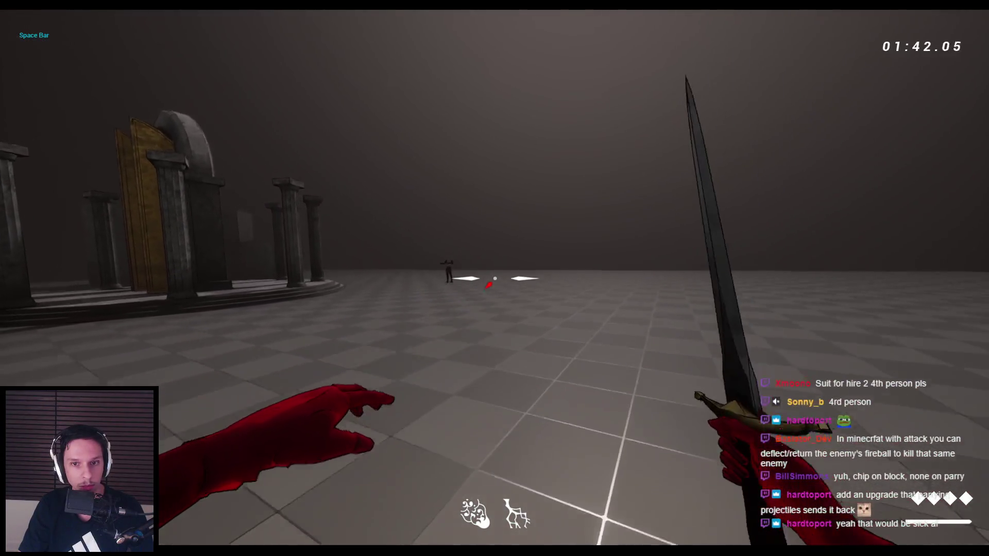
pyautogui.press('space')
pyautogui.click(494, 278)
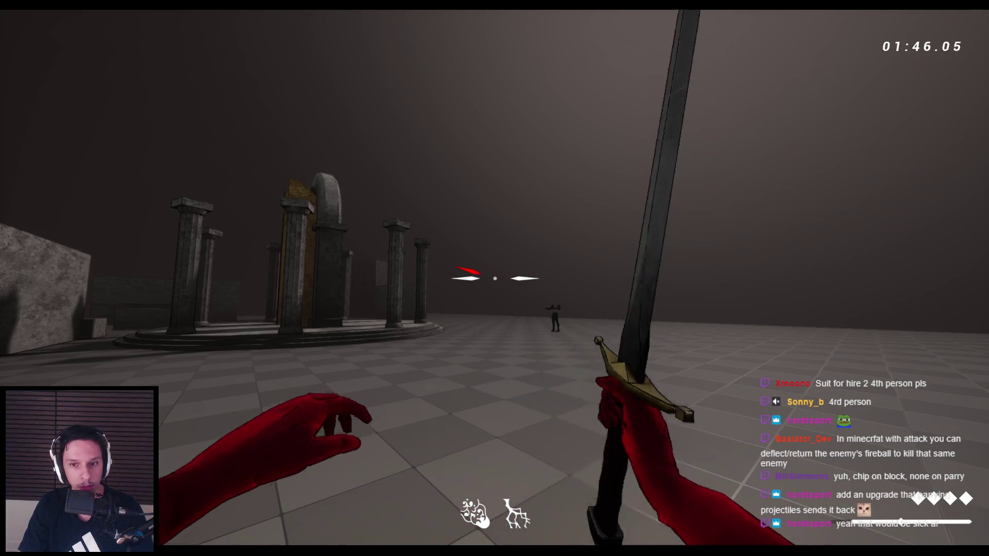
pyautogui.click(494, 278)
# - Switch to the bow, fire a volley of arrows across the arena toward the temple, then swing the sword
pyautogui.scroll(-1, 494, 278)
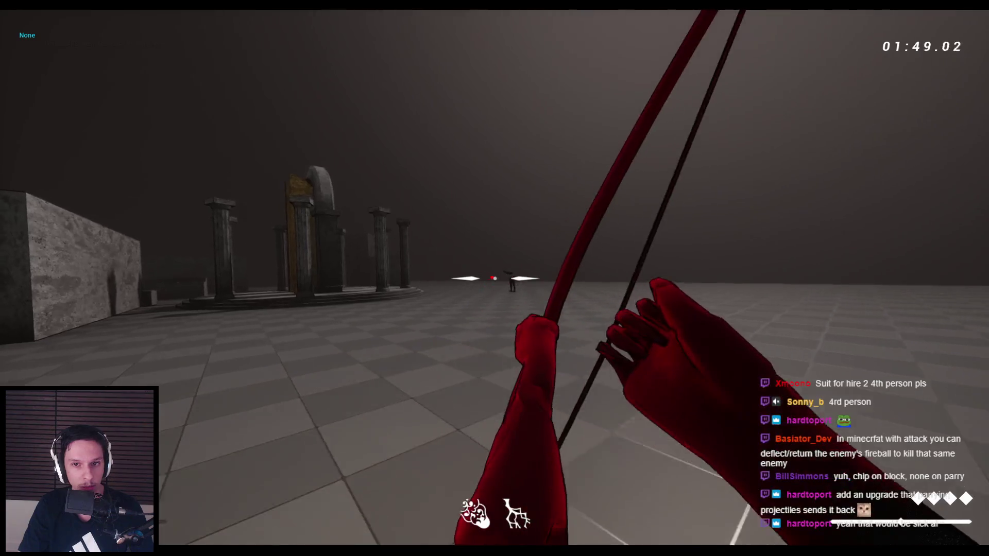
pyautogui.click(495, 278)
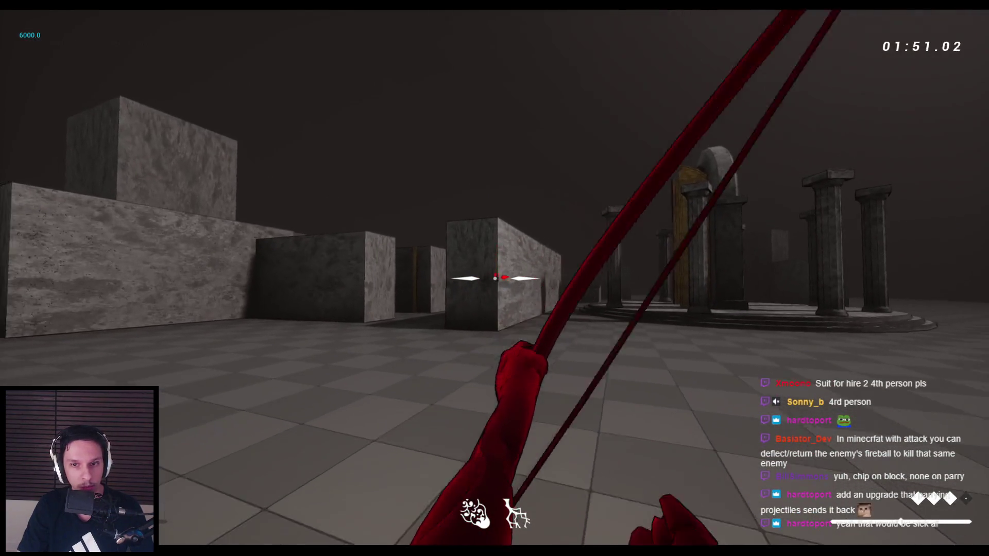
pyautogui.click(495, 278)
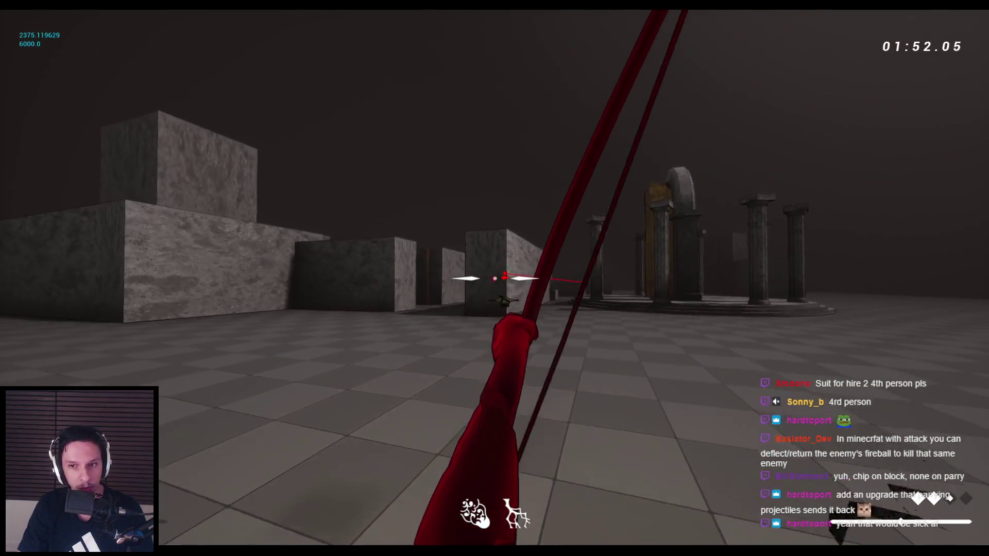
pyautogui.click(494, 278)
pyautogui.click(495, 278)
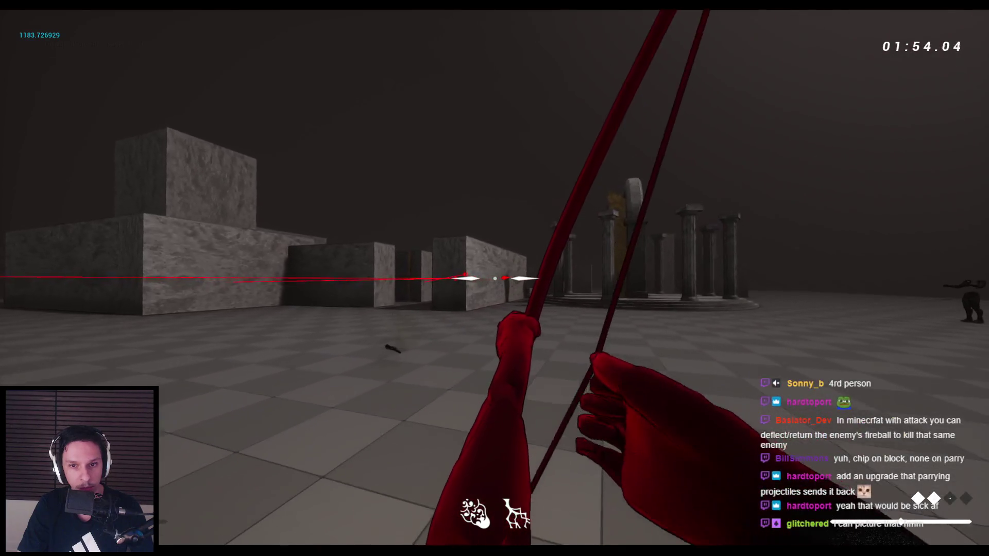
pyautogui.click(495, 278)
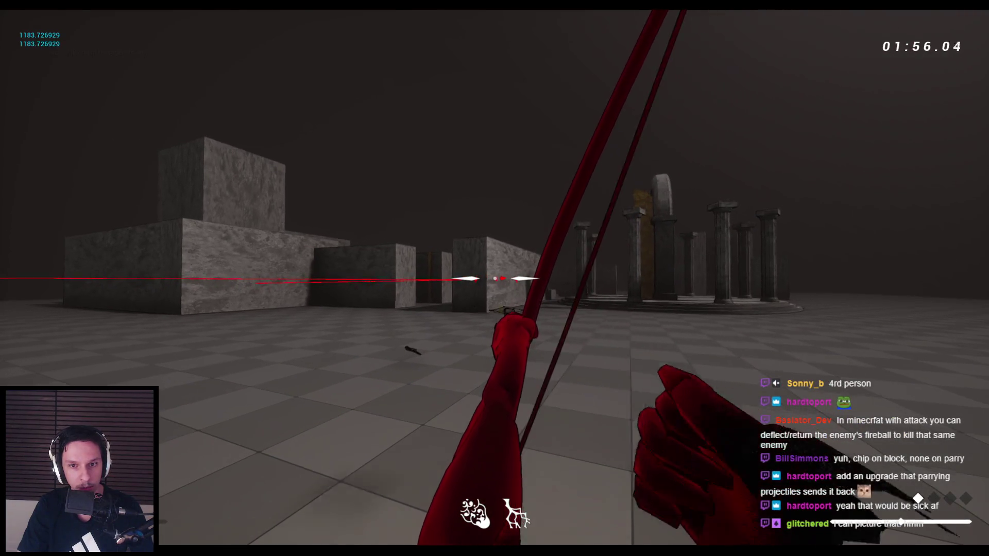
pyautogui.click(494, 278)
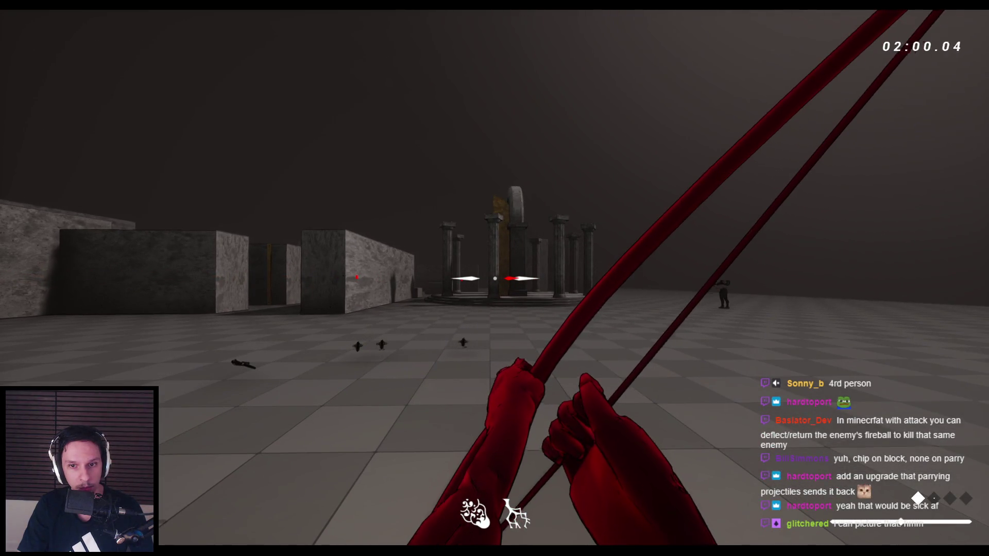
pyautogui.press('w')
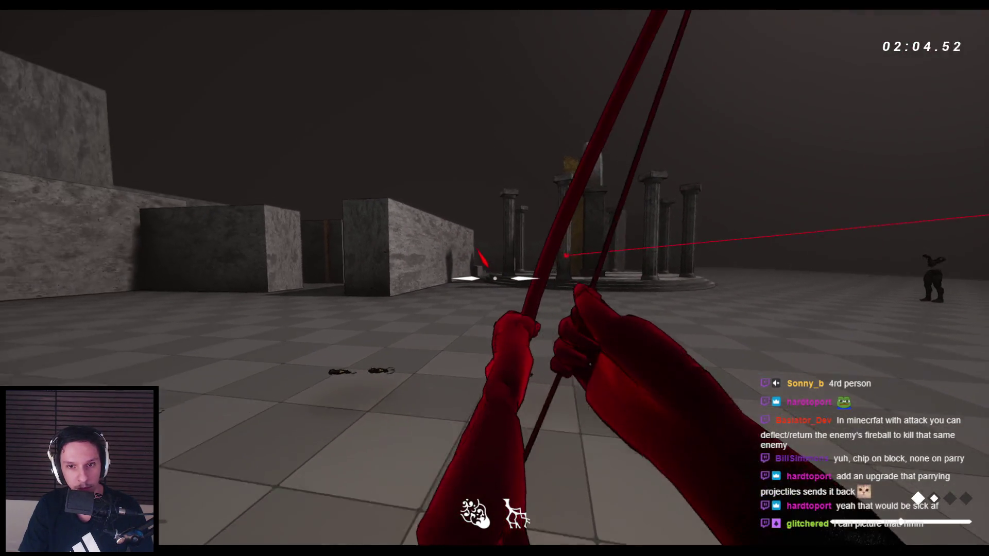
pyautogui.click(495, 278)
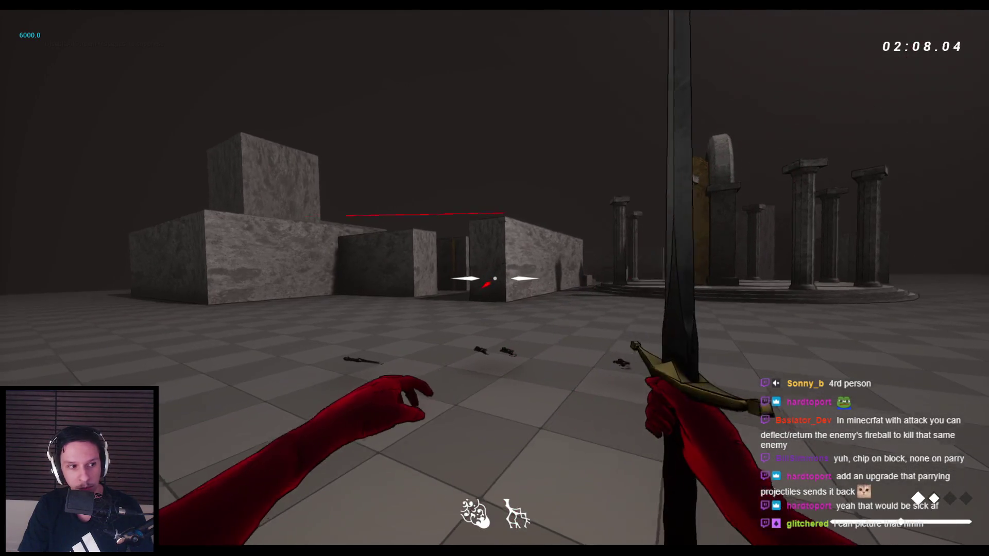
pyautogui.click(494, 278)
# - Repeatedly draw and throw swords with E and Q, scattering blades across the floor
pyautogui.press('e')
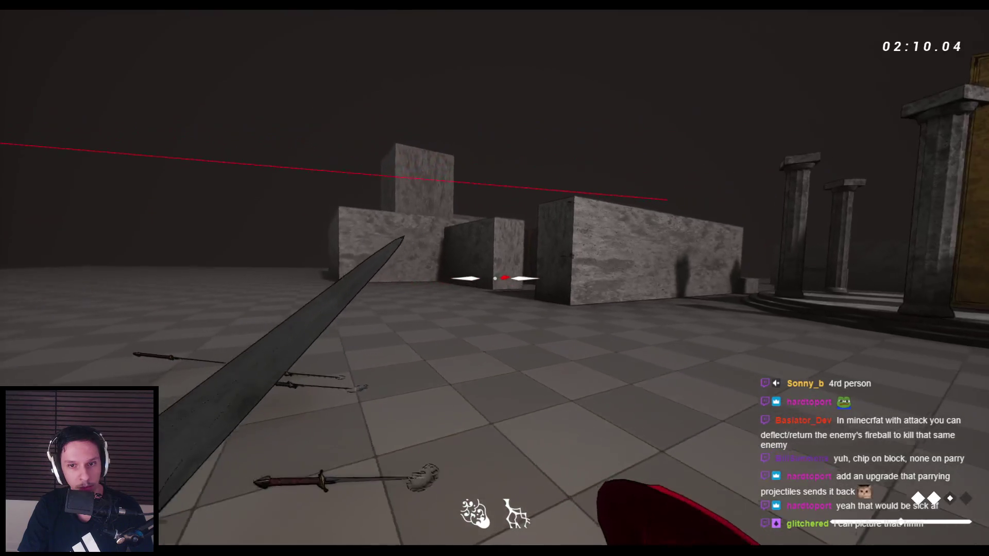
pyautogui.press('q')
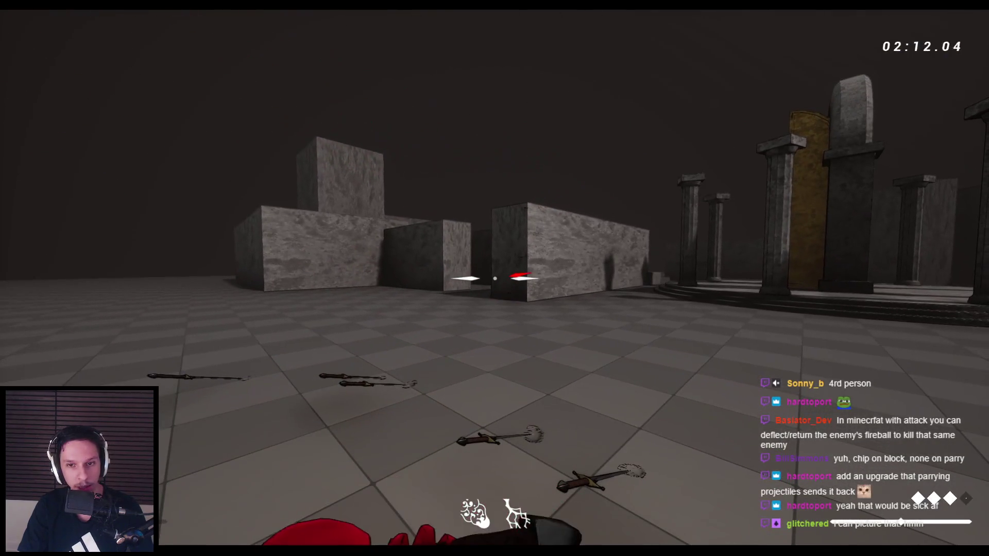
pyautogui.press('e')
pyautogui.press('q')
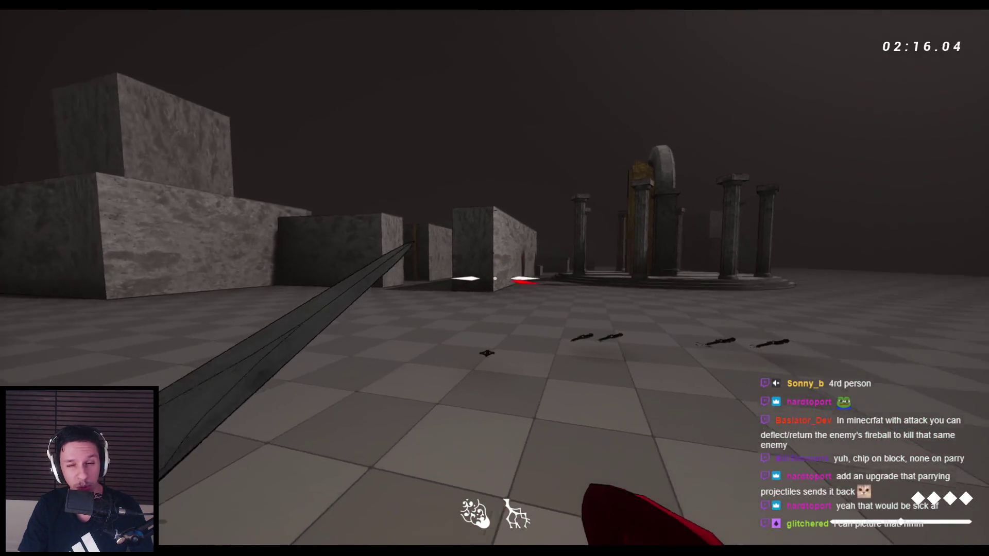
pyautogui.press('e')
pyautogui.press('q')
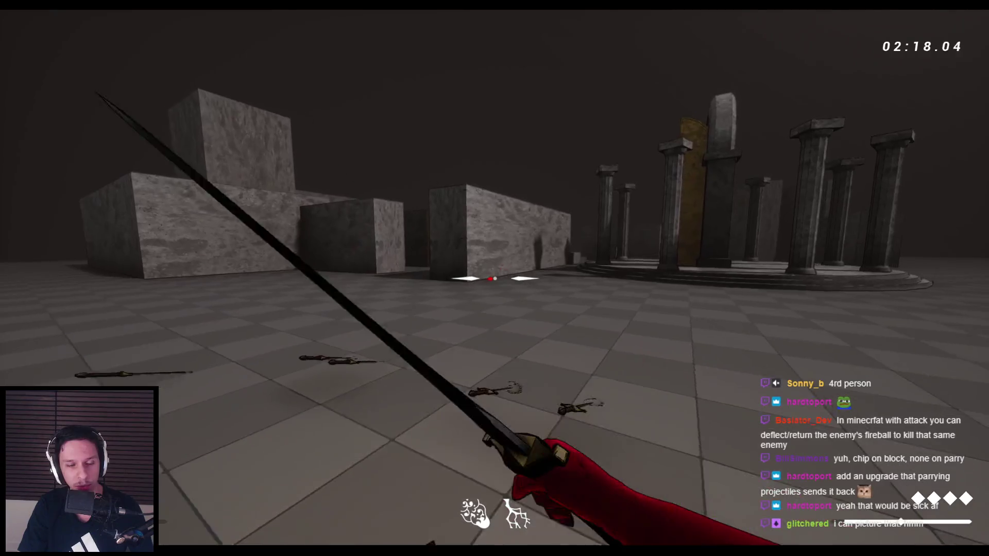
pyautogui.press('e')
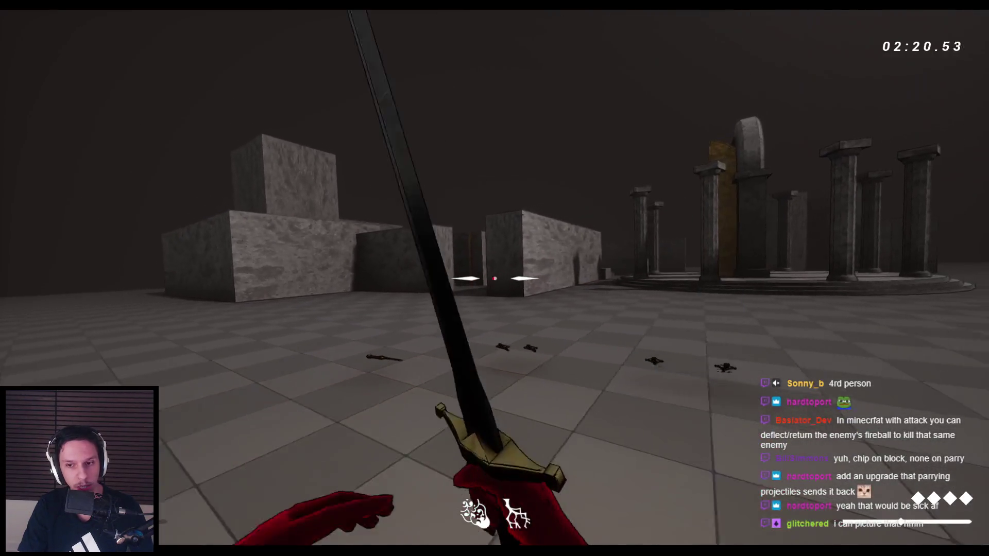
# - Slash, jump and parry with the sword, then stop the playtest with Esc
pyautogui.click(494, 278)
pyautogui.press('w')
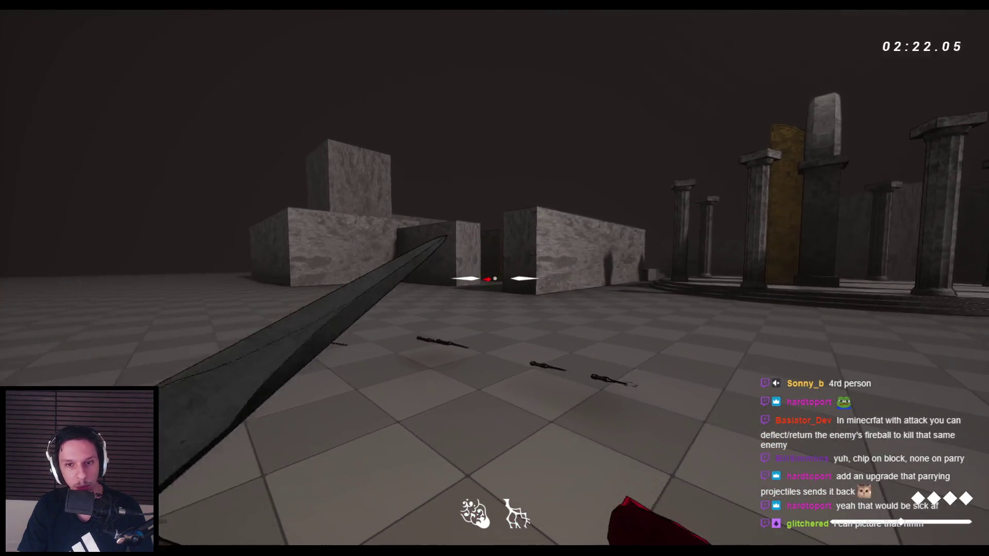
pyautogui.click(494, 278)
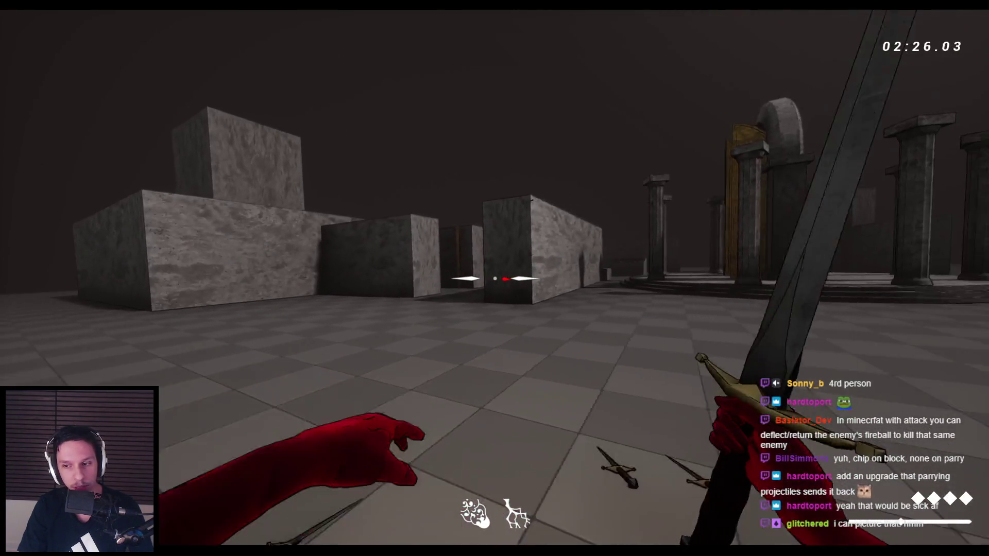
pyautogui.press('space')
pyautogui.click(494, 278)
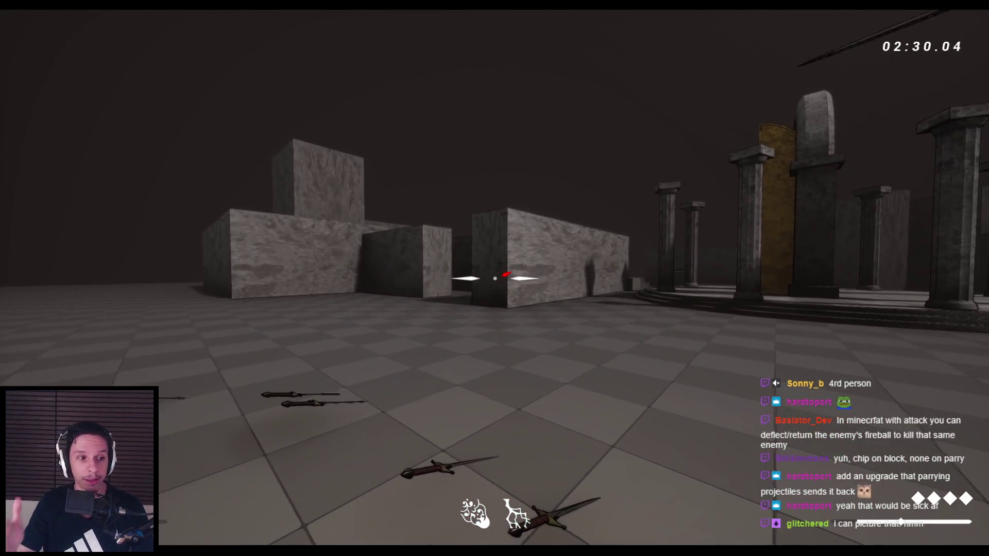
pyautogui.rightClick(494, 279)
pyautogui.click(494, 278)
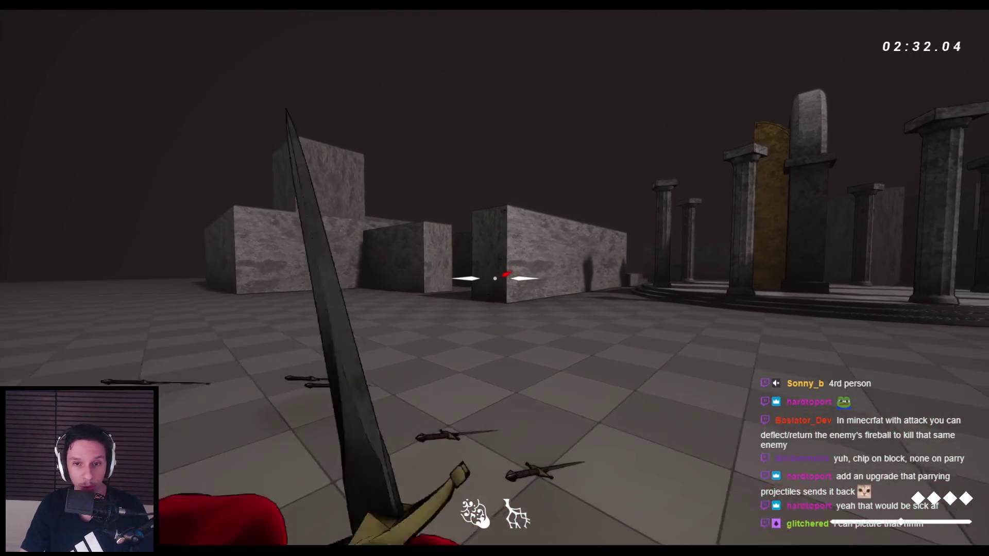
pyautogui.click(494, 278)
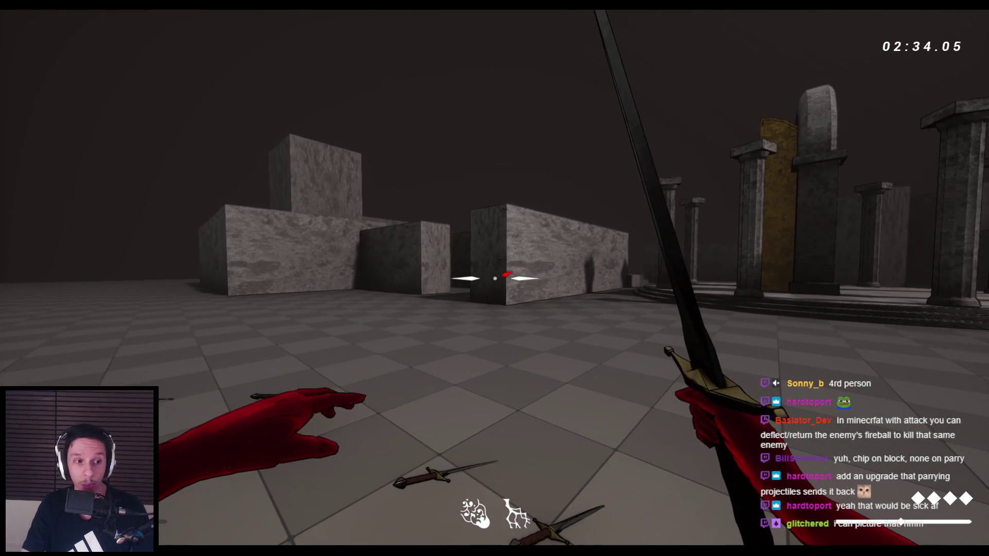
pyautogui.press('Escape')
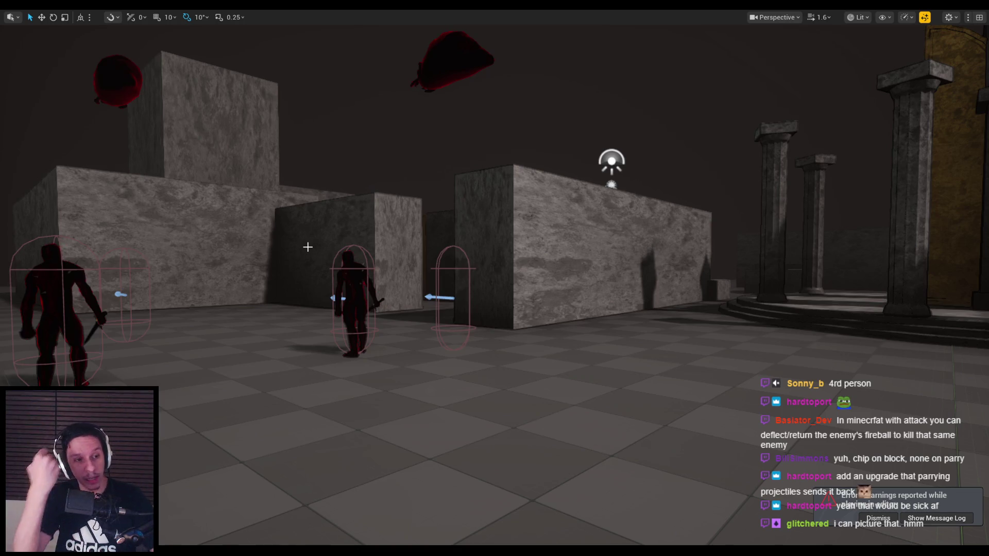
# - Fly the viewport back to an overview of the spider, flying-ball and humanoid enemies lined up in the arena
pyautogui.moveTo(307, 247); pyautogui.dragTo(308, 248)
pyautogui.moveTo(249, 371); pyautogui.dragTo(249, 371)
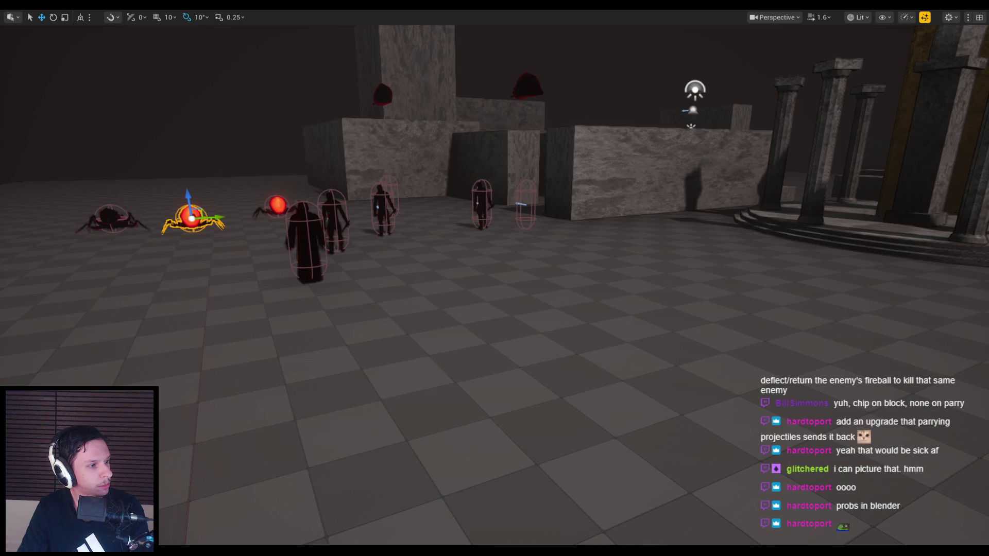
pyautogui.moveTo(372, 328)
pyautogui.mouseDown()
pyautogui.moveTo(363, 335)
pyautogui.moveTo(371, 328)
pyautogui.mouseUp()
# - Start the Play-in-Editor session and slash the first enemies and the crawler with the sword
pyautogui.hotkey('alt', 'p')
pyautogui.press('w')
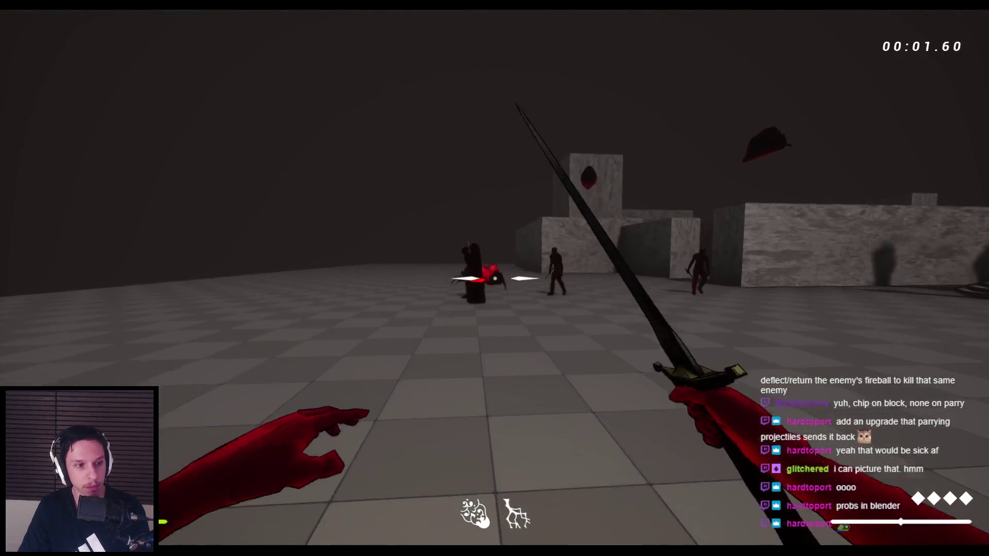
pyautogui.click(494, 278)
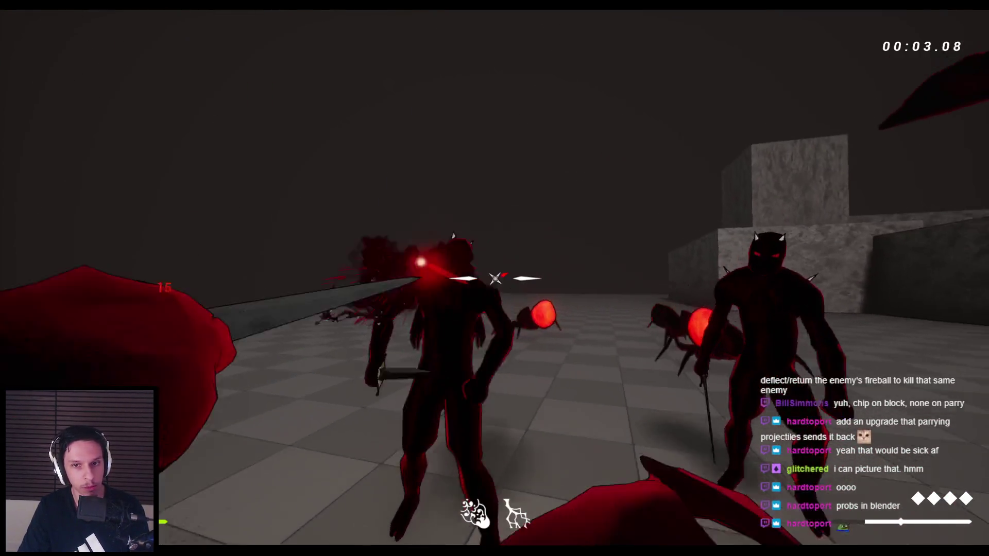
pyautogui.click(495, 278)
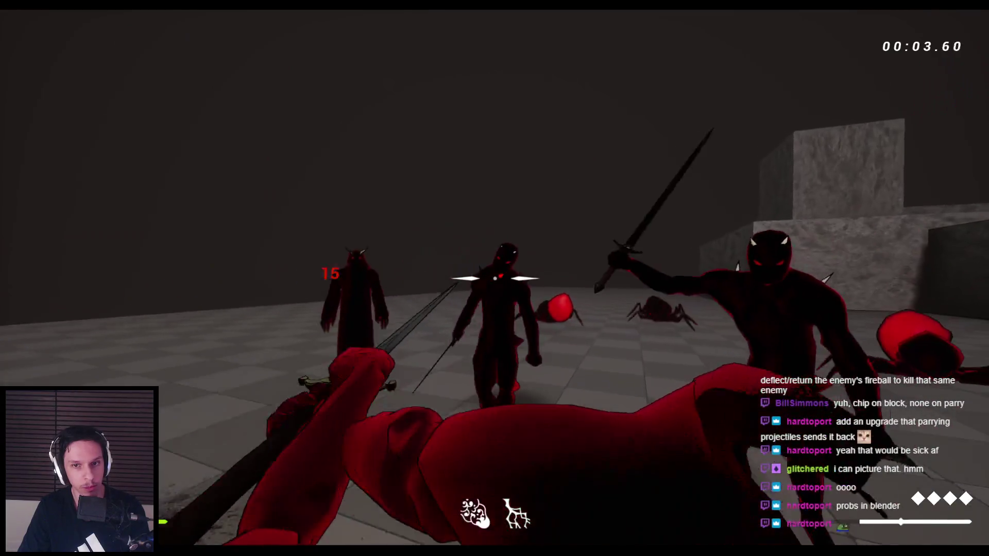
pyautogui.click(494, 278)
pyautogui.click(495, 278)
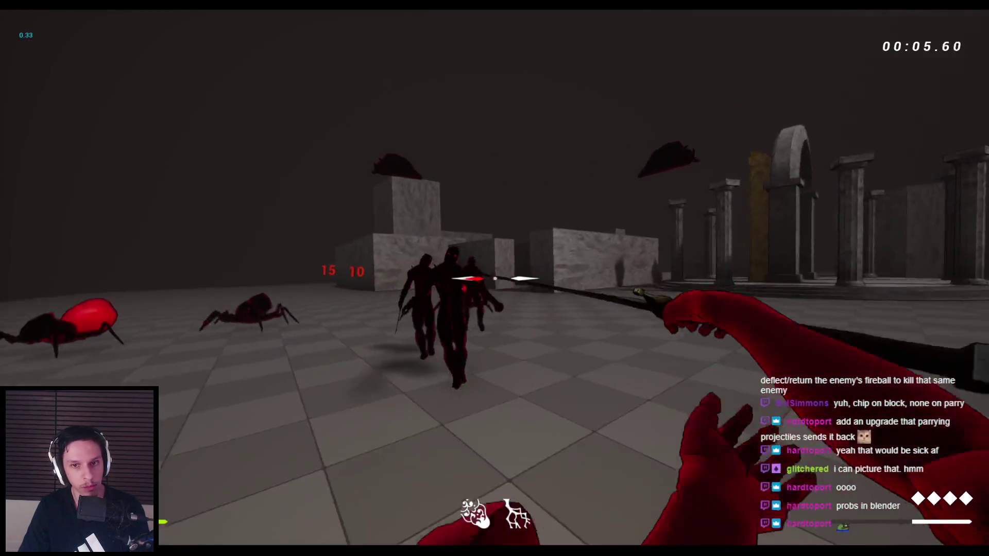
pyautogui.click(495, 278)
pyautogui.click(494, 278)
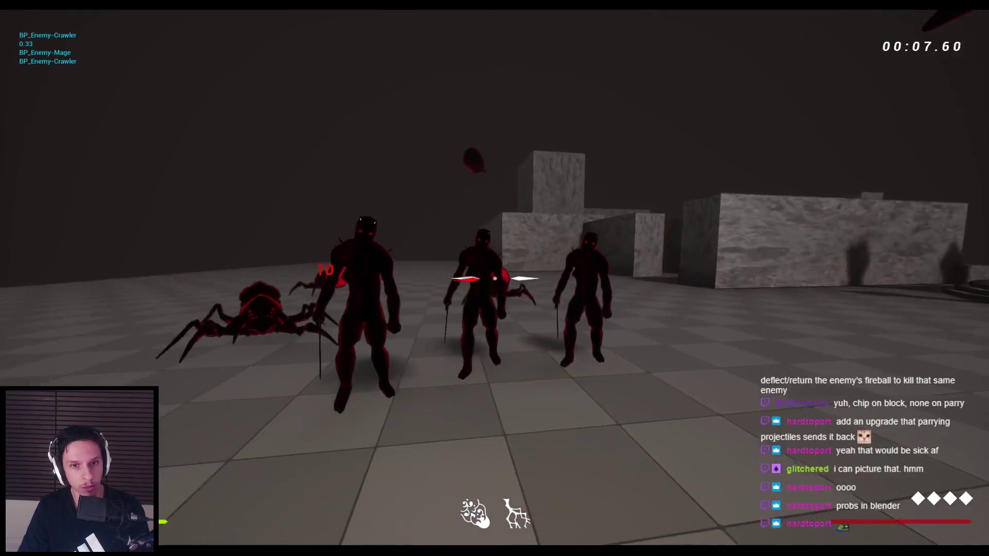
# - Keep swinging the sword until the nearby enemies and the standing enemy burst
pyautogui.click(494, 278)
pyautogui.click(494, 279)
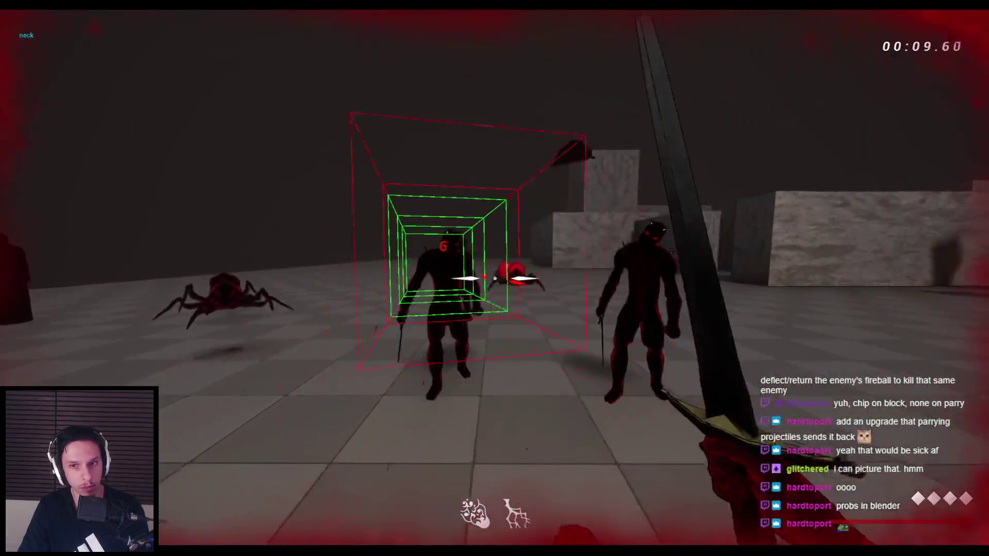
pyautogui.click(494, 278)
pyautogui.click(494, 278)
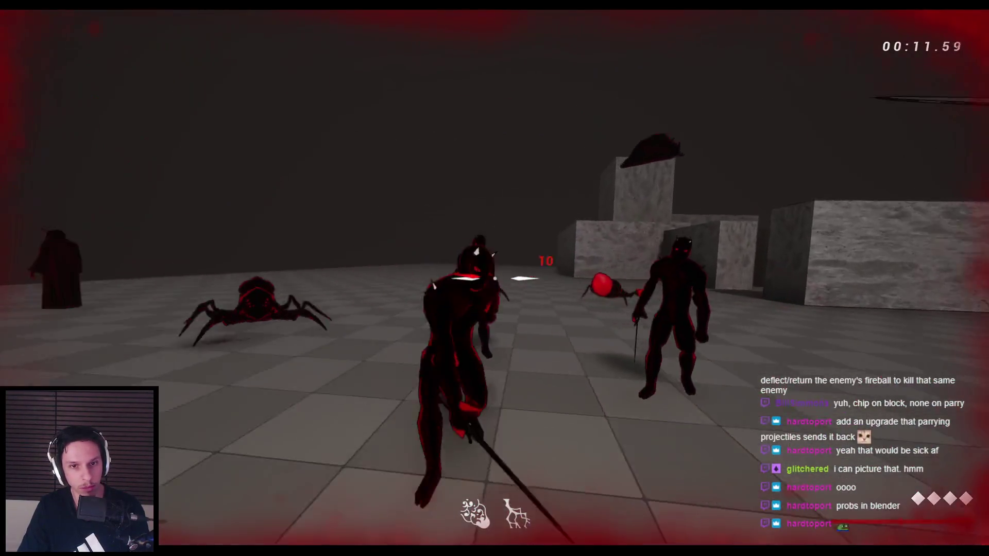
pyautogui.click(494, 278)
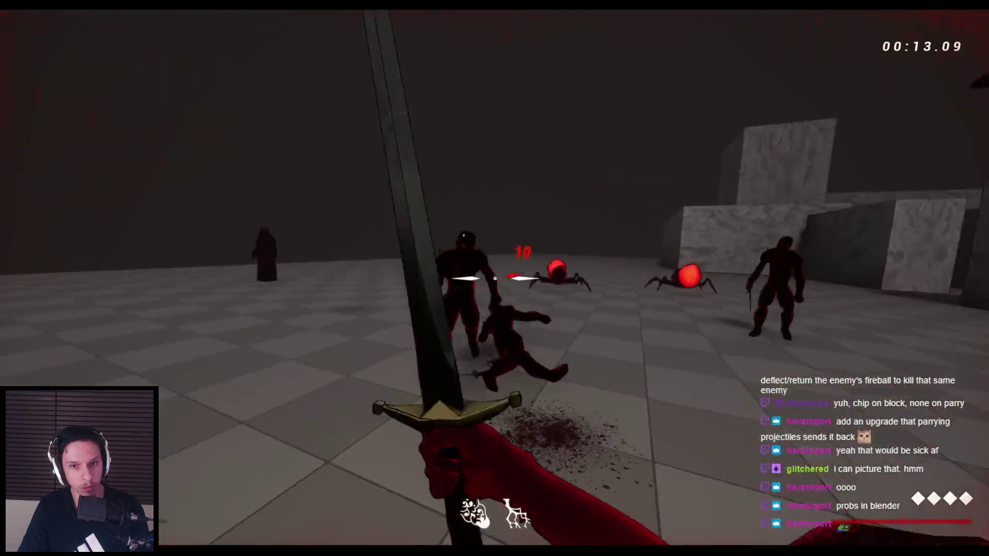
pyautogui.click(495, 278)
pyautogui.click(495, 278)
pyautogui.click(495, 278)
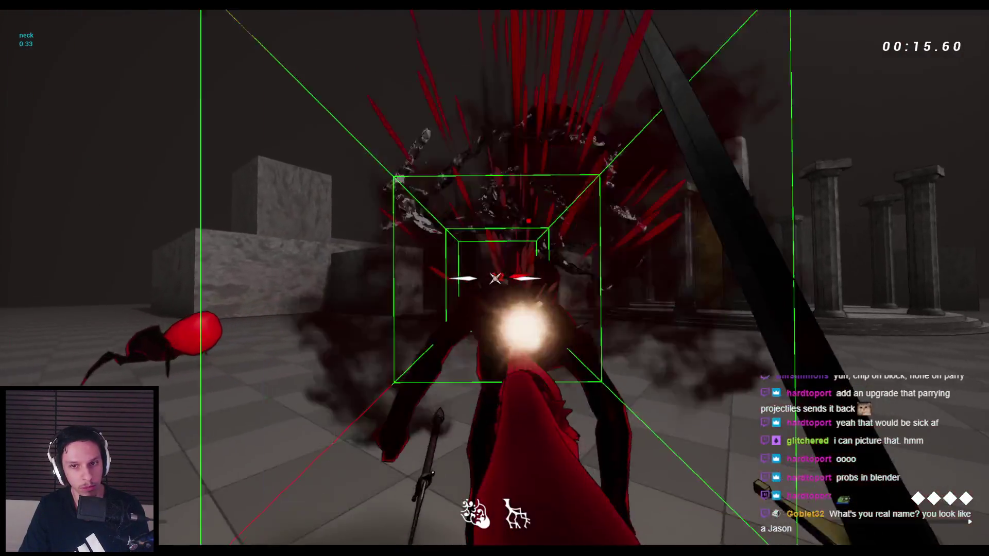
# - Jump toward the arches, hit the spider, then guard and dash away from the horned demon
pyautogui.press('space')
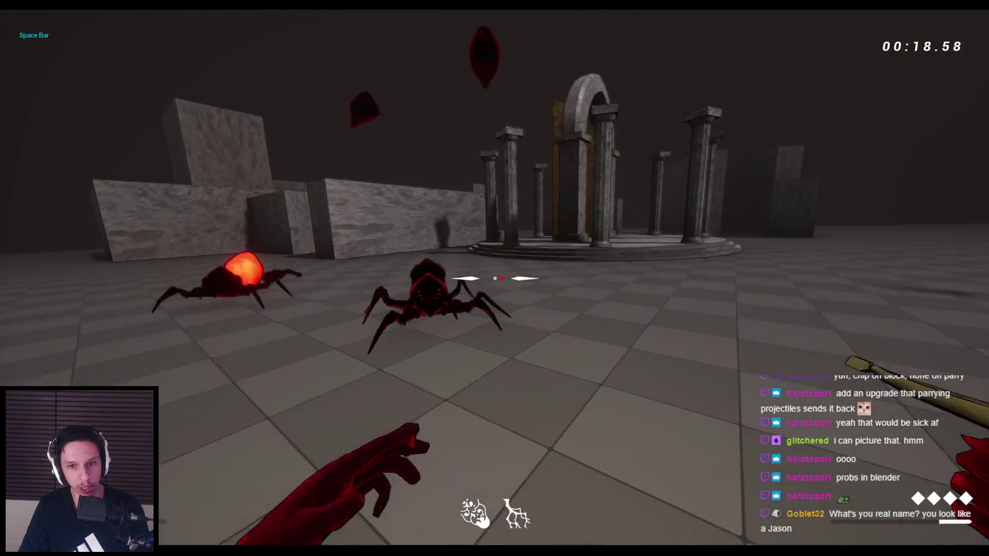
pyautogui.click(494, 279)
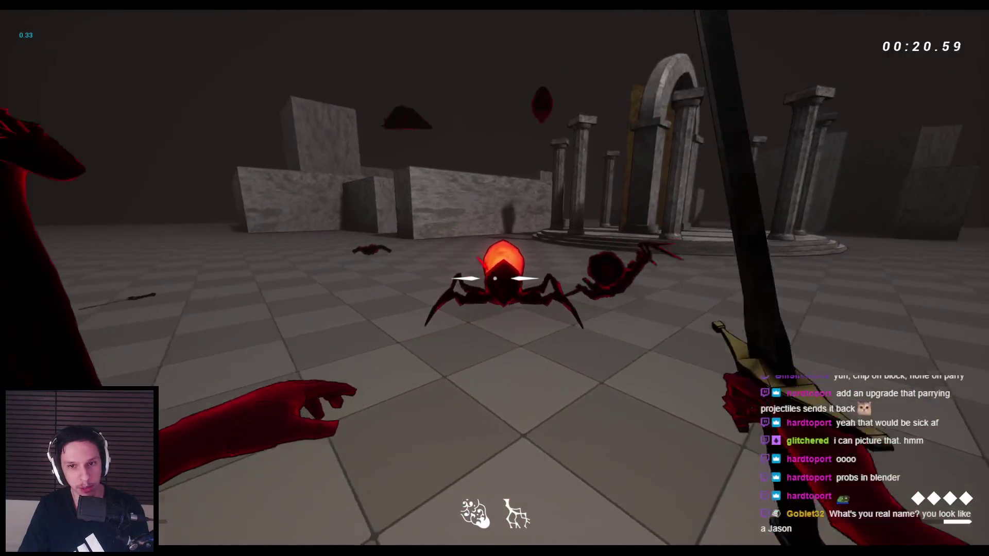
pyautogui.press('2')
pyautogui.click(495, 278)
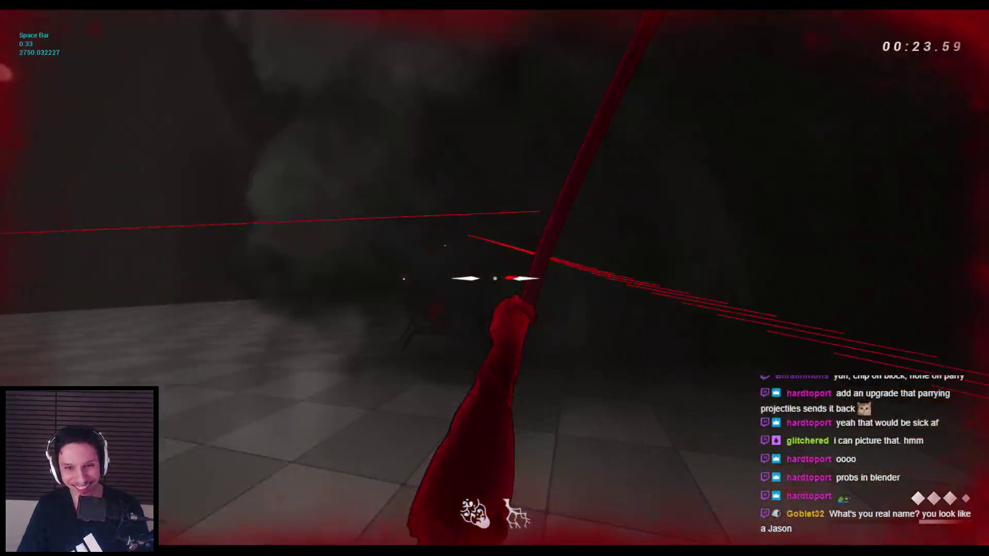
pyautogui.press('1')
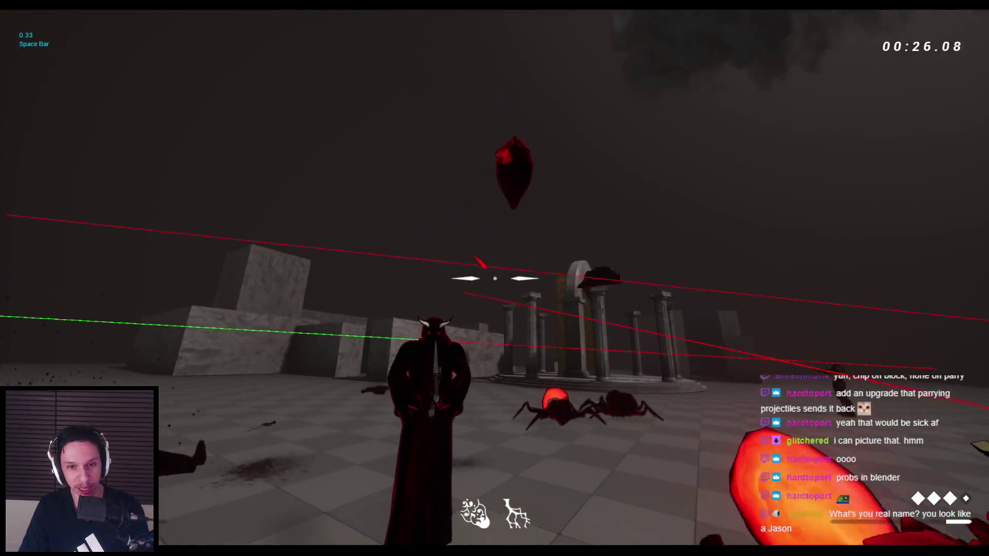
pyautogui.rightClick(494, 278)
pyautogui.press('space')
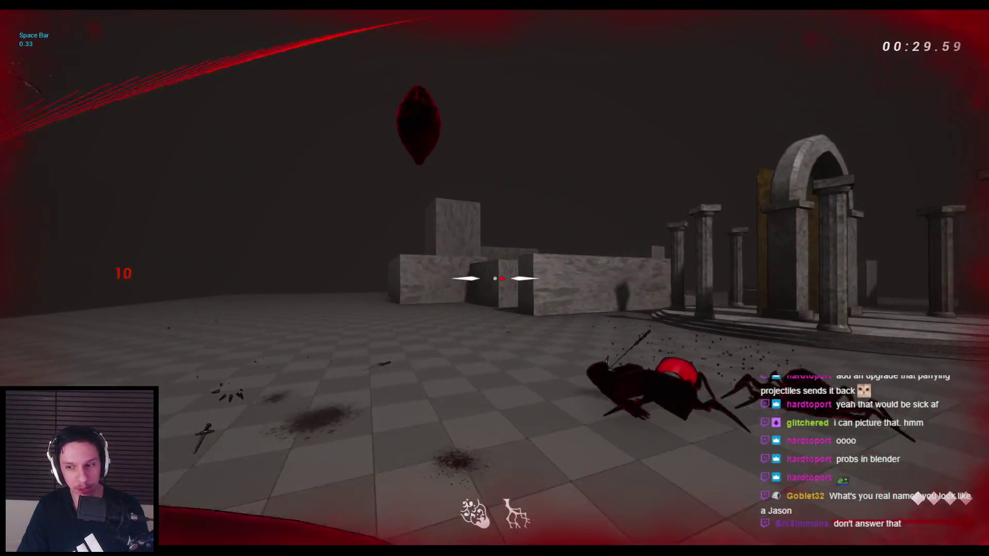
# - Switch to the bow and shoot arrows at the flying enemies
pyautogui.press('2')
pyautogui.click(494, 278)
pyautogui.click(495, 278)
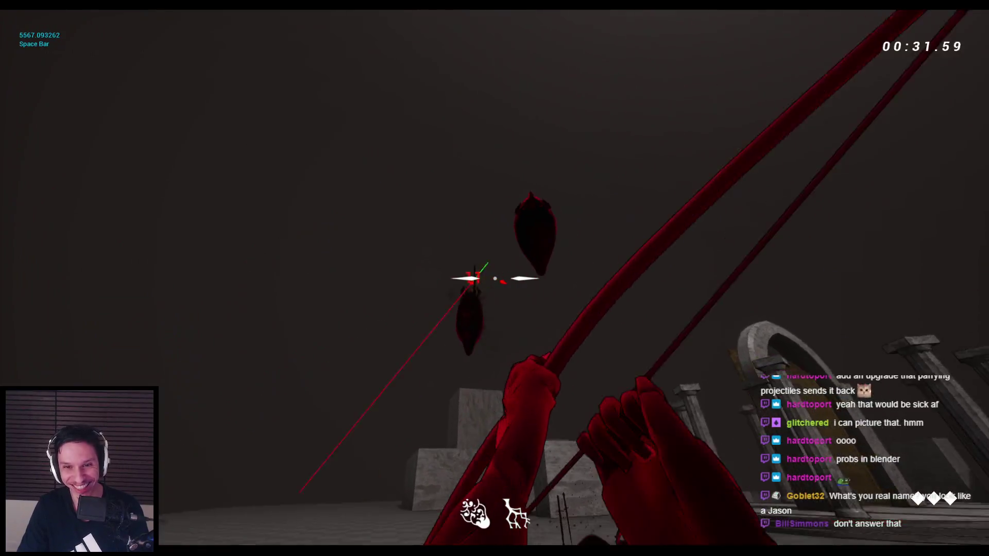
pyautogui.click(494, 278)
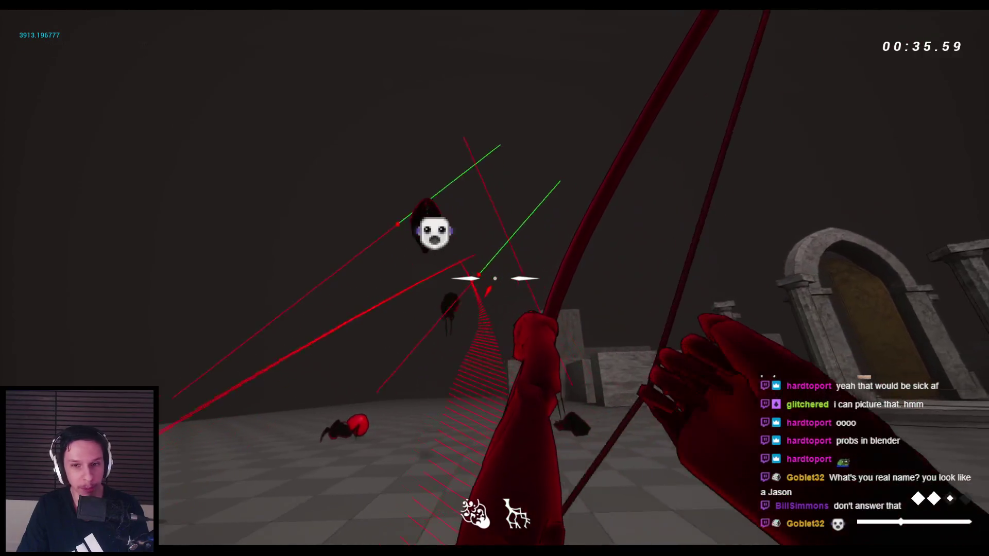
pyautogui.click(494, 278)
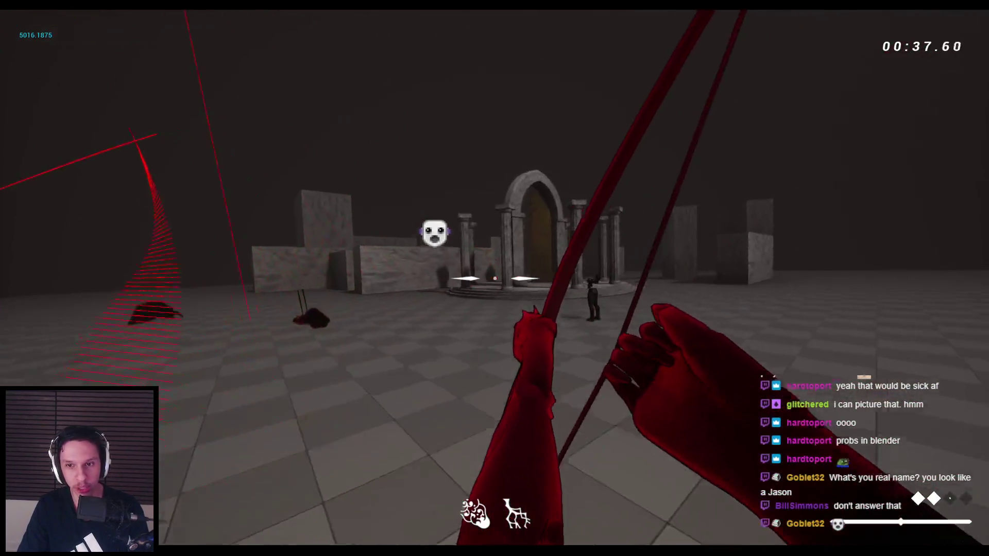
# - Swap back to the sword, slash the impaled enemy, and jump toward the stone blocks
pyautogui.press('space')
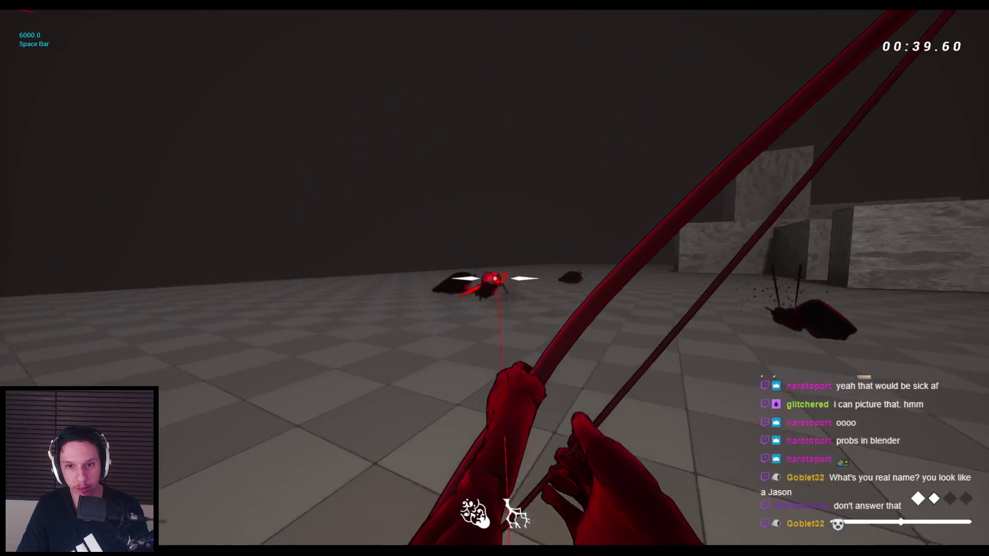
pyautogui.press('q')
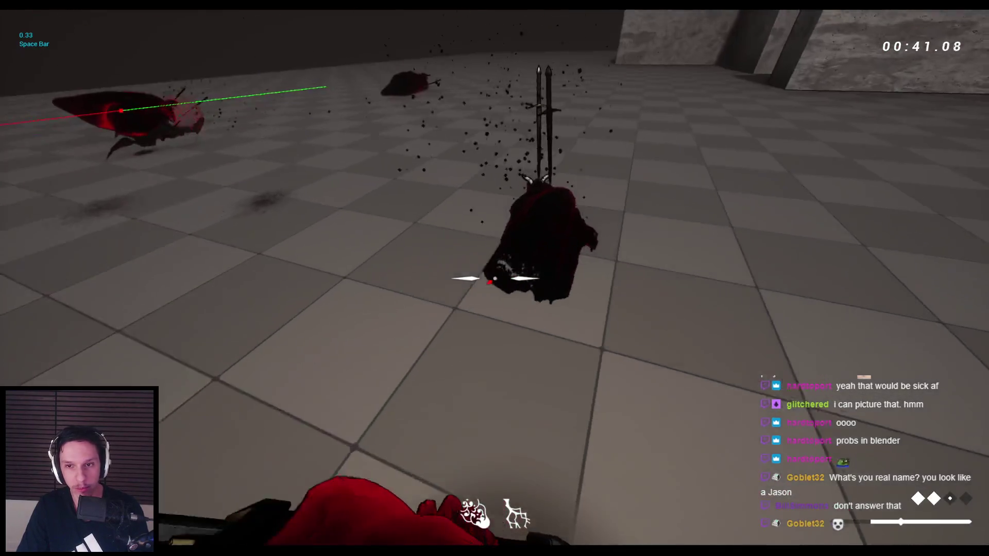
pyautogui.click(494, 278)
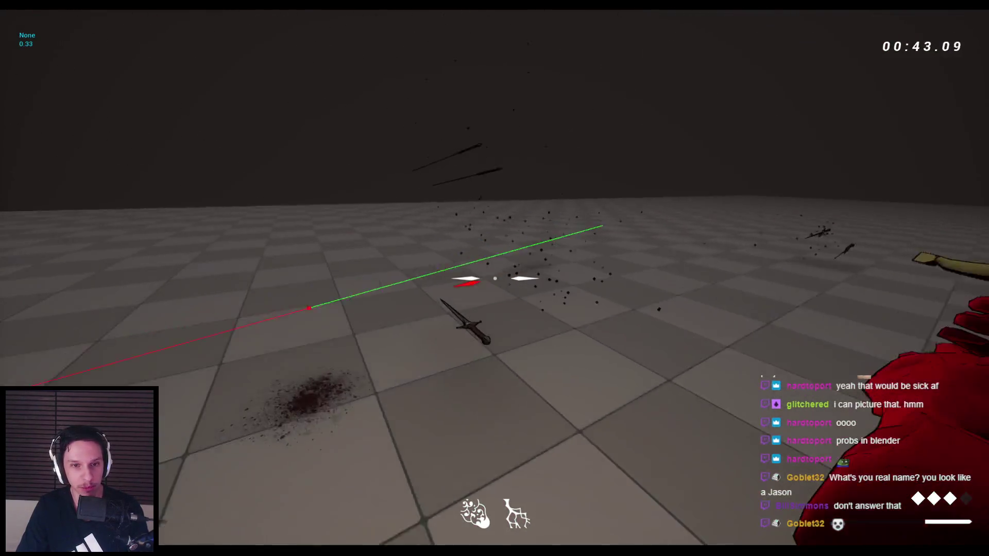
pyautogui.click(494, 278)
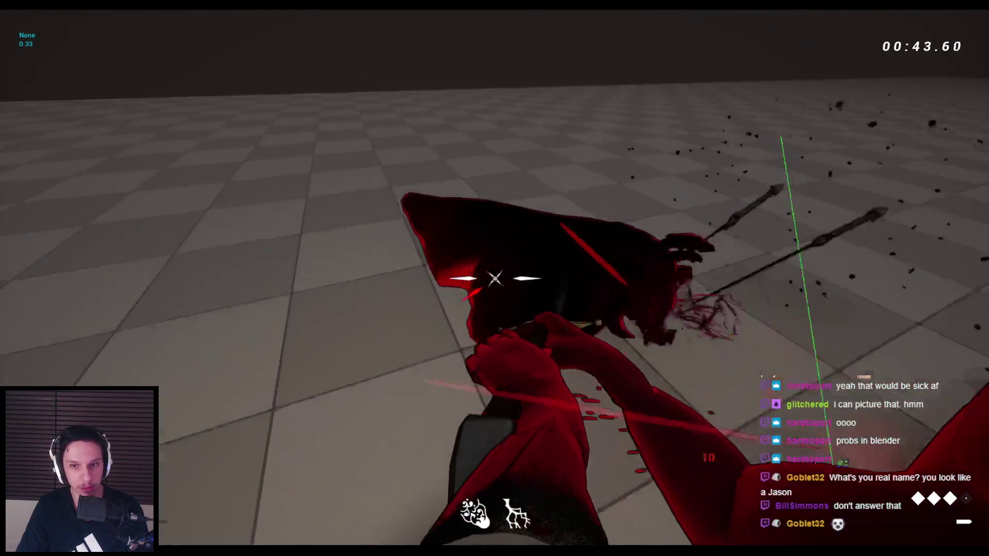
pyautogui.press('space')
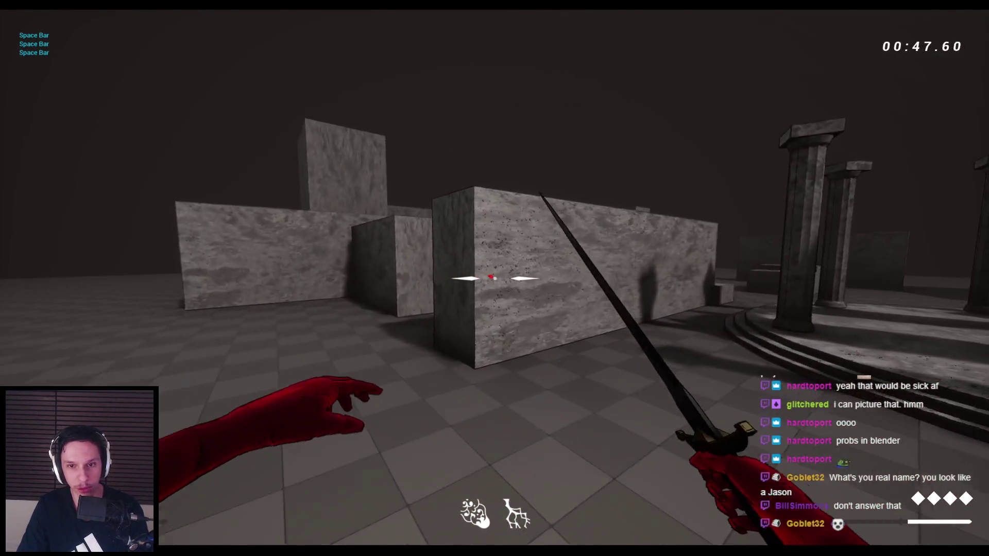
# - Jump onto the stone wall and run along it, then jump off
pyautogui.press('space')
pyautogui.press('space')
pyautogui.press('space')
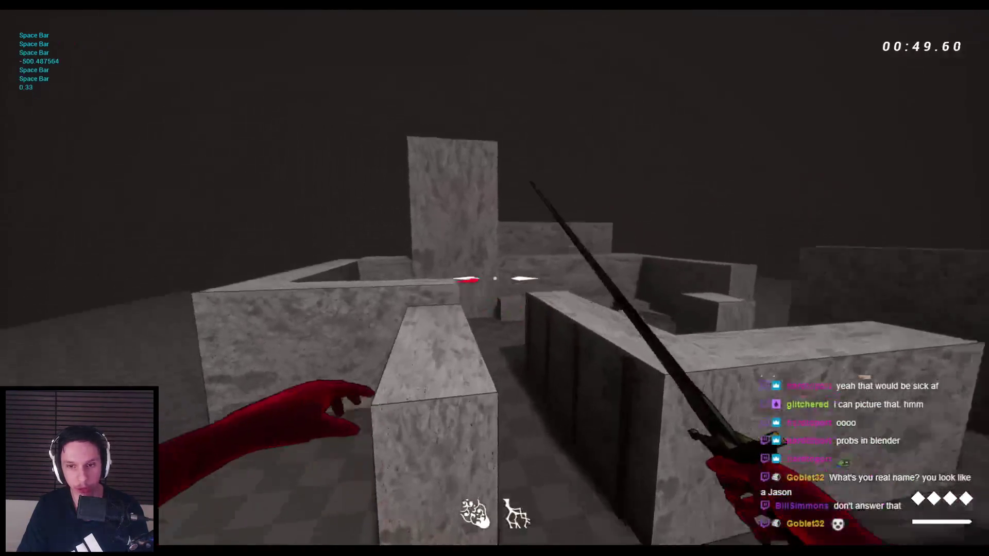
pyautogui.press('space')
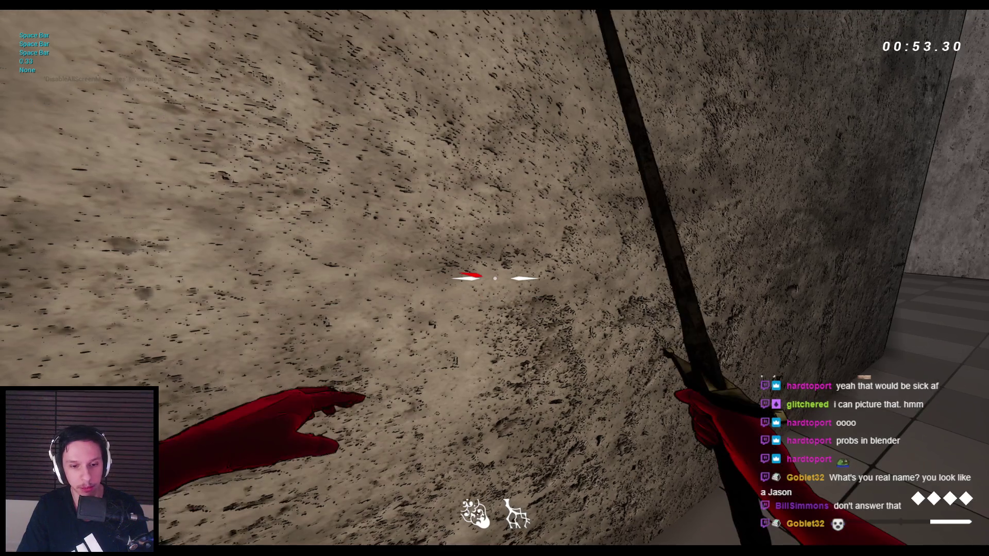
pyautogui.press('space')
pyautogui.press('space')
pyautogui.press('space')
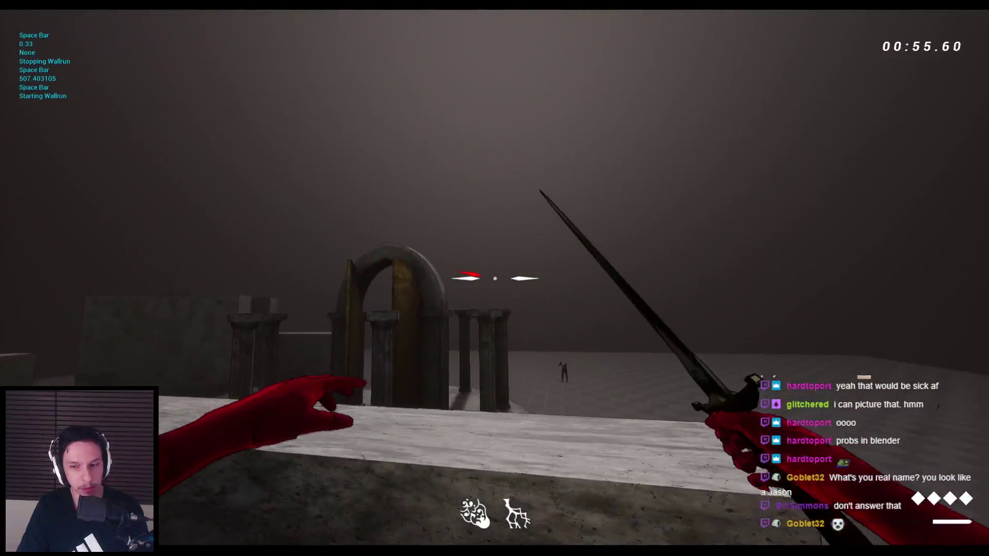
pyautogui.press('space')
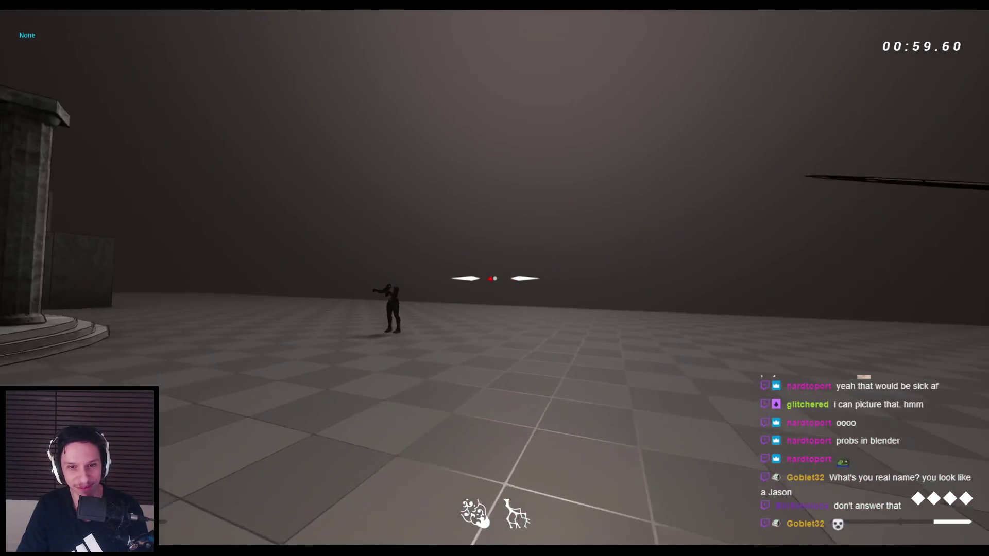
# - Jump back to the open floor with a sword swing, then end the playtest with Esc
pyautogui.press('space')
pyautogui.click(495, 278)
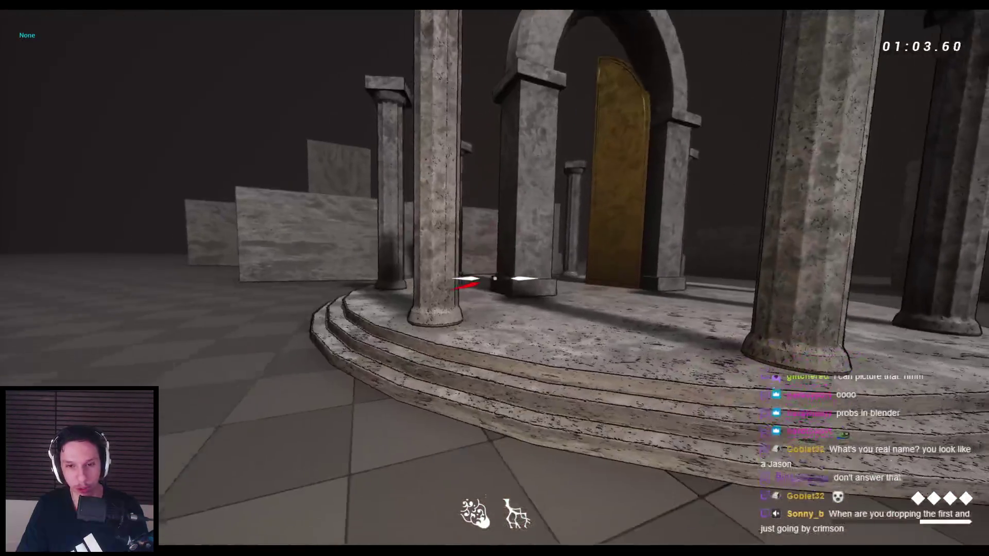
pyautogui.press('space')
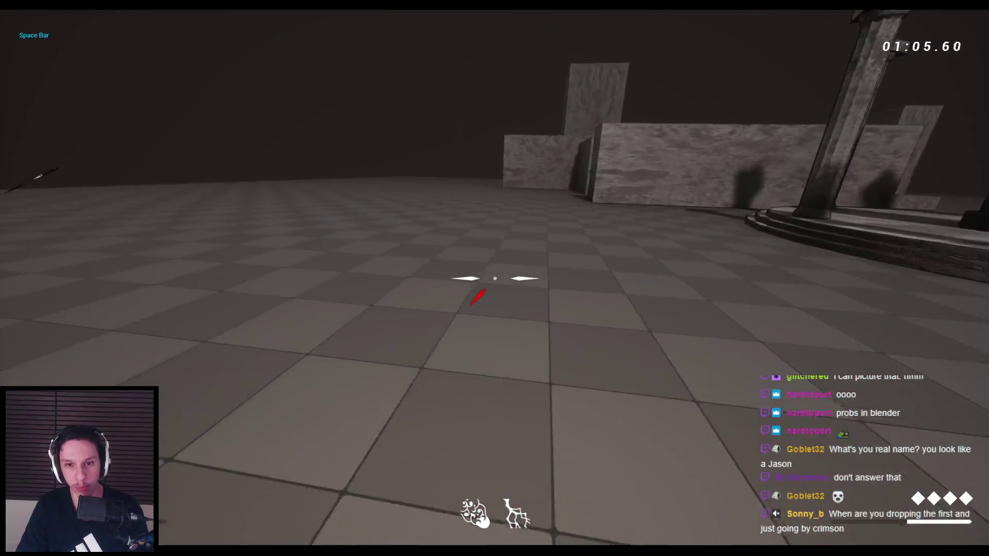
pyautogui.press('Escape')
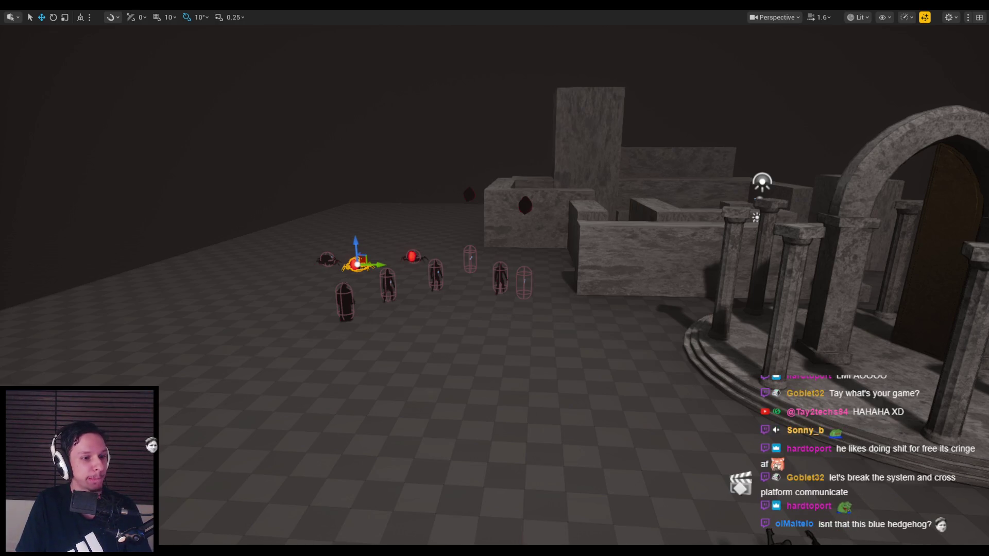
pyautogui.scroll(10, 273, 535)
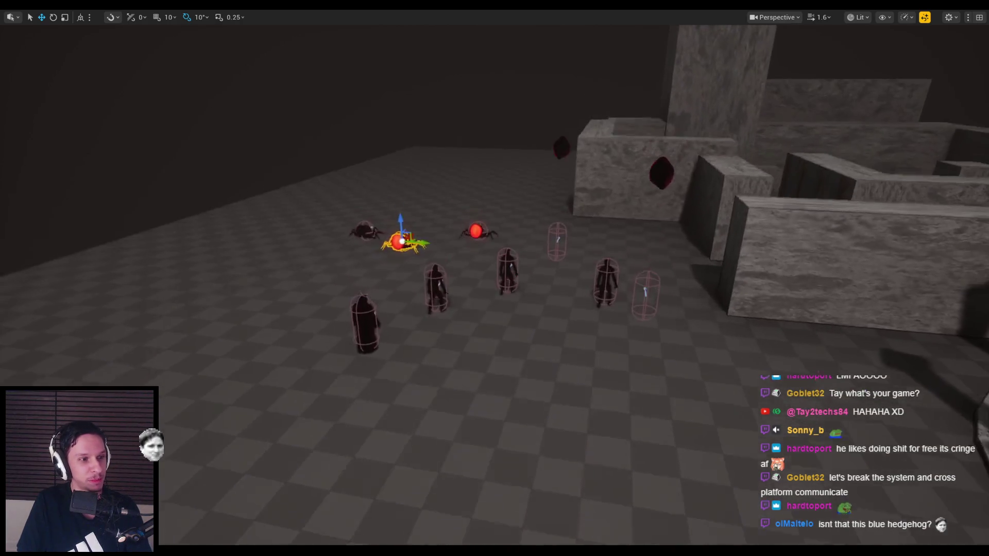
pyautogui.hotkey('alt', 'p')
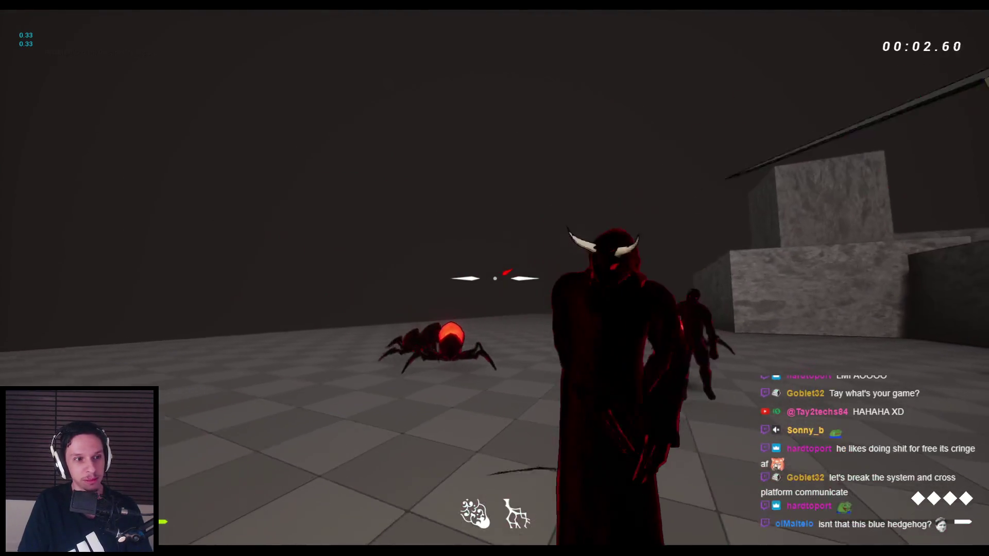
# - Jump in and slash the first group of spiders with the sword
pyautogui.press('space')
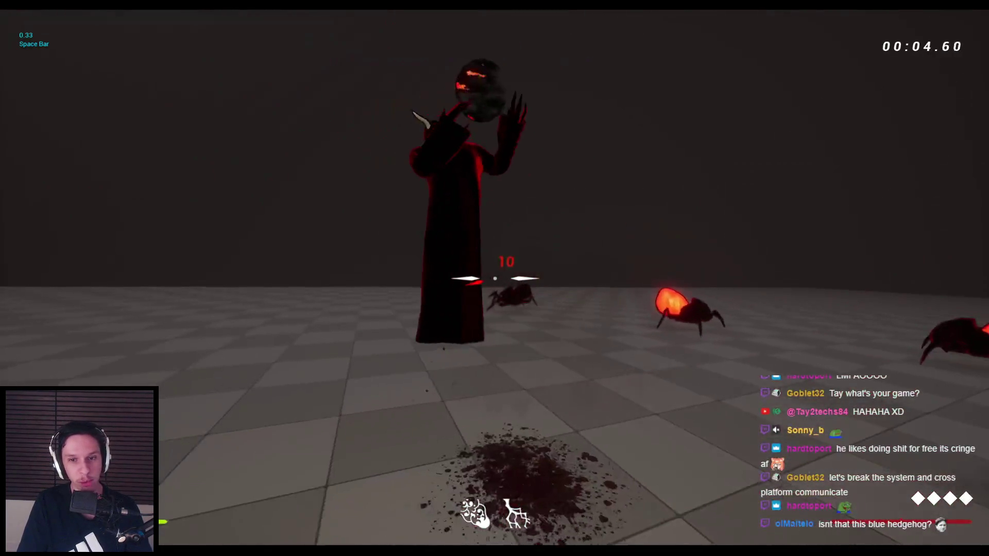
pyautogui.click(495, 278)
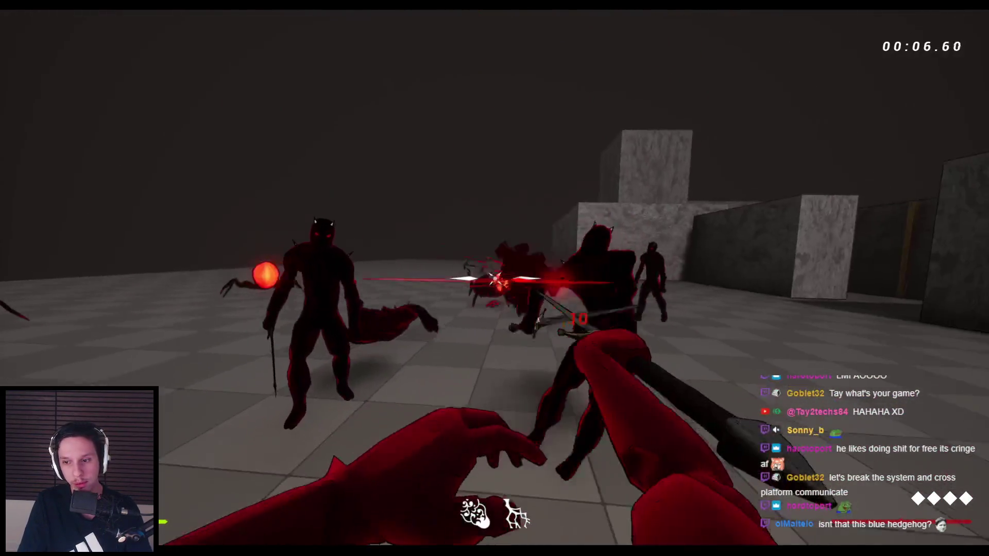
pyautogui.click(494, 278)
pyautogui.press('space')
pyautogui.click(495, 278)
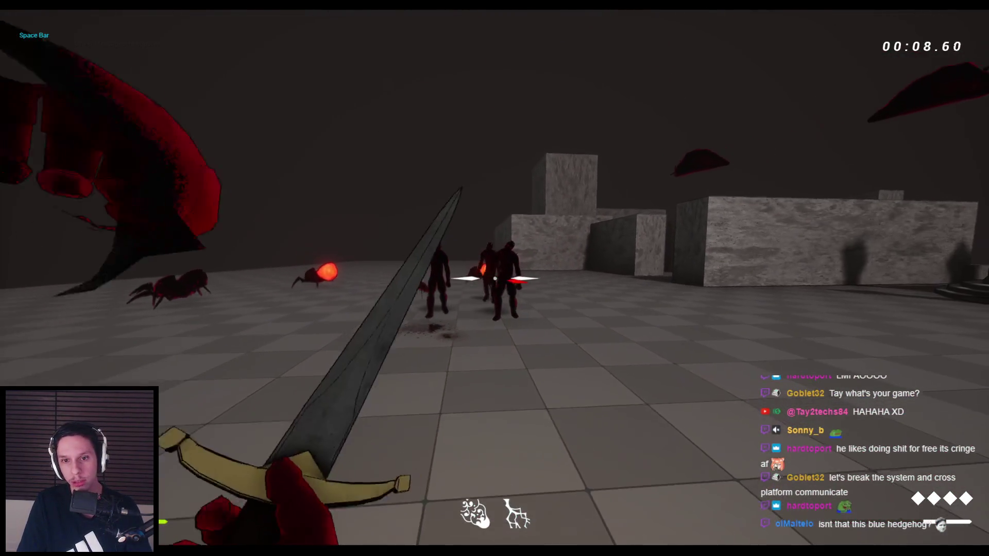
pyautogui.click(494, 279)
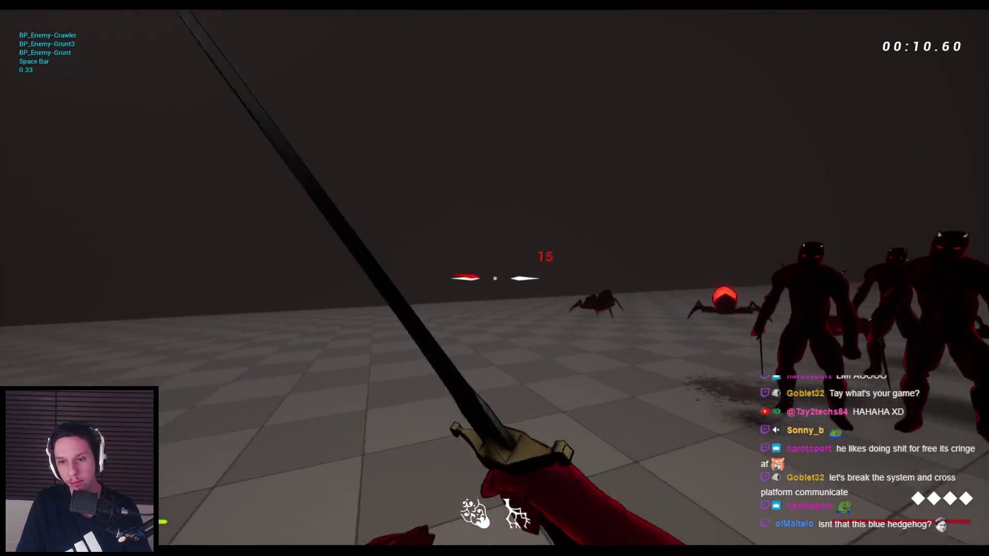
pyautogui.click(495, 278)
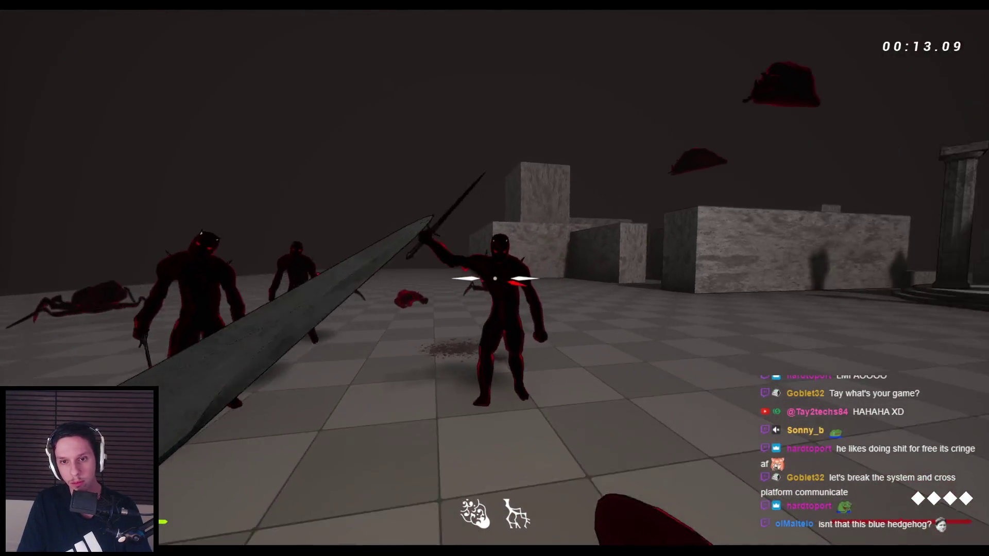
# - Cut through the demons, the large red enemy and the horned enemy
pyautogui.click(494, 278)
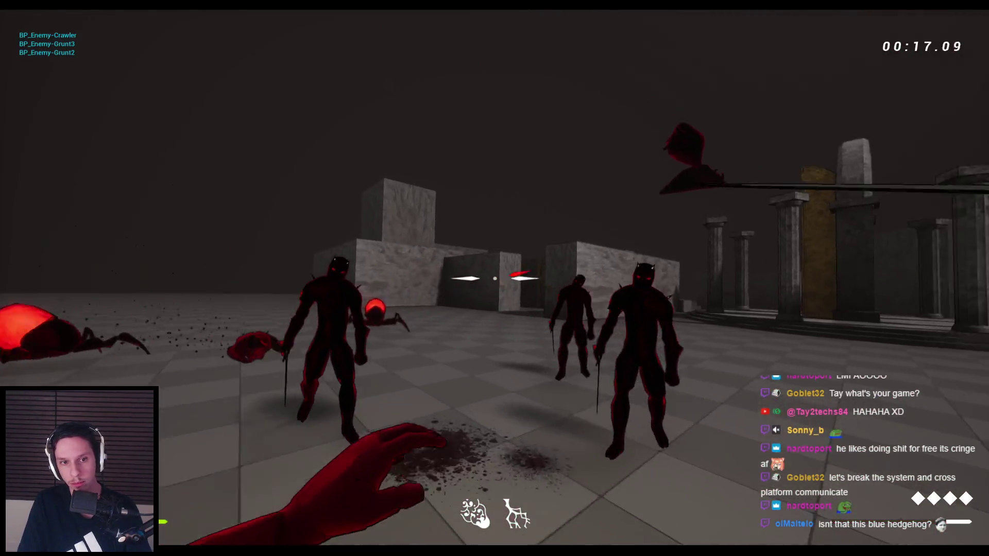
pyautogui.click(495, 278)
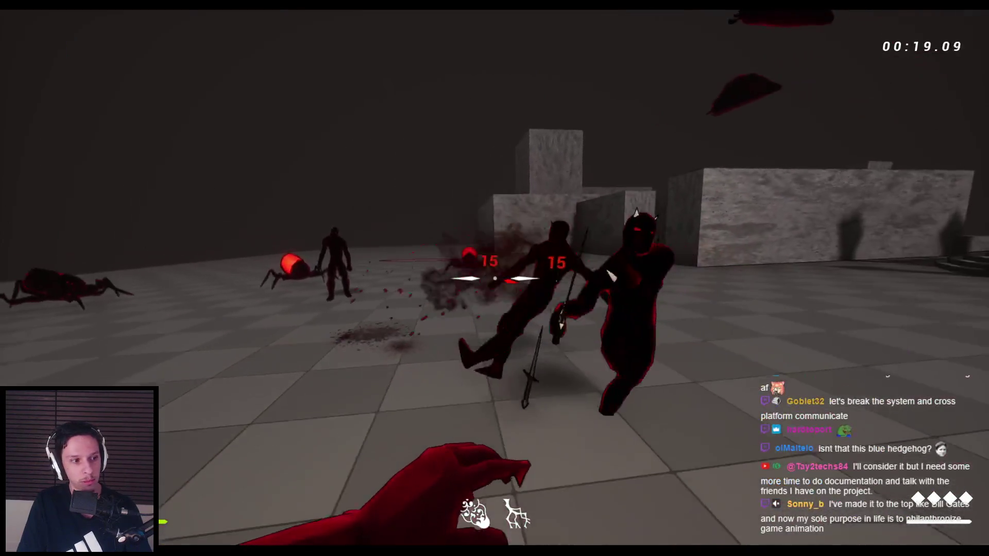
pyautogui.click(495, 279)
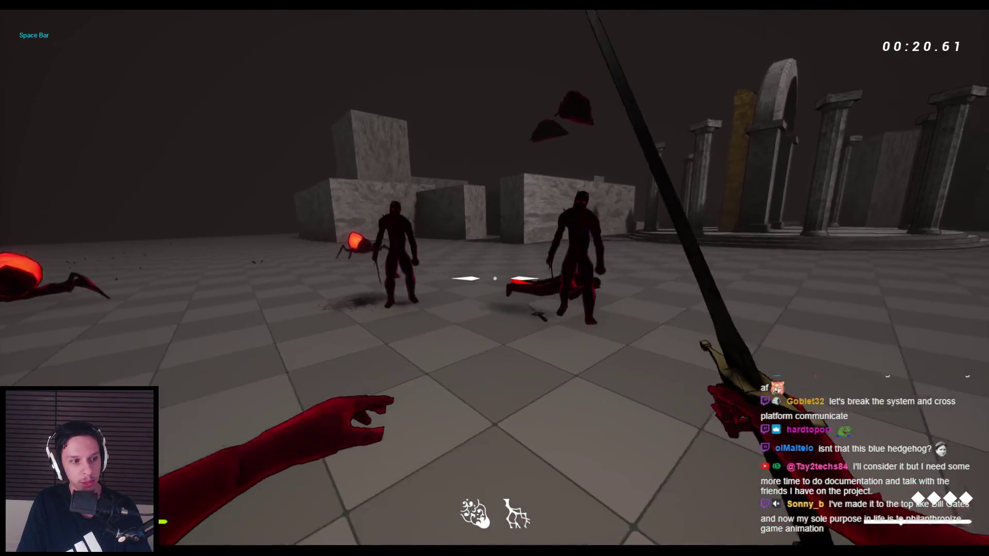
pyautogui.click(495, 279)
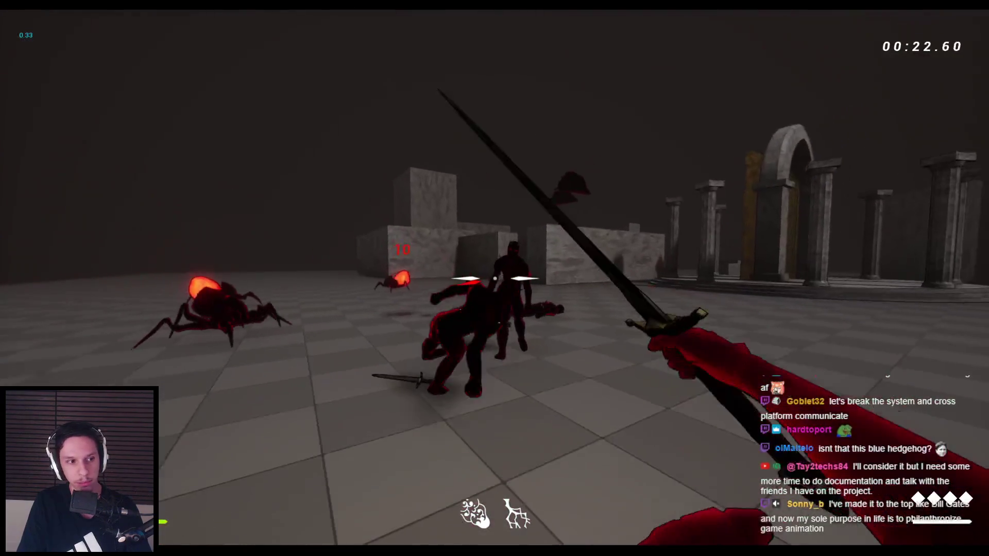
pyautogui.click(495, 278)
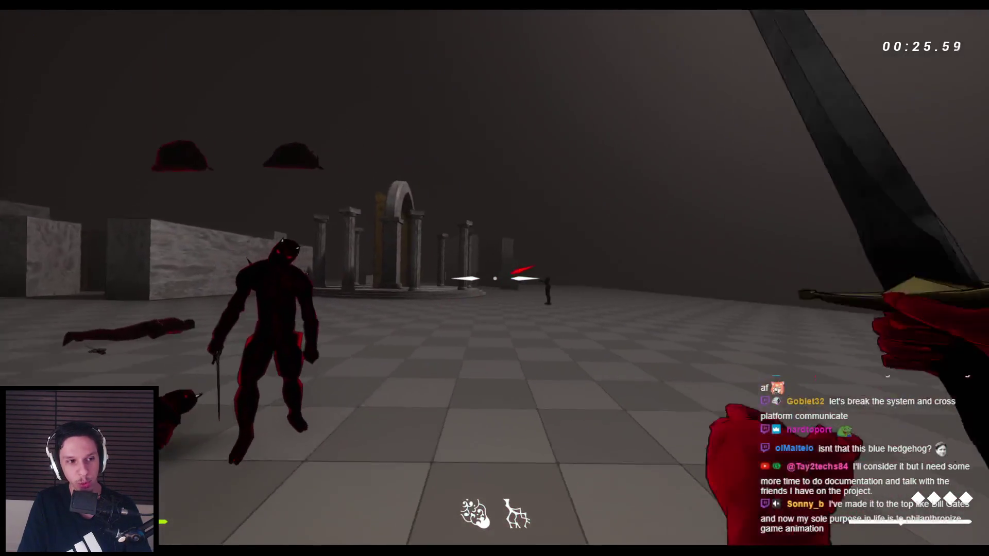
pyautogui.click(494, 279)
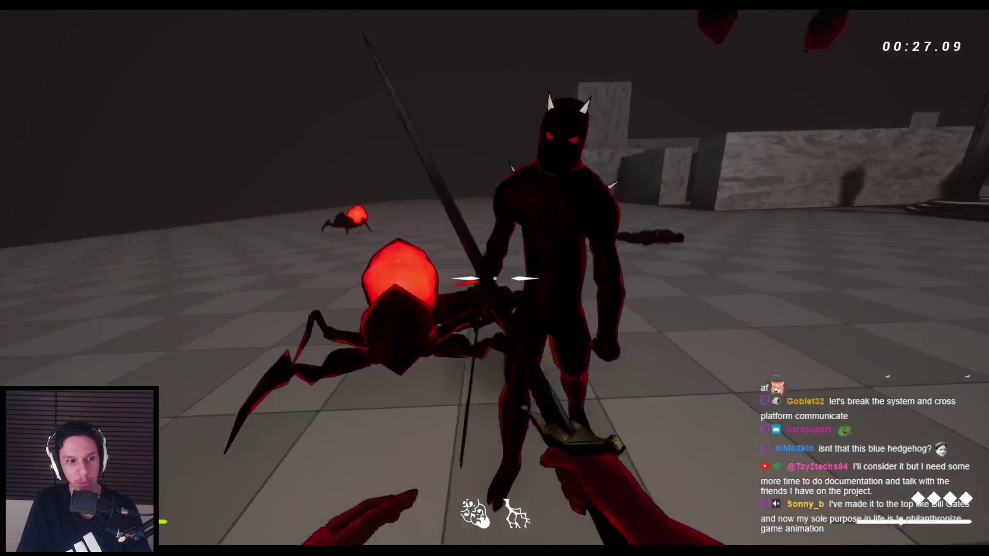
pyautogui.click(494, 278)
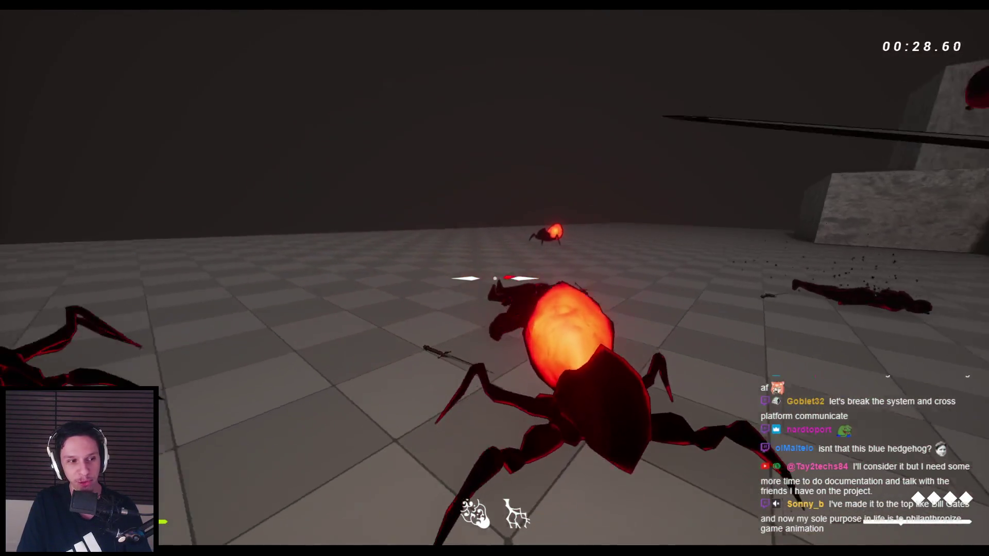
# - Leap at the glowing spiders, then dash up and slash the flying enemy mid-air
pyautogui.press('space')
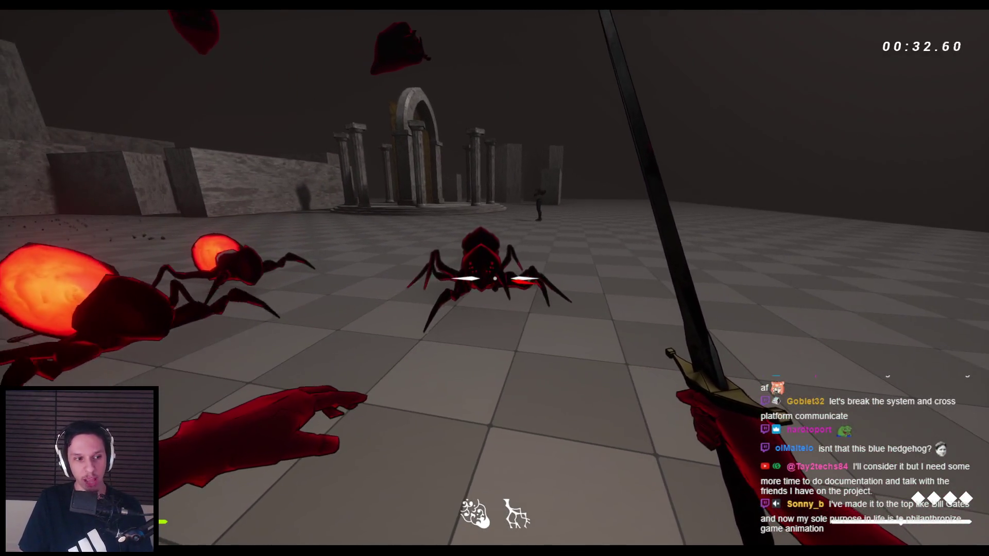
pyautogui.click(494, 278)
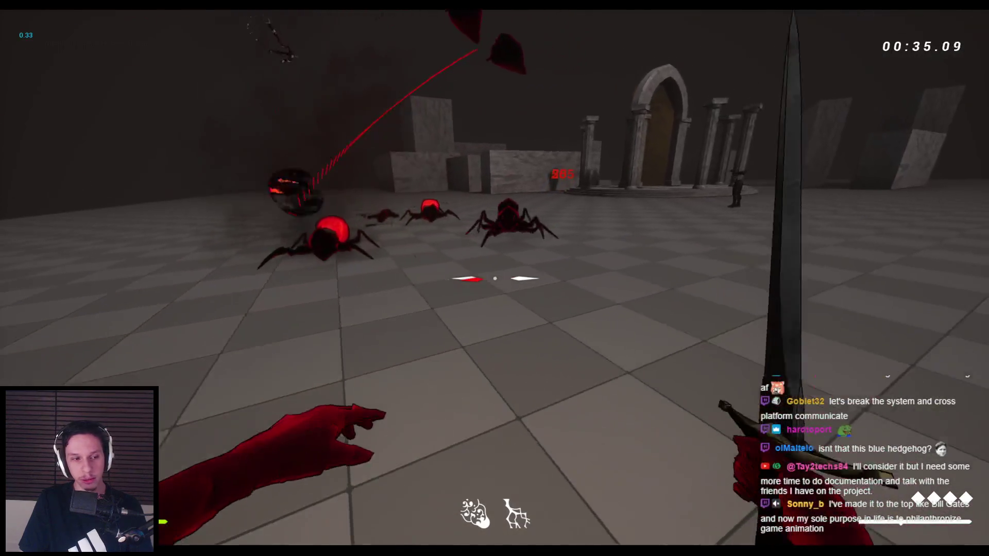
pyautogui.click(495, 279)
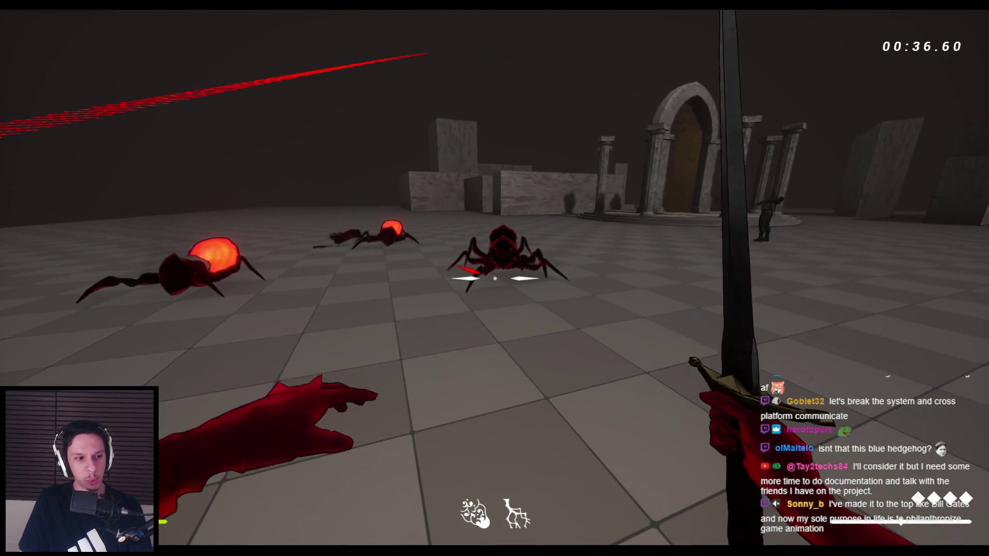
pyautogui.click(495, 278)
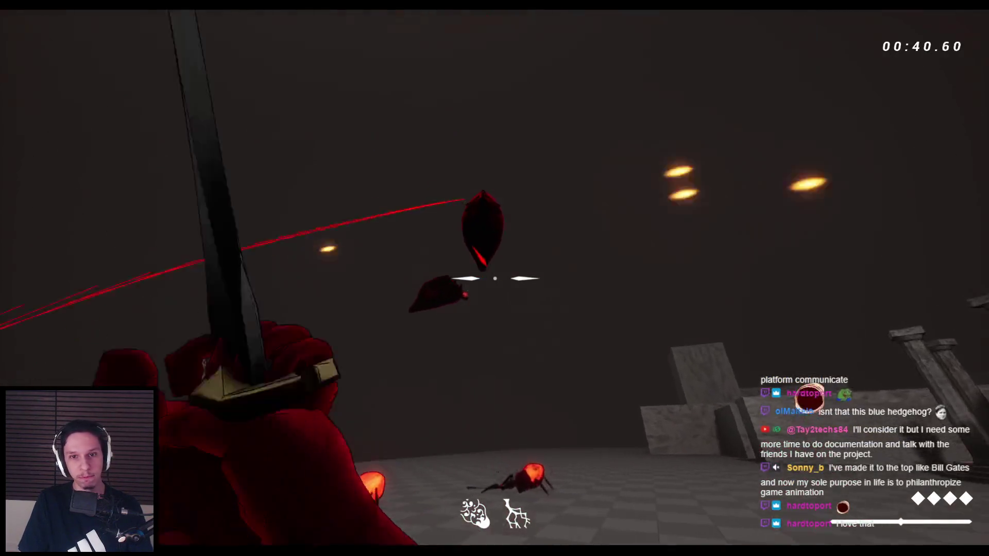
pyautogui.press('space')
pyautogui.click(494, 278)
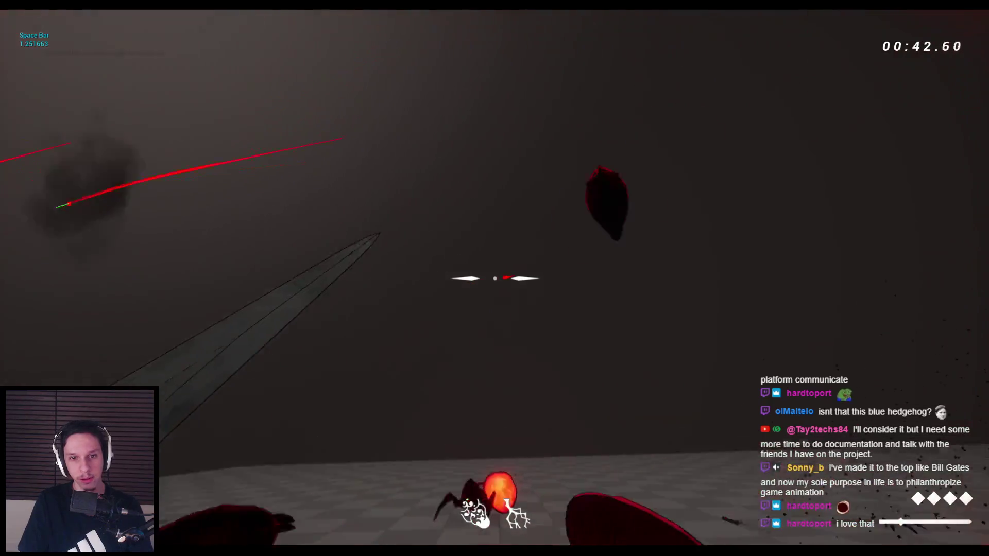
pyautogui.click(494, 278)
pyautogui.press('space')
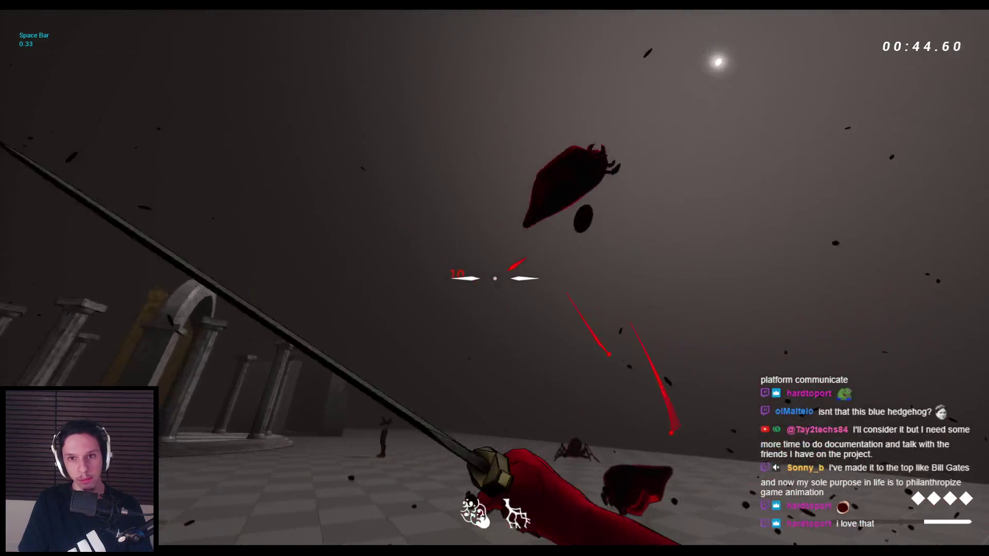
pyautogui.click(494, 278)
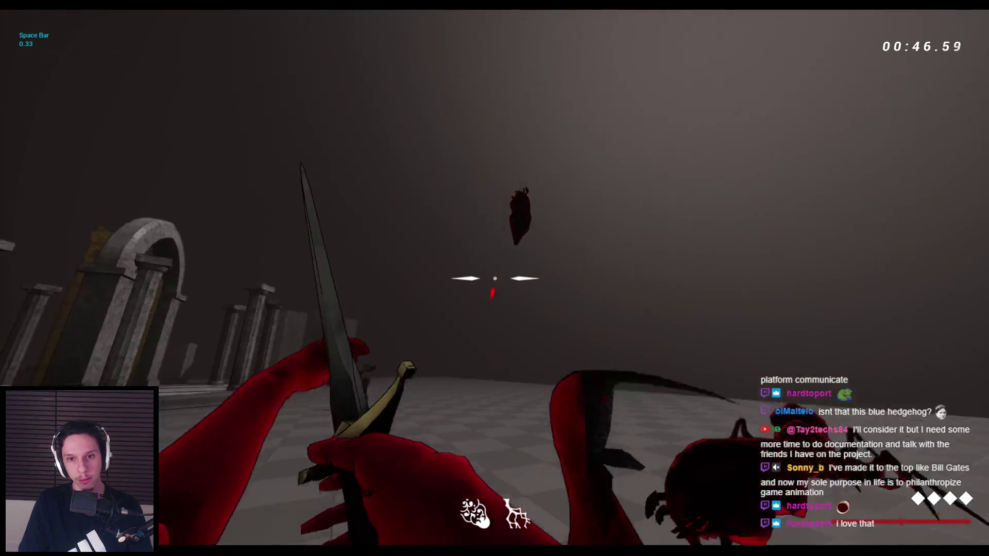
# - Cut down the remaining spiders, then dash toward the pillared temple and step back
pyautogui.click(495, 278)
pyautogui.click(494, 278)
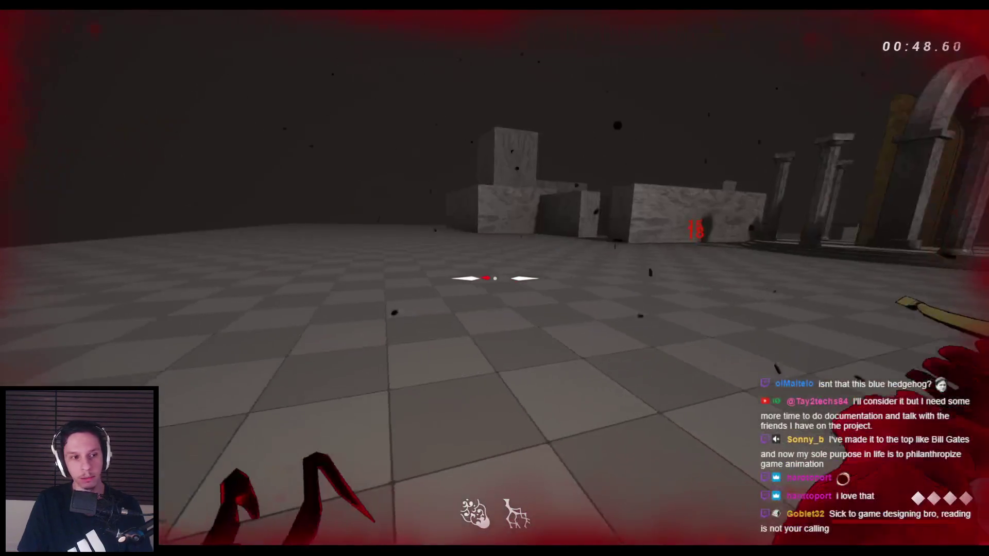
pyautogui.click(494, 278)
pyautogui.click(494, 278)
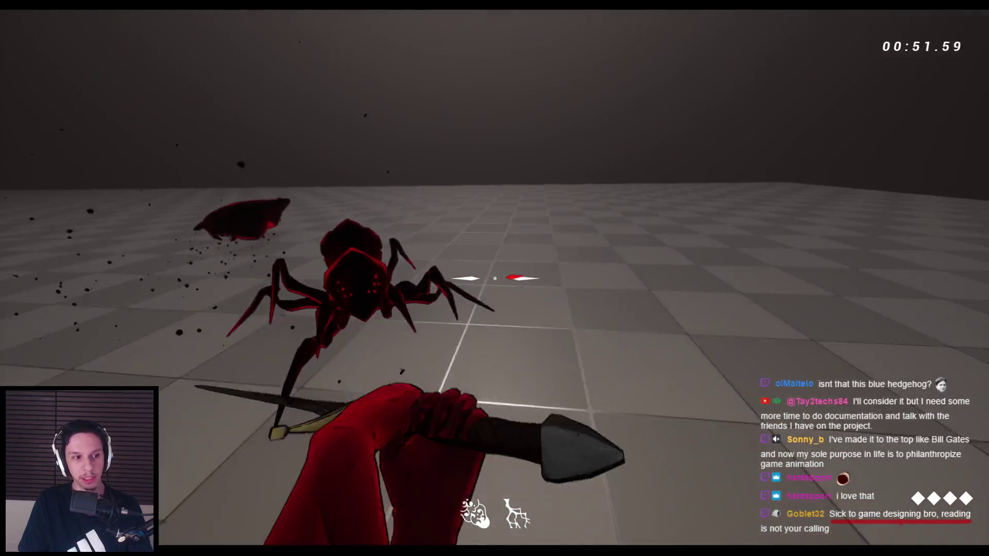
pyautogui.click(495, 279)
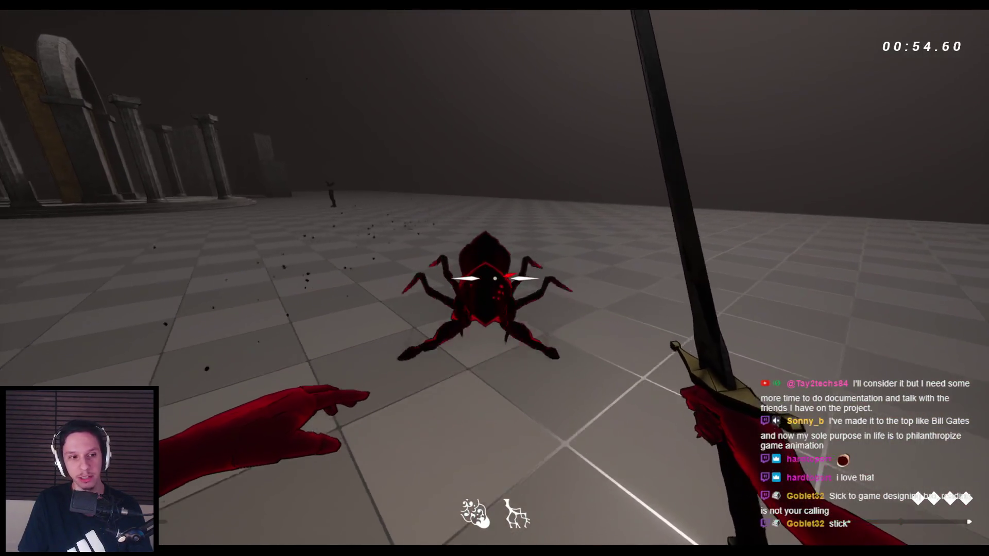
pyautogui.click(494, 278)
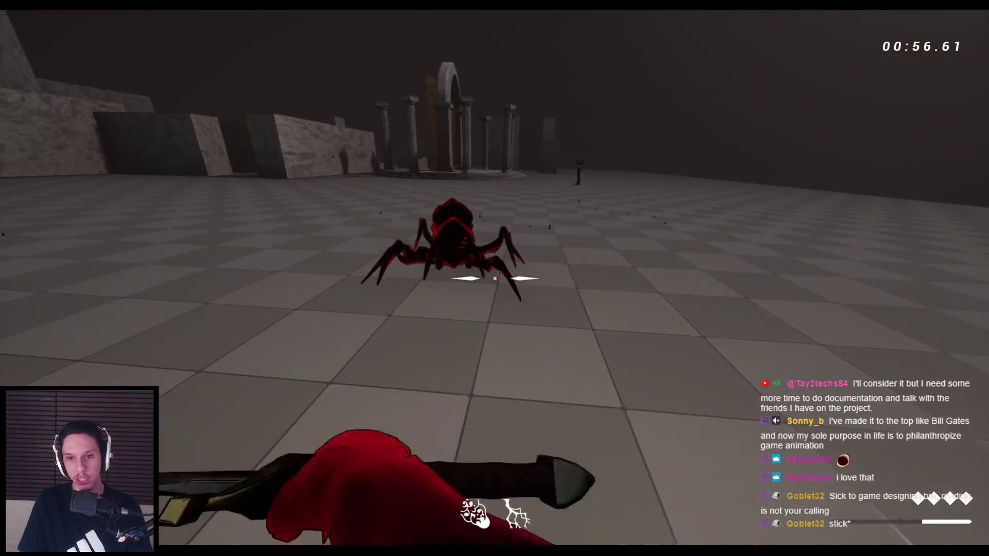
pyautogui.click(495, 278)
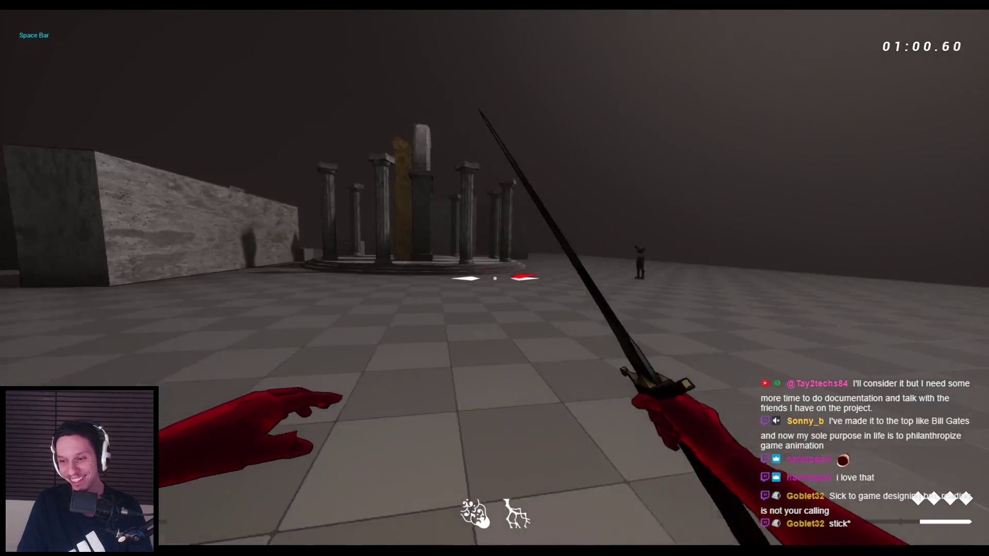
pyautogui.press('space')
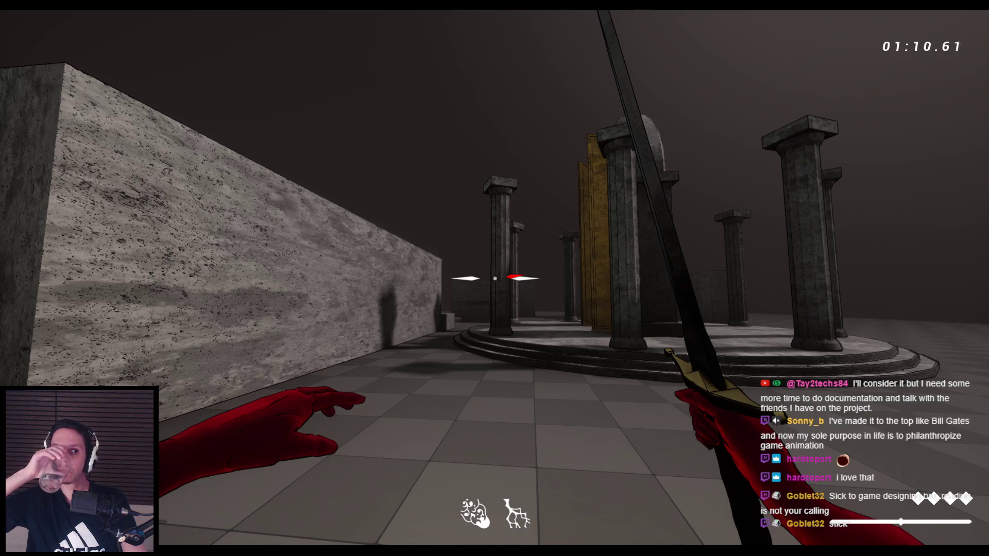
pyautogui.press('s')
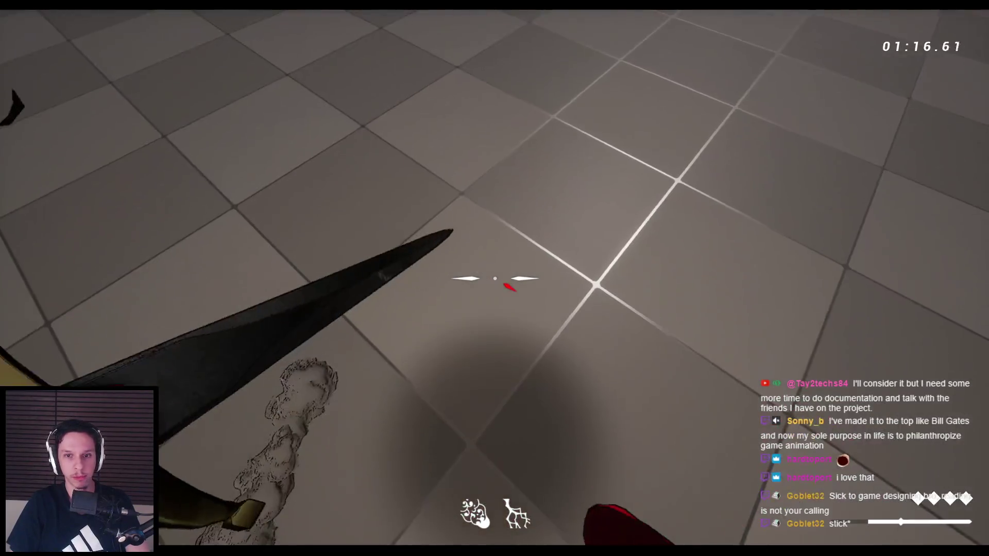
# - Test sword strikes on the floor, leaving sparks and dust marks
pyautogui.click(494, 279)
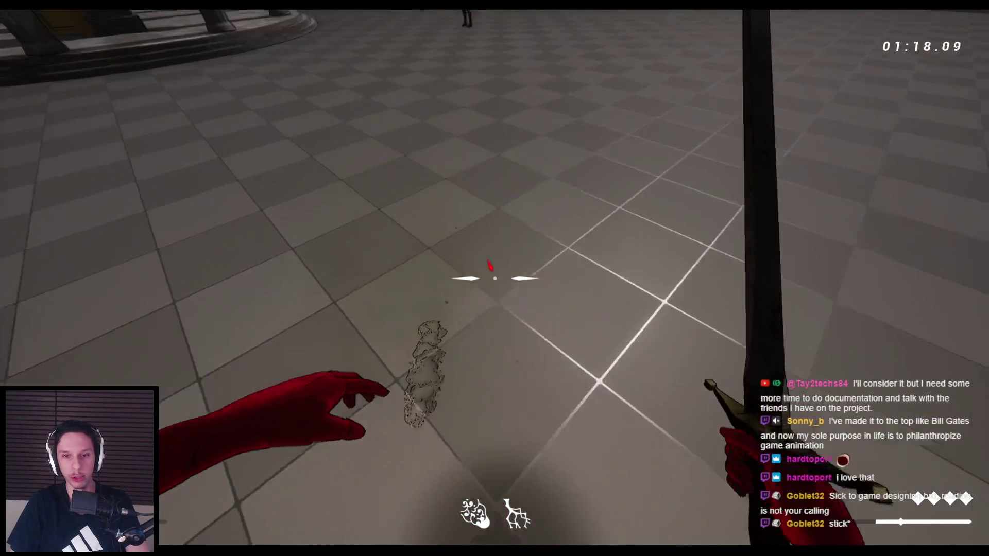
pyautogui.click(494, 278)
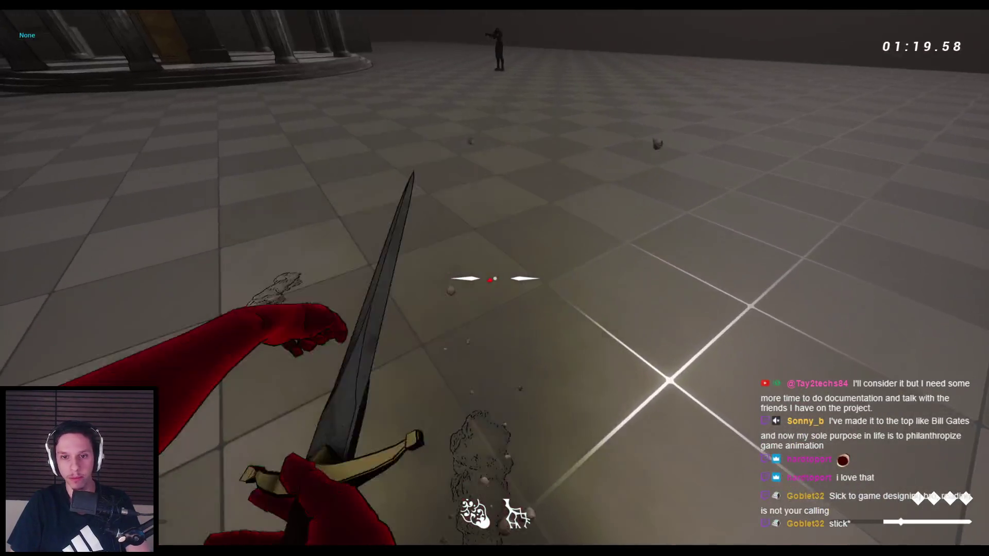
pyautogui.click(495, 278)
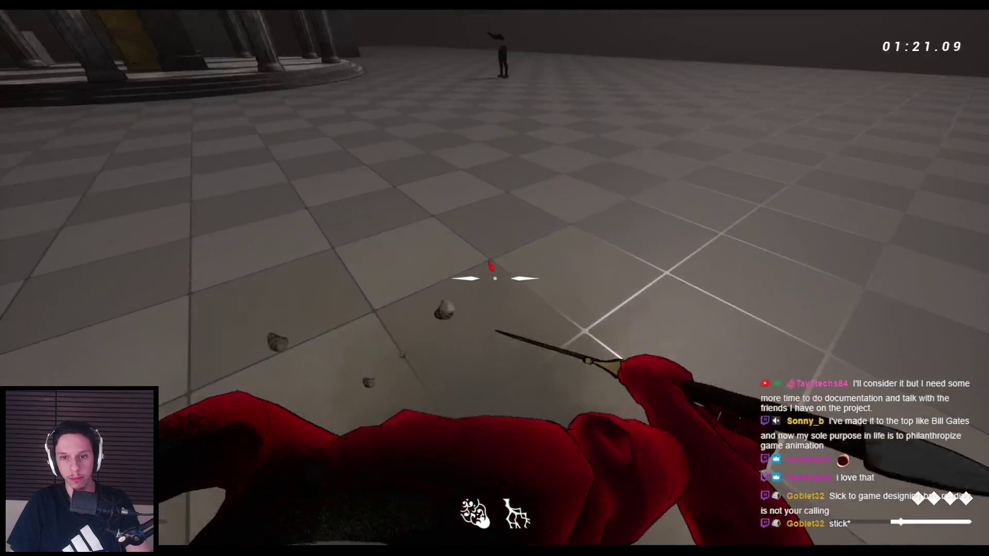
pyautogui.click(494, 279)
pyautogui.click(495, 278)
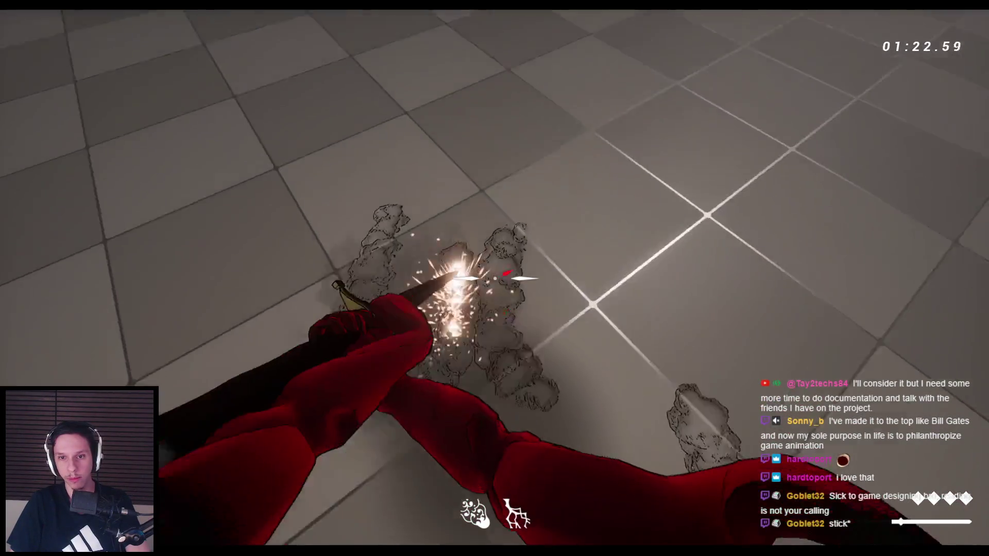
pyautogui.click(495, 278)
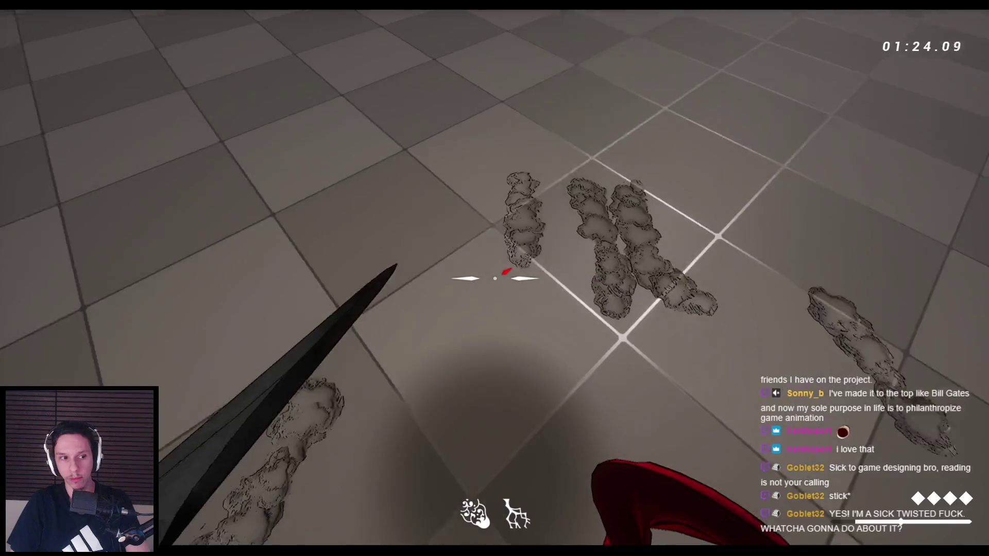
pyautogui.click(495, 278)
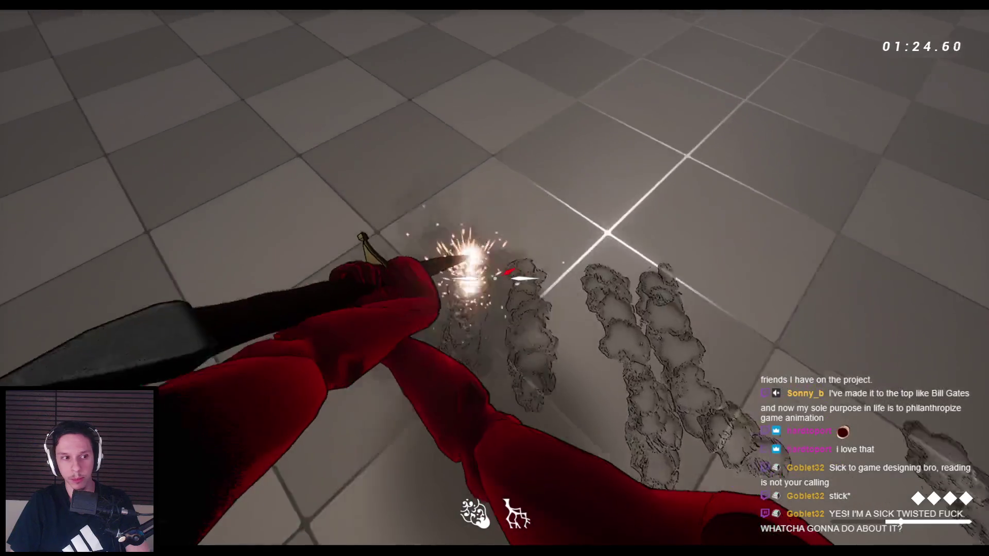
pyautogui.click(494, 278)
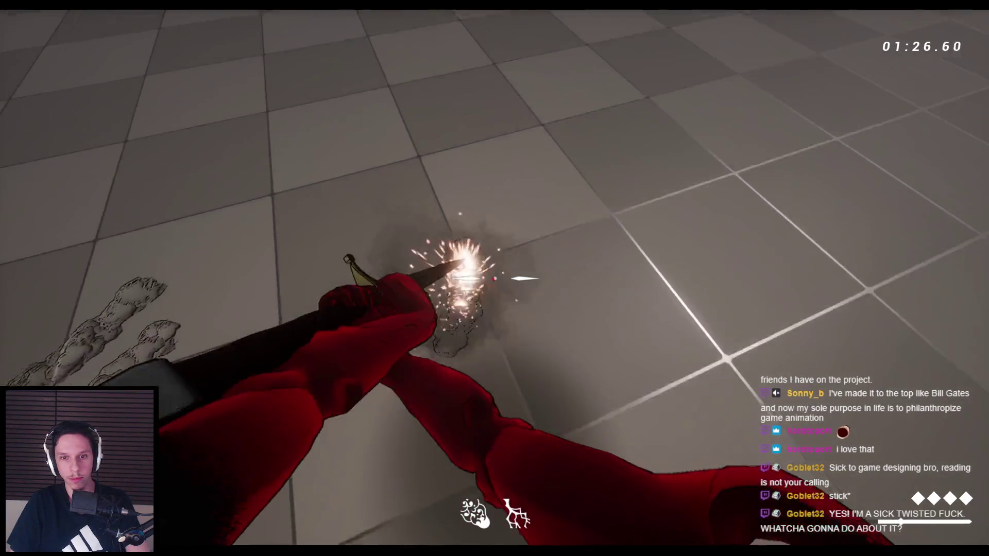
pyautogui.click(495, 278)
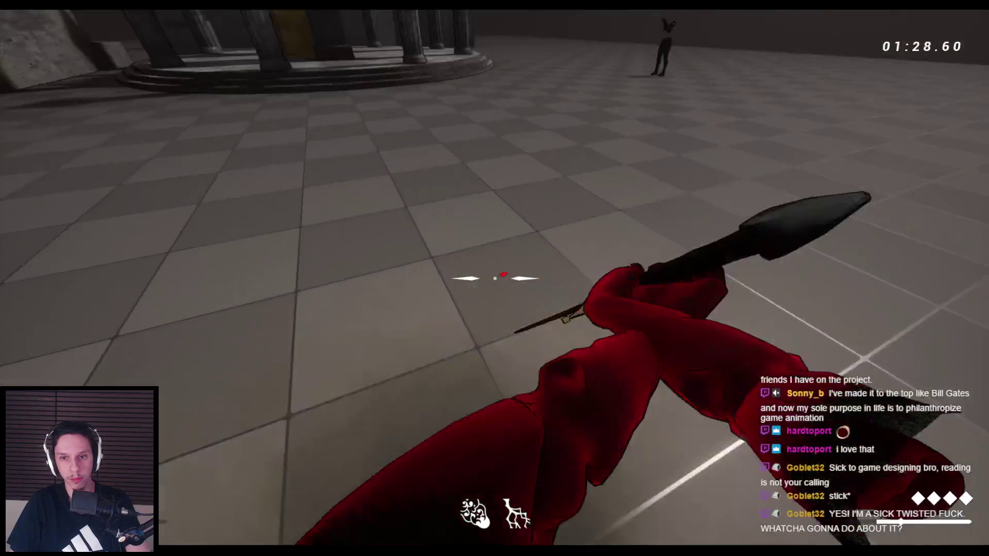
pyautogui.click(494, 278)
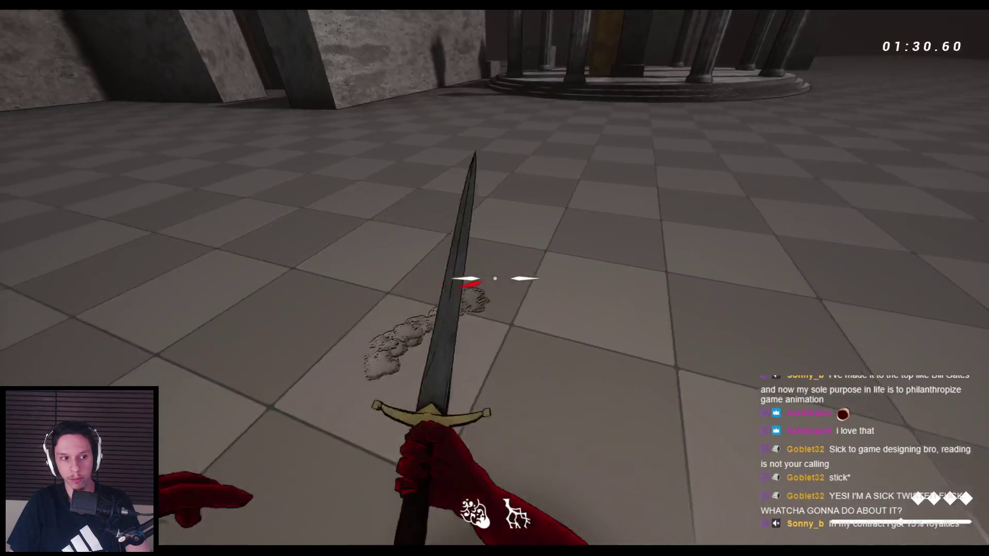
# - Dash to the stone blocks and test a chain of sword swings beside them
pyautogui.click(494, 278)
pyautogui.press('space')
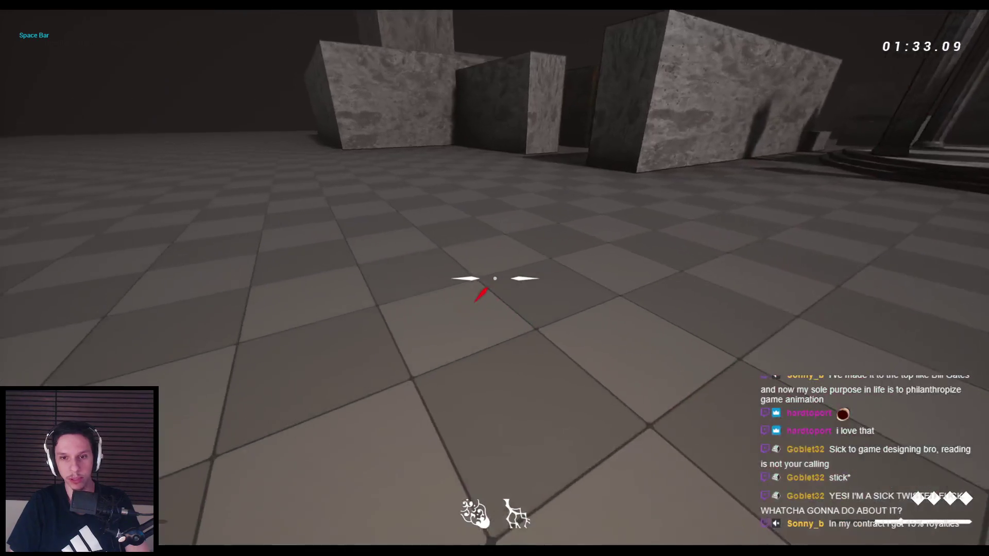
pyautogui.click(495, 279)
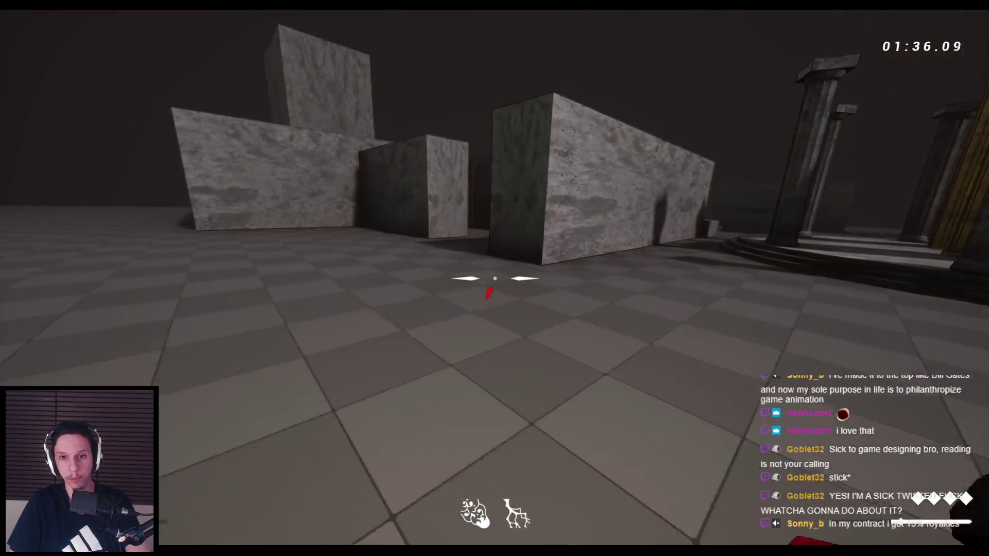
pyautogui.click(495, 278)
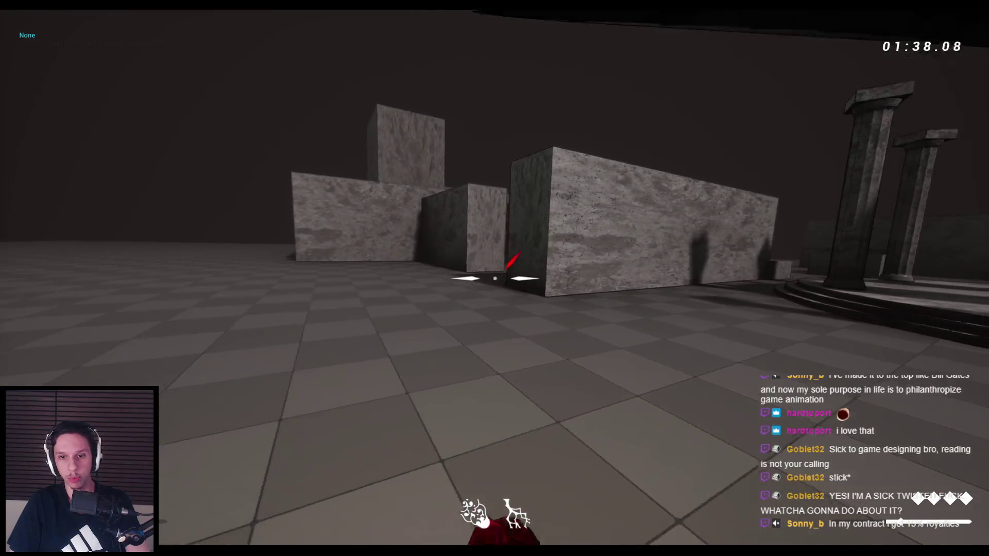
pyautogui.click(495, 278)
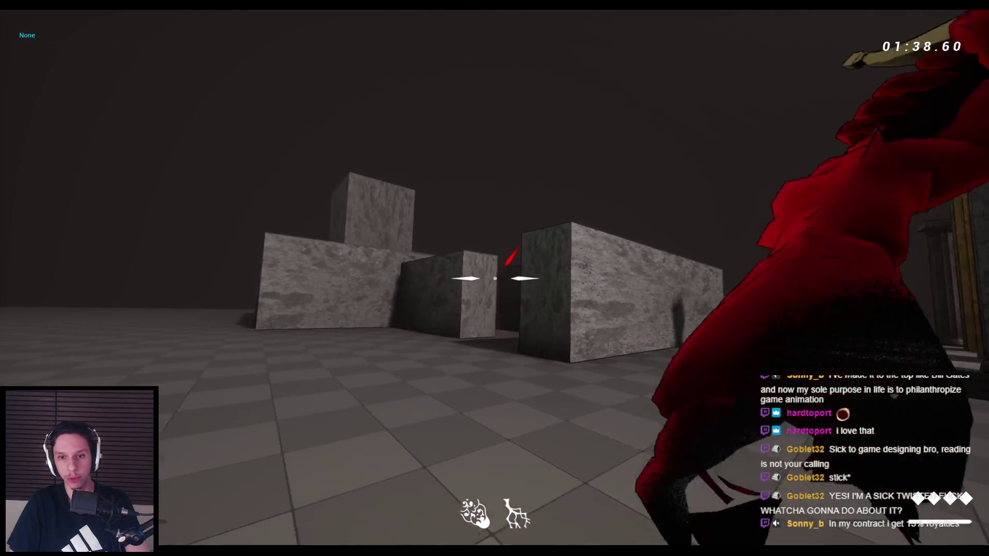
pyautogui.click(494, 278)
pyautogui.click(494, 278)
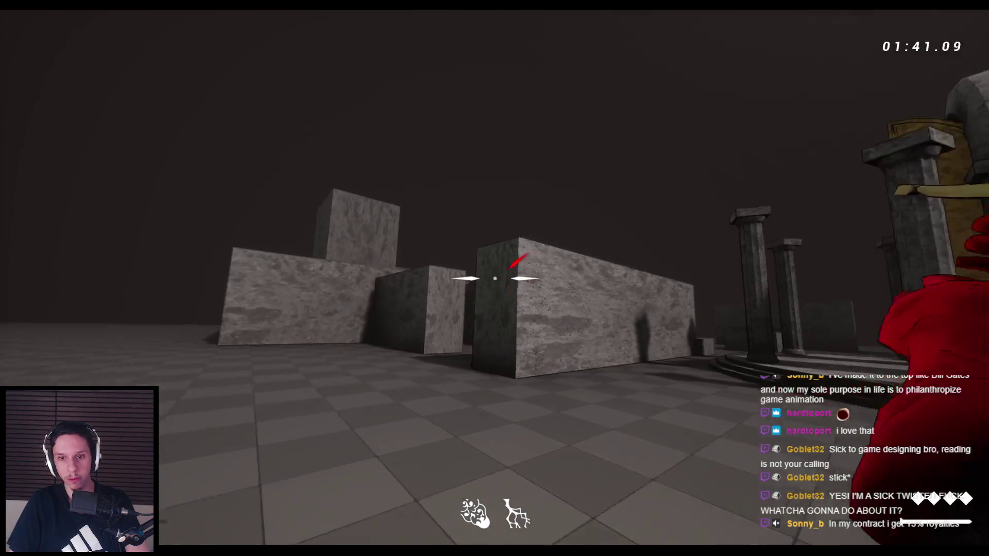
pyautogui.click(495, 279)
pyautogui.click(494, 278)
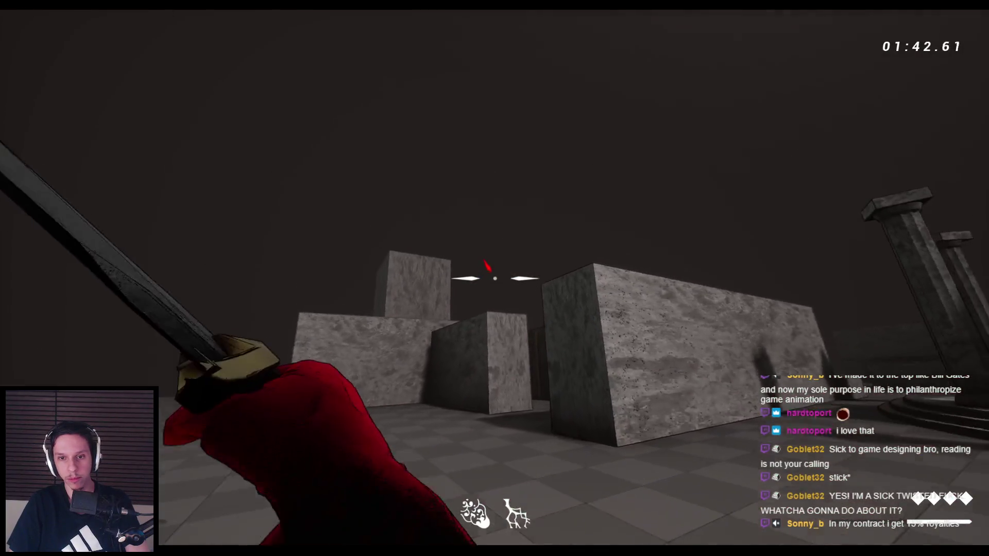
pyautogui.click(494, 278)
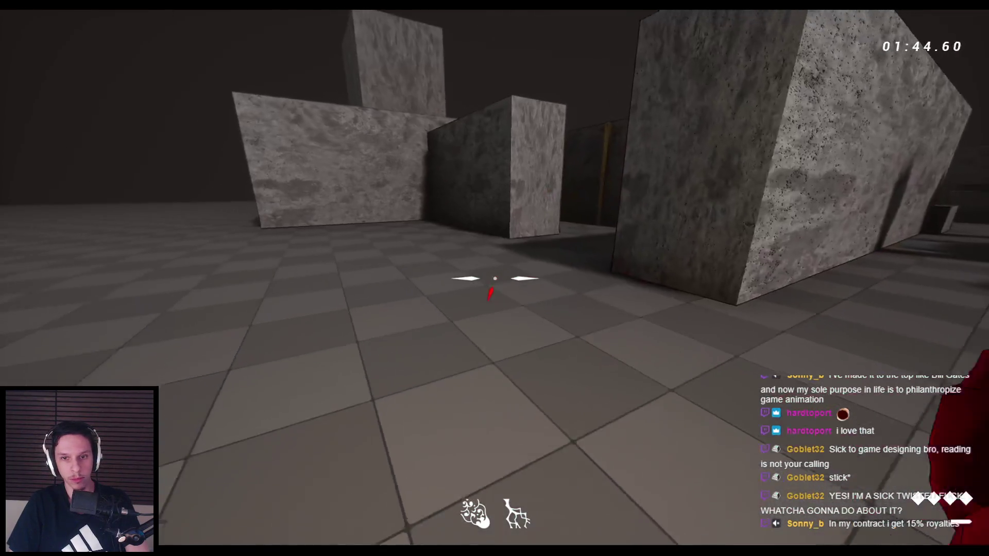
pyautogui.click(495, 278)
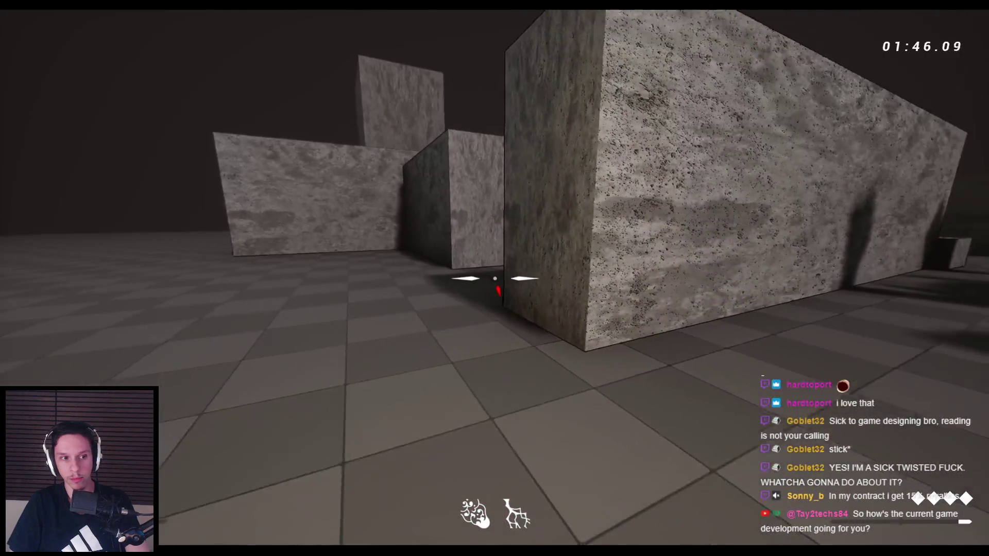
pyautogui.click(494, 278)
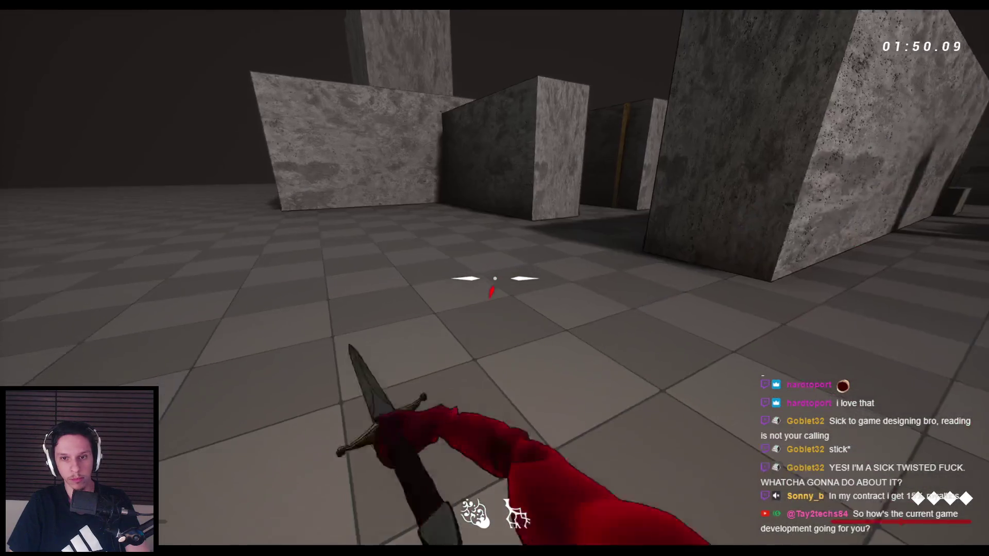
pyautogui.click(494, 278)
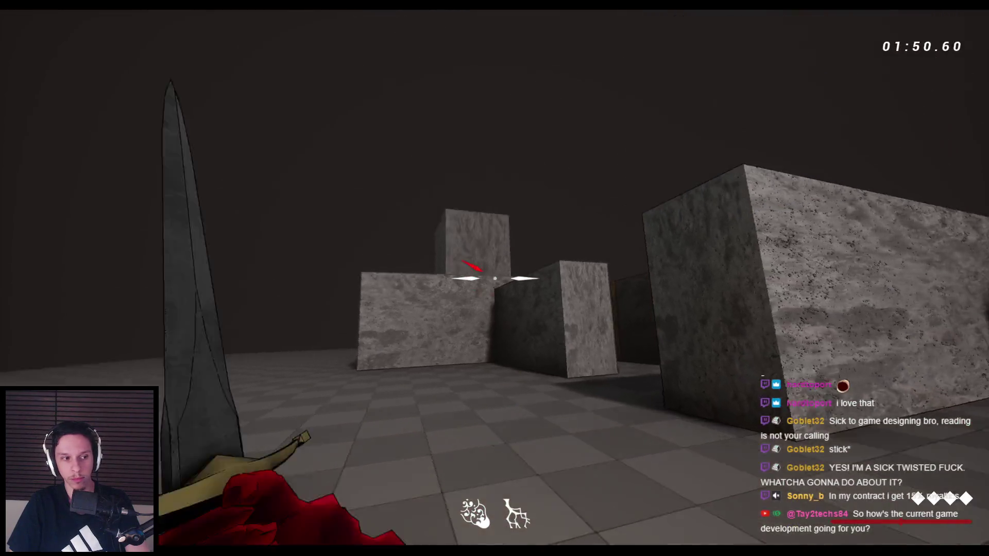
# - Wallrun along the blocks, hop on and off a block, then stop the playtest
pyautogui.press('space')
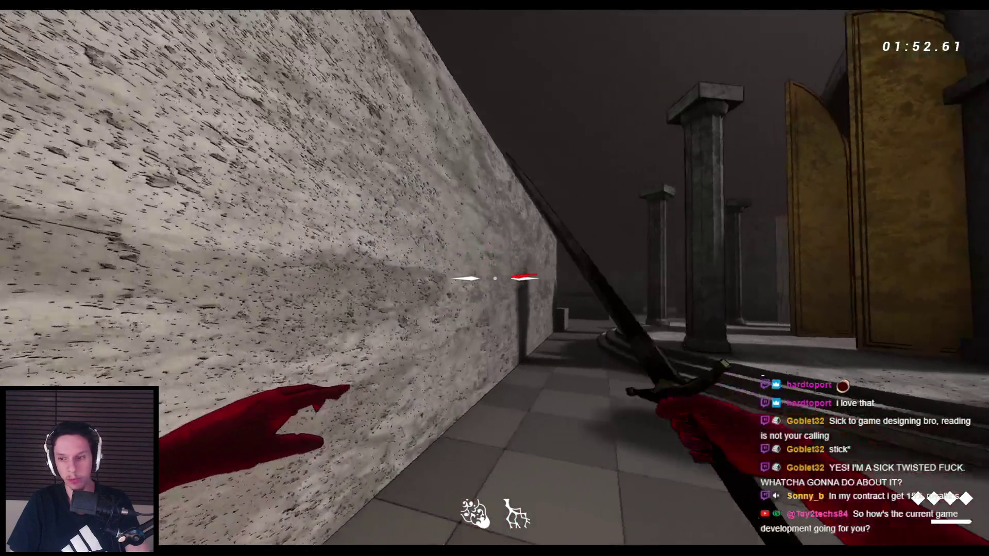
pyautogui.press('space')
pyautogui.press('space')
pyautogui.press('space')
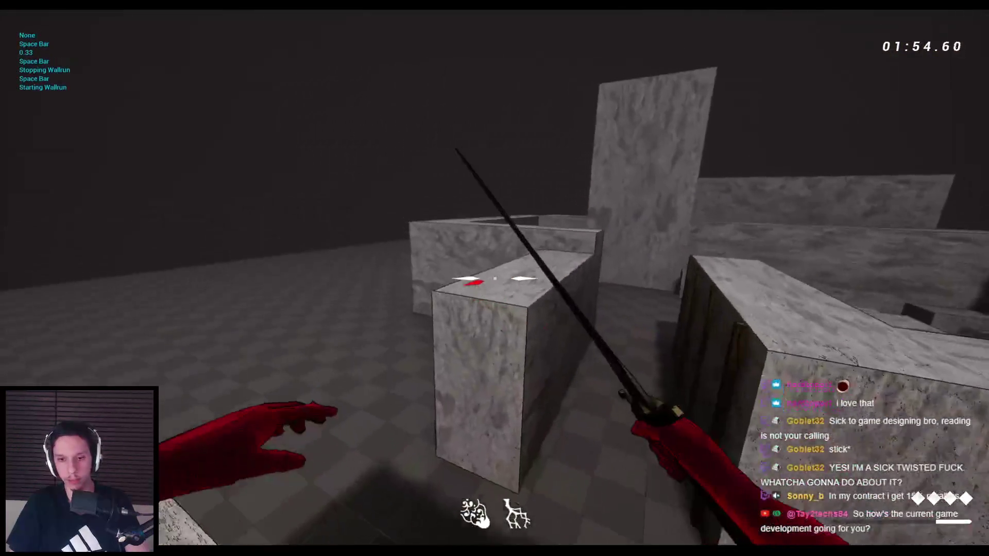
pyautogui.press('space')
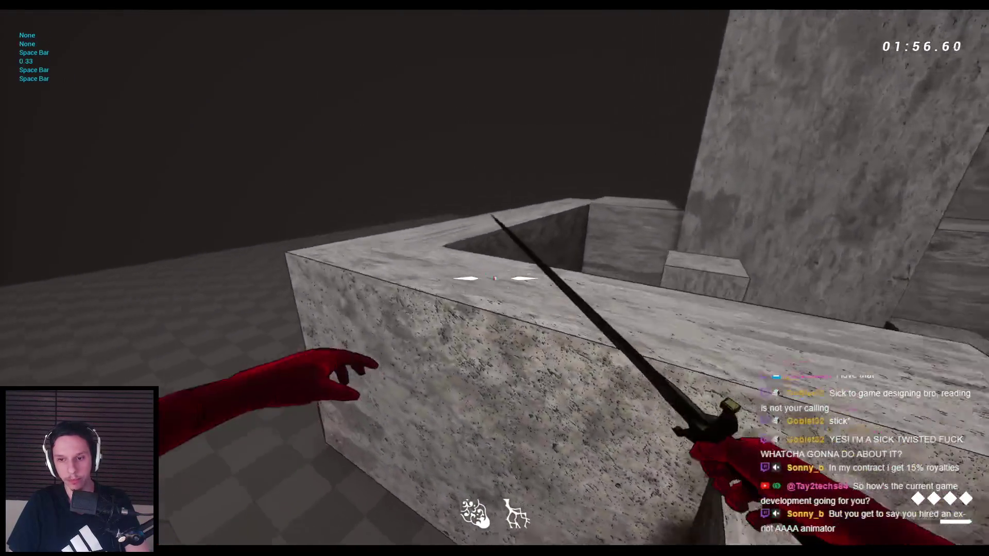
pyautogui.press('space')
pyautogui.press('space')
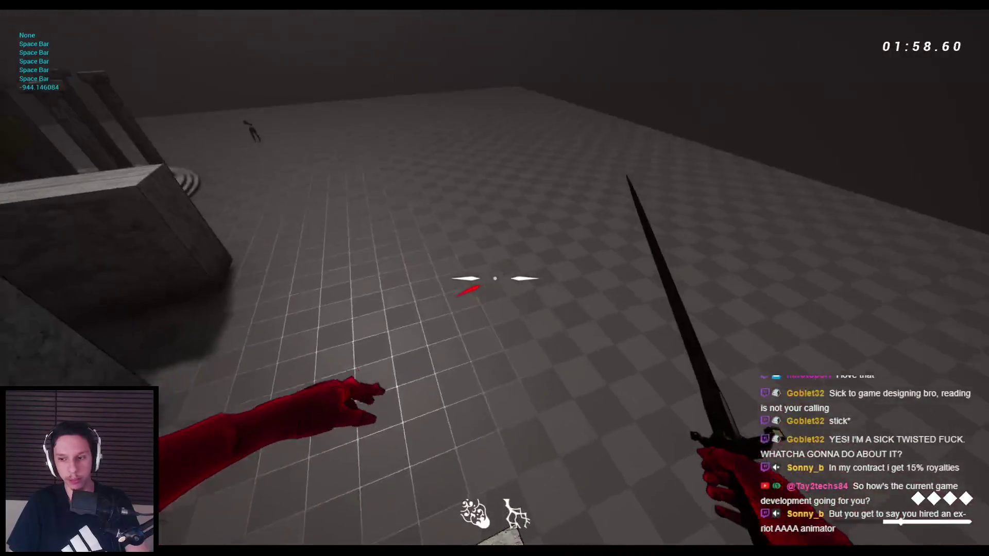
pyautogui.press('space')
pyautogui.press('space')
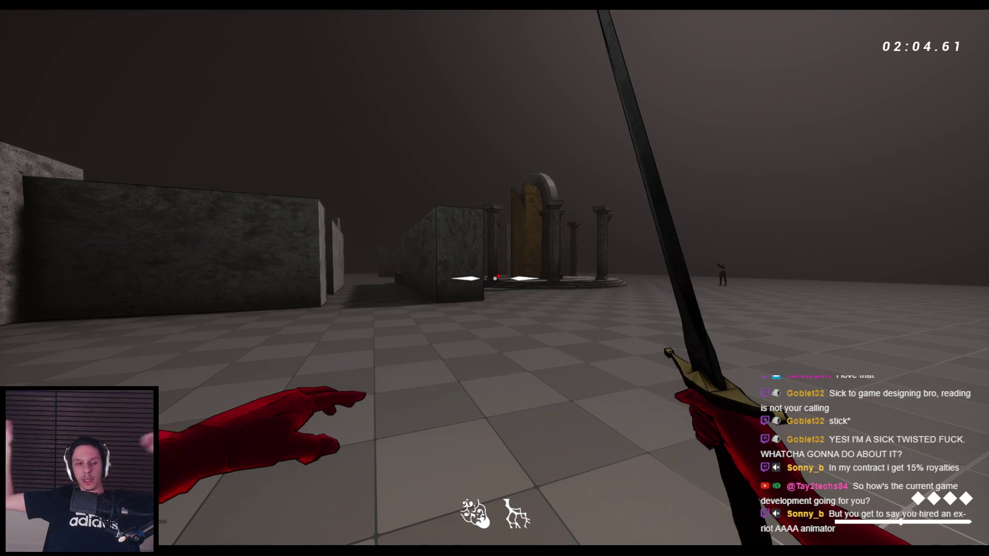
pyautogui.press('Escape')
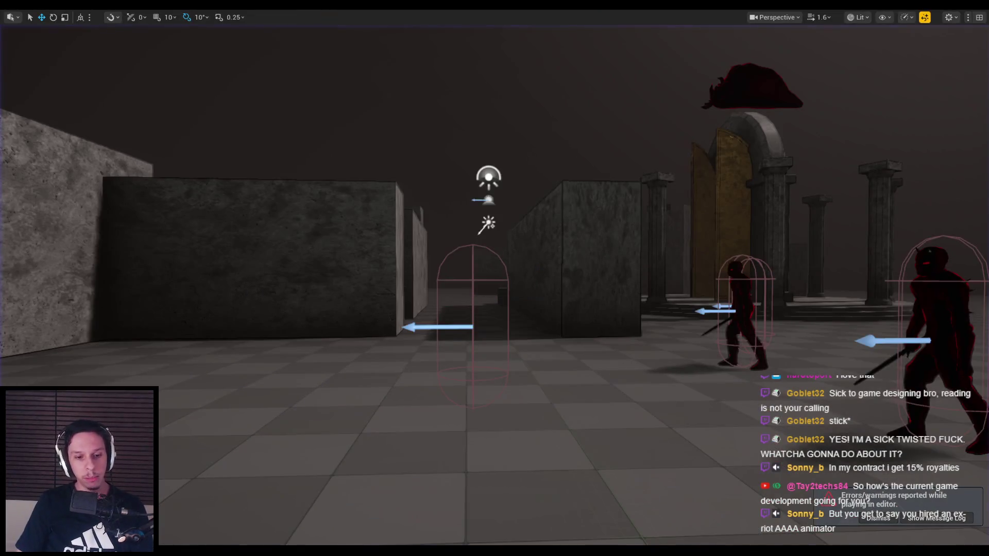
# - Try opening Trainrot_CharacterConcepts.blend from Blender's taskbar recent files, dismiss the prompt, and bring Blender forward
pyautogui.rightClick(204, 553)
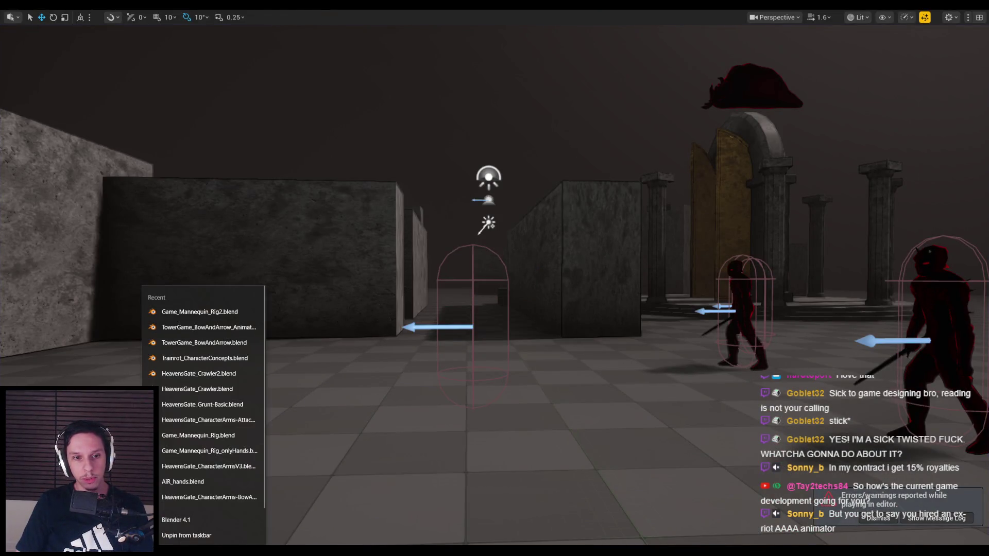
pyautogui.click(196, 359)
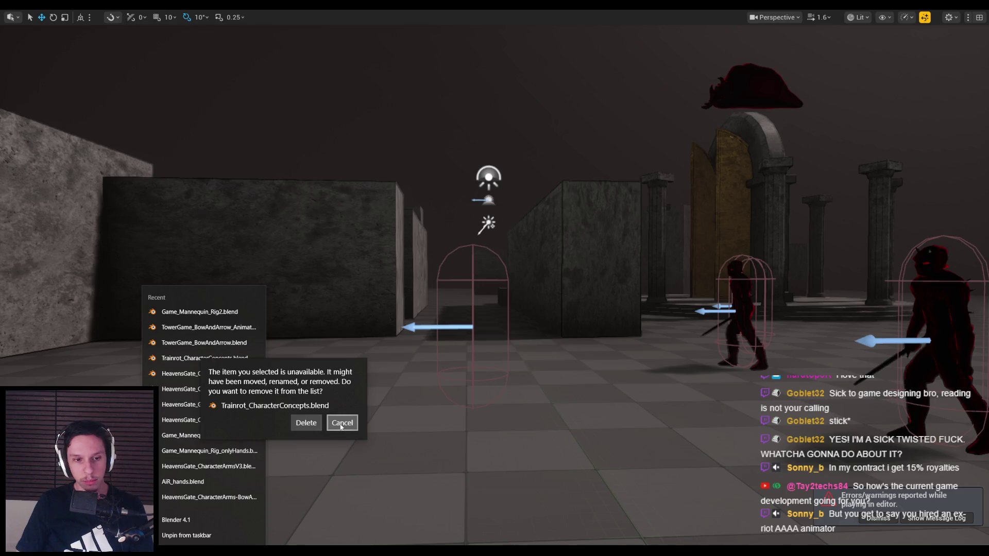
pyautogui.click(342, 424)
pyautogui.click(381, 462)
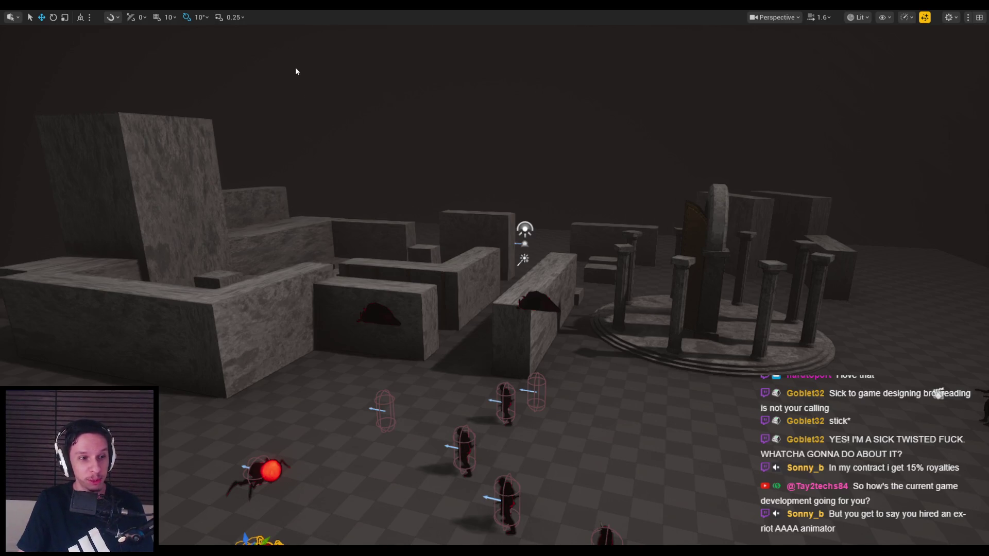
pyautogui.click(199, 522)
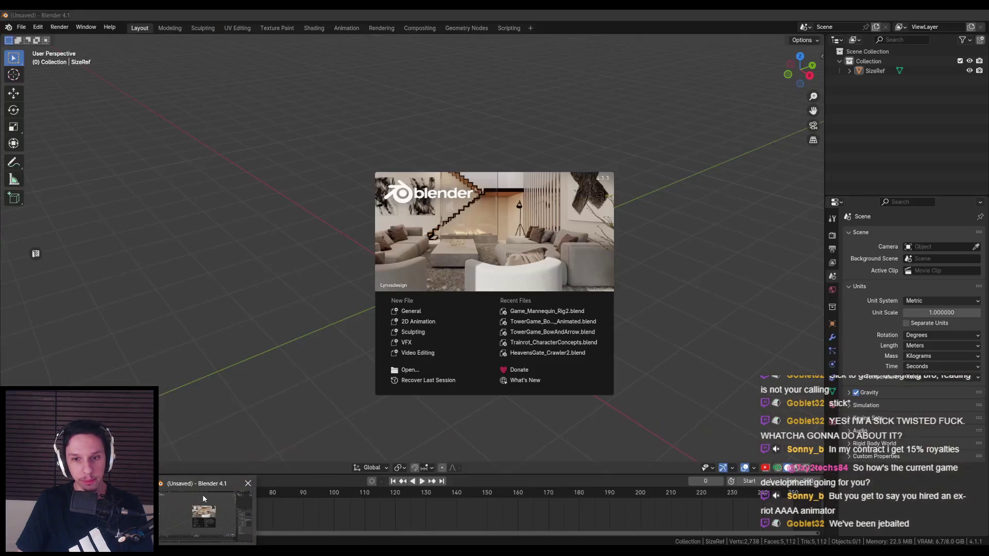
pyautogui.click(202, 494)
# - Open Trainrot_CharacterConcepts.blend from recent files and zoom in on the character concepts
pyautogui.click(533, 343)
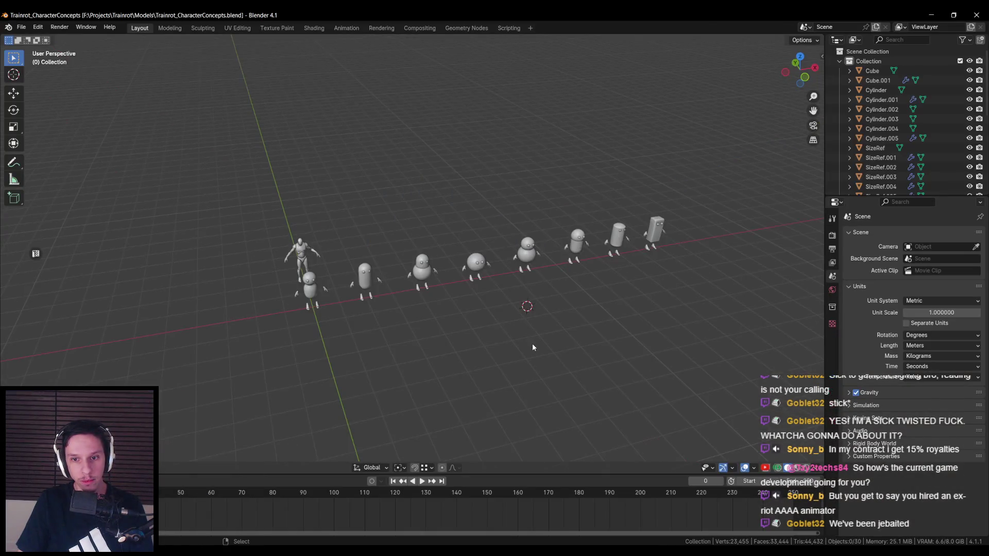
pyautogui.scroll(5, 382, 256)
pyautogui.scroll(-4, 382, 256)
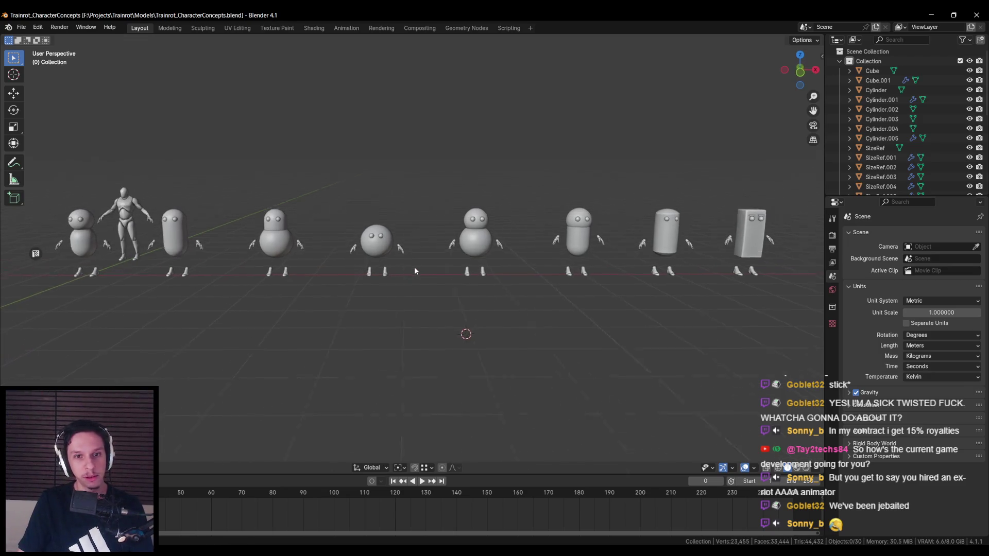
pyautogui.scroll(6, 400, 270)
pyautogui.scroll(5, 399, 247)
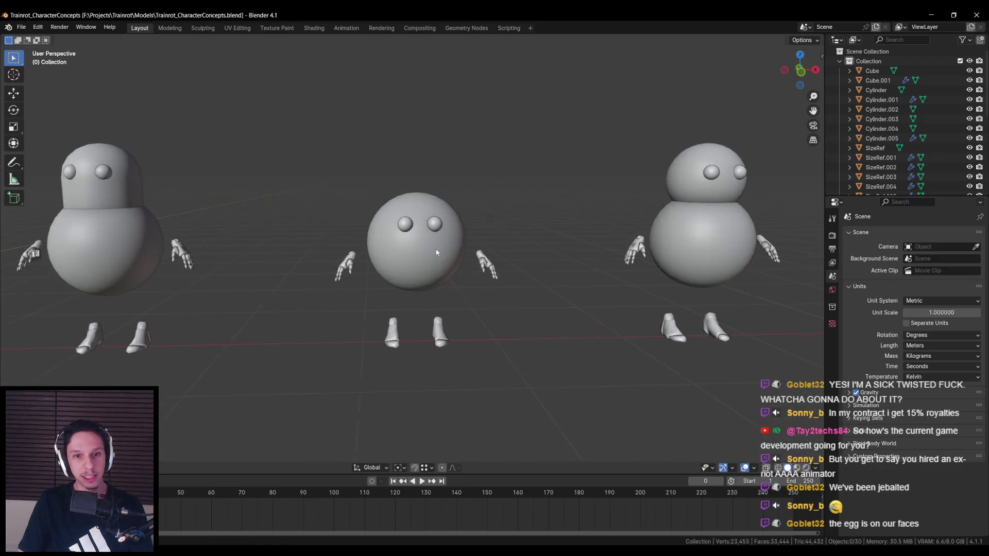
pyautogui.scroll(-5, 430, 252)
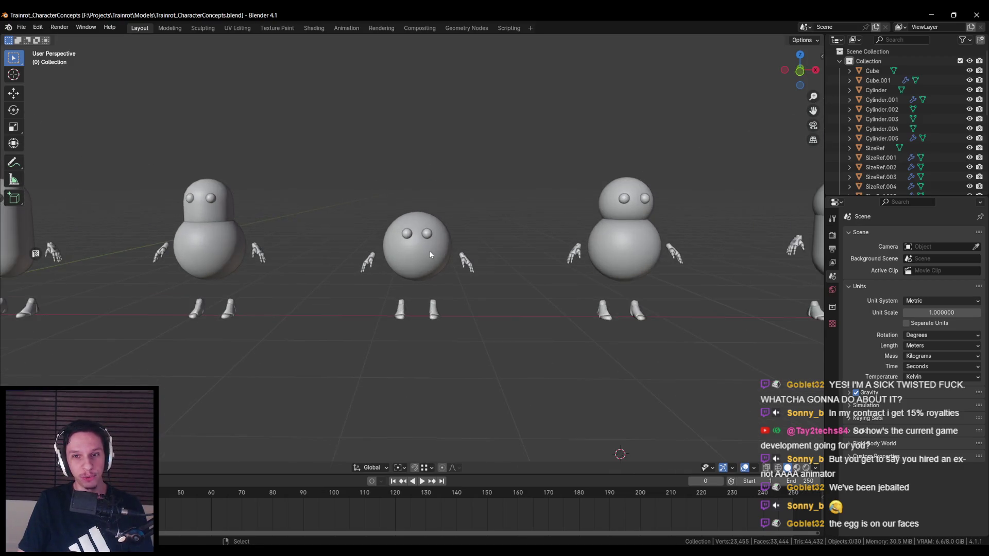
pyautogui.scroll(4, 431, 255)
pyautogui.scroll(2, 453, 312)
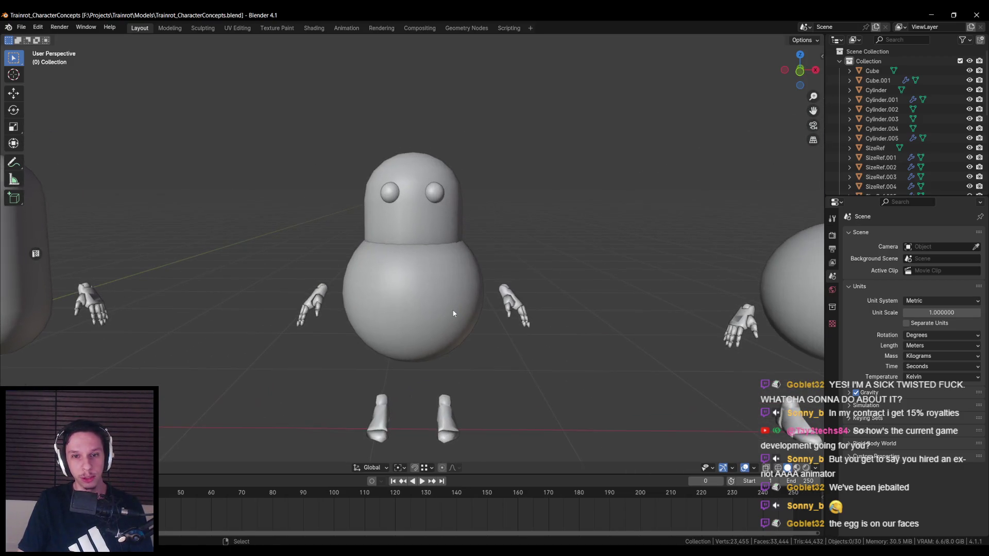
pyautogui.scroll(-8, 392, 198)
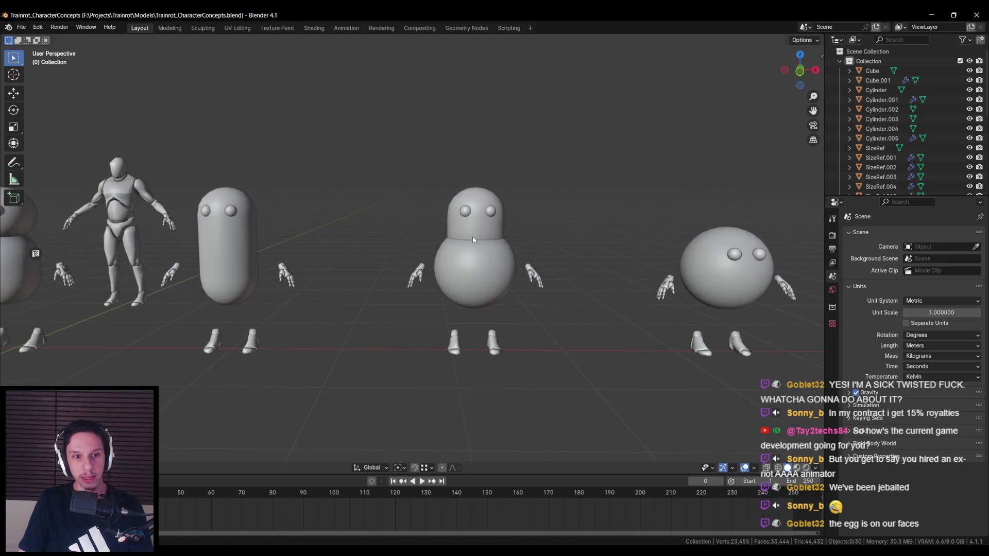
# - Orbit around the block character to a low side view, then to a front view of three characters
pyautogui.moveTo(416, 256)
pyautogui.mouseDown()
pyautogui.moveTo(443, 258)
pyautogui.moveTo(275, 260)
pyautogui.moveTo(344, 262)
pyautogui.mouseUp()
pyautogui.scroll(5, 344, 262)
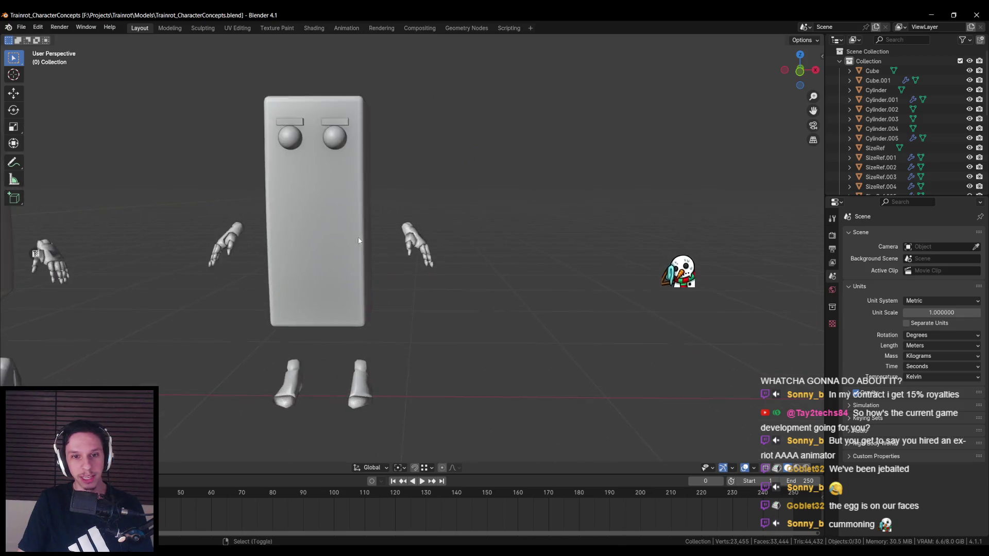
pyautogui.scroll(-5, 314, 303)
pyautogui.moveTo(311, 303); pyautogui.dragTo(419, 275)
pyautogui.scroll(4, 419, 275)
pyautogui.scroll(-3, 420, 284)
pyautogui.scroll(-2, 392, 288)
pyautogui.scroll(1, 320, 281)
pyautogui.moveTo(291, 282); pyautogui.dragTo(410, 281)
pyautogui.scroll(3, 438, 281)
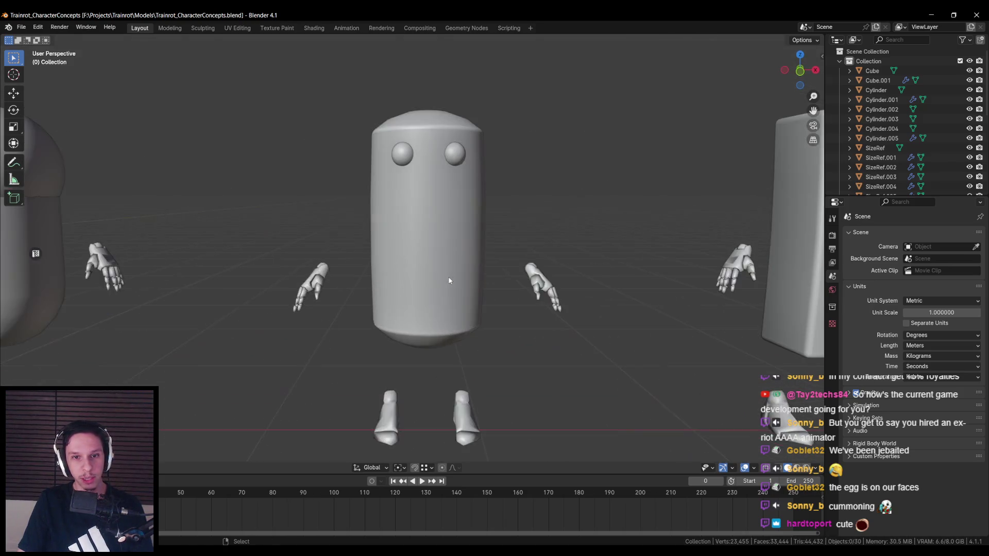
pyautogui.scroll(-2, 417, 279)
pyautogui.scroll(-1, 464, 271)
pyautogui.scroll(-2, 335, 261)
# - Pan along the character row to a front view and frame the middle character in a Lightshot capture
pyautogui.moveTo(322, 261); pyautogui.dragTo(512, 271)
pyautogui.scroll(-1, 512, 270)
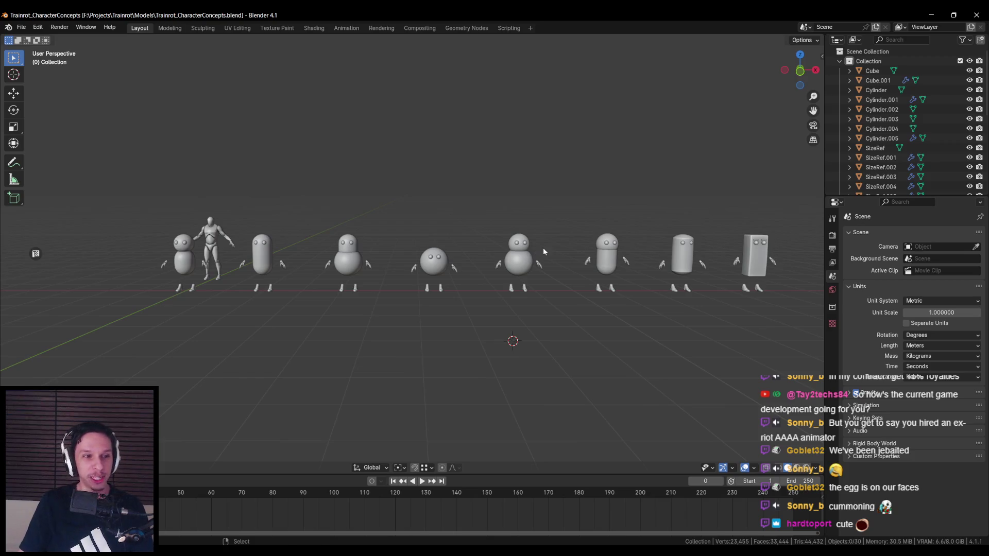
pyautogui.scroll(3, 515, 221)
pyautogui.scroll(-4, 494, 242)
pyautogui.moveTo(484, 265); pyautogui.dragTo(468, 274)
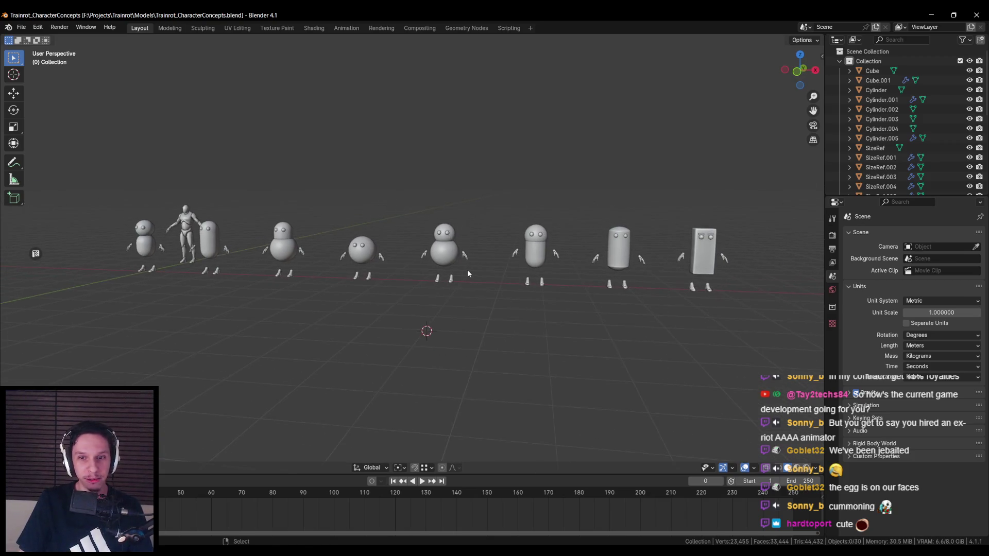
pyautogui.scroll(1, 467, 271)
pyautogui.scroll(4, 507, 277)
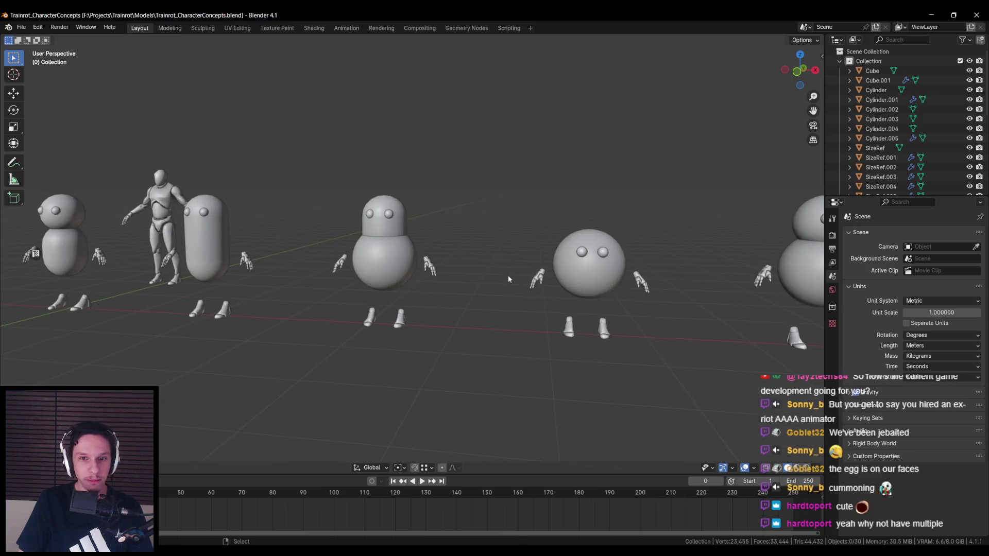
pyautogui.scroll(-5, 508, 279)
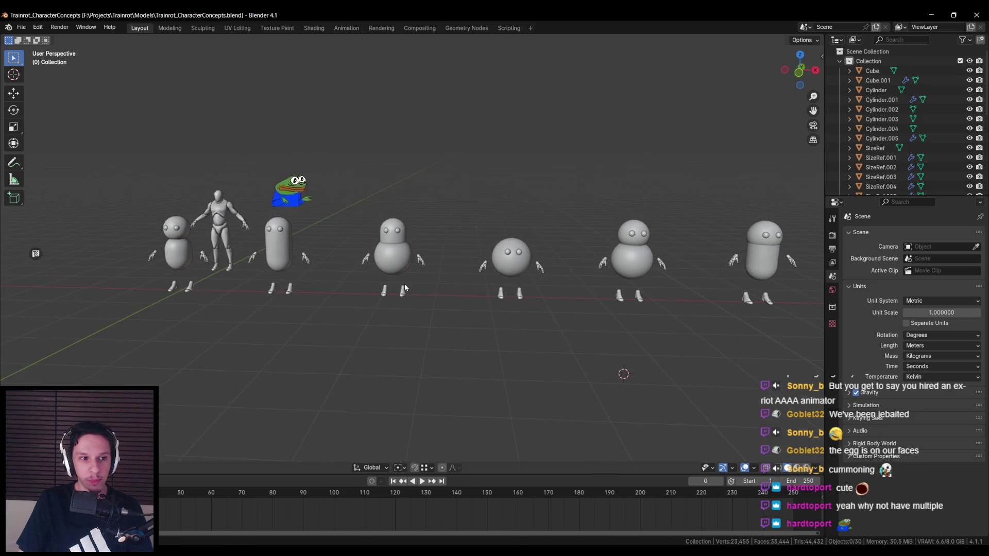
pyautogui.scroll(2, 404, 283)
pyautogui.moveTo(367, 262)
pyautogui.mouseDown()
pyautogui.moveTo(484, 280)
pyautogui.moveTo(478, 306)
pyautogui.mouseUp()
pyautogui.scroll(1, 509, 285)
pyautogui.scroll(2, 478, 306)
pyautogui.scroll(3, 400, 251)
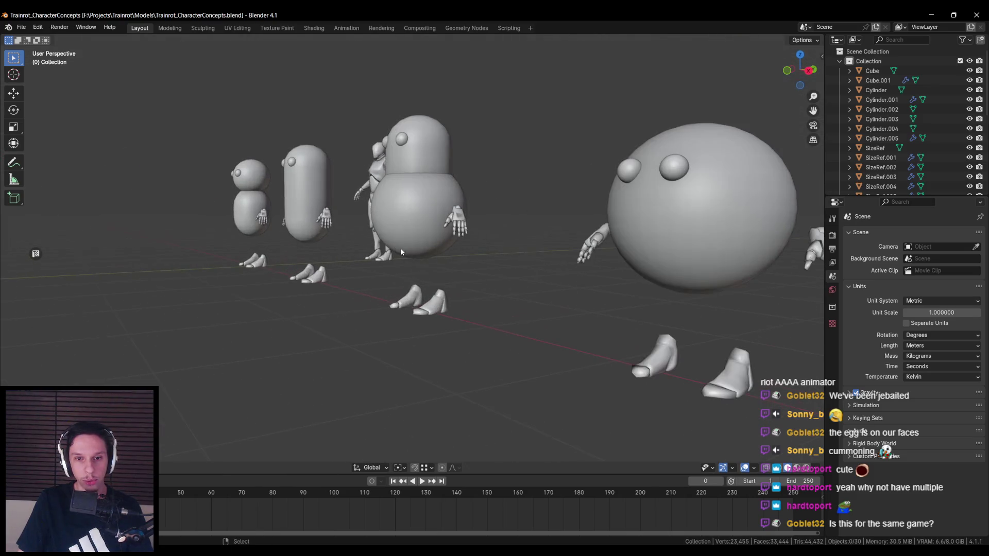
pyautogui.scroll(-3, 445, 295)
pyautogui.moveTo(445, 295); pyautogui.dragTo(453, 250)
pyautogui.press('Print')
pyautogui.moveTo(267, 106)
pyautogui.mouseDown()
pyautogui.moveTo(540, 310)
pyautogui.moveTo(582, 375)
pyautogui.mouseUp()
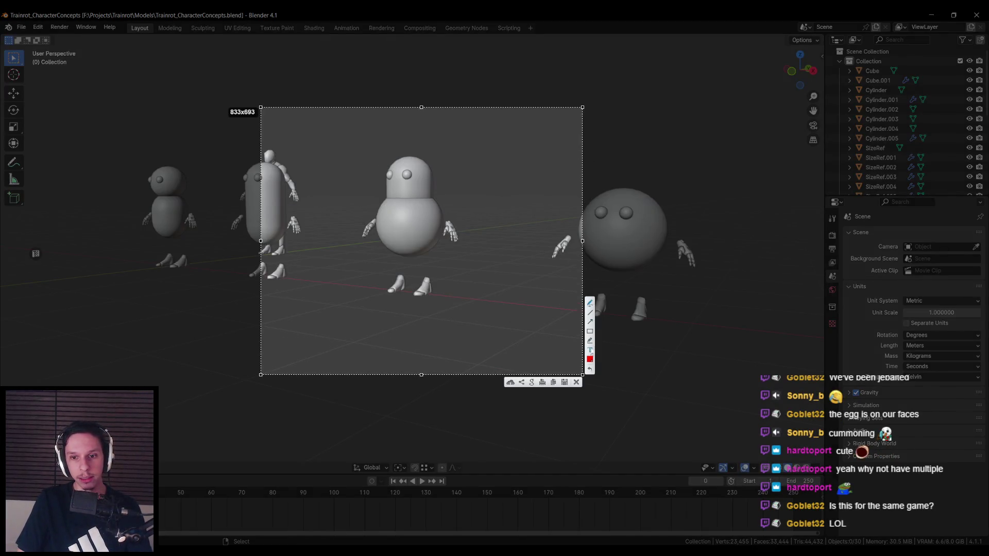
# - Set the Lightshot pen colour to black
pyautogui.click(590, 359)
pyautogui.click(475, 298)
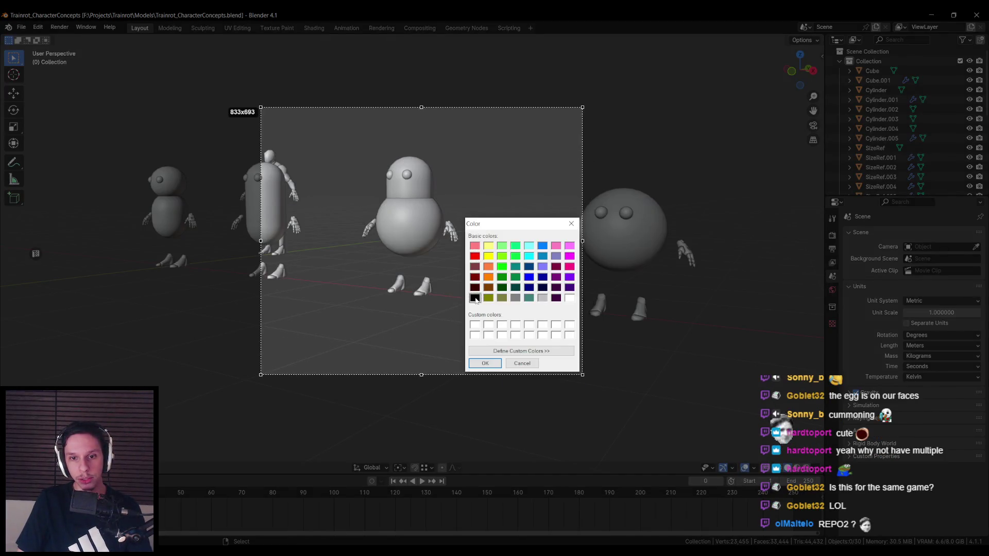
pyautogui.click(484, 363)
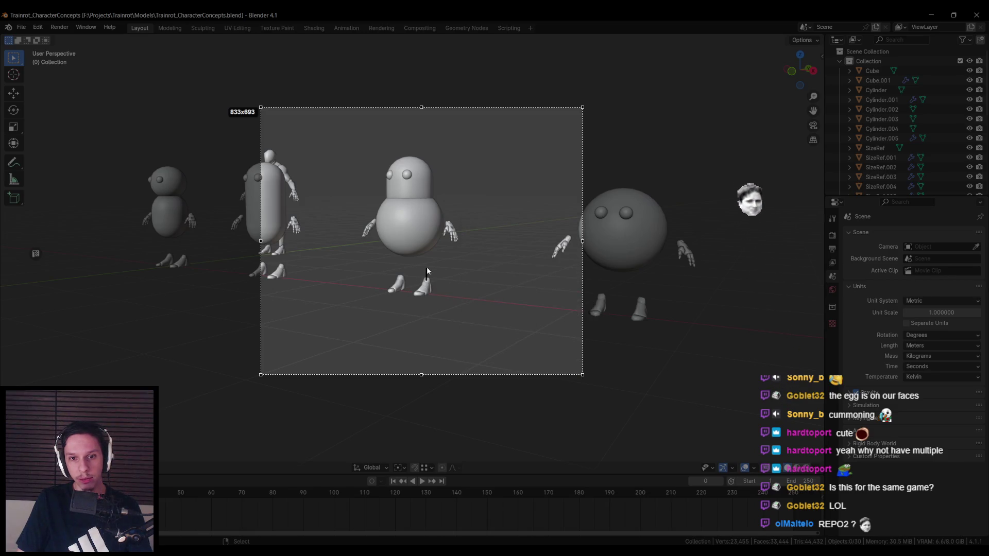
# - Sketch black stick legs and a right arm on the egg character, then close the capture
pyautogui.moveTo(427, 254); pyautogui.dragTo(426, 251)
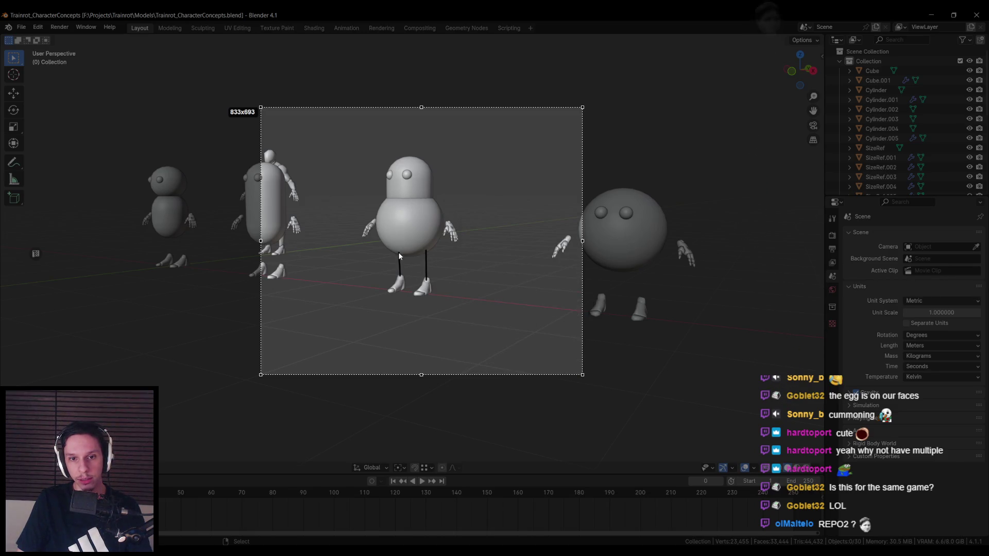
pyautogui.moveTo(440, 216); pyautogui.dragTo(449, 224)
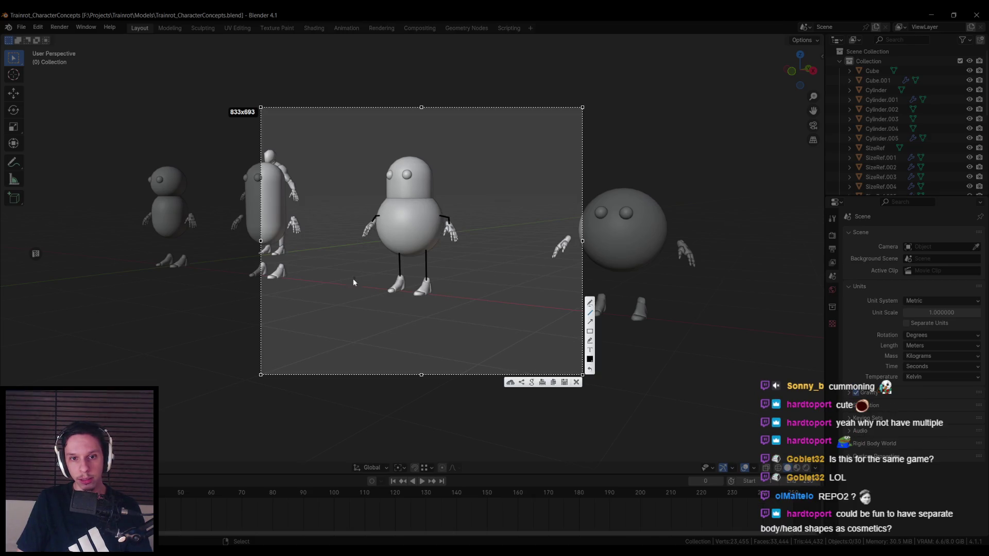
pyautogui.hotkey('ctrl', 'z')
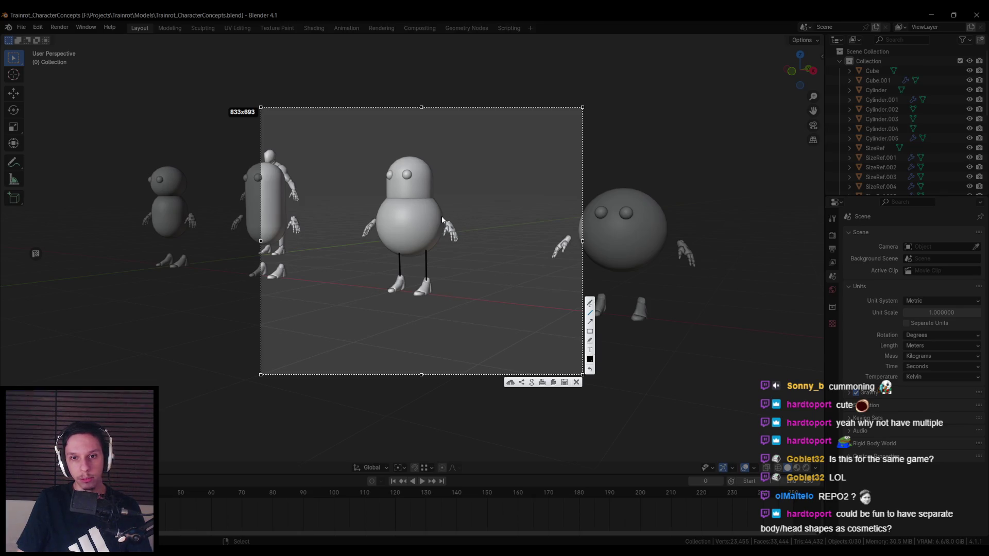
pyautogui.moveTo(431, 197); pyautogui.dragTo(450, 224)
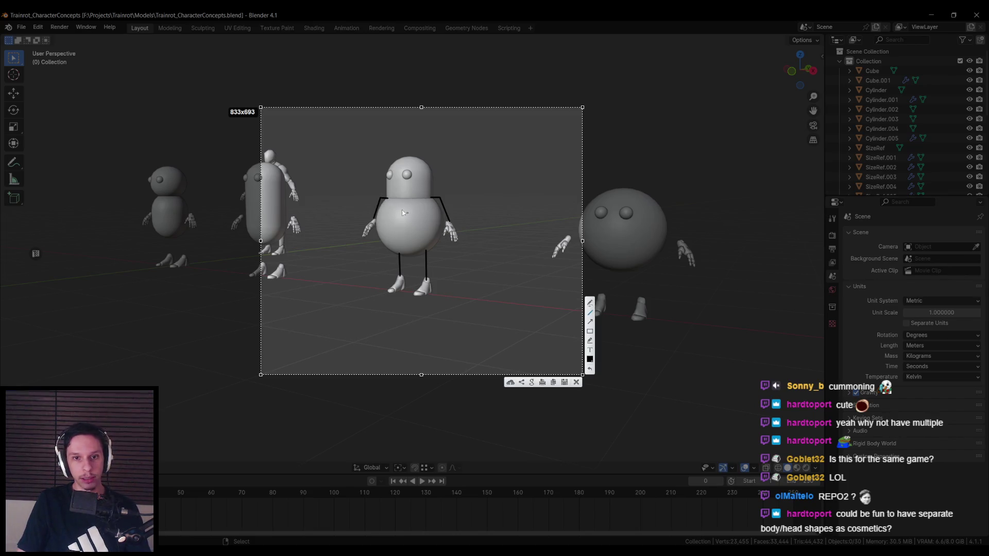
pyautogui.hotkey('ctrl', 'c')
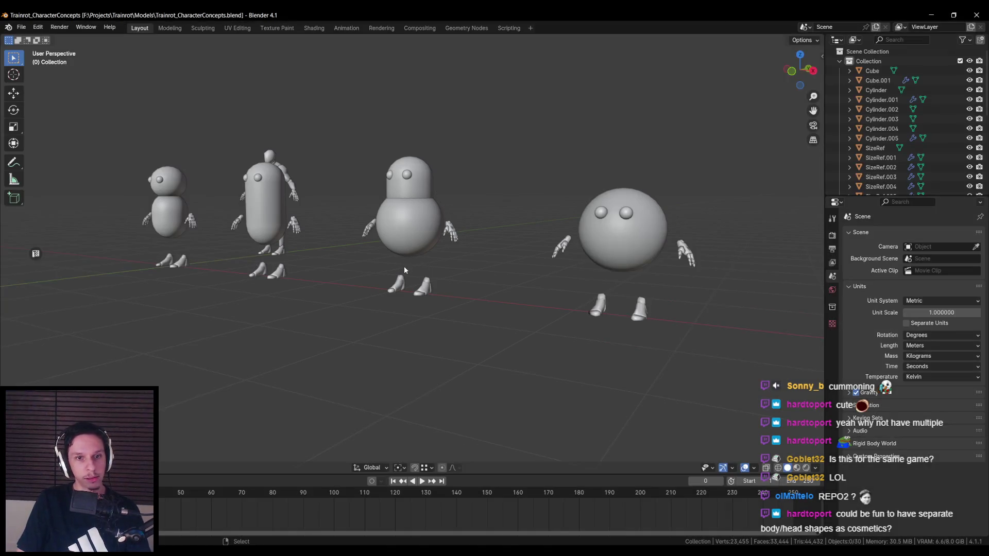
pyautogui.click(407, 275)
pyautogui.press('g')
pyautogui.click(414, 277)
pyautogui.scroll(-3, 560, 283)
pyautogui.scroll(4, 501, 278)
pyautogui.scroll(-3, 459, 280)
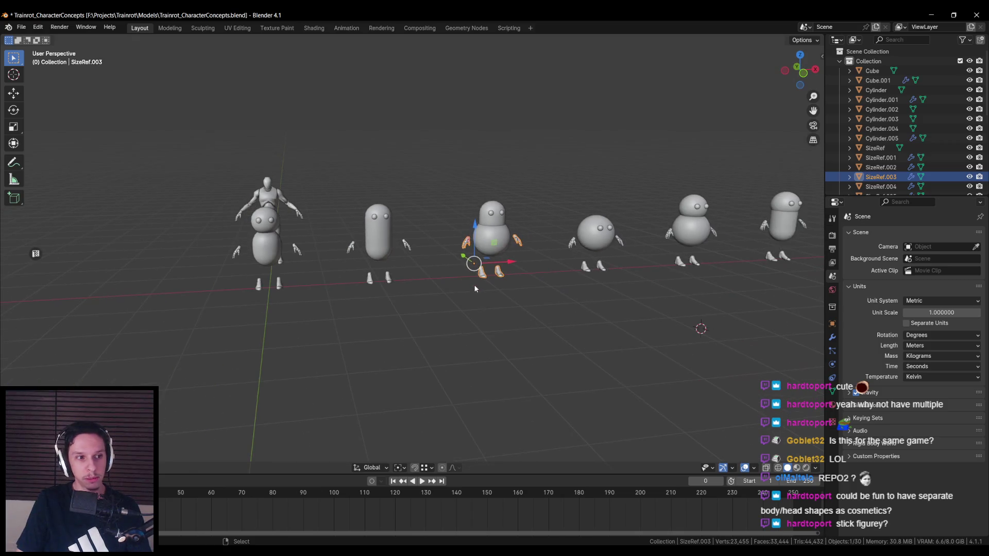
pyautogui.click(472, 284)
pyautogui.scroll(3, 466, 282)
pyautogui.scroll(-3, 466, 282)
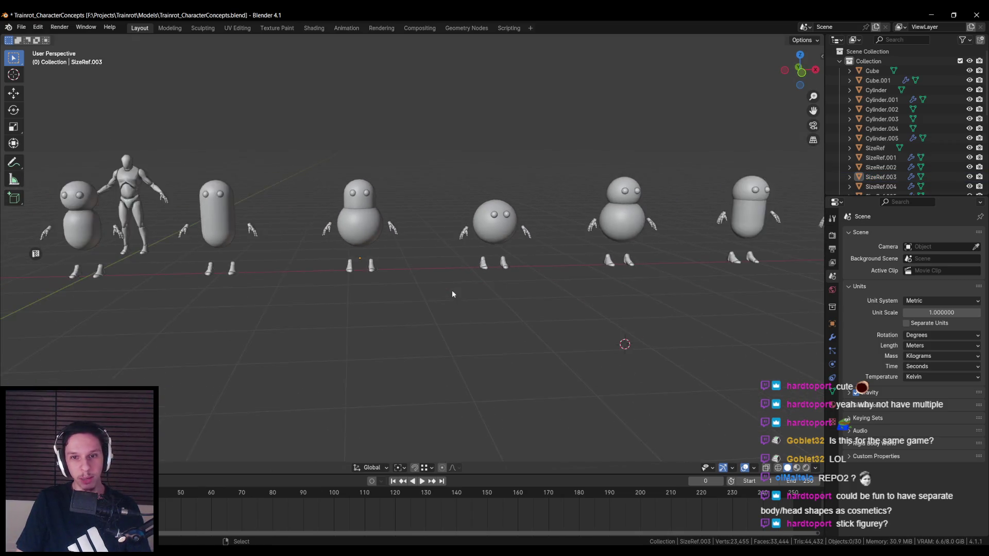
pyautogui.scroll(-3, 401, 274)
pyautogui.scroll(5, 395, 282)
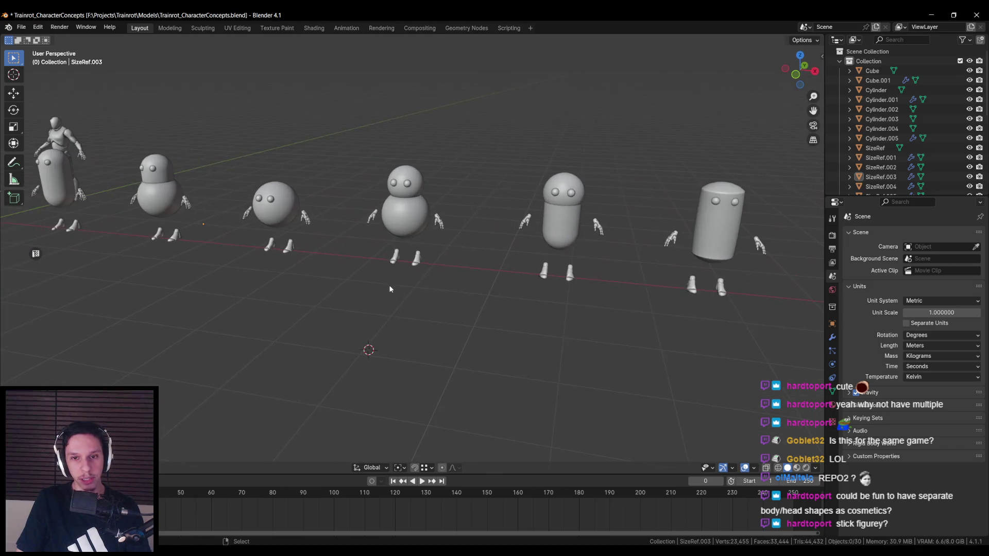
pyautogui.scroll(-3, 335, 299)
pyautogui.scroll(-3, 407, 294)
pyautogui.scroll(3, 407, 297)
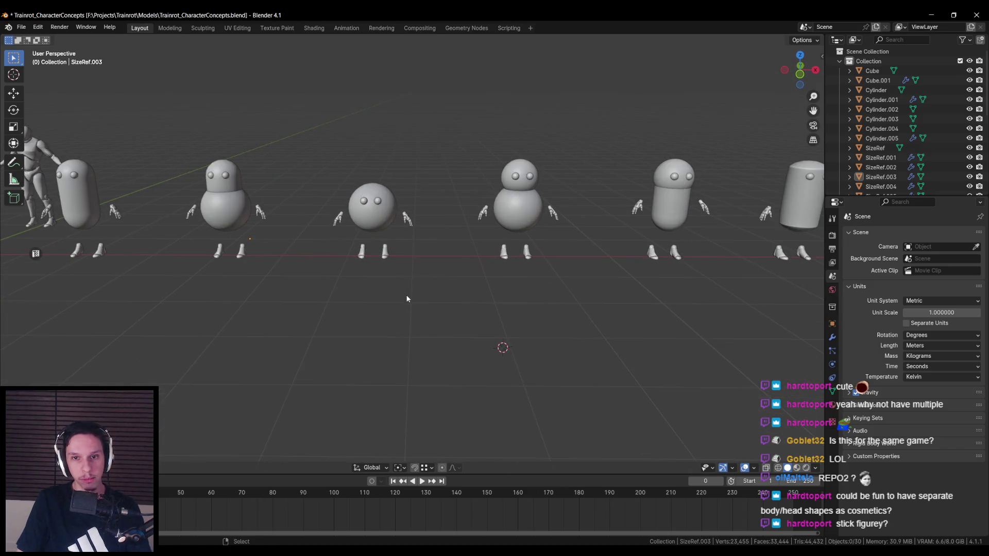
pyautogui.scroll(-3, 399, 283)
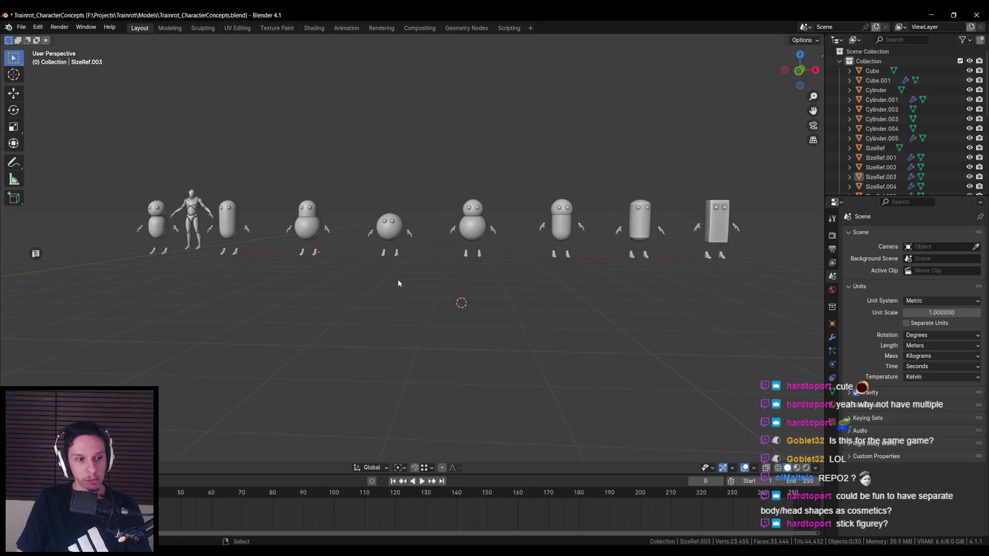
pyautogui.scroll(1, 398, 279)
pyautogui.scroll(3, 515, 293)
pyautogui.scroll(-5, 522, 304)
pyautogui.moveTo(532, 307)
pyautogui.mouseDown()
pyautogui.moveTo(695, 315)
pyautogui.moveTo(456, 307)
pyautogui.moveTo(539, 345)
pyautogui.mouseUp()
pyautogui.scroll(3, 457, 307)
pyautogui.scroll(-2, 458, 309)
pyautogui.scroll(-2, 496, 311)
pyautogui.scroll(3, 510, 295)
pyautogui.scroll(3, 510, 295)
pyautogui.scroll(-2, 510, 295)
pyautogui.moveTo(510, 295); pyautogui.dragTo(309, 281)
pyautogui.scroll(2, 309, 281)
pyautogui.scroll(-1, 332, 278)
pyautogui.scroll(-3, 337, 287)
pyautogui.scroll(-1, 477, 294)
pyautogui.scroll(1, 468, 294)
pyautogui.moveTo(468, 294); pyautogui.dragTo(353, 299)
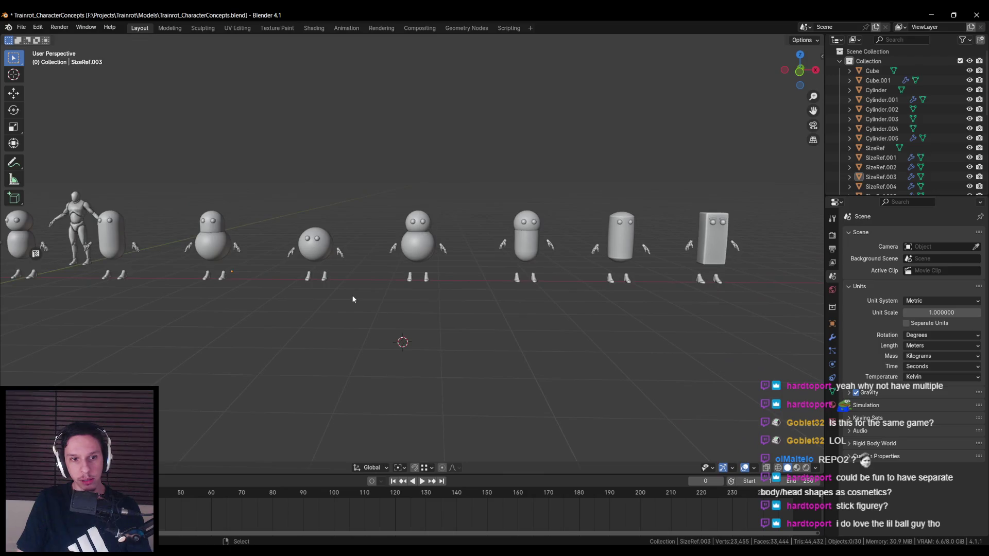
pyautogui.scroll(-1, 353, 298)
pyautogui.scroll(3, 353, 296)
pyautogui.scroll(2, 548, 279)
pyautogui.moveTo(713, 272)
pyautogui.mouseDown()
pyautogui.moveTo(470, 287)
pyautogui.moveTo(424, 280)
pyautogui.moveTo(371, 316)
pyautogui.moveTo(365, 305)
pyautogui.moveTo(614, 316)
pyautogui.moveTo(378, 292)
pyautogui.moveTo(360, 239)
pyautogui.moveTo(493, 256)
pyautogui.mouseUp()
pyautogui.scroll(2, 472, 287)
pyautogui.scroll(-5, 471, 285)
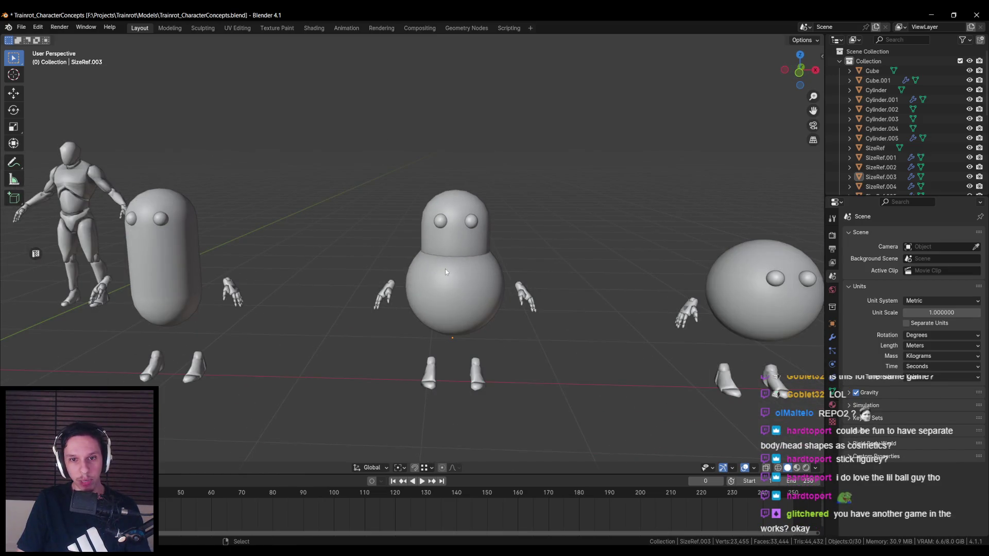
pyautogui.scroll(-5, 445, 271)
pyautogui.scroll(5, 453, 270)
pyautogui.scroll(-4, 453, 269)
pyautogui.scroll(5, 448, 265)
pyautogui.scroll(-2, 446, 262)
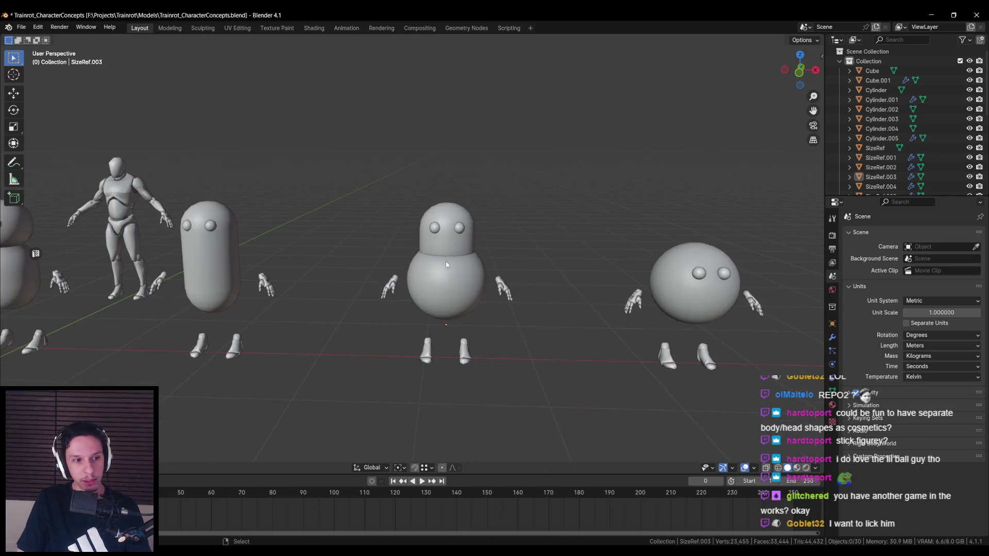
pyautogui.moveTo(446, 265); pyautogui.dragTo(451, 262)
pyautogui.scroll(-2, 442, 282)
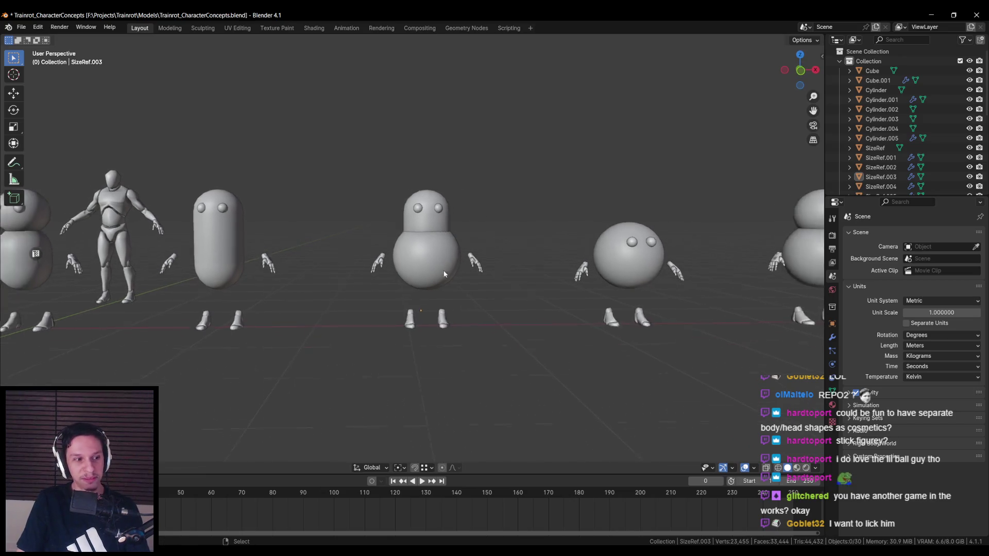
pyautogui.scroll(4, 438, 273)
pyautogui.scroll(-4, 431, 274)
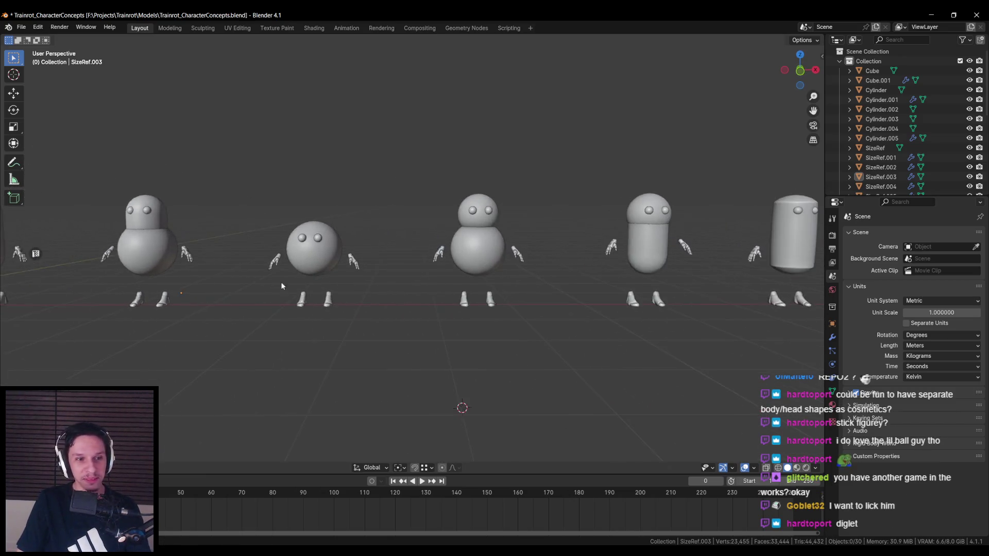
pyautogui.scroll(-3, 464, 283)
pyautogui.scroll(5, 412, 278)
pyautogui.scroll(-4, 406, 275)
pyautogui.moveTo(518, 295); pyautogui.dragTo(316, 307)
pyautogui.scroll(-2, 316, 307)
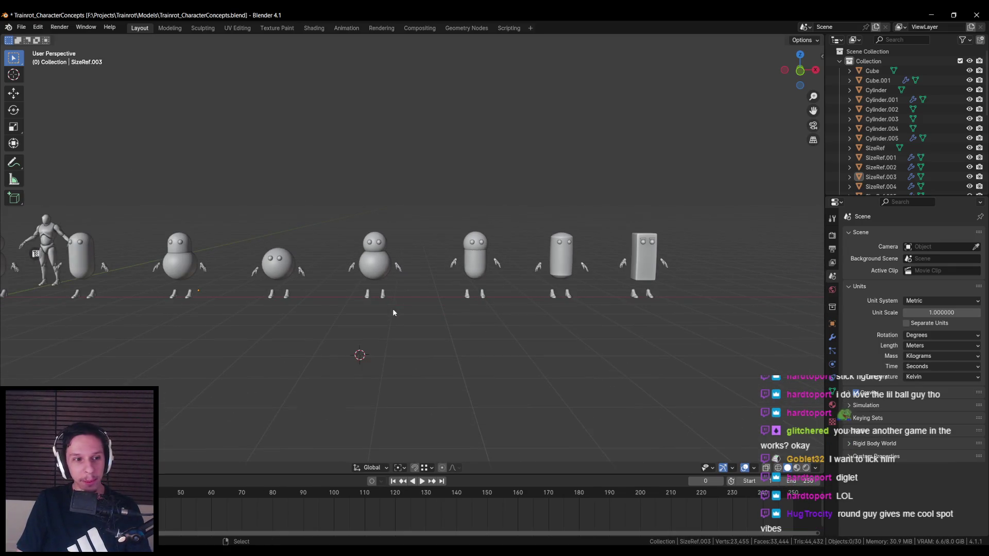
pyautogui.keyDown('alt'); pyautogui.middleClick(279, 299); pyautogui.keyUp('alt')
pyautogui.scroll(3, 455, 284)
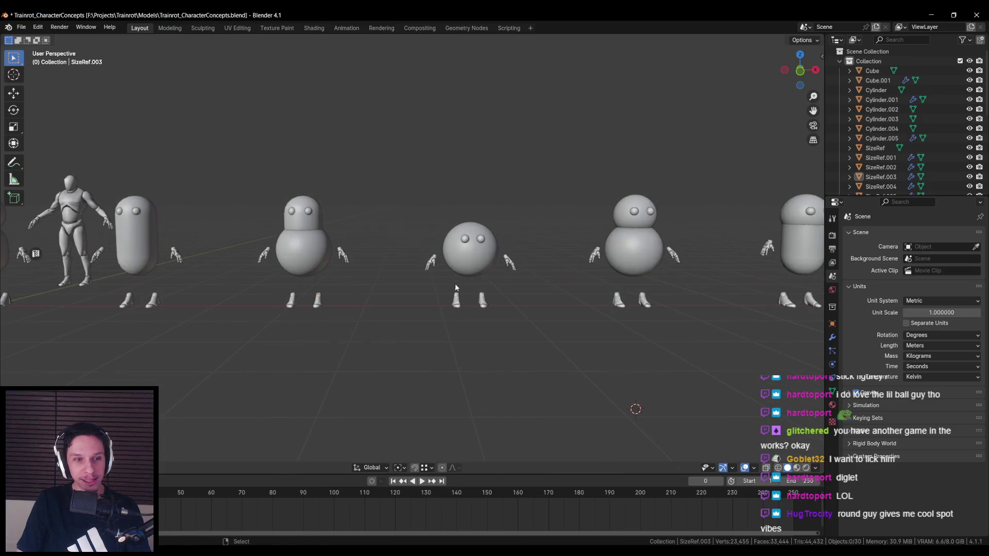
pyautogui.scroll(3, 453, 268)
pyautogui.scroll(-2, 441, 279)
pyautogui.moveTo(441, 279); pyautogui.dragTo(422, 289)
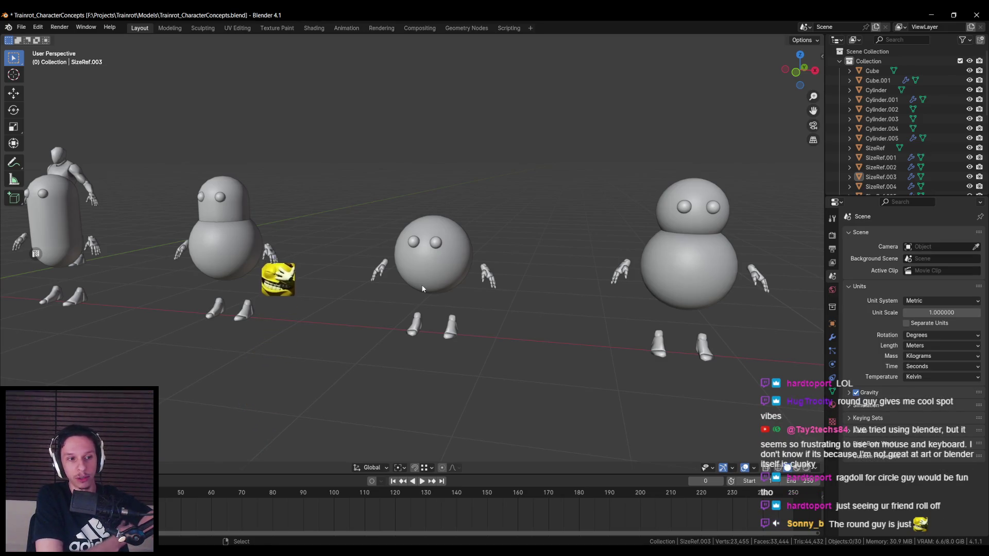
pyautogui.moveTo(434, 294); pyautogui.dragTo(420, 295)
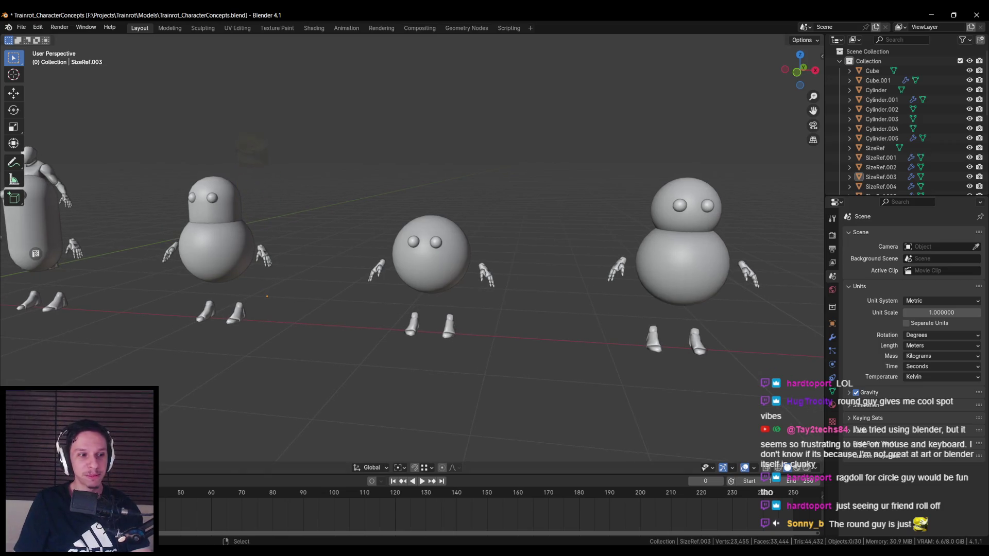
pyautogui.scroll(-2, 286, 320)
pyautogui.press('Home')
pyautogui.moveTo(286, 319)
pyautogui.mouseDown()
pyautogui.moveTo(194, 324)
pyautogui.moveTo(292, 312)
pyautogui.mouseUp()
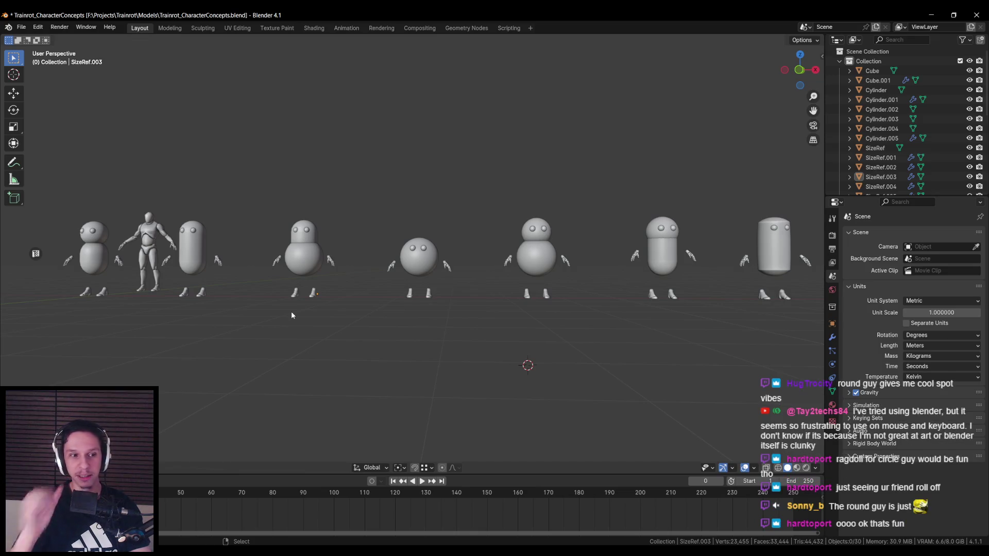
pyautogui.moveTo(324, 322)
pyautogui.mouseDown()
pyautogui.moveTo(373, 330)
pyautogui.moveTo(343, 276)
pyautogui.mouseUp()
pyautogui.scroll(4, 416, 262)
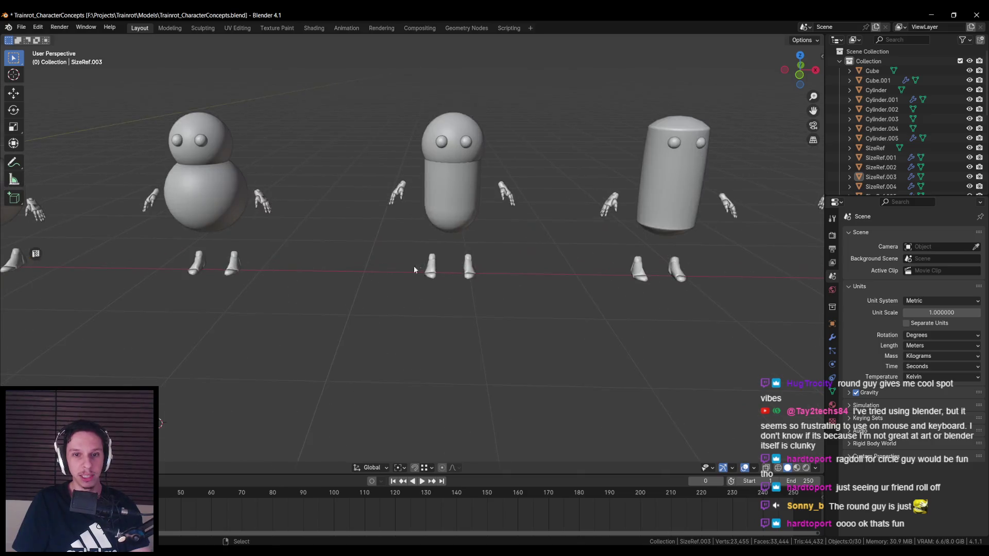
pyautogui.scroll(-8, 416, 263)
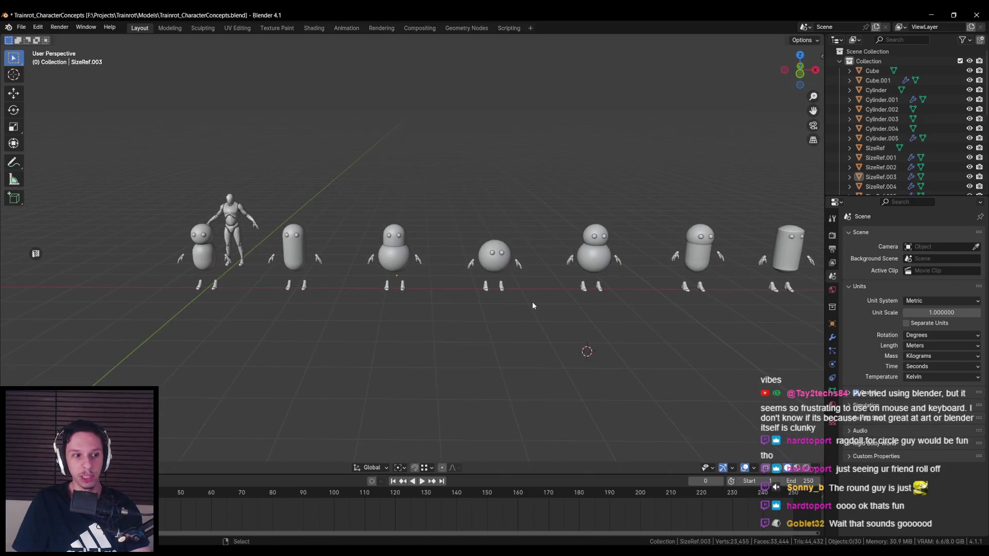
pyautogui.scroll(4, 533, 305)
pyautogui.scroll(-5, 413, 298)
pyautogui.scroll(2, 408, 281)
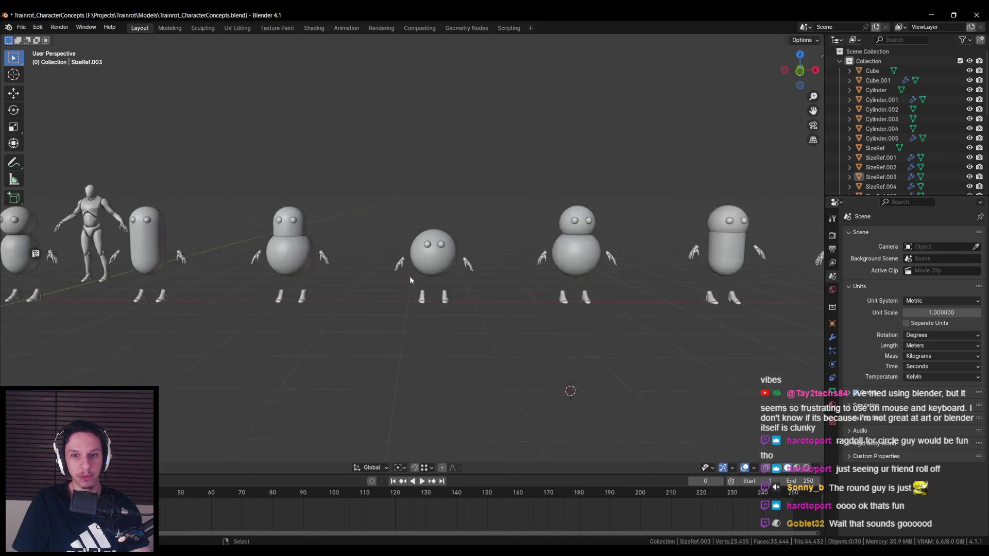
pyautogui.scroll(3, 408, 282)
pyautogui.moveTo(408, 282)
pyautogui.mouseDown()
pyautogui.moveTo(452, 280)
pyautogui.moveTo(460, 259)
pyautogui.moveTo(517, 273)
pyautogui.moveTo(561, 248)
pyautogui.moveTo(494, 303)
pyautogui.moveTo(469, 217)
pyautogui.mouseUp()
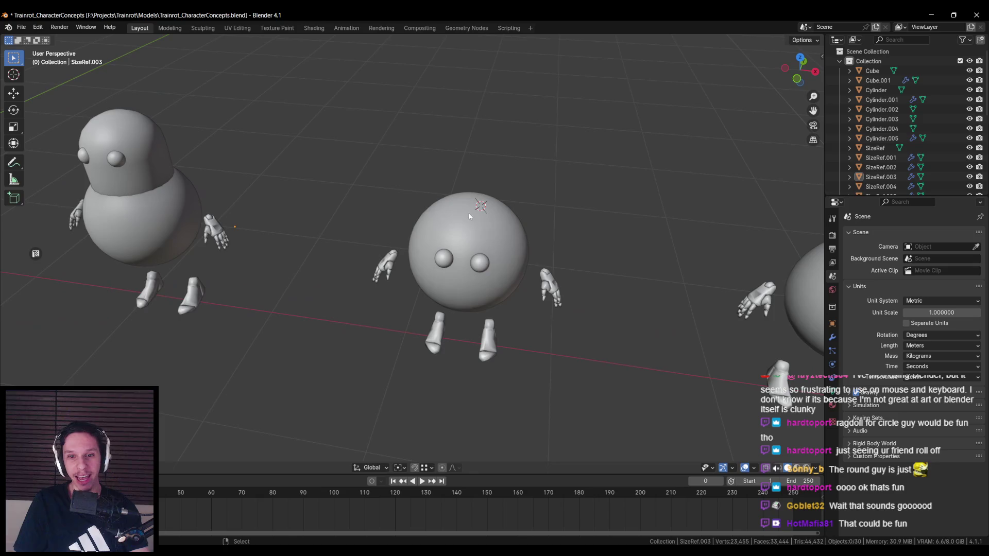
pyautogui.scroll(-3, 469, 227)
# - Duplicate the right character's head sphere and move the copy along X onto the round character
pyautogui.press('F3')
pyautogui.write('sphe')
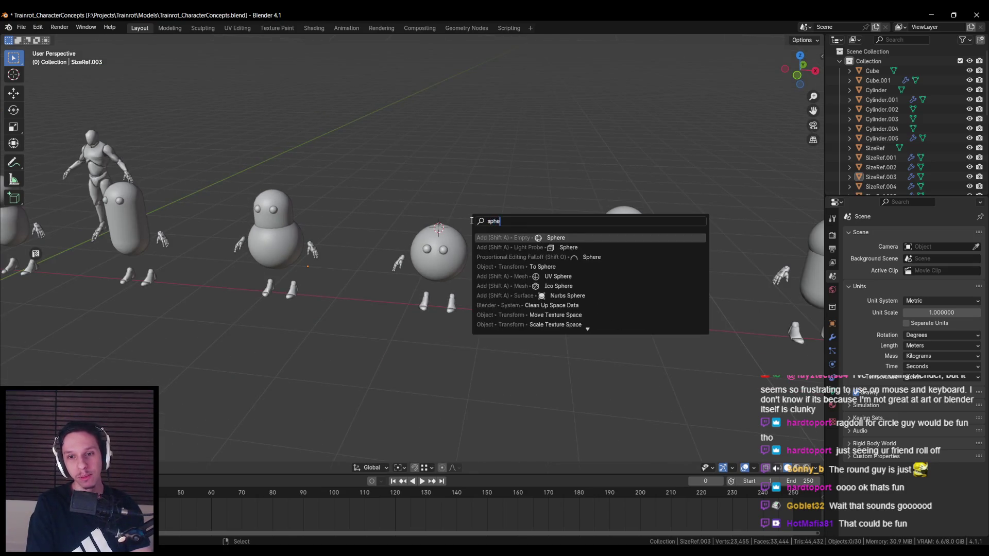
pyautogui.press('Escape')
pyautogui.click(624, 222)
pyautogui.hotkey('shift', 'd')
pyautogui.press('x')
pyautogui.click(476, 231)
pyautogui.scroll(-3, 464, 227)
# - In Edit Mode, delete the lower half of the sphere copy to leave a hemisphere
pyautogui.press('KP_1')
pyautogui.press('Tab')
pyautogui.scroll(3, 453, 201)
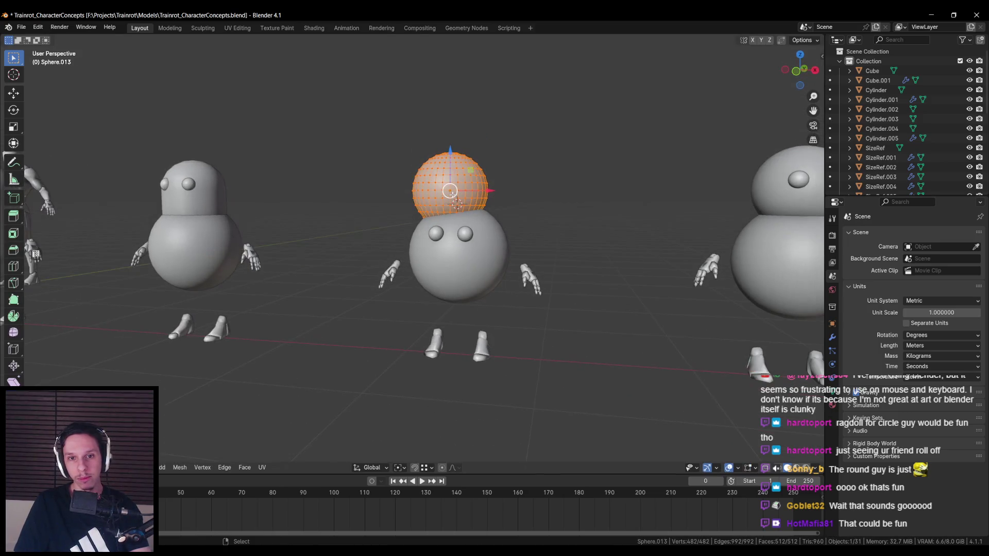
pyautogui.hotkey('shift', 'z')
pyautogui.hotkey('alt', 'a')
pyautogui.moveTo(404, 192); pyautogui.dragTo(525, 223)
pyautogui.press('x')
pyautogui.click(520, 223)
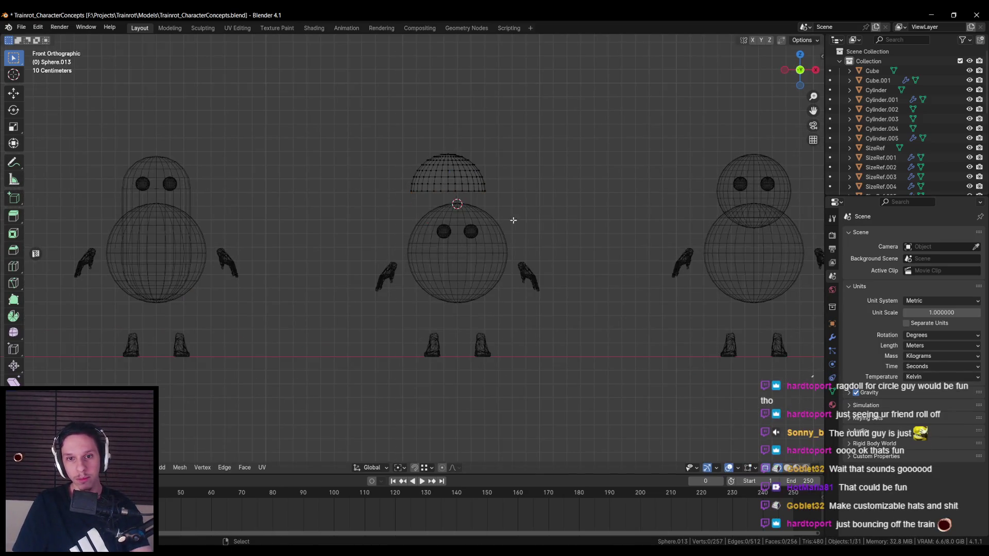
pyautogui.press('KP_8')
pyautogui.press('KP_8')
pyautogui.press('KP_4')
pyautogui.hotkey('shift', 'z')
pyautogui.scroll(5, 412, 232)
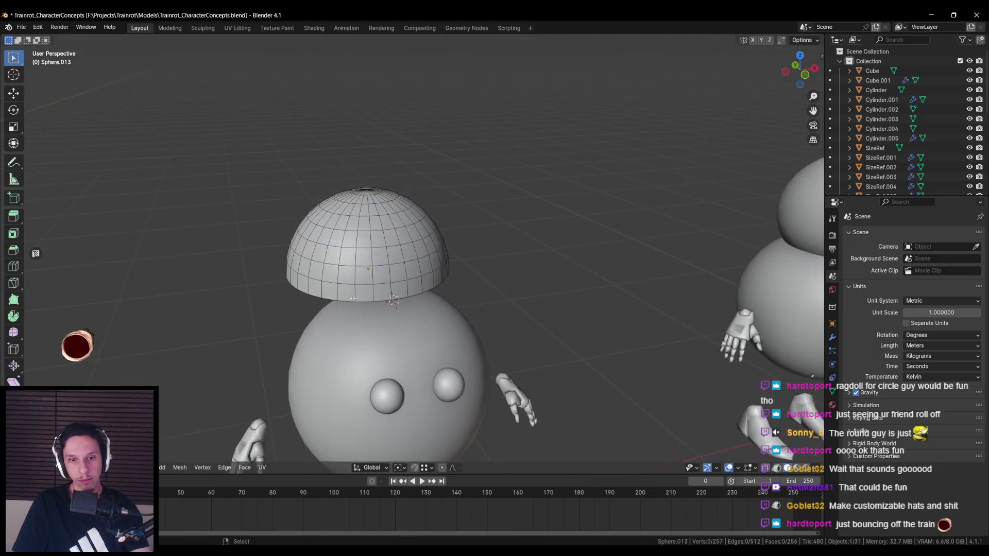
# - Select the hemisphere's bottom rim and extrude it outward into a brim
pyautogui.click(407, 296)
pyautogui.keyDown('ctrl'); pyautogui.click(453, 276); pyautogui.keyUp('ctrl')
pyautogui.press('KP_4')
pyautogui.press('KP_4')
pyautogui.press('KP_4')
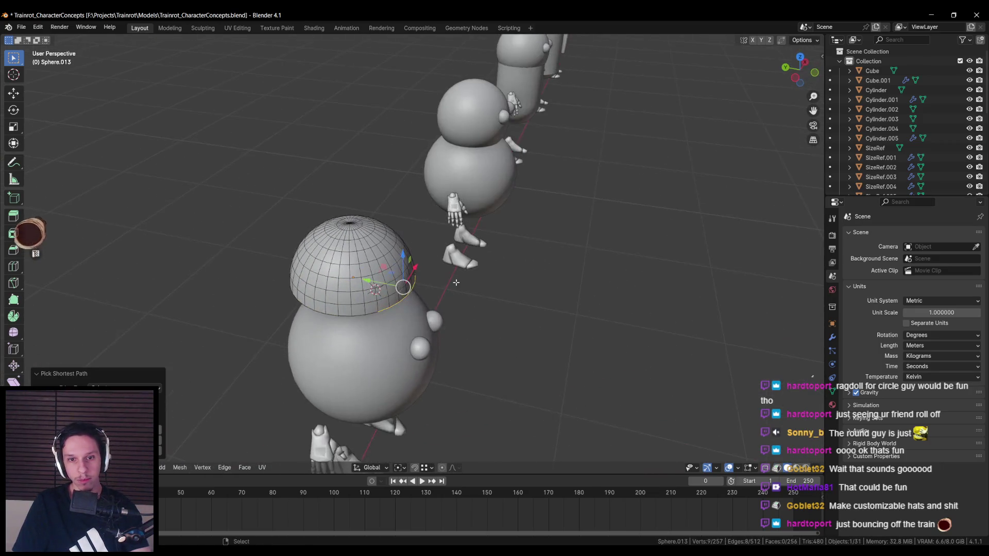
pyautogui.press('e')
pyautogui.press('Return')
pyautogui.press('KP_4')
pyautogui.press('KP_4')
pyautogui.press('Tab')
# - Shrink the cap and move it in the X/Z plane onto the top of the head
pyautogui.press('KP_4')
pyautogui.press('KP_4')
pyautogui.press('s')
pyautogui.press('Return')
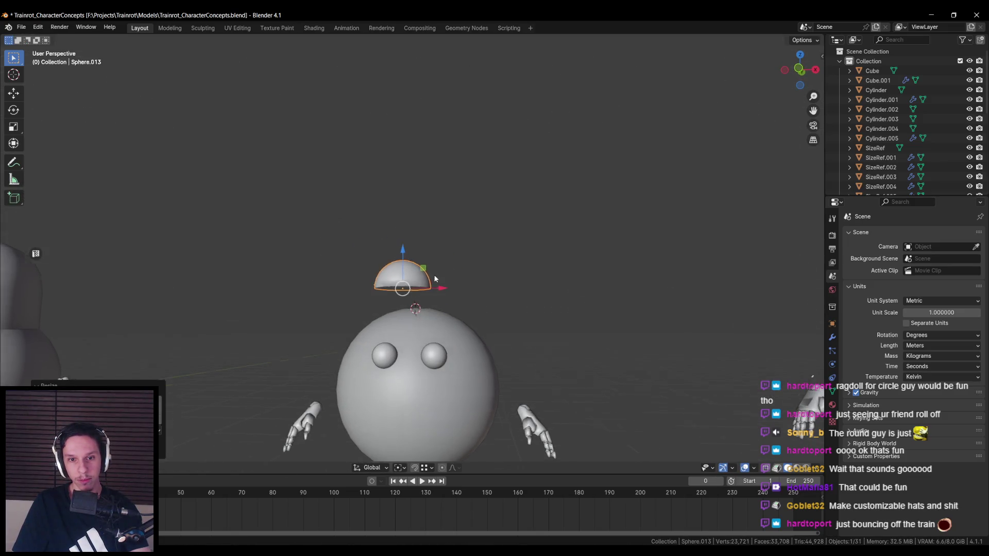
pyautogui.press('g')
pyautogui.hotkey('shift', 'y')
pyautogui.click(433, 287)
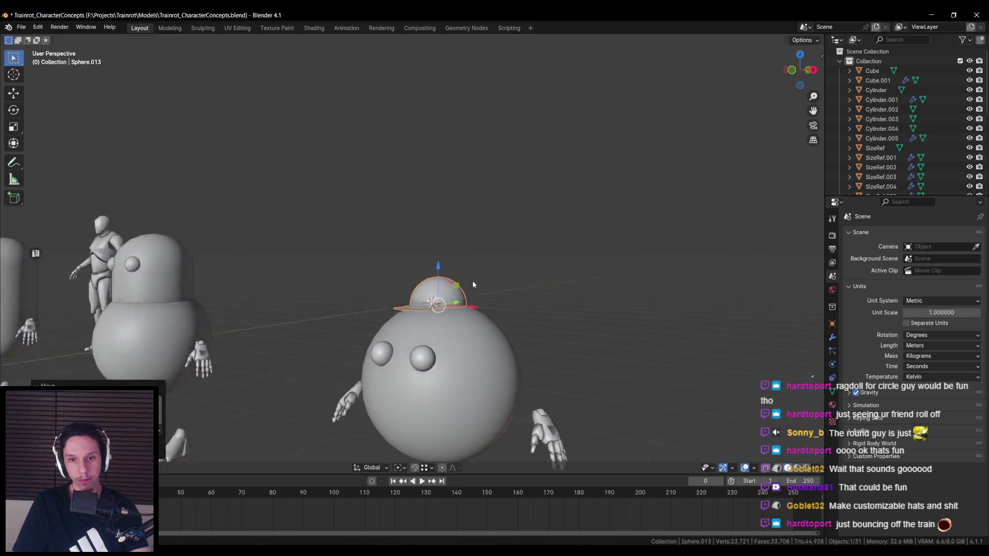
pyautogui.scroll(3, 482, 280)
pyautogui.scroll(-4, 447, 323)
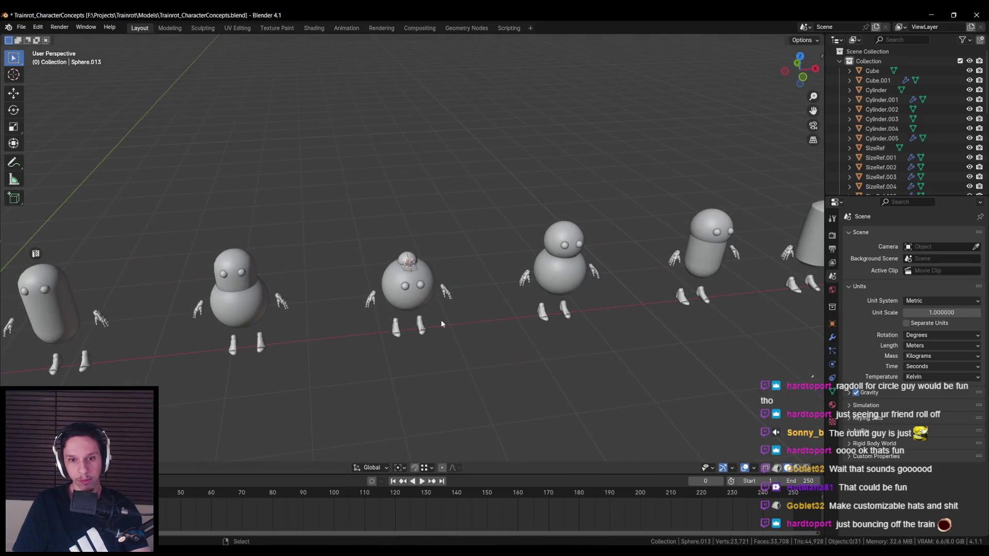
pyautogui.scroll(3, 462, 281)
pyautogui.hotkey('ctrl', 'z')
pyautogui.click(477, 285)
pyautogui.scroll(-4, 477, 286)
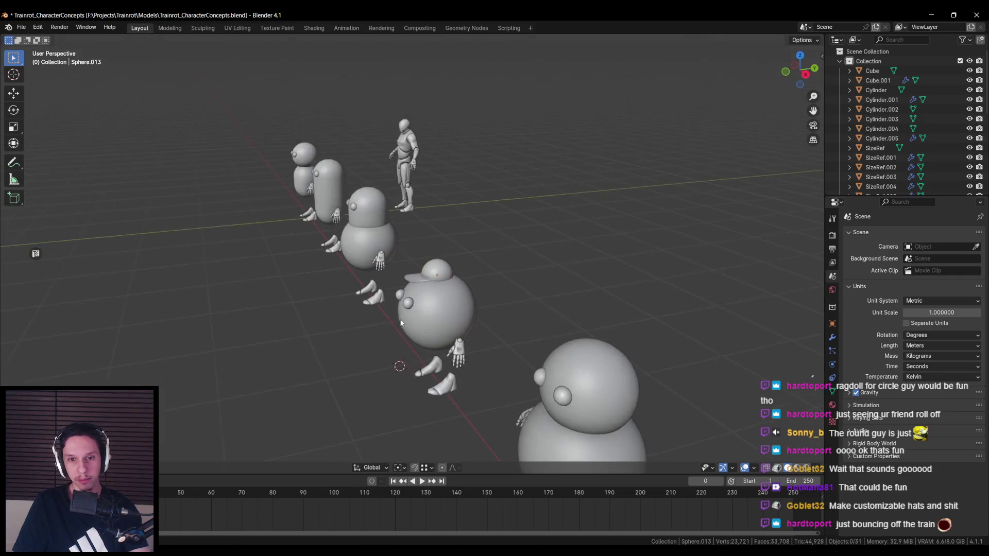